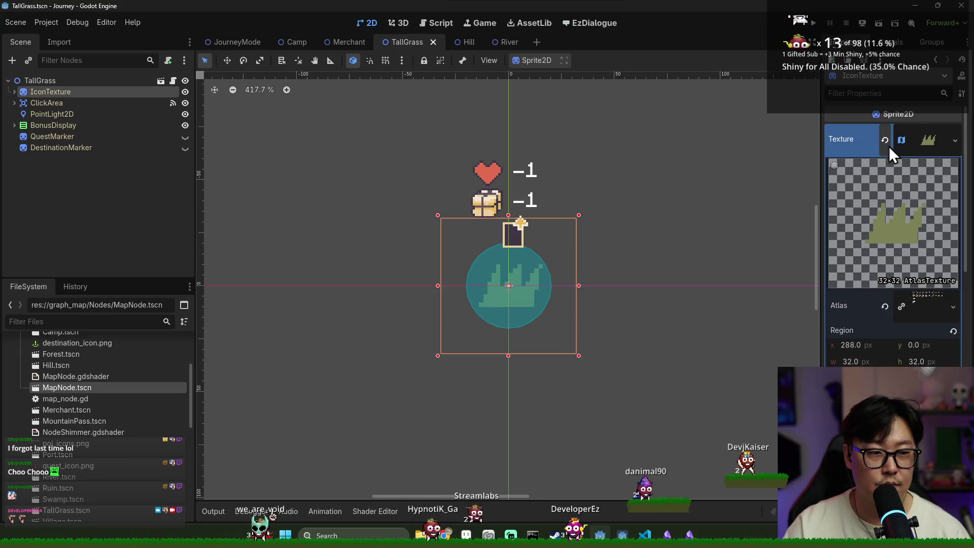
Set the TallGrass root node's Type to Tall Grass and save the scene.
click(918, 252)
click(77, 81)
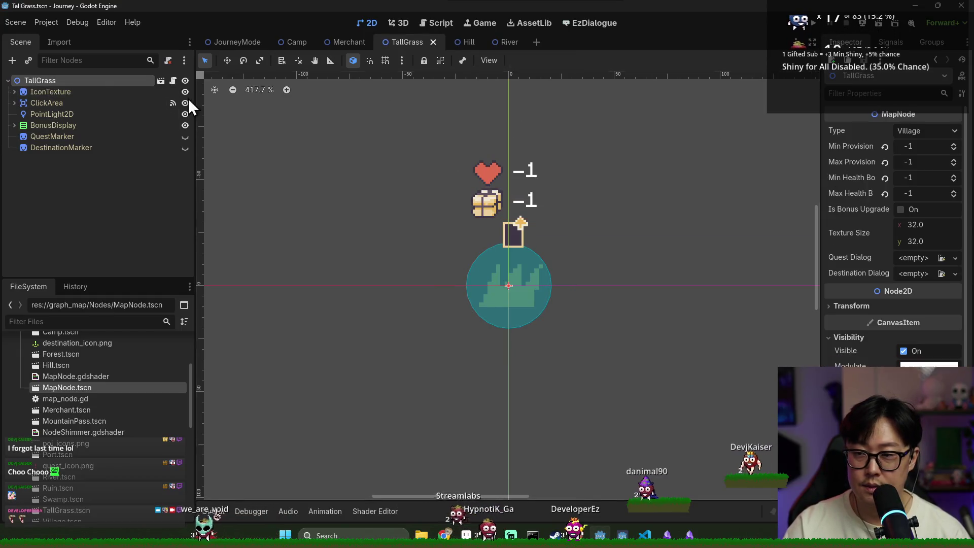
click(908, 133)
click(909, 252)
key(ctrl+s)
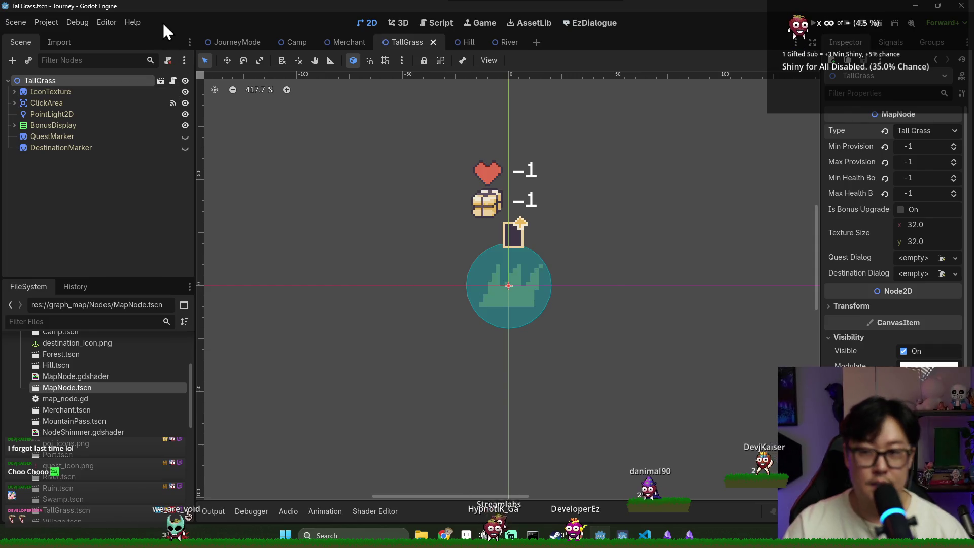
Check the Merchant and Camp root node properties, then switch to the River scene.
click(327, 41)
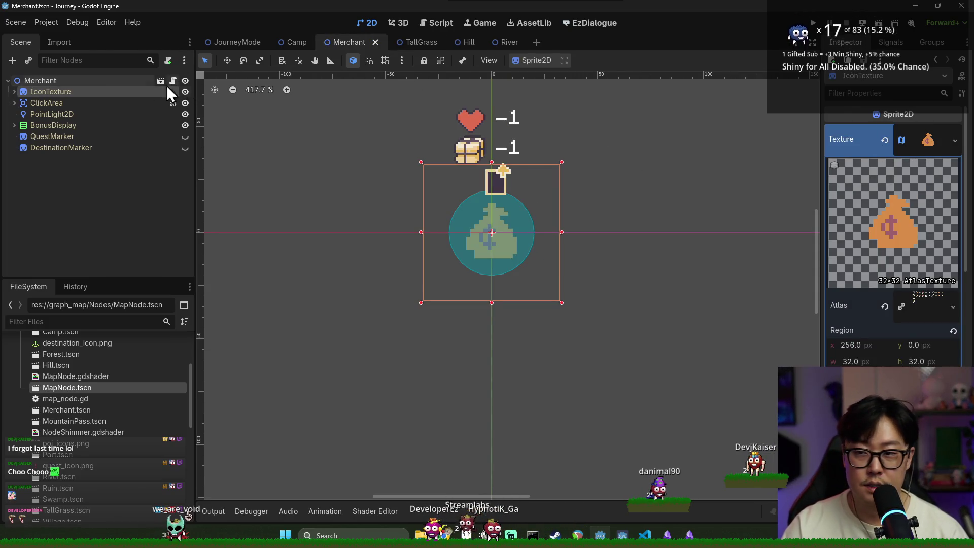
click(142, 80)
click(299, 42)
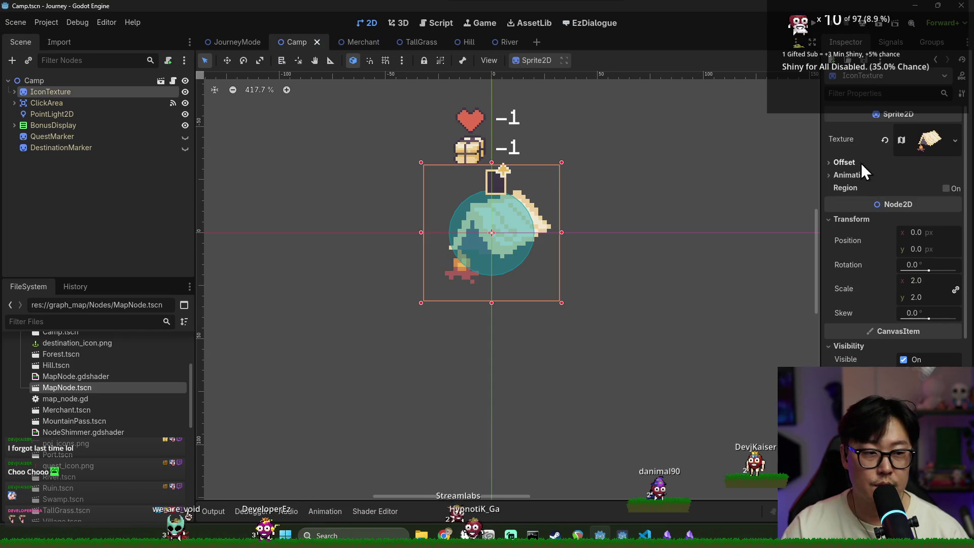
click(98, 79)
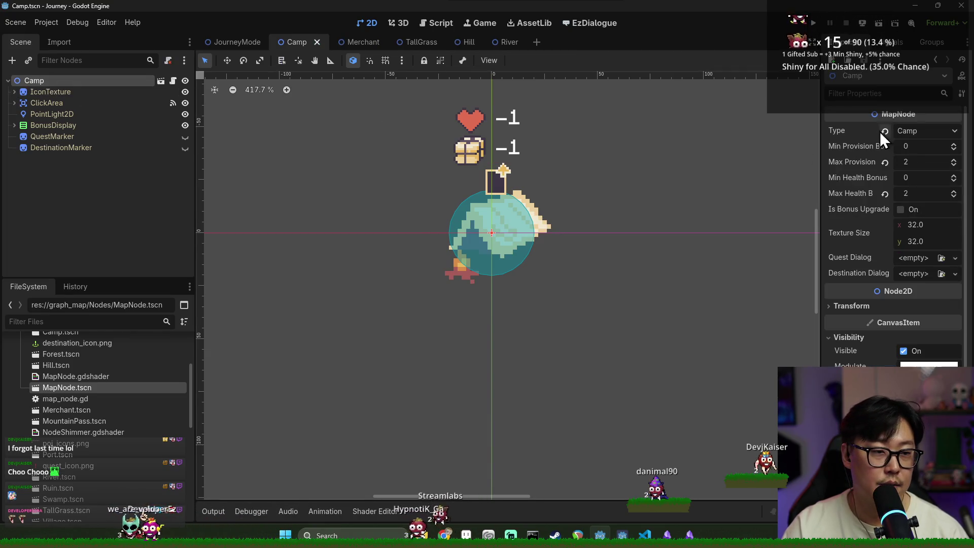
click(508, 41)
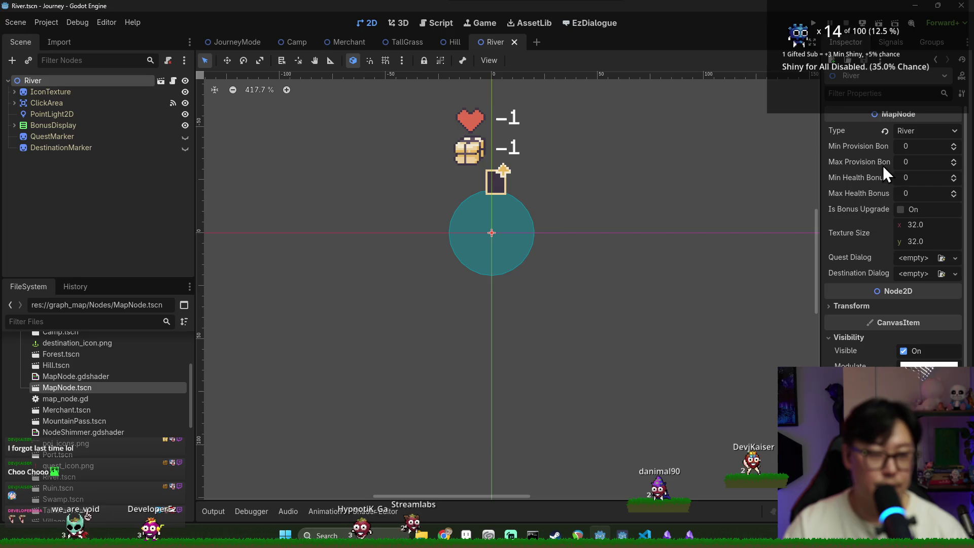
Set River's Min Provision to 2 and Max Provision to 3.
click(914, 178)
key(shift+Tab)
key(shift+Tab)
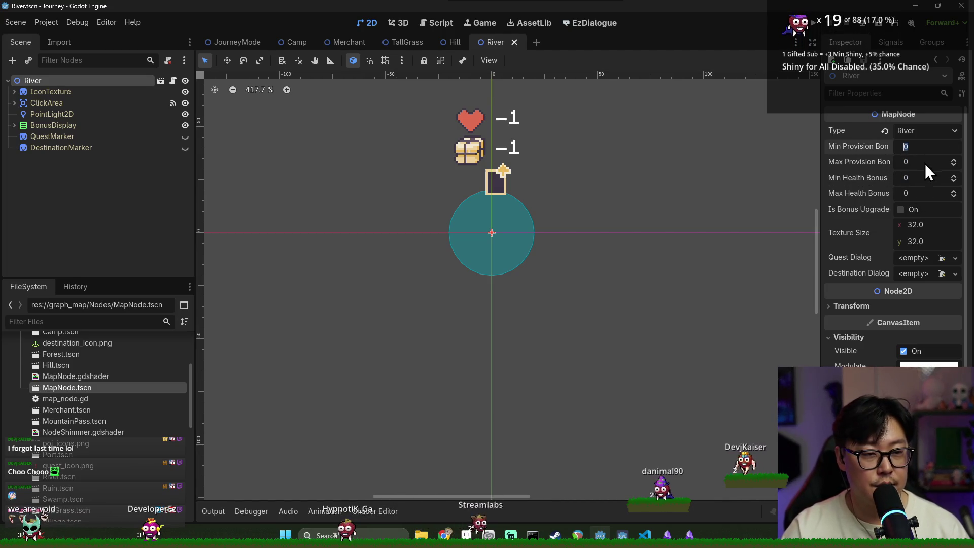
text(2)
key(Tab)
text(3)
key(Tab)
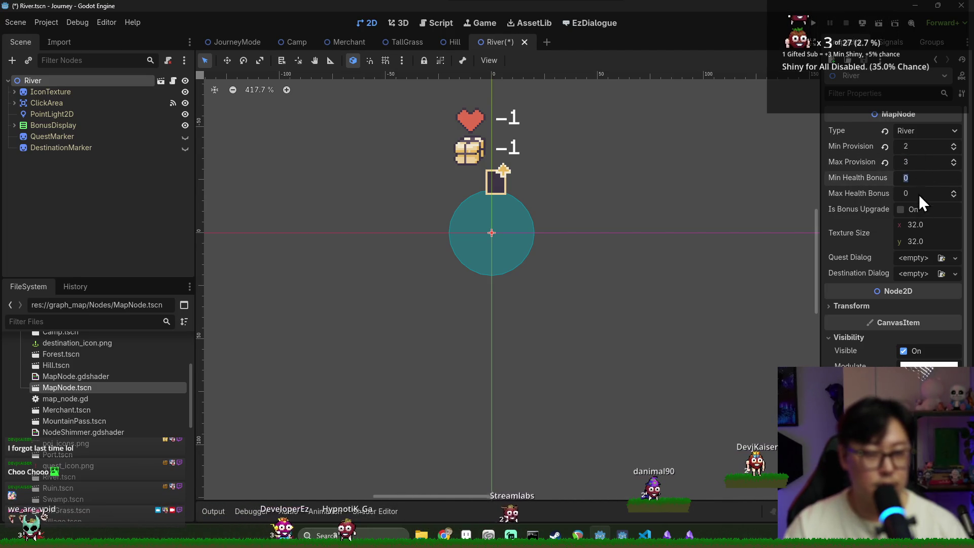
text(0)
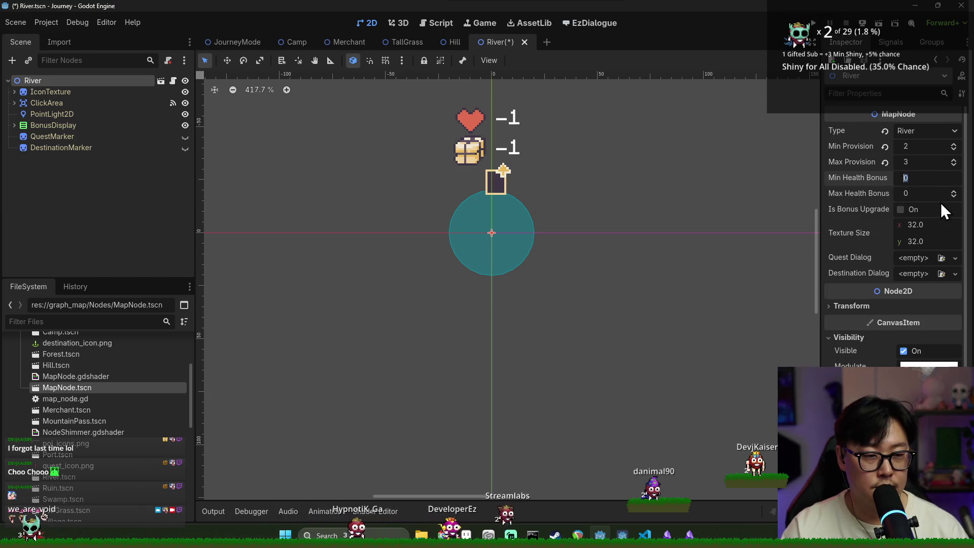
Set River's Min and Max Health Bonus both to 1 and save the scene.
double_click(913, 173)
text(1)
key(Tab)
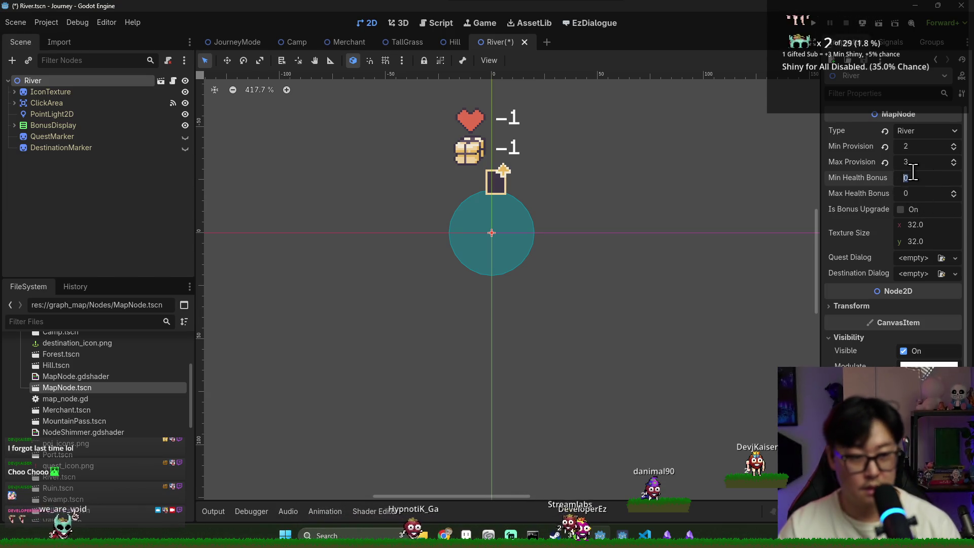
text(1)
double_click(922, 173)
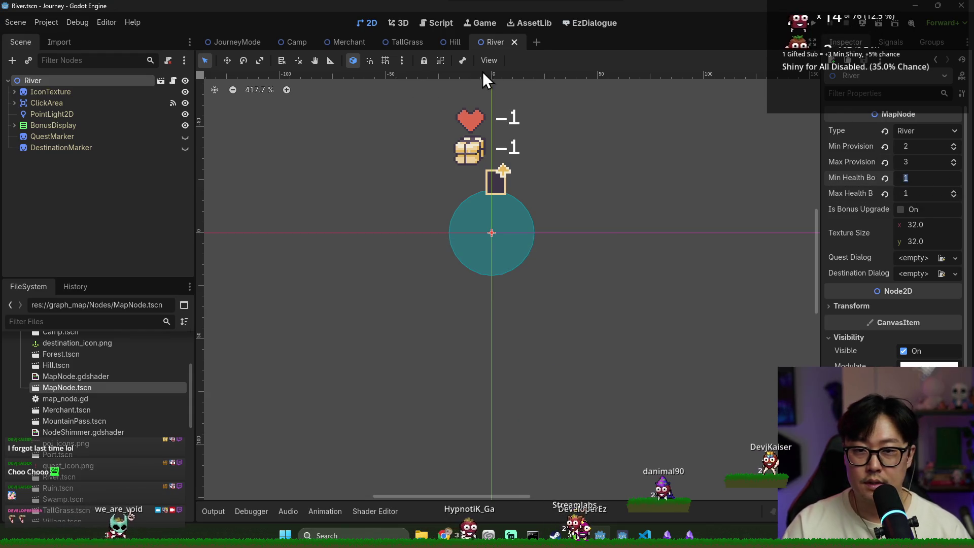
key(ctrl+s)
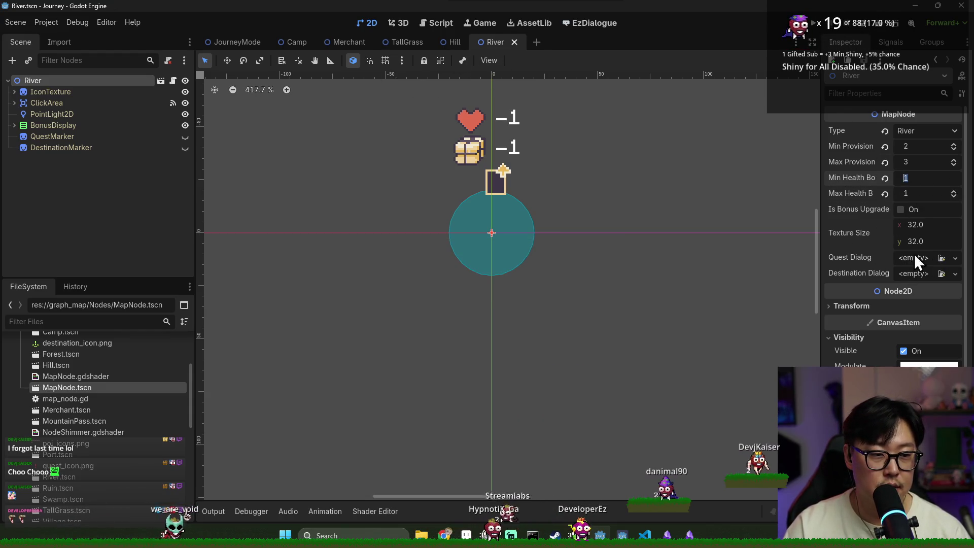
click(90, 96)
key(ctrl+s)
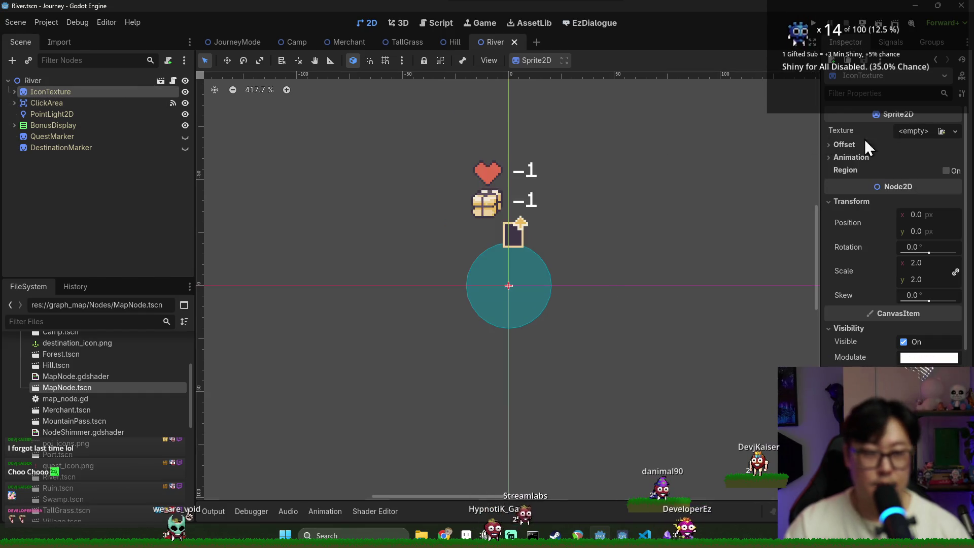
Give the River icon a new AtlasTexture using poi_icons.png as its atlas.
click(955, 131)
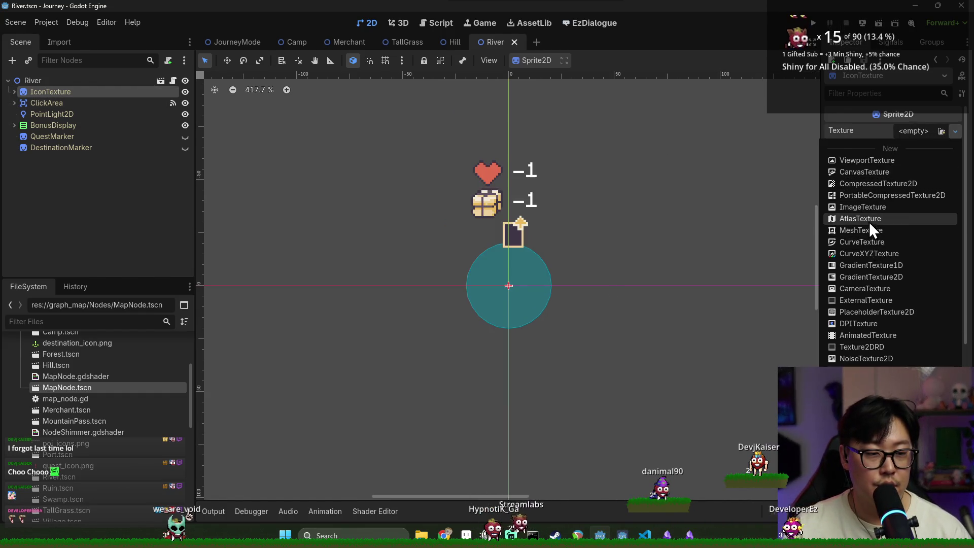
click(870, 219)
click(913, 131)
click(940, 281)
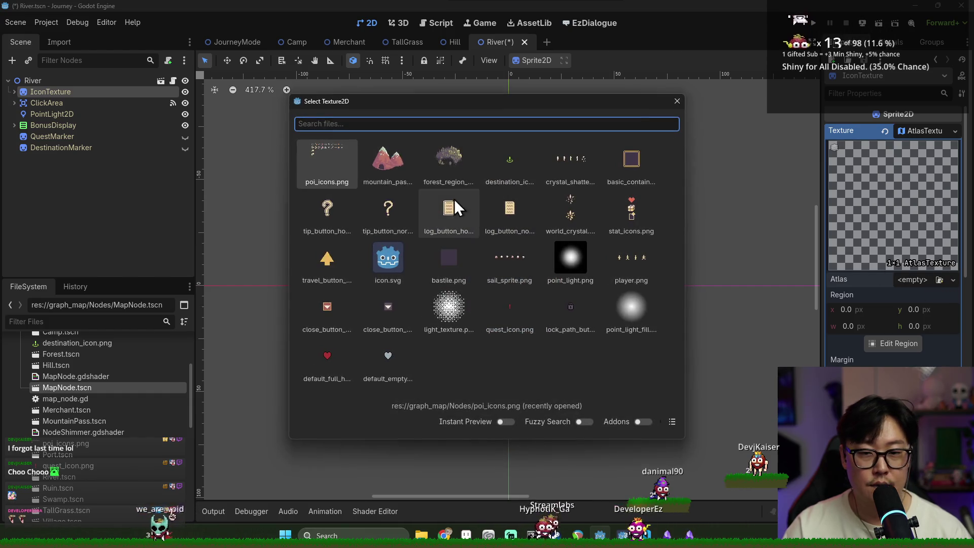
double_click(333, 158)
key(ctrl+z)
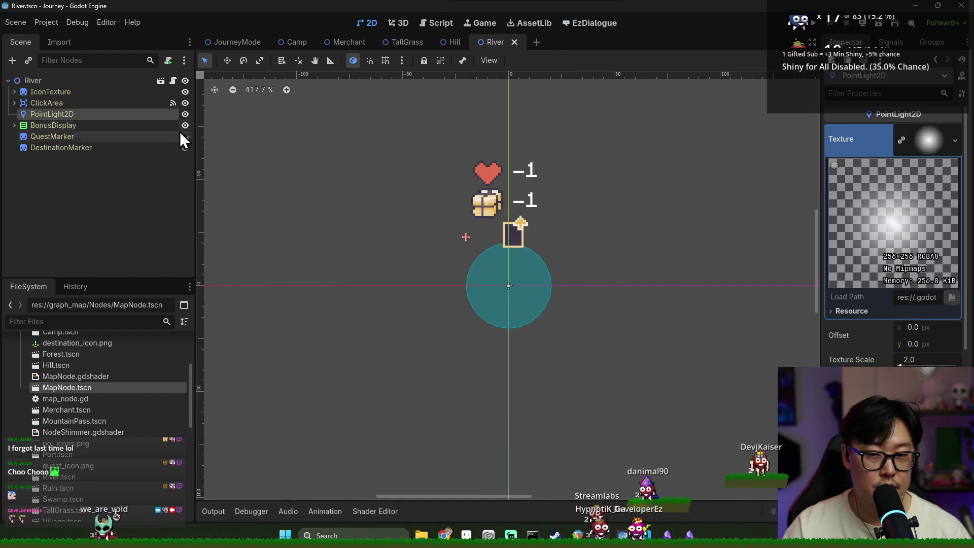
click(102, 92)
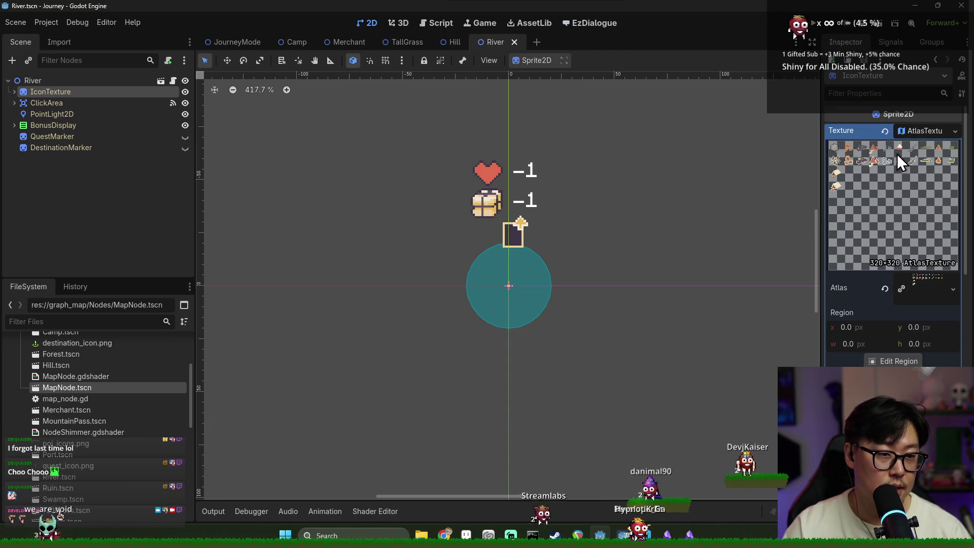
Set the atlas region to 32×32 at x 32*6 (192) and save.
click(851, 344)
text(32)
click(909, 344)
text(32)
key(Return)
click(848, 327)
text(32*6)
key(Return)
key(ctrl+s)
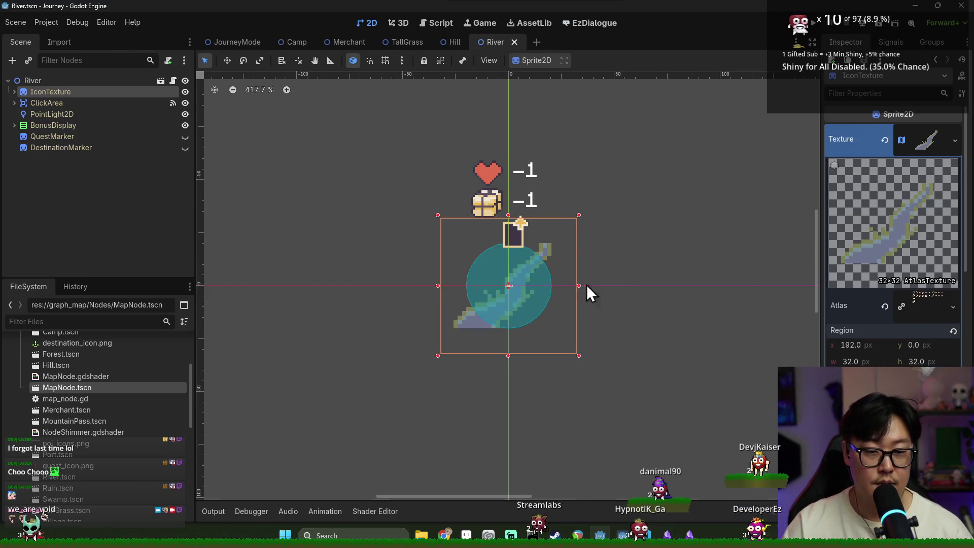
Save the River scene again and close its tab.
scroll(543, 233, down, 2)
scroll(561, 218, down, 1)
key(ctrl+s)
scroll(863, 285, down, 3)
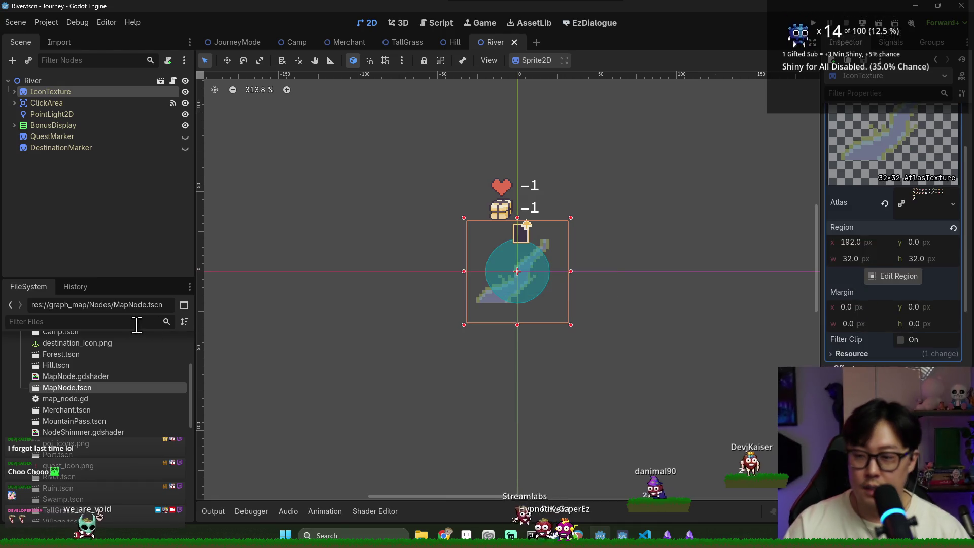
click(514, 42)
Close the Hill, TallGrass, Merchant and Camp scene tabs.
click(474, 42)
click(434, 42)
click(376, 42)
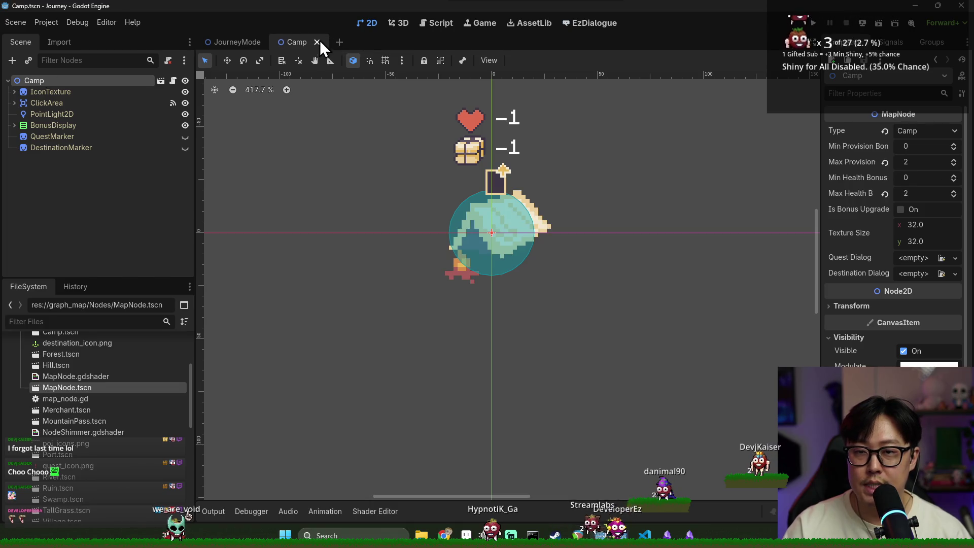
click(320, 40)
key(ctrl+s)
Find the graph_map/Nodes folder in FileSystem and bring up its context menu.
scroll(88, 394, up, 3)
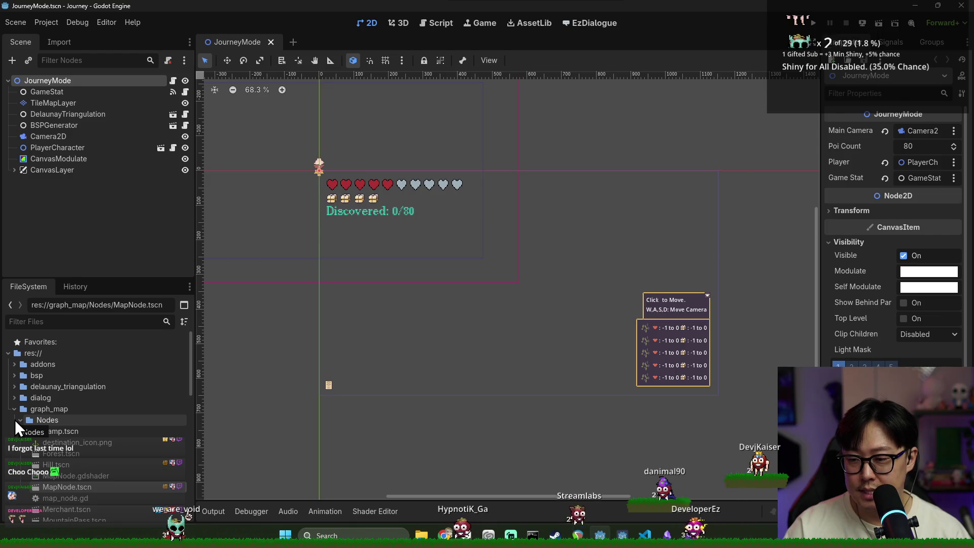
scroll(104, 413, down, 2)
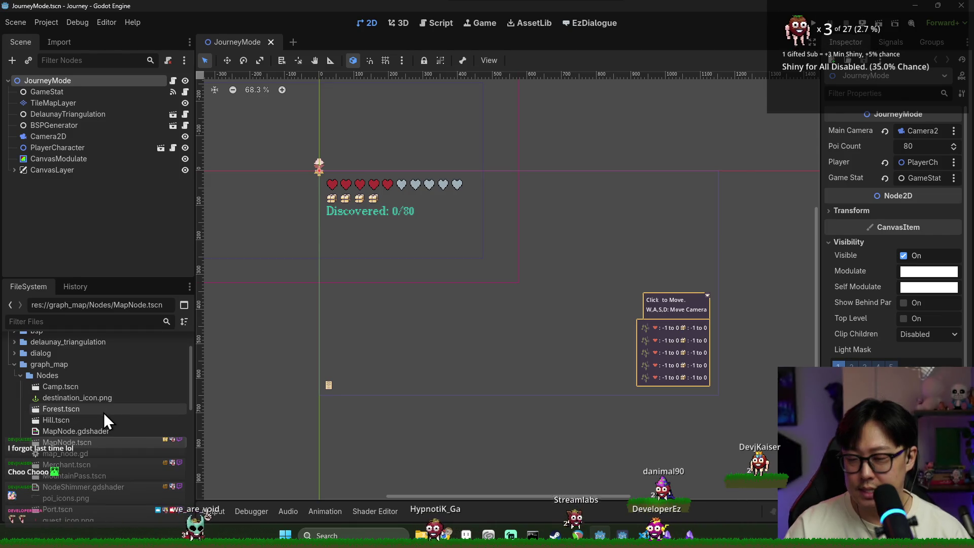
click(20, 376)
click(21, 378)
click(22, 379)
click(22, 384)
click(19, 378)
click(20, 376)
click(21, 382)
click(21, 386)
right_click(40, 379)
click(22, 376)
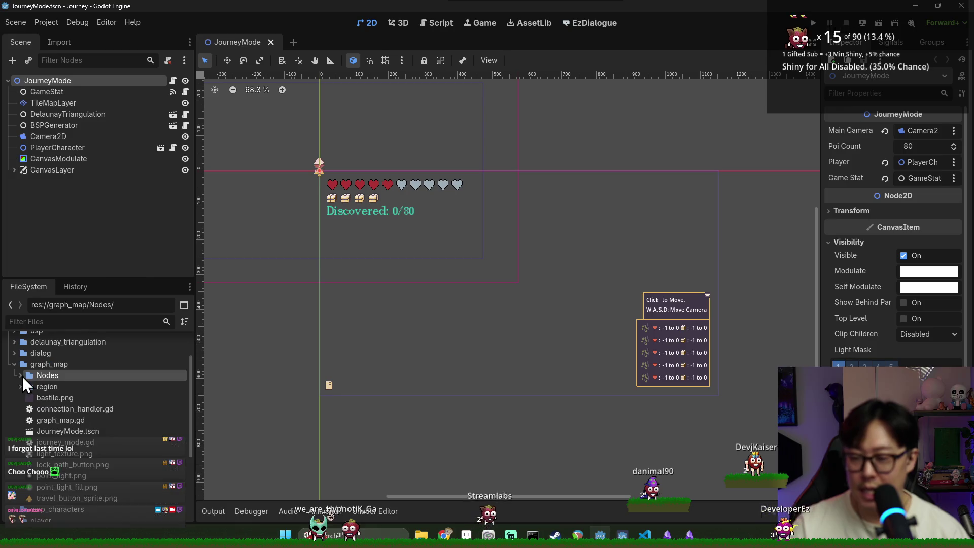
click(22, 376)
right_click(46, 375)
Create a new script named MapNodeHelper.gd in res://graph_map/Nodes.
mouse_move(113, 344)
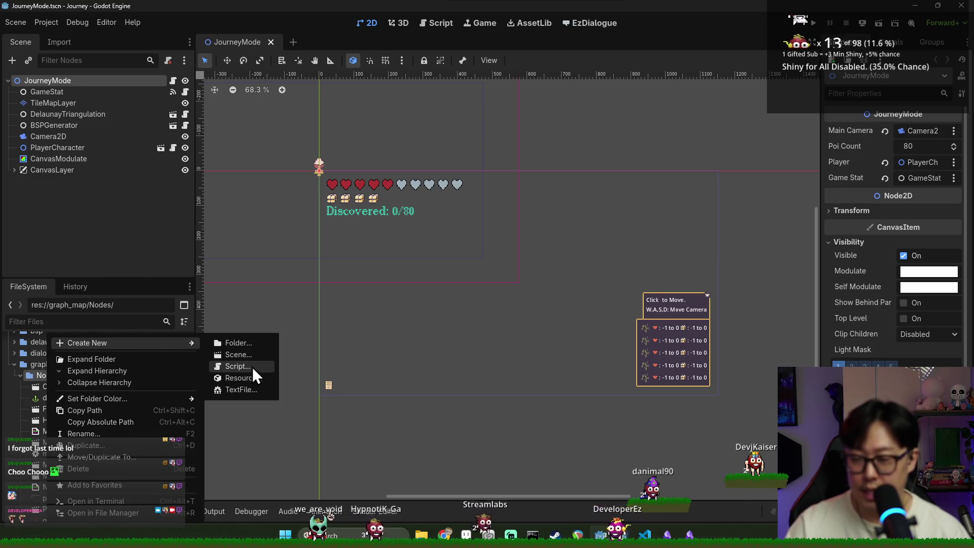
click(252, 366)
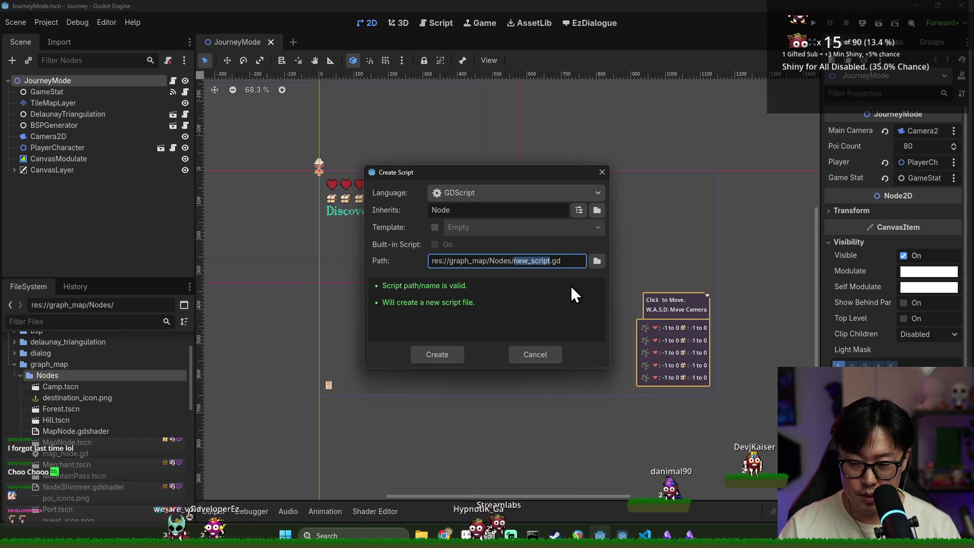
text(MapNode)
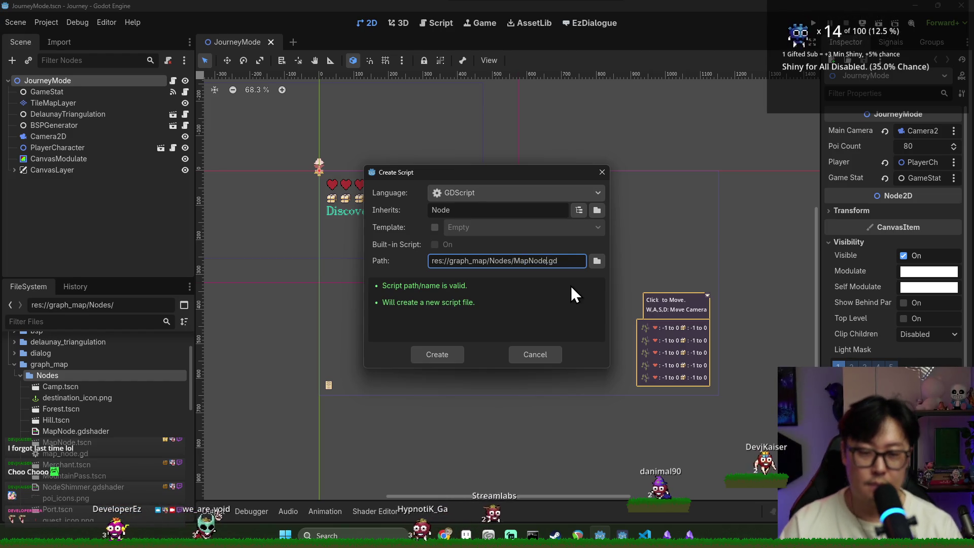
text(Helper)
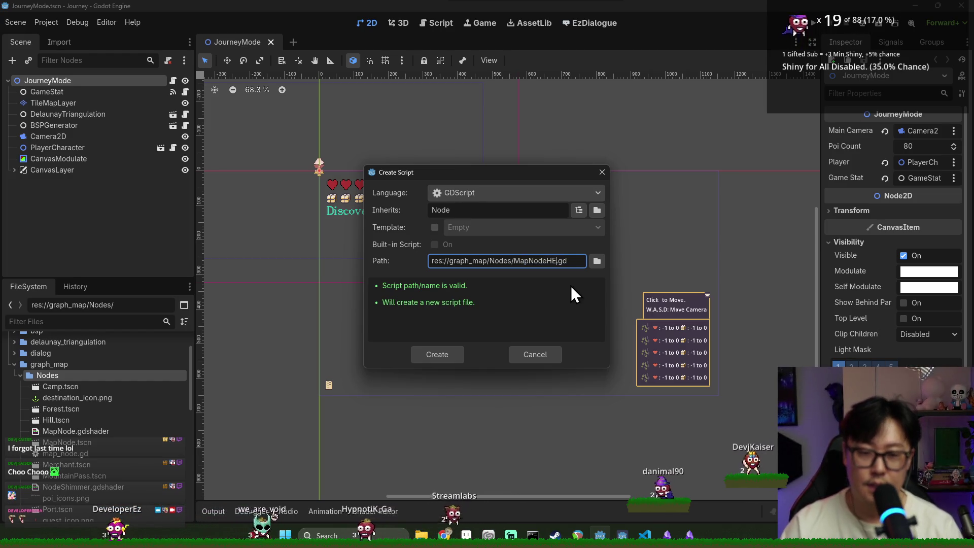
key(Return)
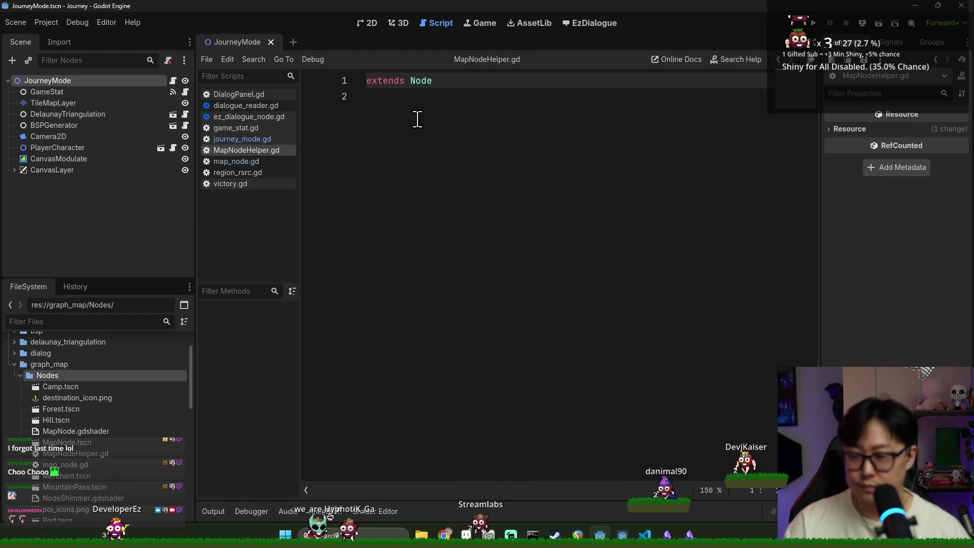
Declare class_name MapNodeHelper and begin static func get_node_from_type(type: MapNode.PoiType).
double_click(420, 81)
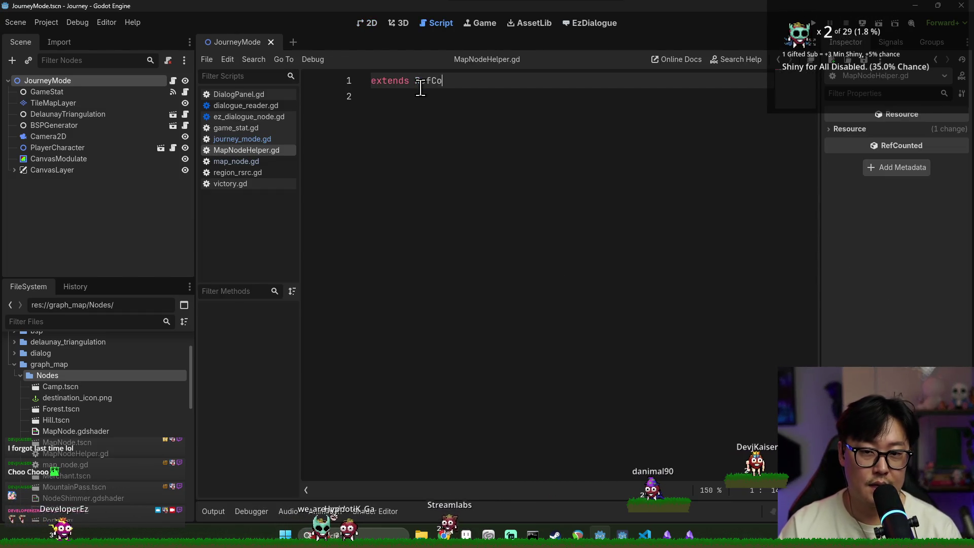
text(d)
text(class_name MapN)
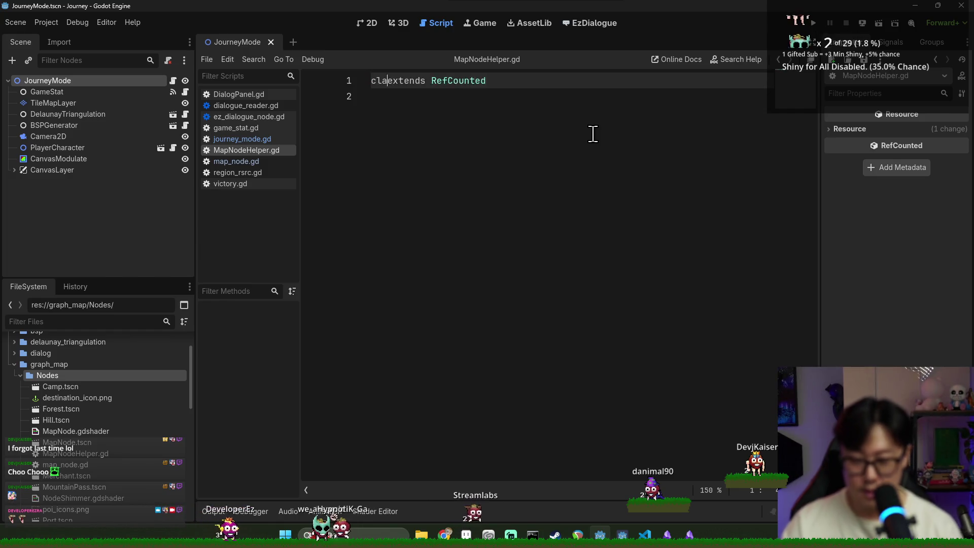
text(odeHelper)
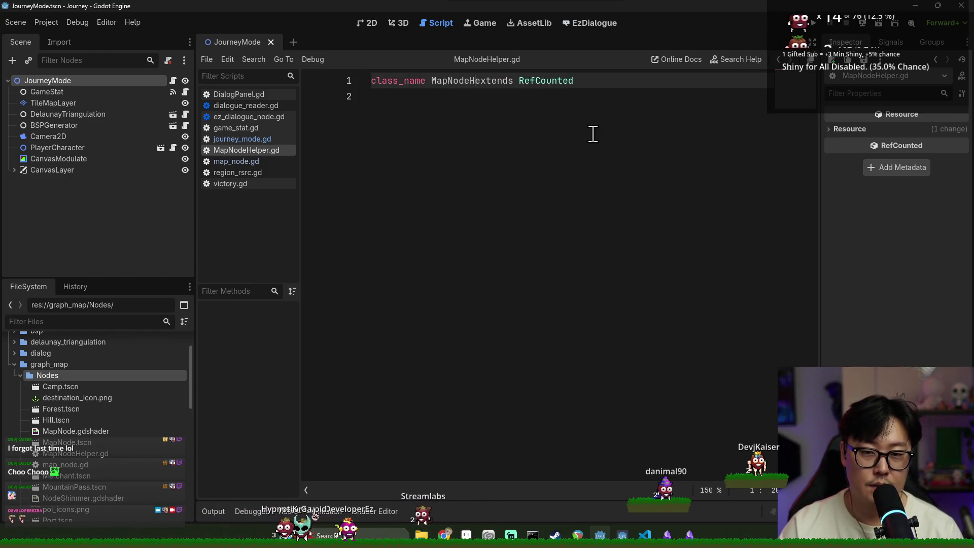
click(640, 116)
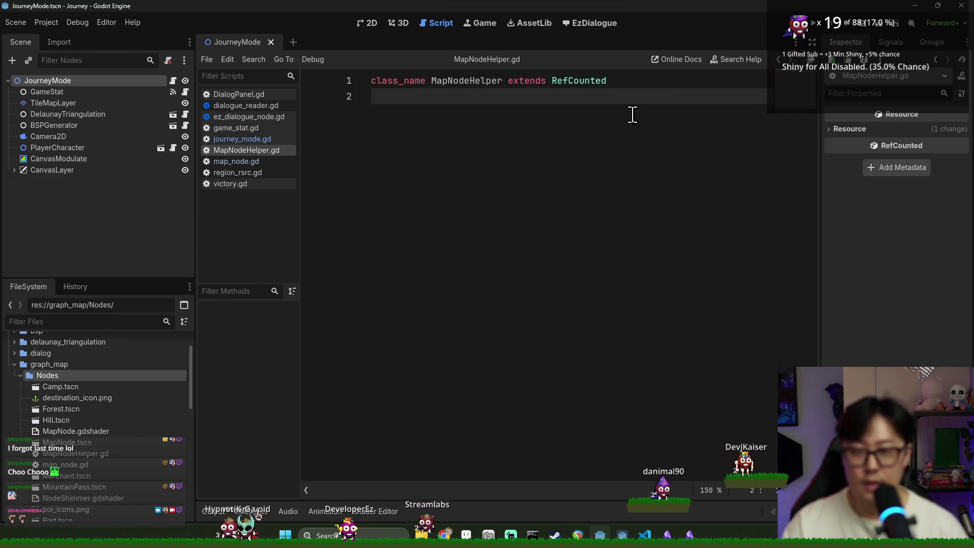
key(Return)
text(static func get_node_f)
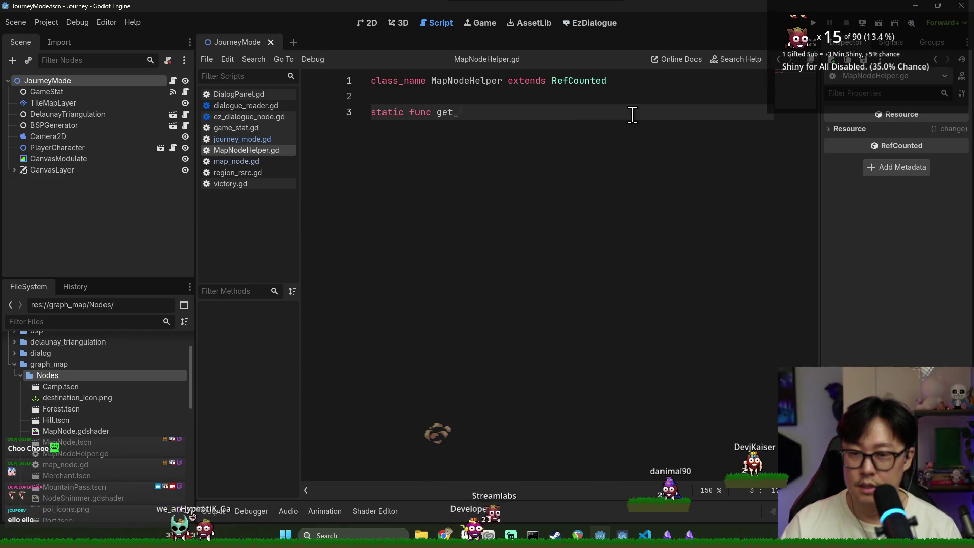
text(rom_type())
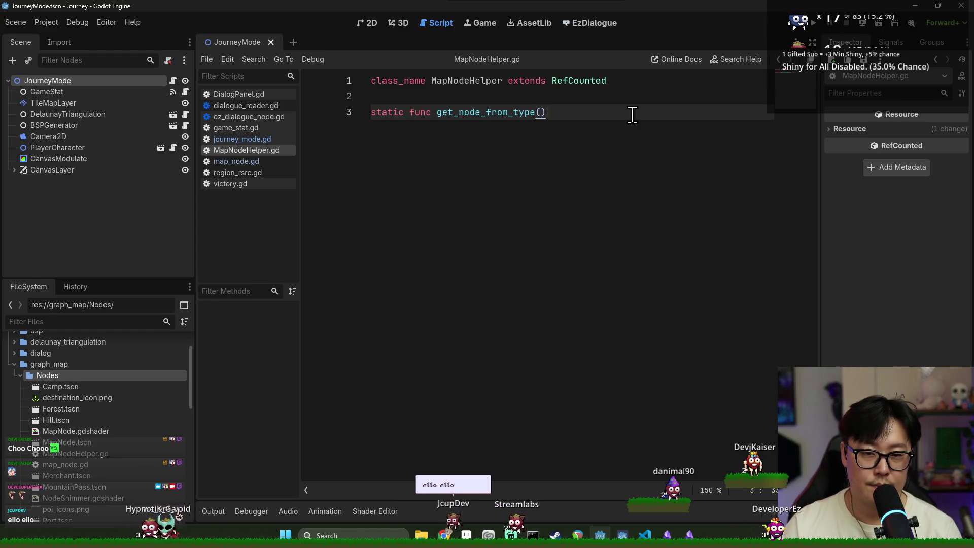
key(BackSpace)
text(MapNo)
key(BackSpace)
key(BackSpace)
key(BackSpace)
key(BackSpace)
text(t)
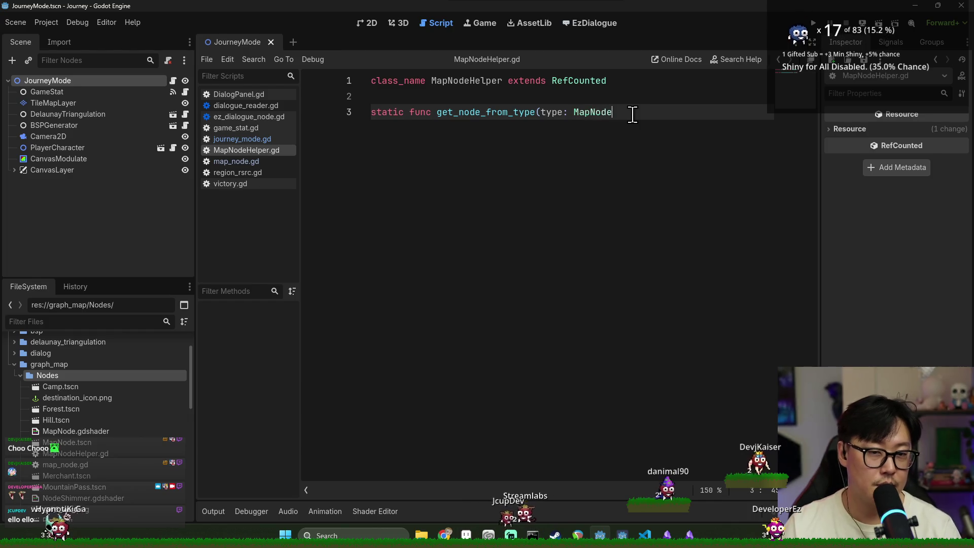
text(e.Ty)
key(Return)
text():)
Give get_node_from_type a MapNode return type and a bare return body, then save.
key(Return)
key(BackSpace)
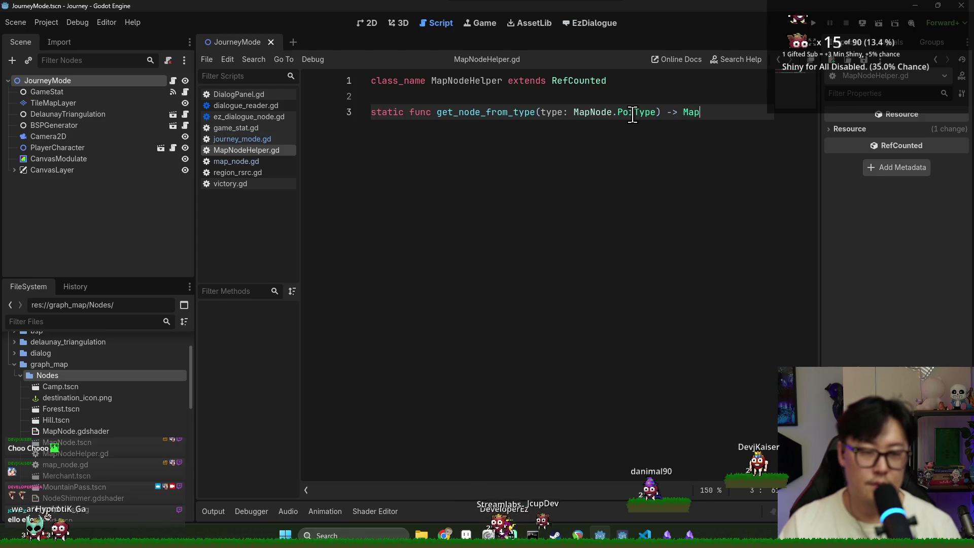
text(e:)
key(Return)
text(return)
key(ctrl+s)
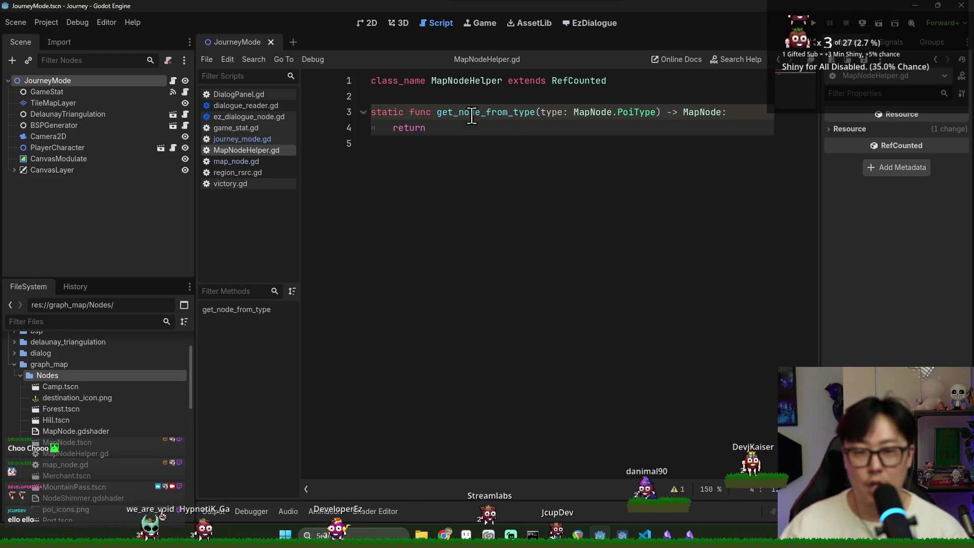
Add a blank line below the class declaration, save, and open journey_mode.gd.
click(670, 95)
key(Return)
key(Up)
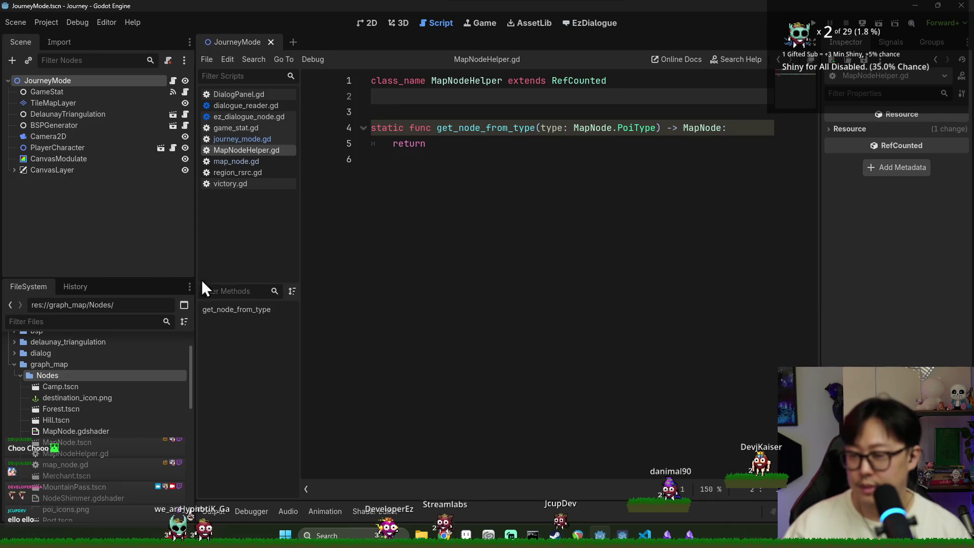
scroll(53, 378, up, 3)
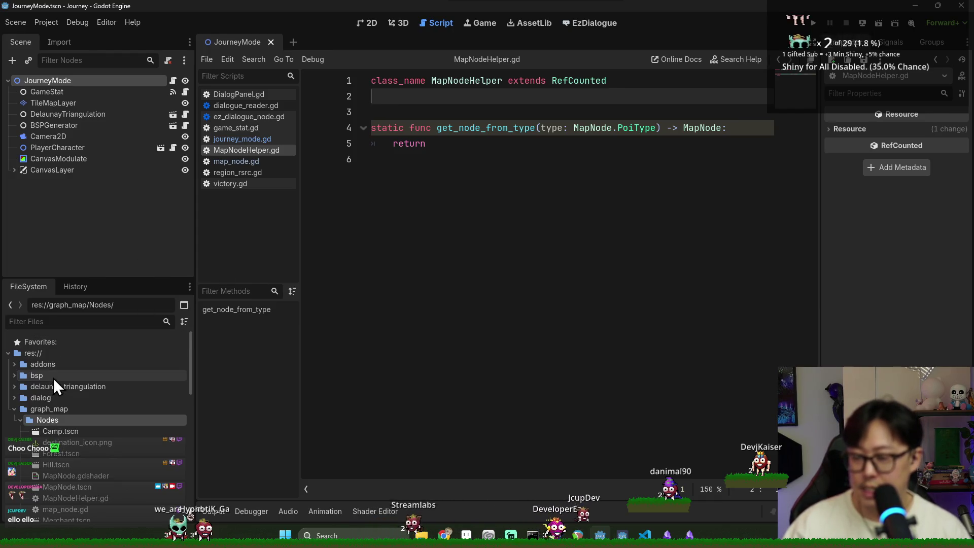
key(ctrl+s)
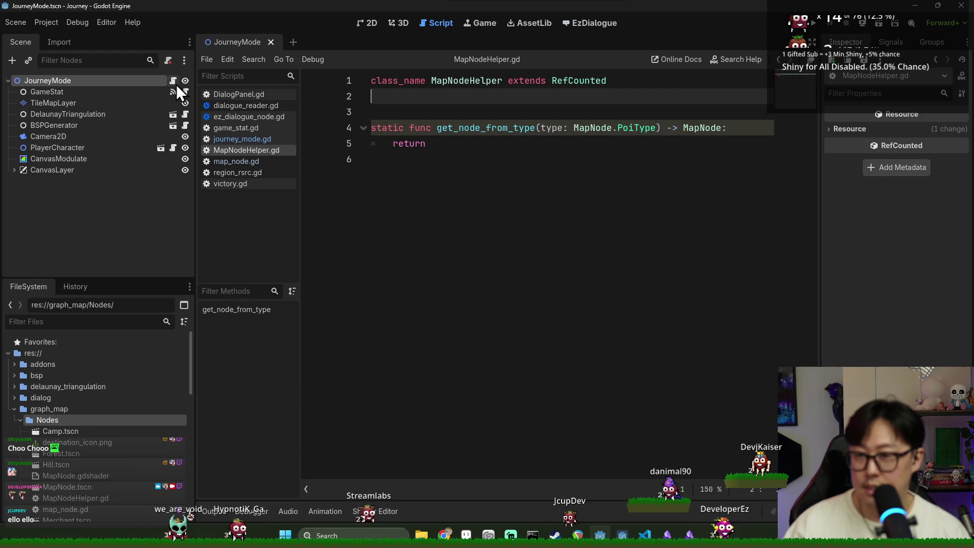
click(173, 81)
scroll(488, 183, up, 2)
scroll(558, 229, down, 5)
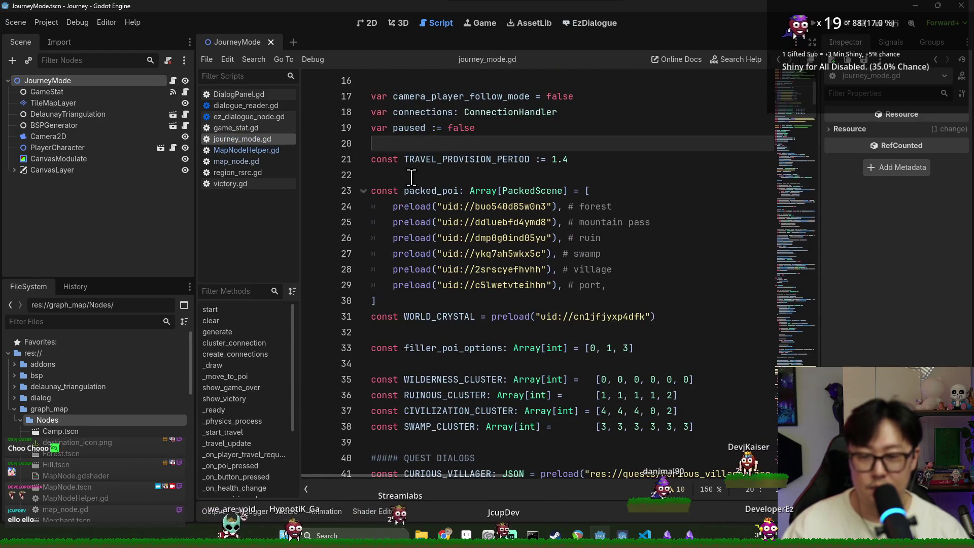
Copy the packed_poi const array from journey_mode.gd and paste it into MapNodeHelper.gd.
key(Down)
key(Down)
shift+click(664, 284)
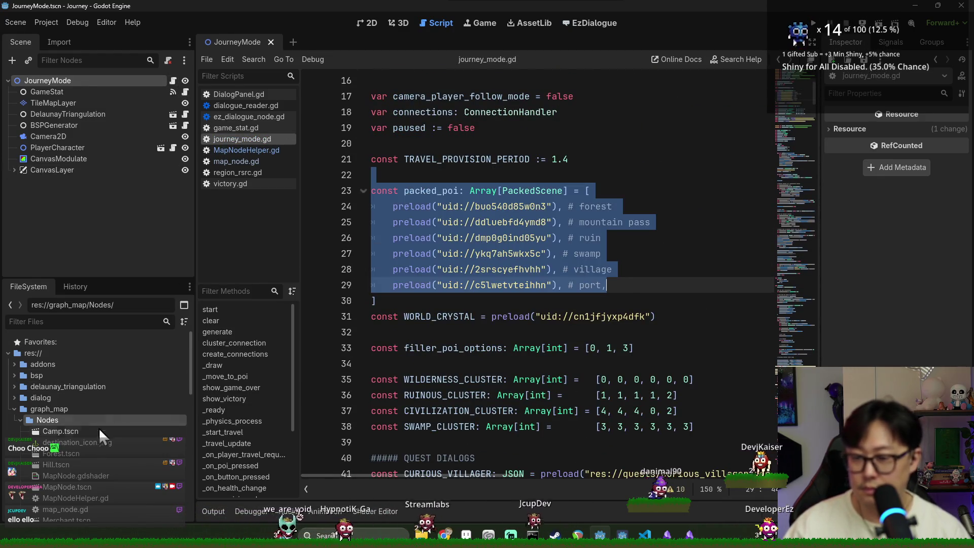
scroll(76, 451, down, 3)
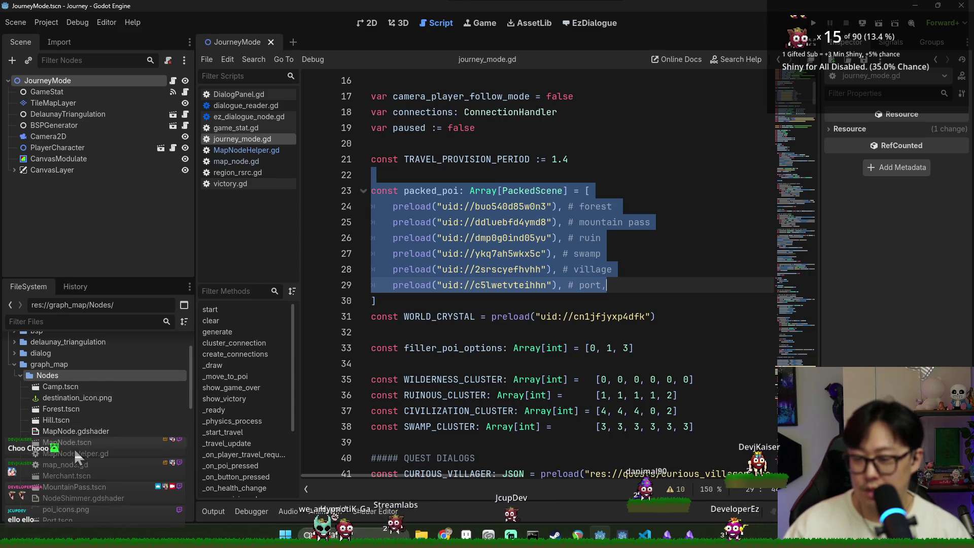
scroll(75, 483, down, 4)
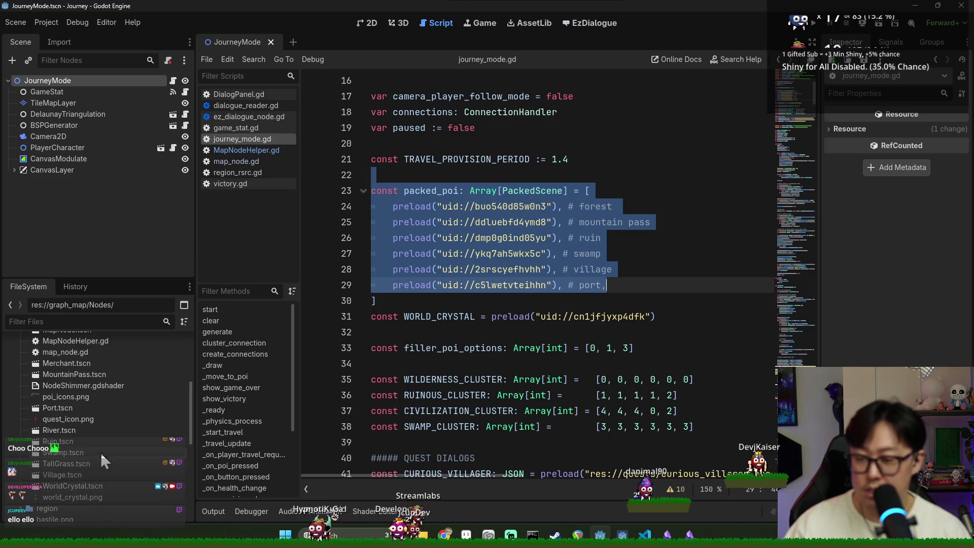
scroll(84, 406, up, 3)
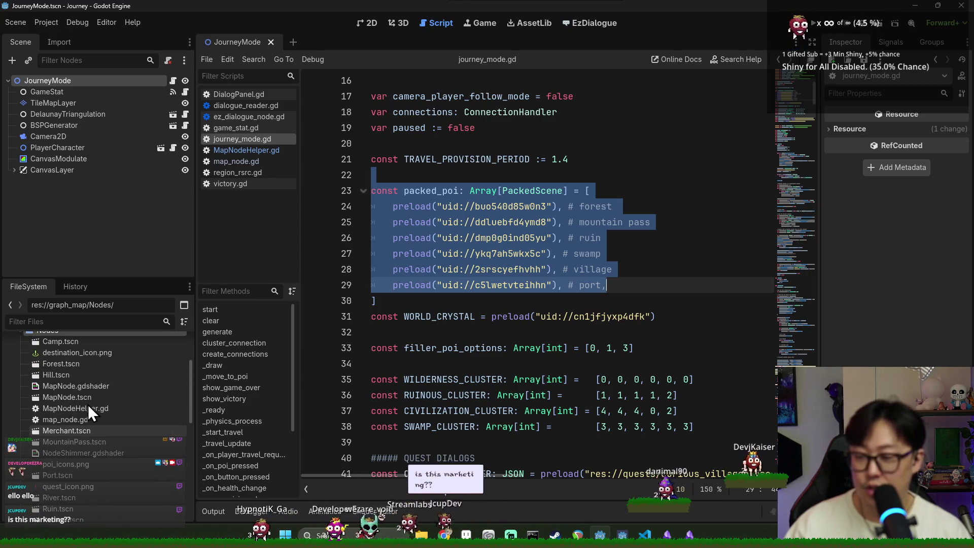
double_click(102, 409)
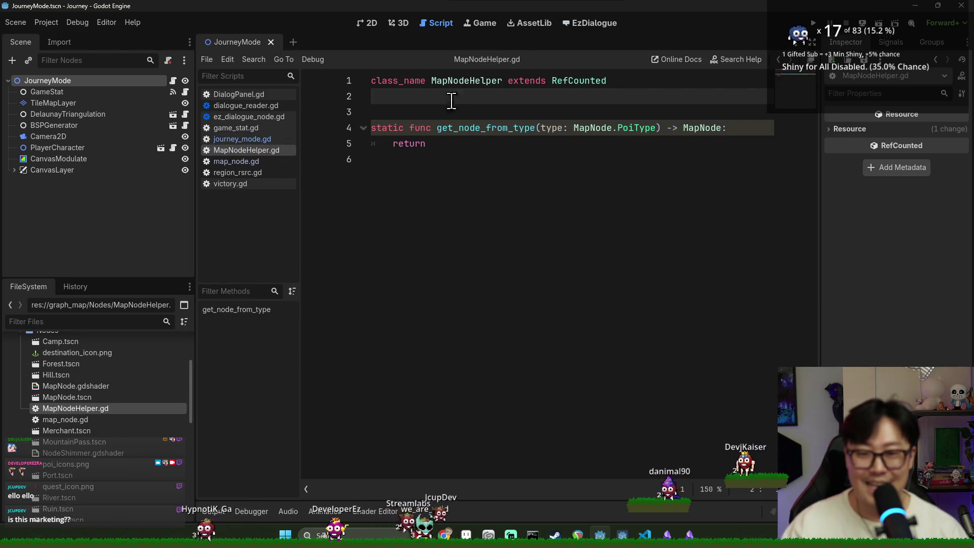
text(const packed_poi: Array[PackedScene] = [ 	preload("uid://buo540d85w0n3"), # forest 	preload("uid://ddluebfd4ymd8"), # mountain pass 	preload("uid://dmp0g0ind05yu"), # ruin 	preload("uid://ykq7ah5wk5xc"), # swamp 	preload("uid://2srscyefhvhh"), # village 	preload("uid://c5lwetvteihhn"), # port,)
click(383, 113)
Save, then open new lines after the packed_poi entries to start a static declaration on line 11.
click(427, 112)
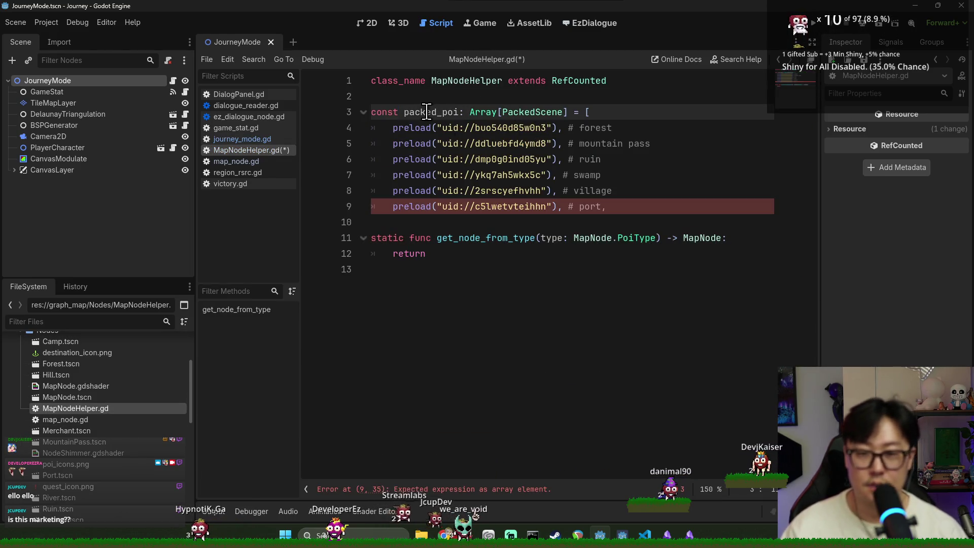
key(ctrl+s)
double_click(482, 238)
click(436, 112)
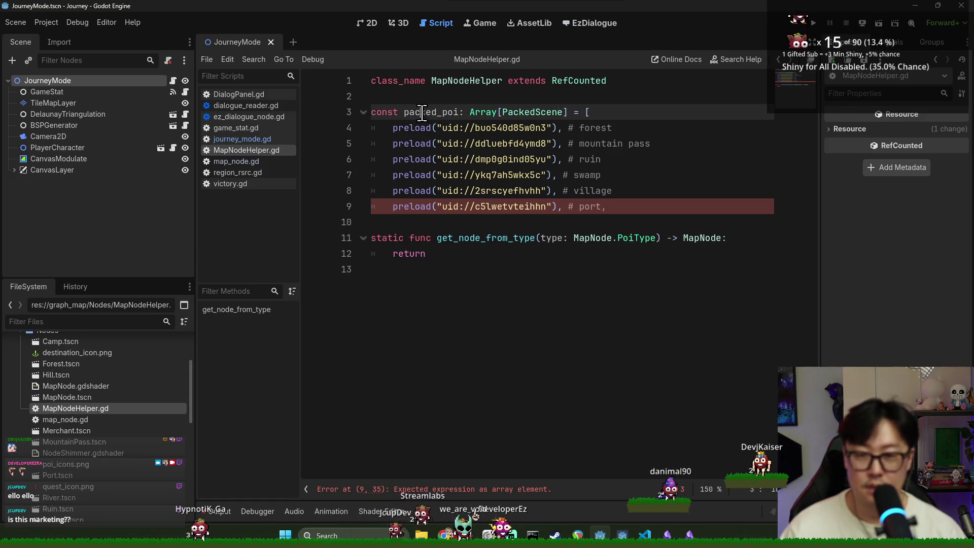
click(633, 206)
key(Return)
key(Return)
key(BackSpace)
key(BackSpace)
key(BackSpace)
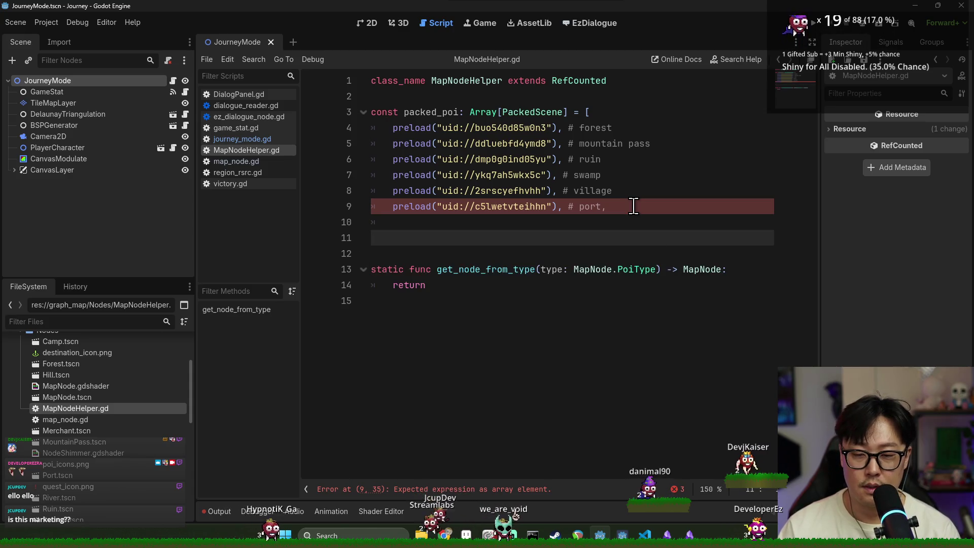
key(BackSpace)
key(BackSpace)
key(BackSpace)
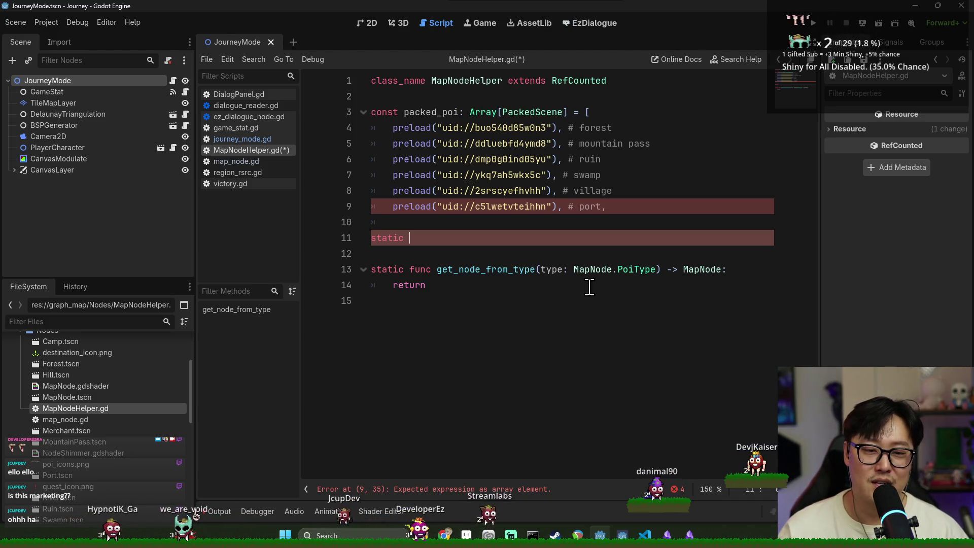
click(573, 226)
Close the packed_poi array with ] and remove the trailing comma after the port entry.
key(BackSpace)
text(])
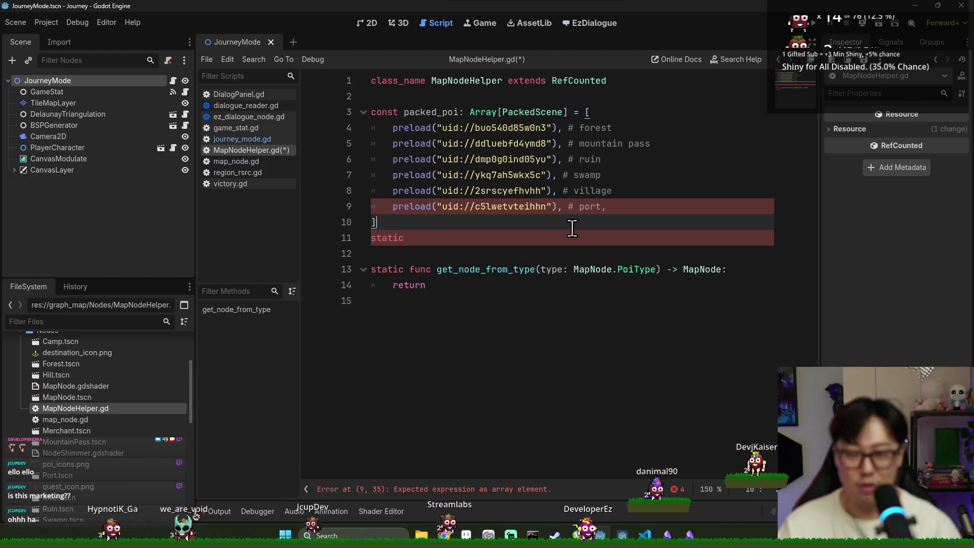
key(Return)
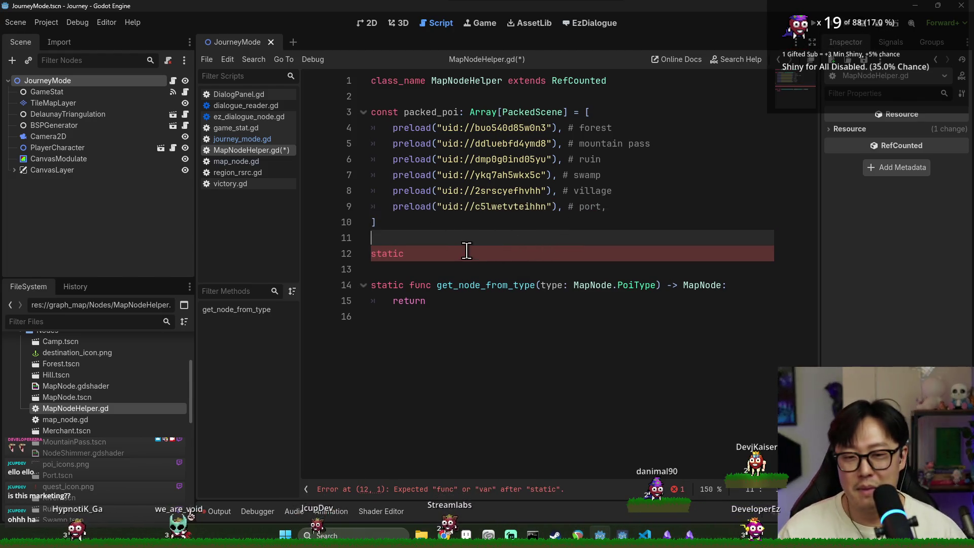
click(607, 207)
key(BackSpace)
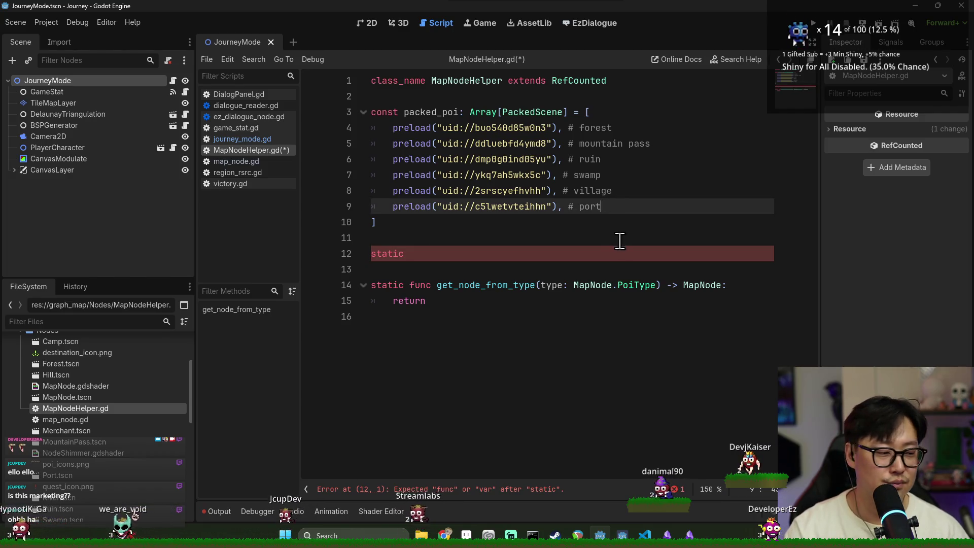
Declare var type_to_node: Dictionary[MapNode.PoiType, PackedScene] = {} on line 12 and save.
click(457, 254)
text(var type_to_node: d)
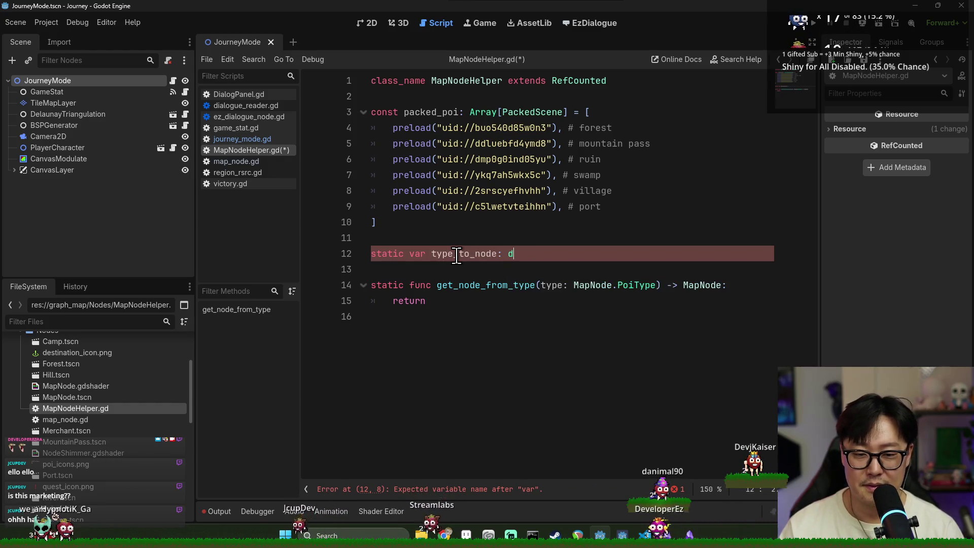
key(BackSpace)
key(BackSpace)
key(BackSpace)
text(Dictionary)
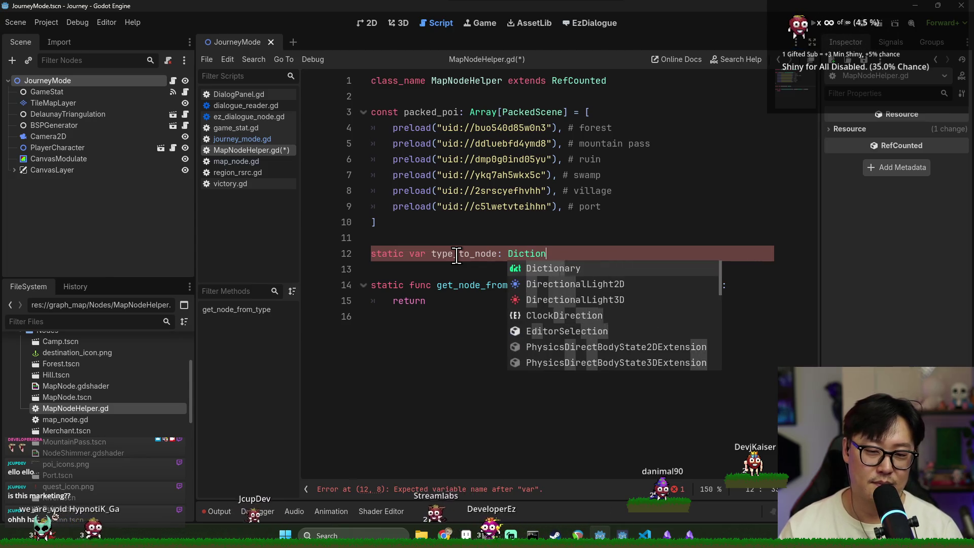
text([)
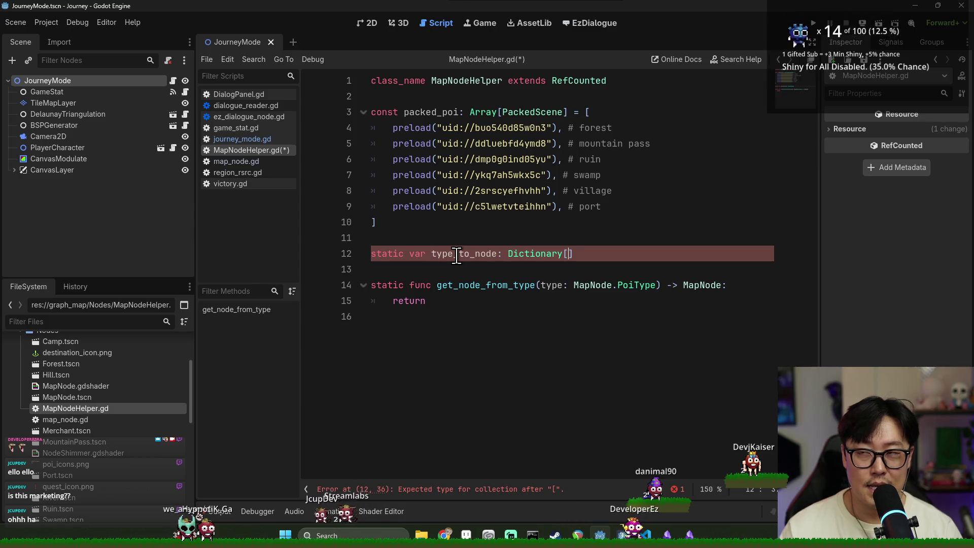
text(e.P)
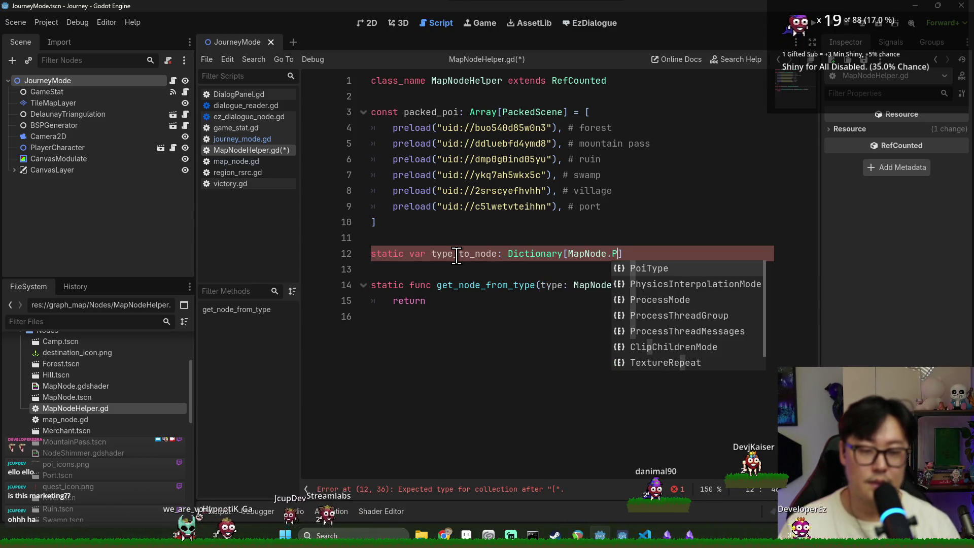
key(Return)
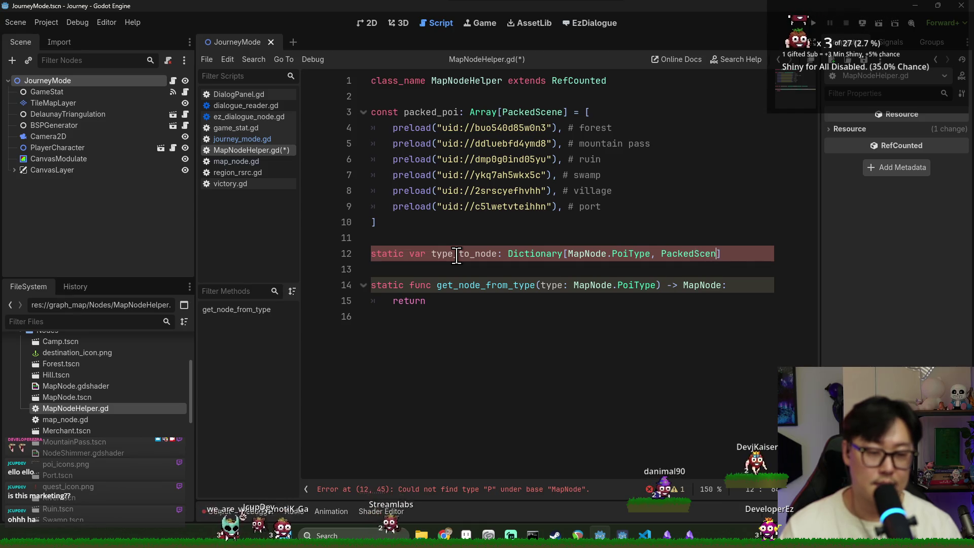
text(= {)
key(ctrl+s)
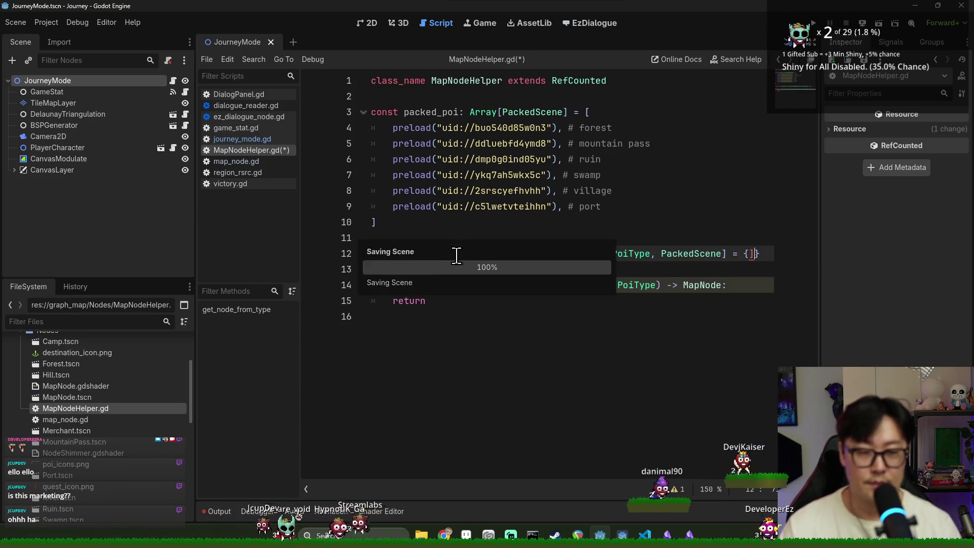
Delete the leftover 'static' before var on line 12.
key(Right)
click(394, 262)
double_click(387, 254)
key(BackSpace)
key(Delete)
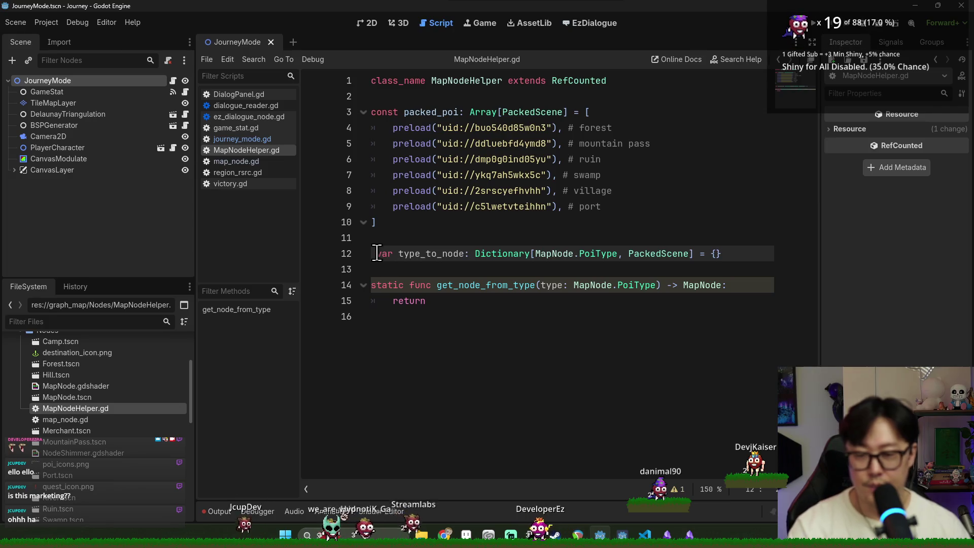
Make get_node_from_type non-static and add func _init(): below type_to_node.
double_click(386, 285)
key(BackSpace)
key(BackSpace)
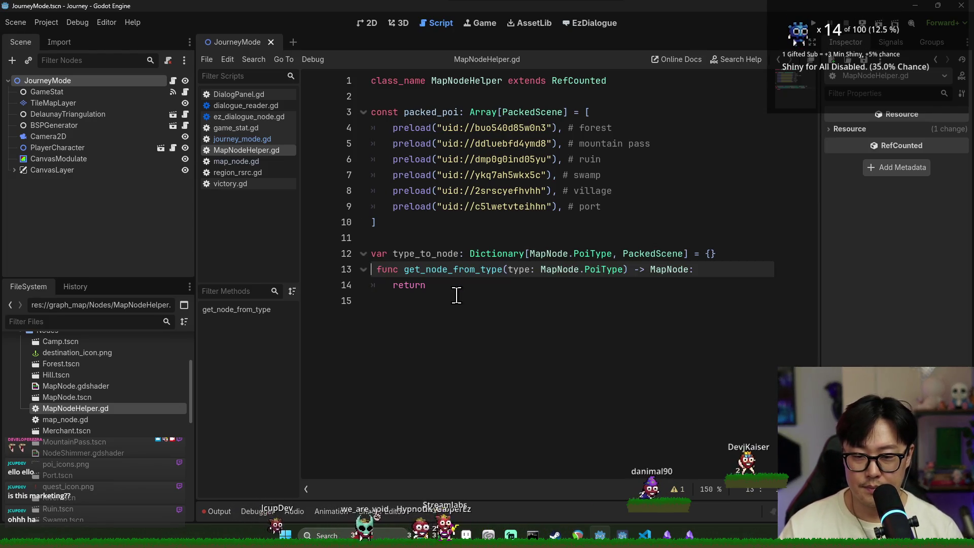
click(737, 252)
key(Return)
key(Return)
text(func )
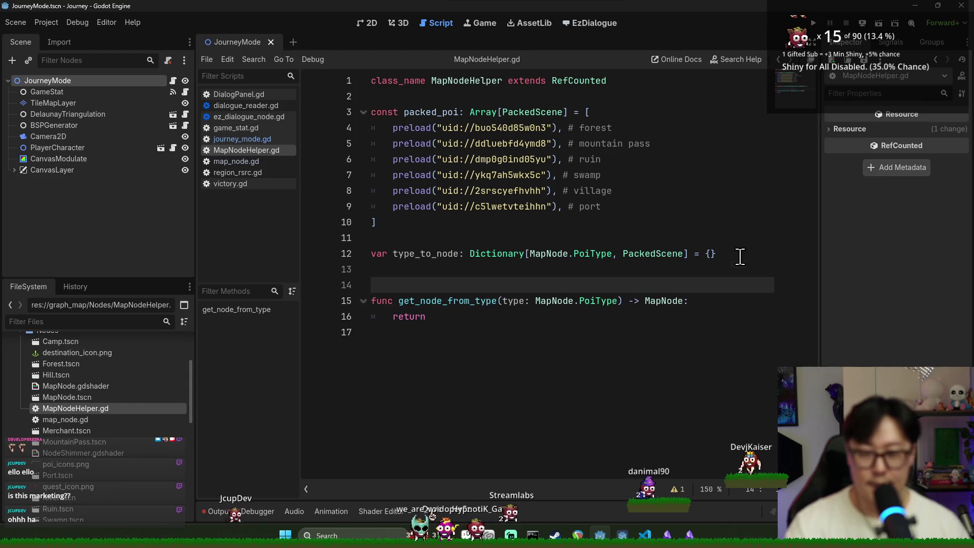
text(_init():)
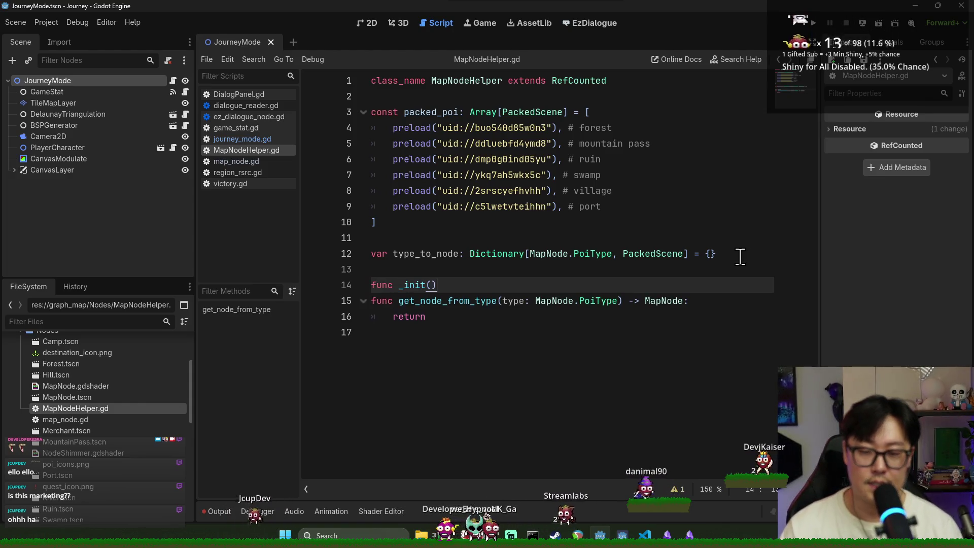
key(Return)
key(Return)
key(Return)
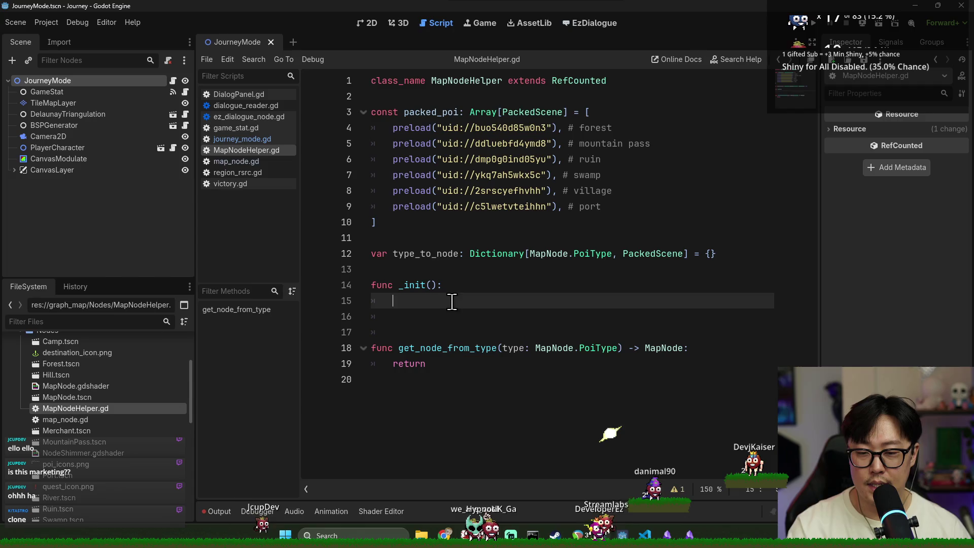
Inside _init, start a loop 'for map_node_scene in packed_poi:' with an empty body line.
double_click(431, 112)
click(464, 300)
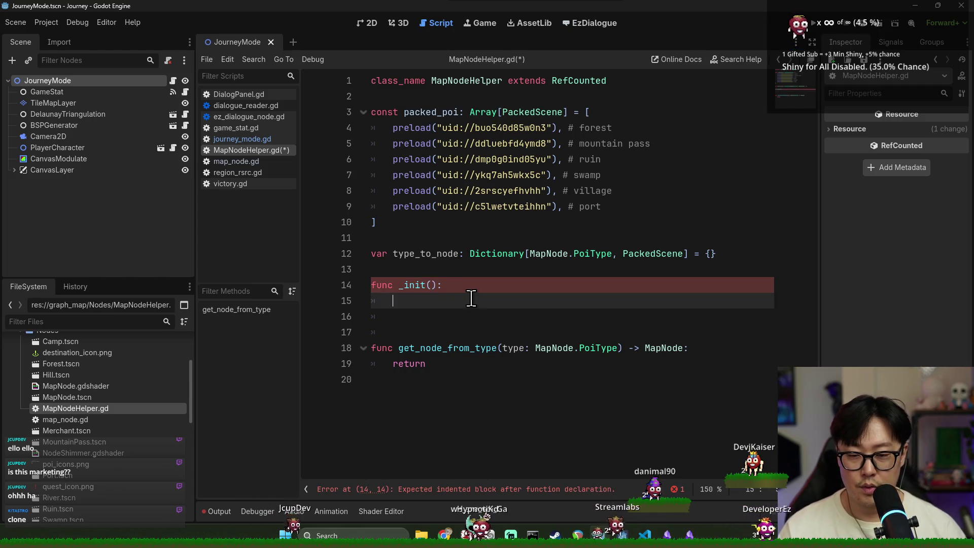
text(for sc)
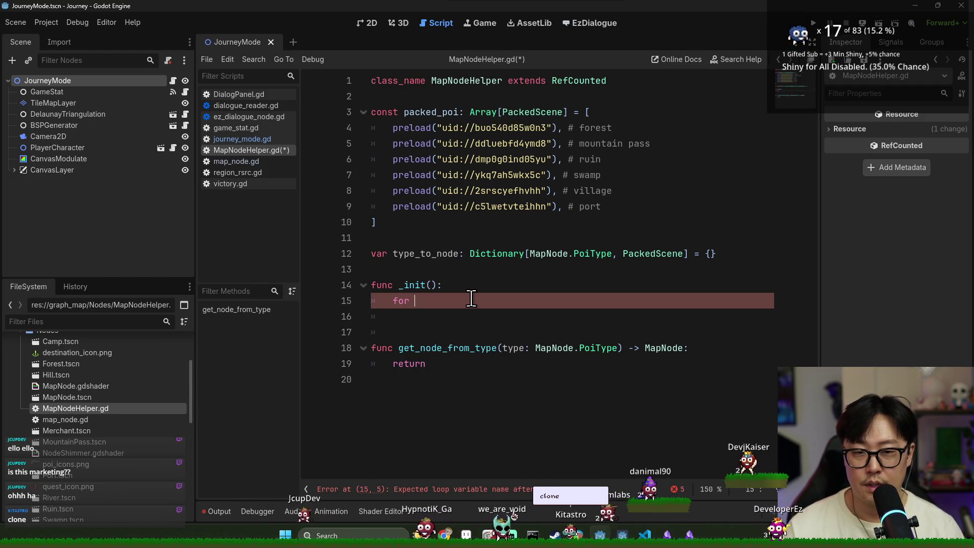
text(enes:)
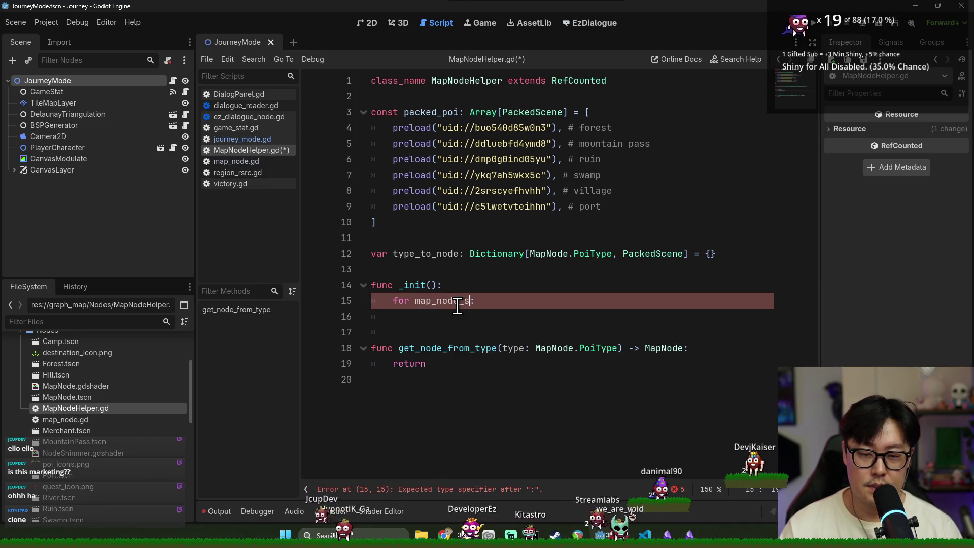
text(ene in )
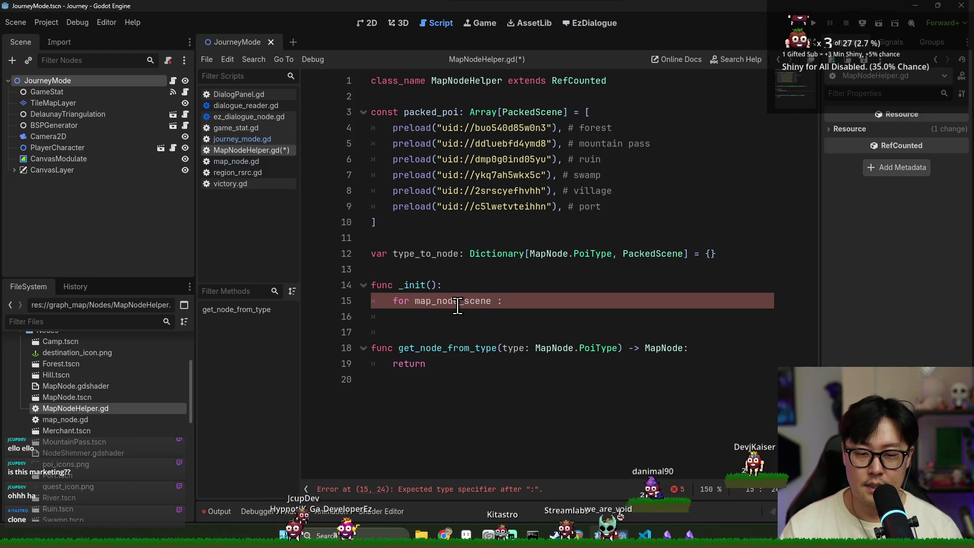
text(packed_poi)
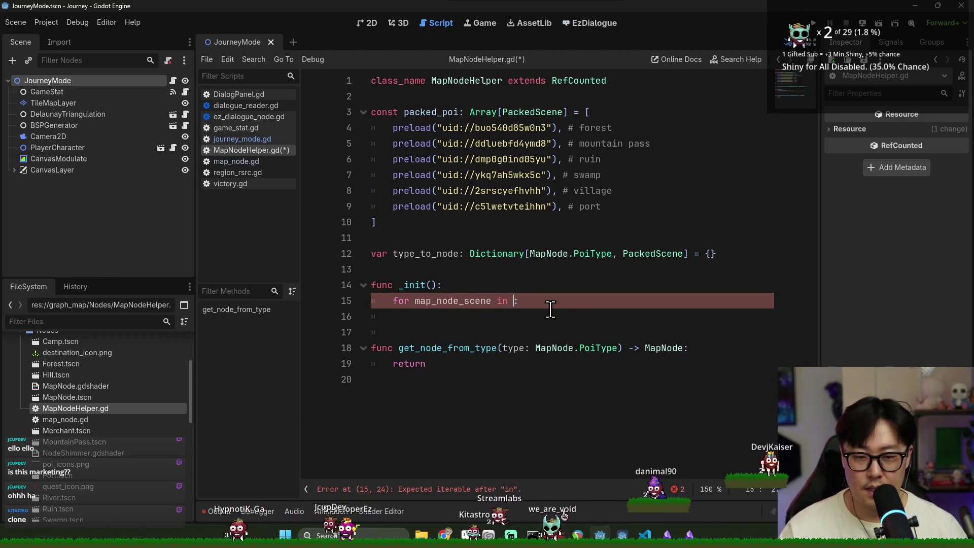
key(End)
key(Return)
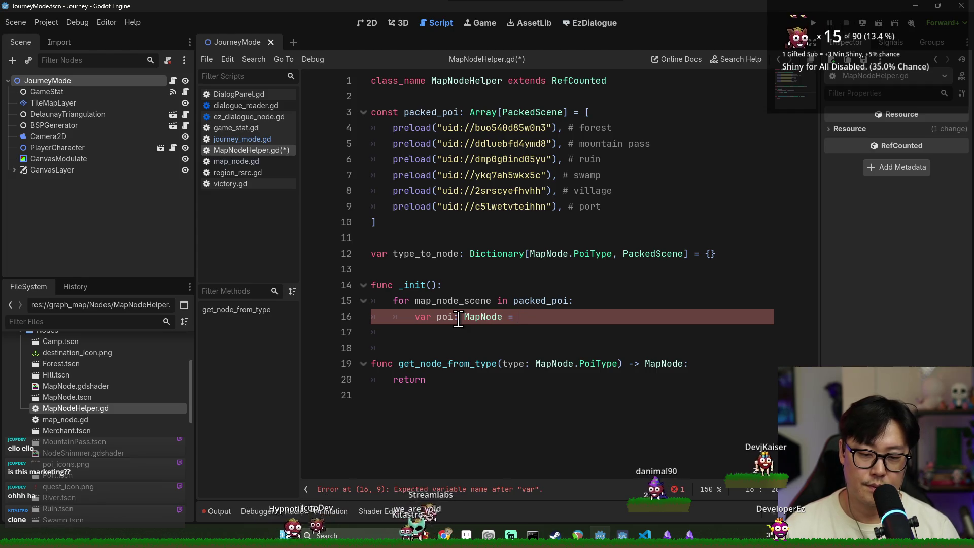
Change type_to_node's value type from PackedScene to MapNode and save.
text(amp)
key(BackSpace)
key(BackSpace)
key(BackSpace)
click(535, 315)
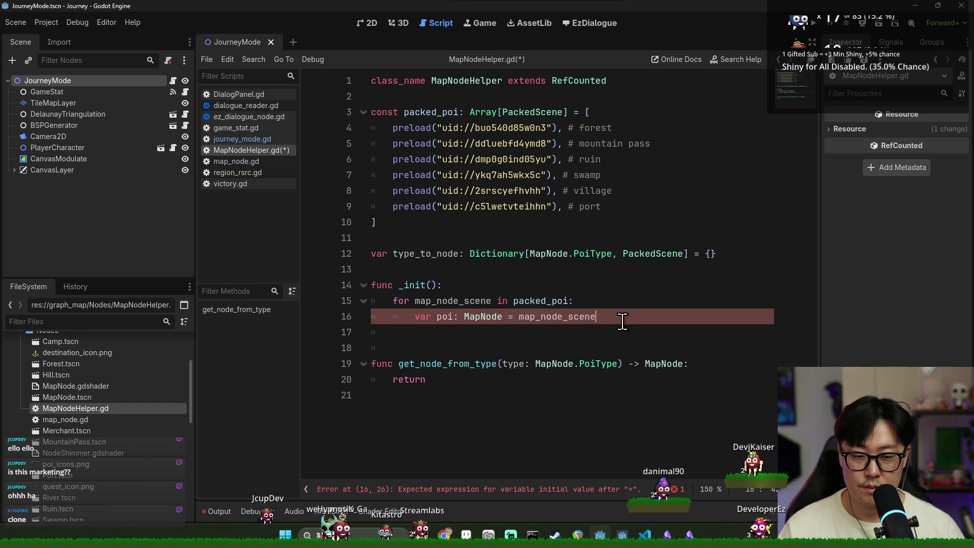
text(.)
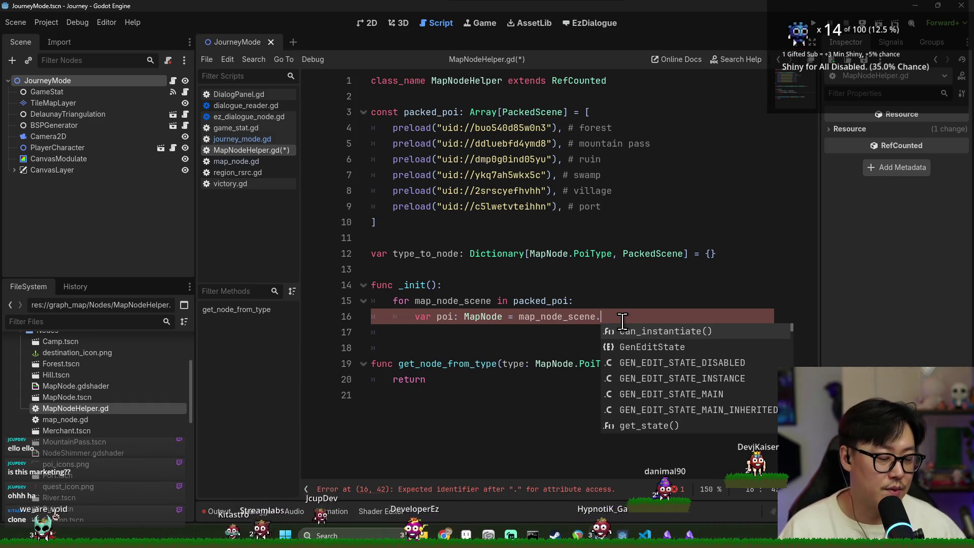
double_click(650, 259)
text(MapNode)
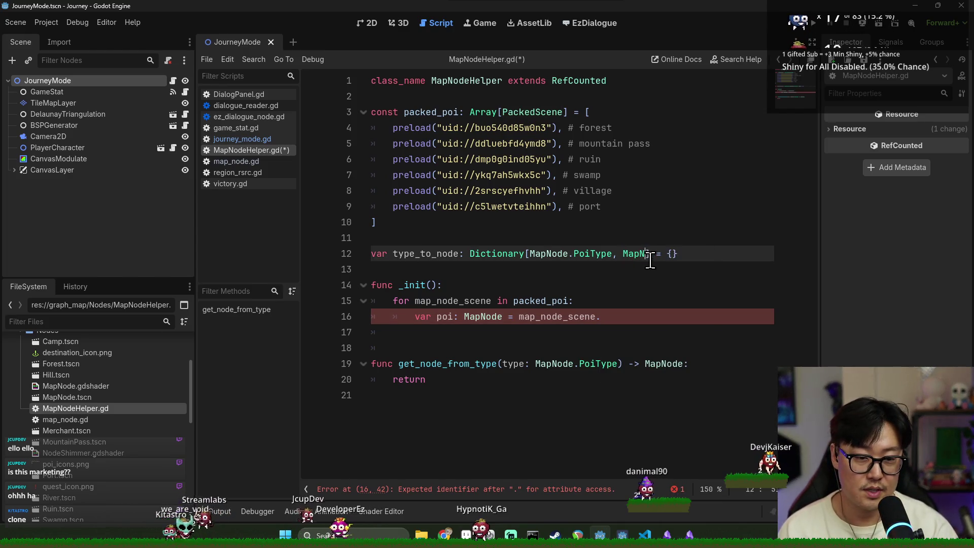
key(ctrl+s)
Finish the poi declaration as 'var poi: MapNode = map_node_scene.instantiate()'.
click(497, 114)
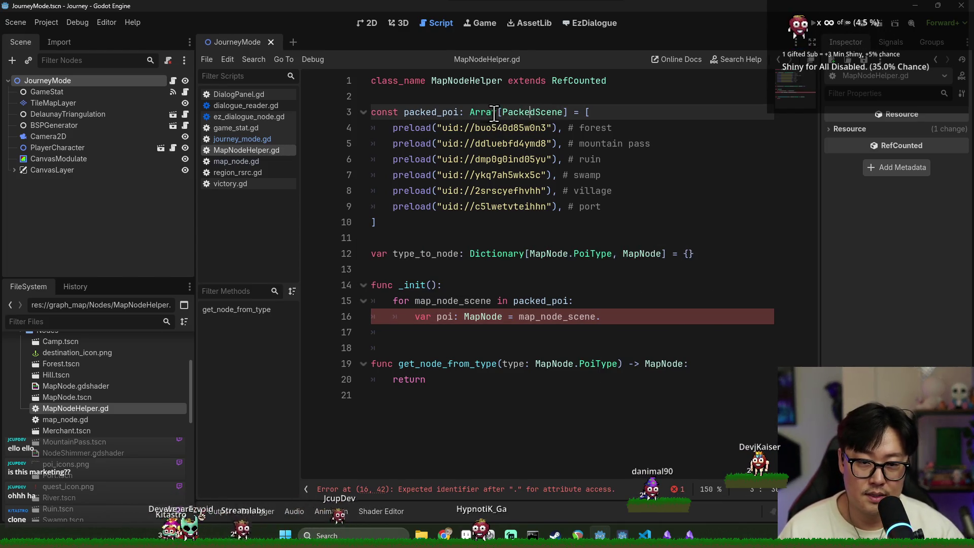
double_click(581, 317)
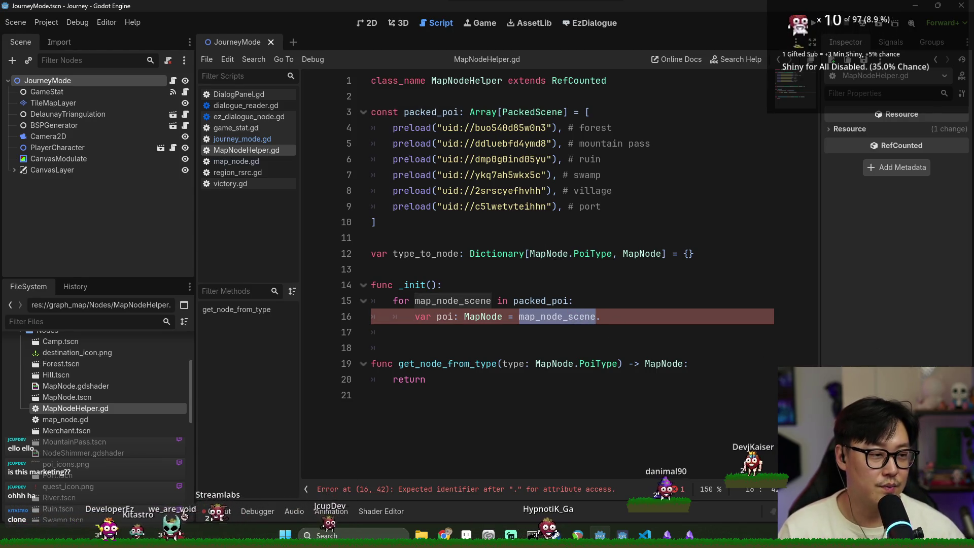
text(in)
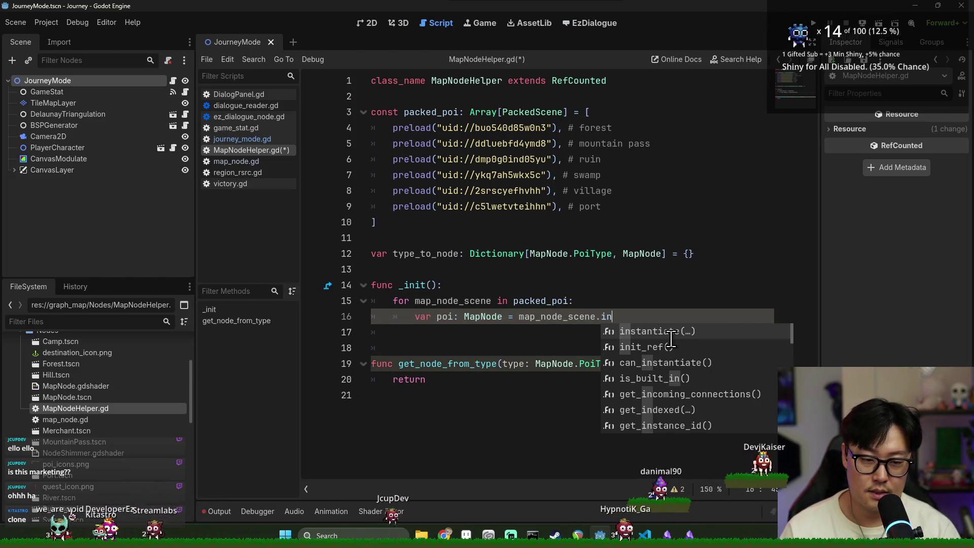
key(Return)
key(Escape)
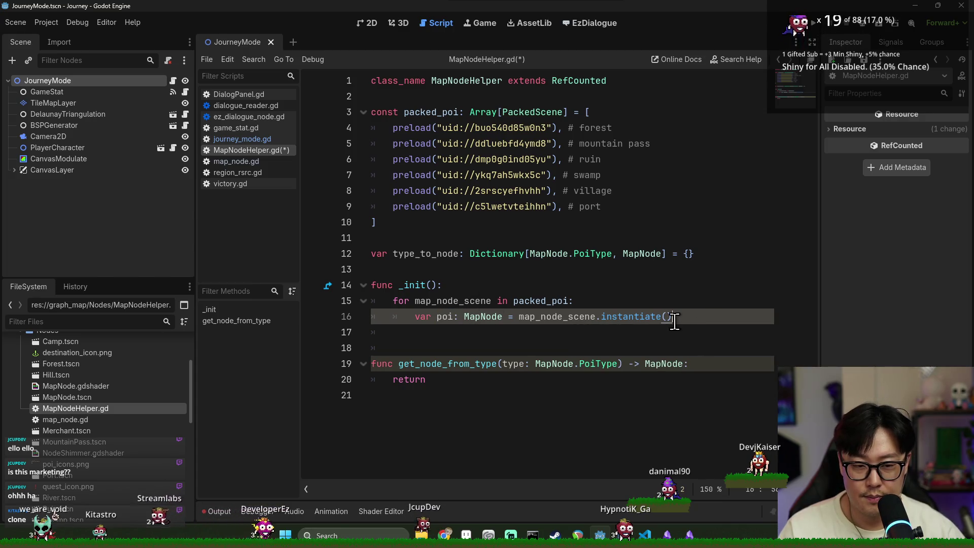
click(456, 317)
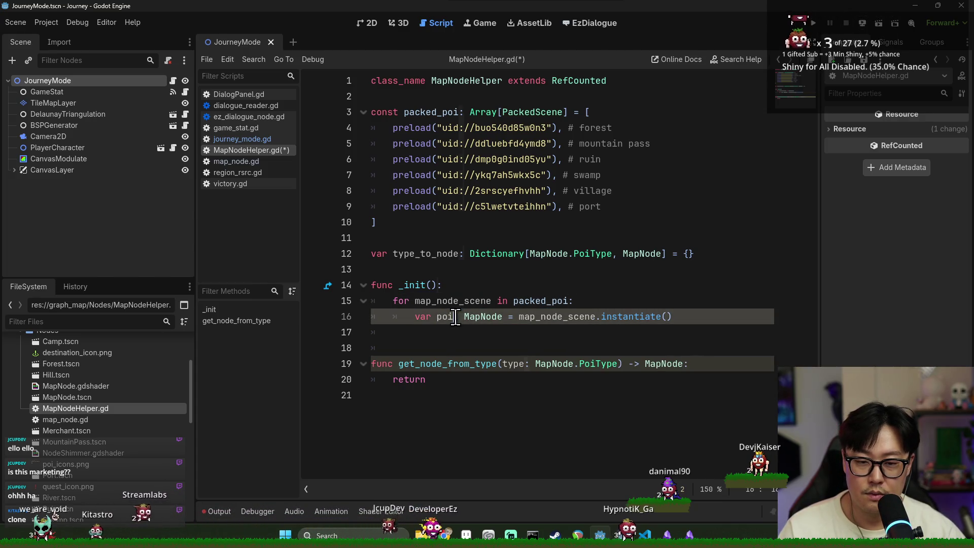
Add 'type_to_node[poi.type] = poi' inside the loop and save the script.
click(710, 320)
key(Return)
text(poi.)
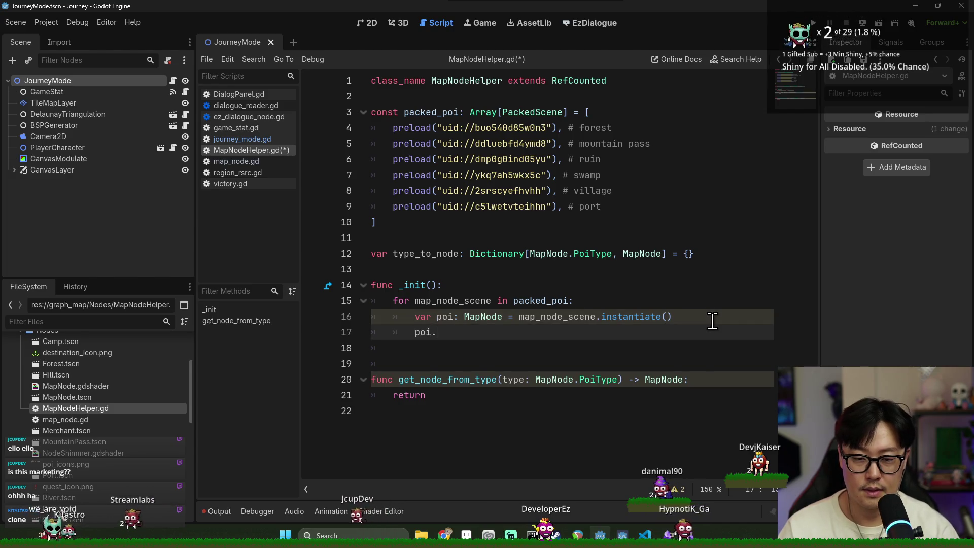
key(BackSpace)
key(BackSpace)
key(BackSpace)
text(type_t)
key(Return)
text(.)
key(BackSpace)
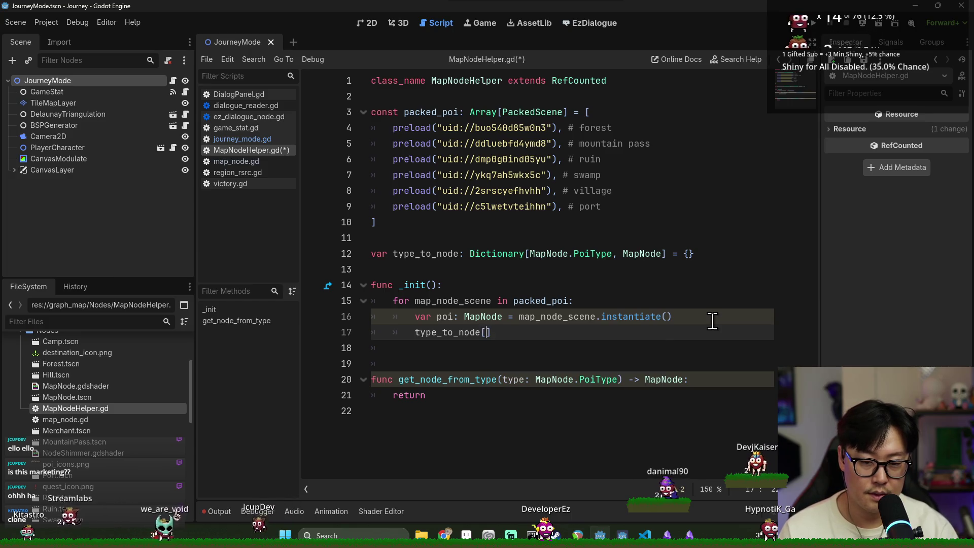
text(poi.typ)
key(Return)
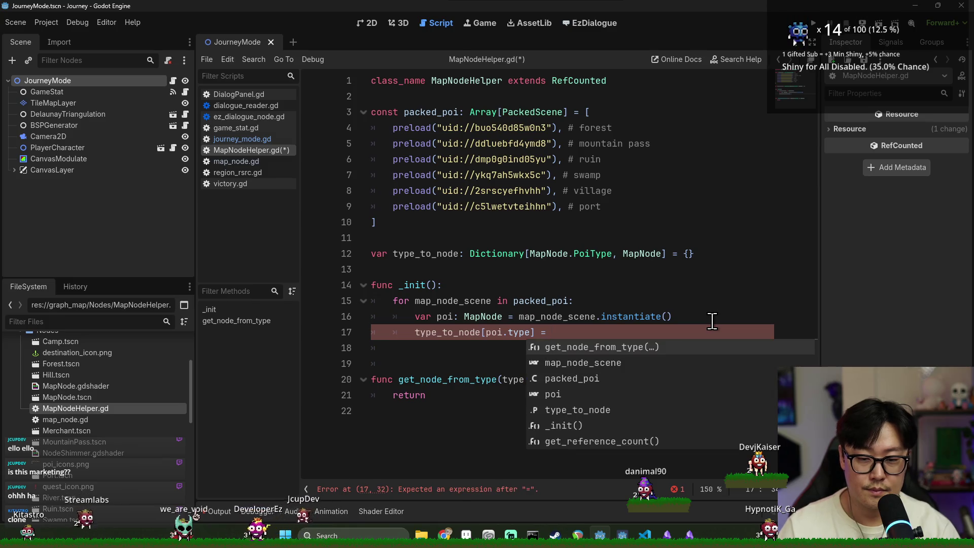
text(poi)
click(745, 286)
key(ctrl+s)
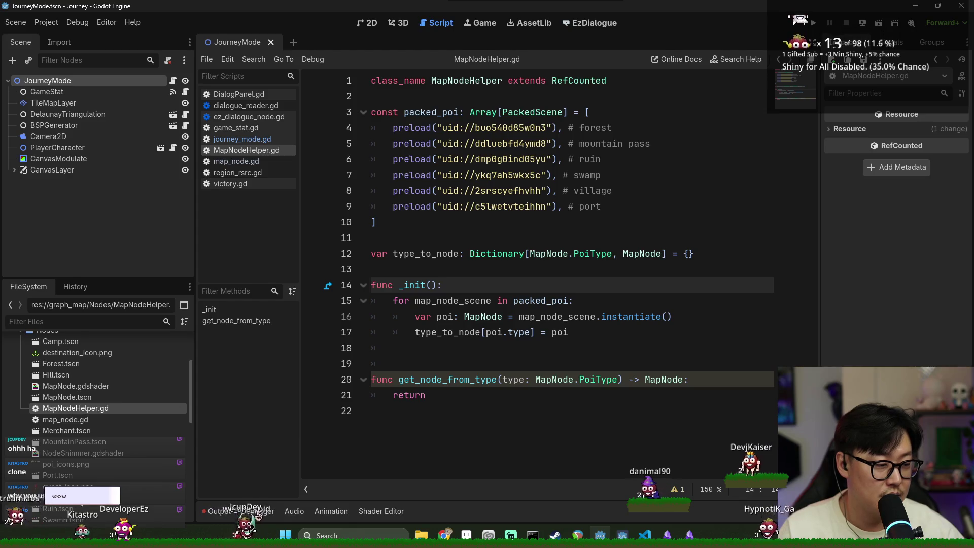
Review the _init loop, highlighting map_node_scene and the uses of type_to_node.
click(598, 331)
click(523, 223)
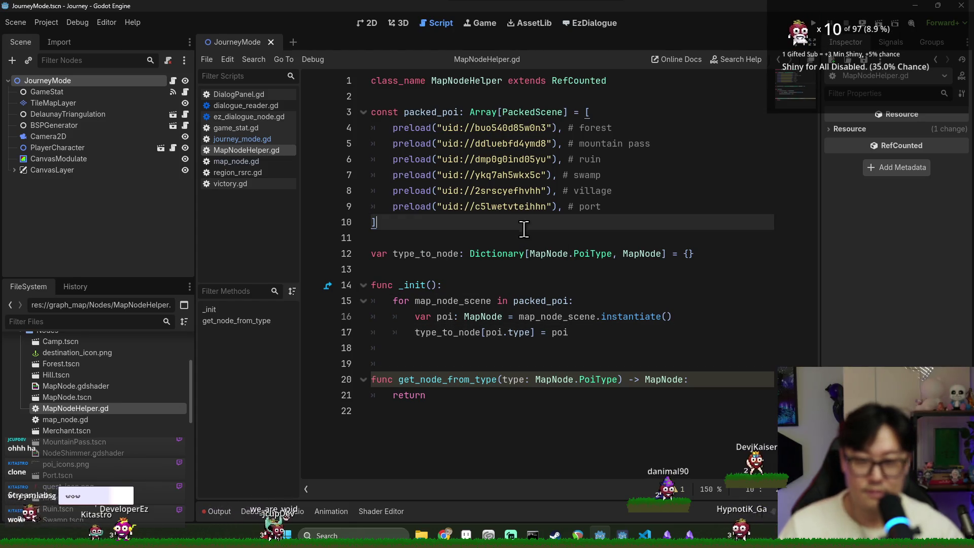
double_click(429, 302)
double_click(457, 333)
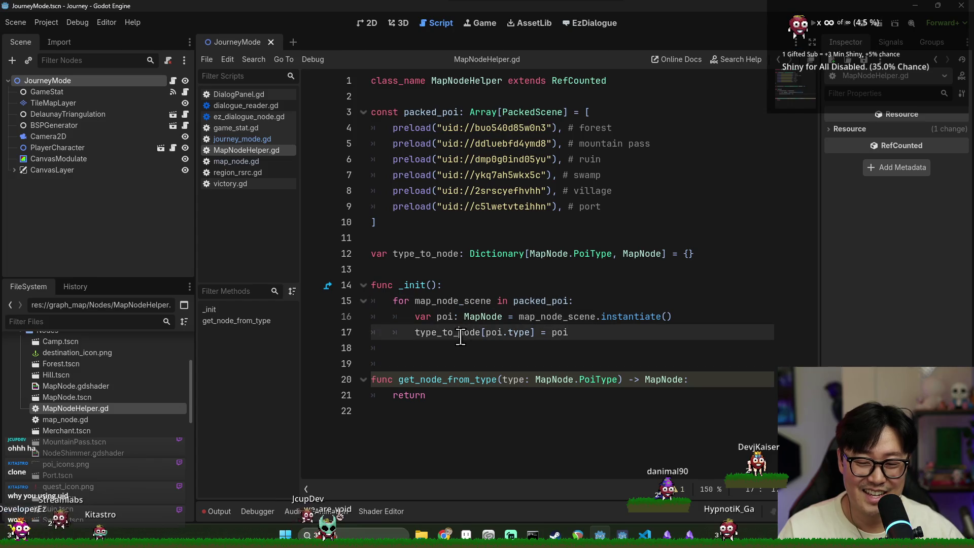
Give get_node_from_type the body 'return type_to_node.get(type) as MapNode', removing the old bare return.
click(708, 382)
key(Return)
text(return type_to_node.get()
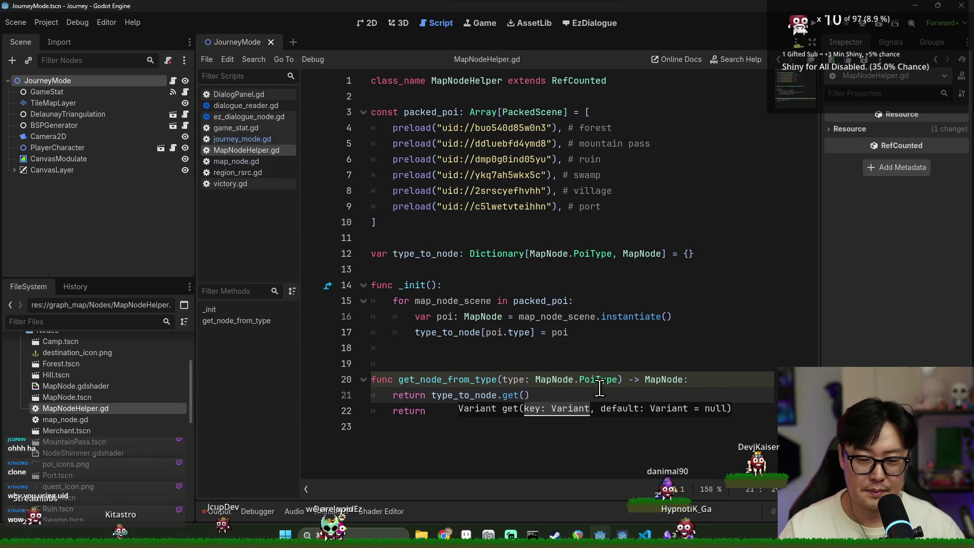
text(type)
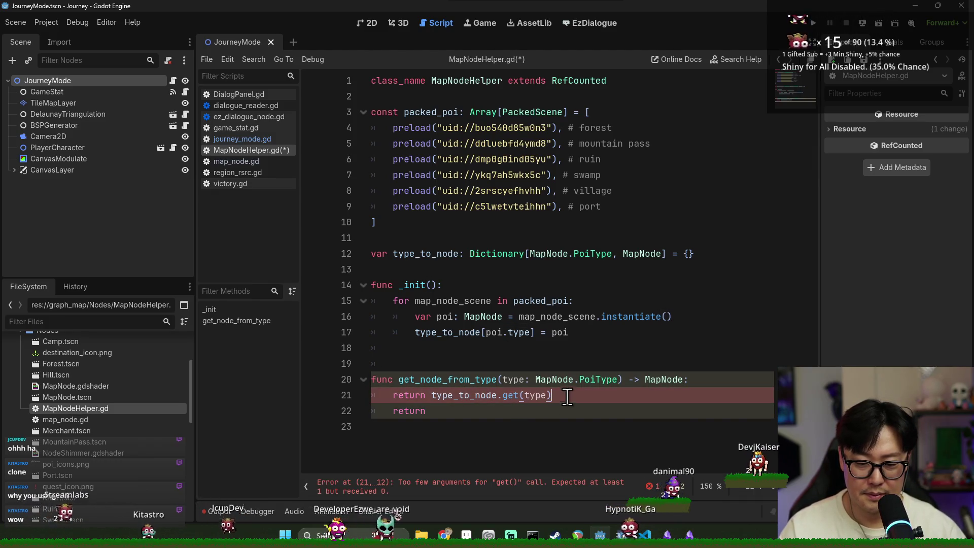
text().)
drag(566, 398, 657, 410)
key(BackSpace)
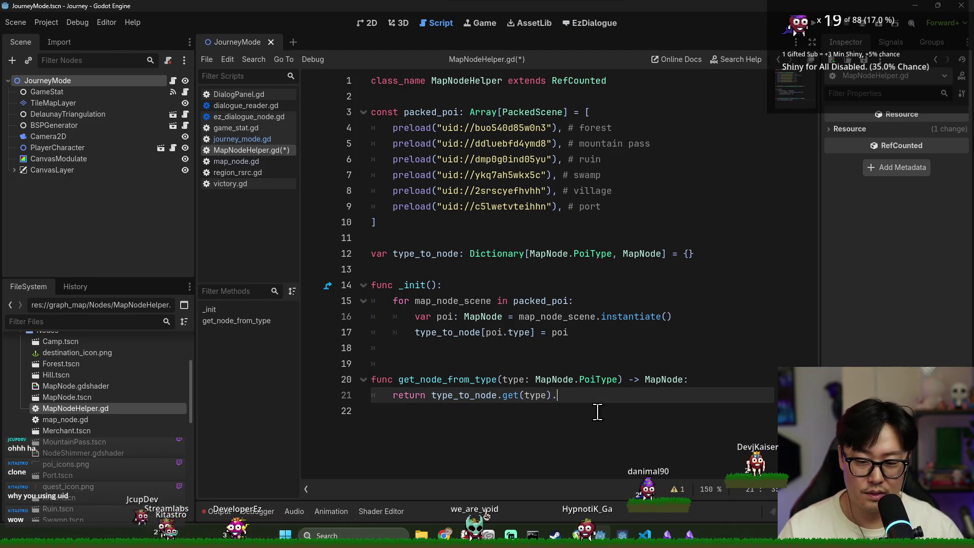
key(BackSpace)
text(as MapNode))
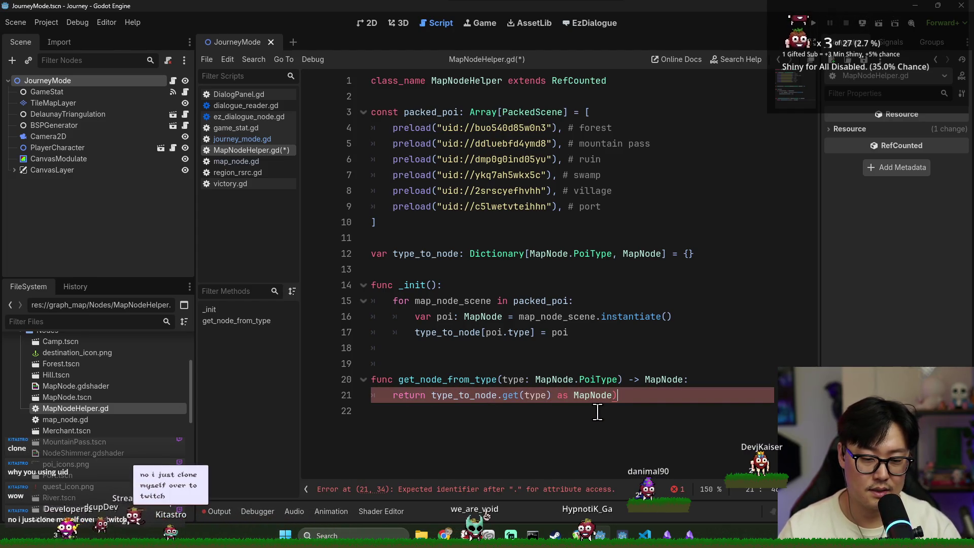
Wrap the cast in parentheses, append .duplicate(), check its documentation, and save.
click(432, 395)
text(()
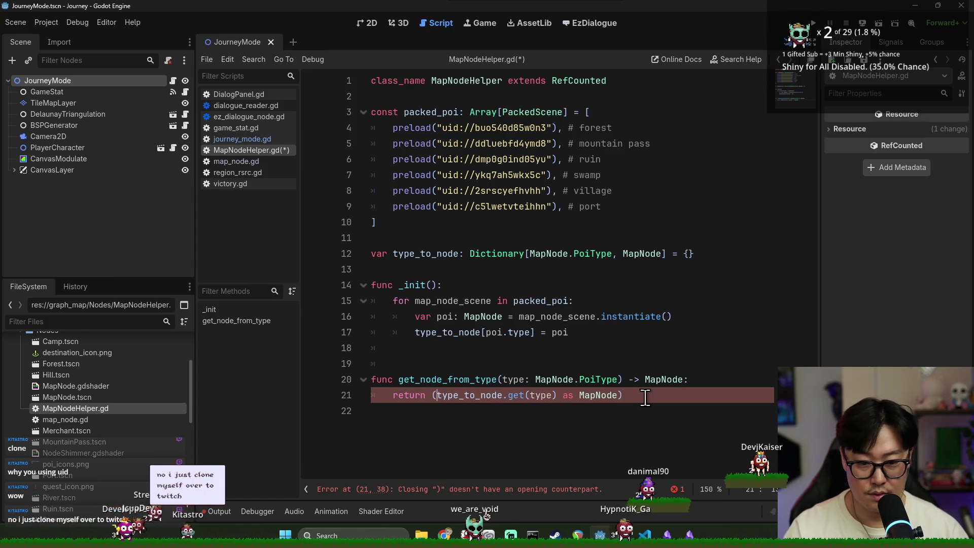
click(646, 401)
text(.dup)
key(Return)
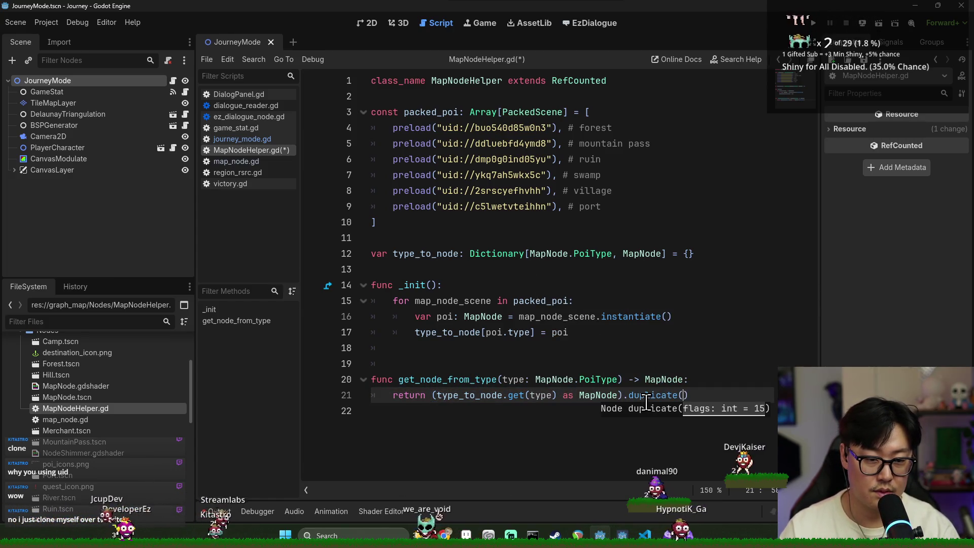
ctrl+click(647, 401)
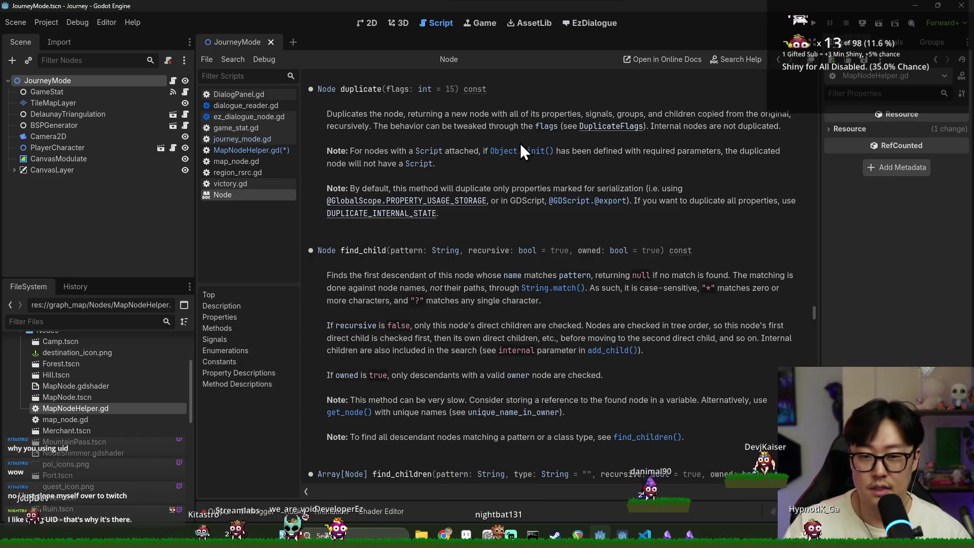
key(ctrl+w)
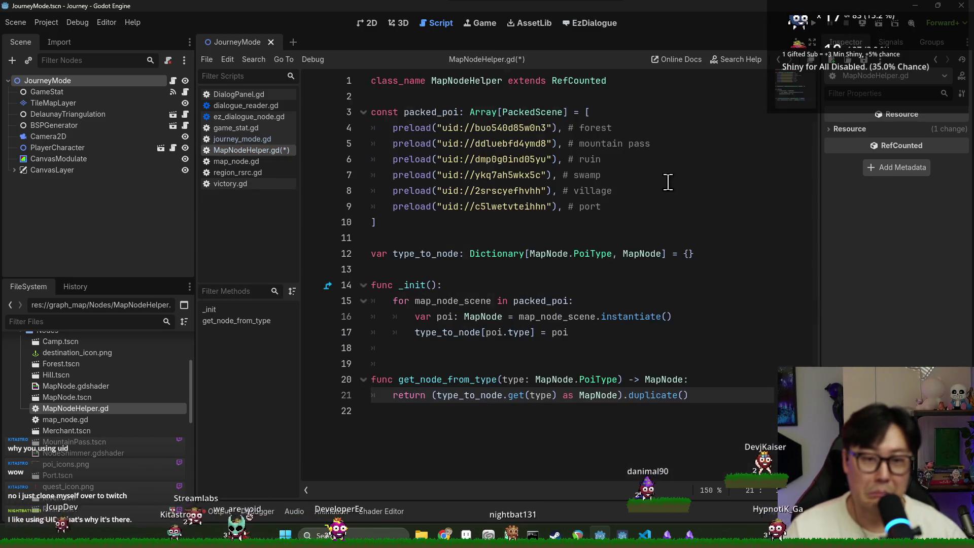
key(ctrl+s)
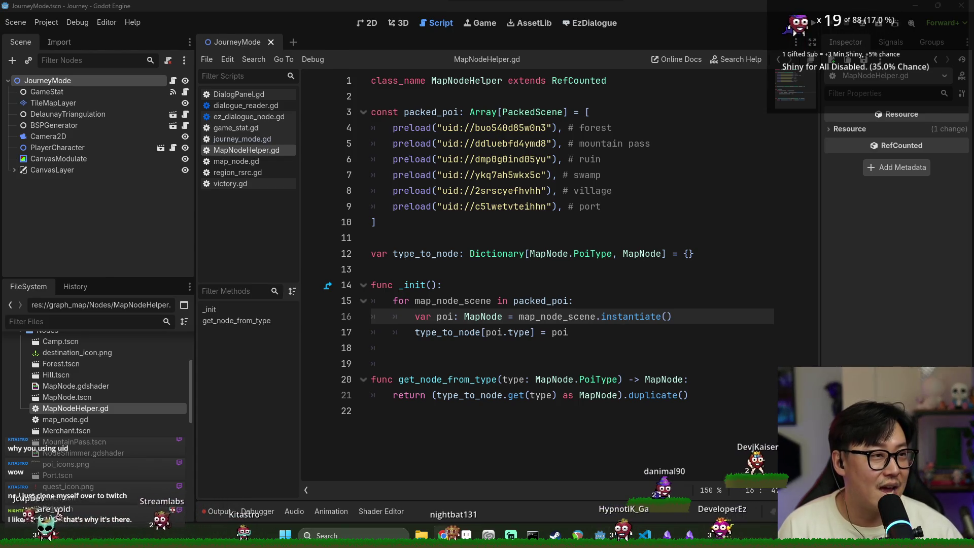
key(alt+Tab)
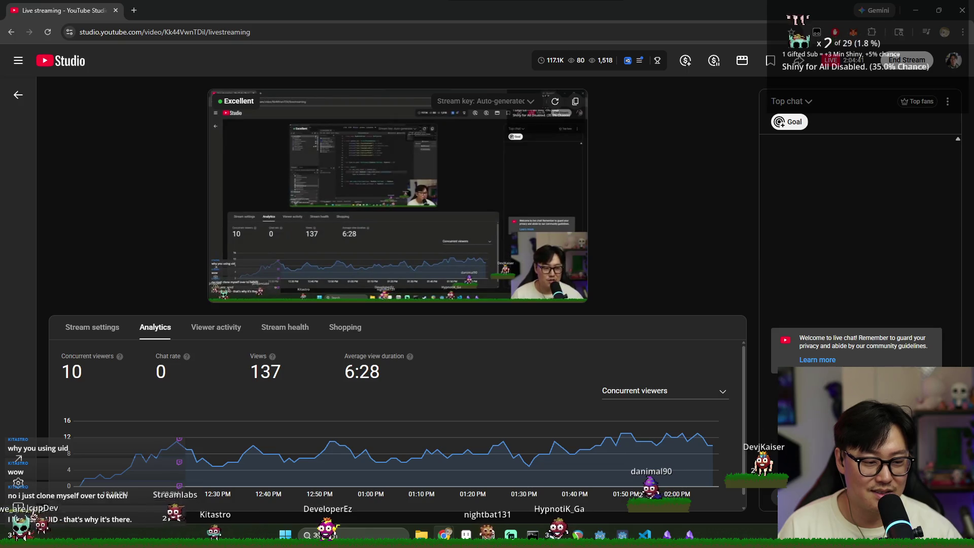
Switch from YouTube Studio's livestream Analytics back to the Godot script editor.
key(alt+Tab)
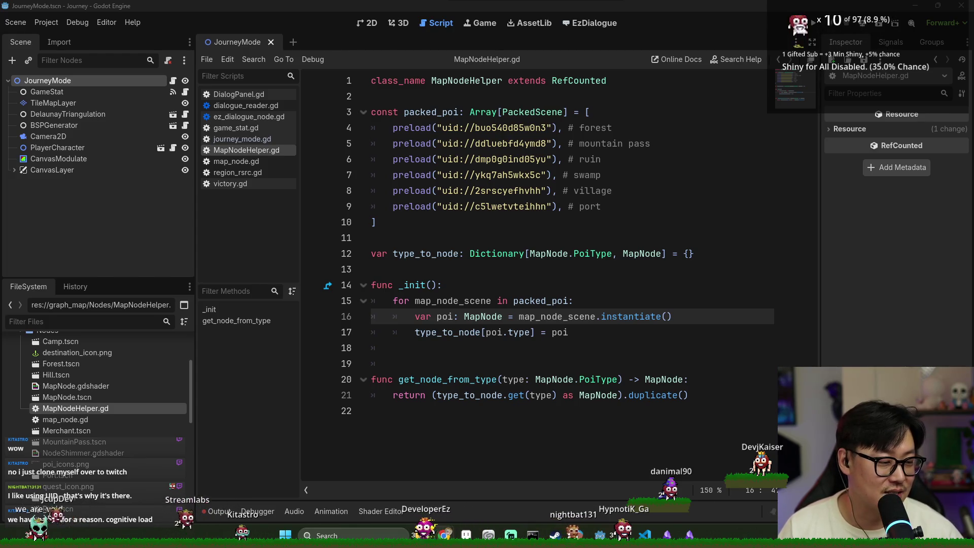
Delete the extra blank line before get_node_from_type and save.
click(512, 300)
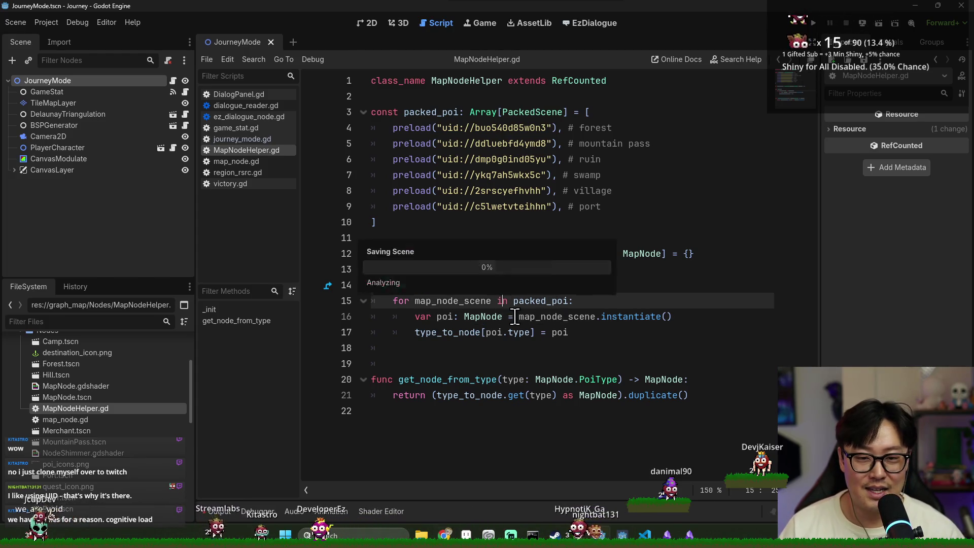
click(569, 223)
click(484, 205)
double_click(485, 206)
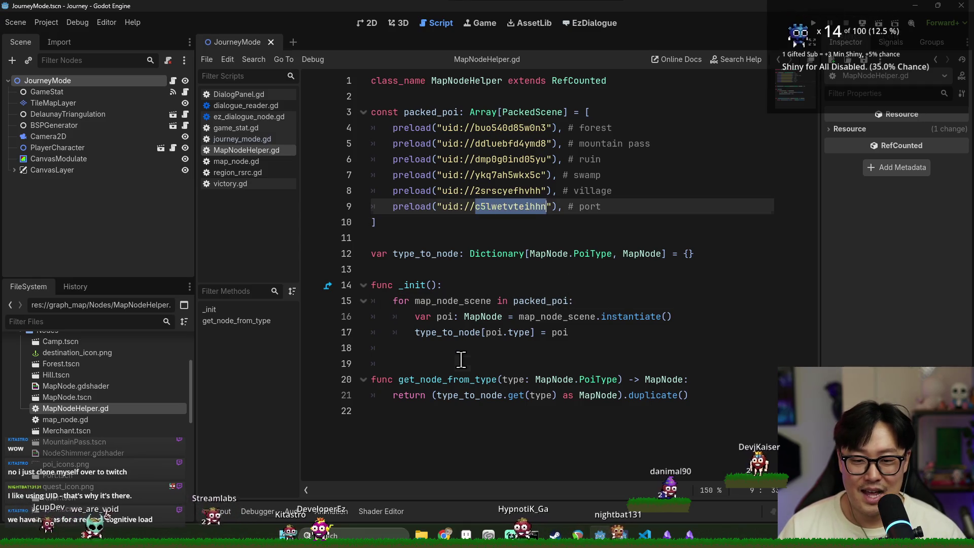
click(463, 362)
key(BackSpace)
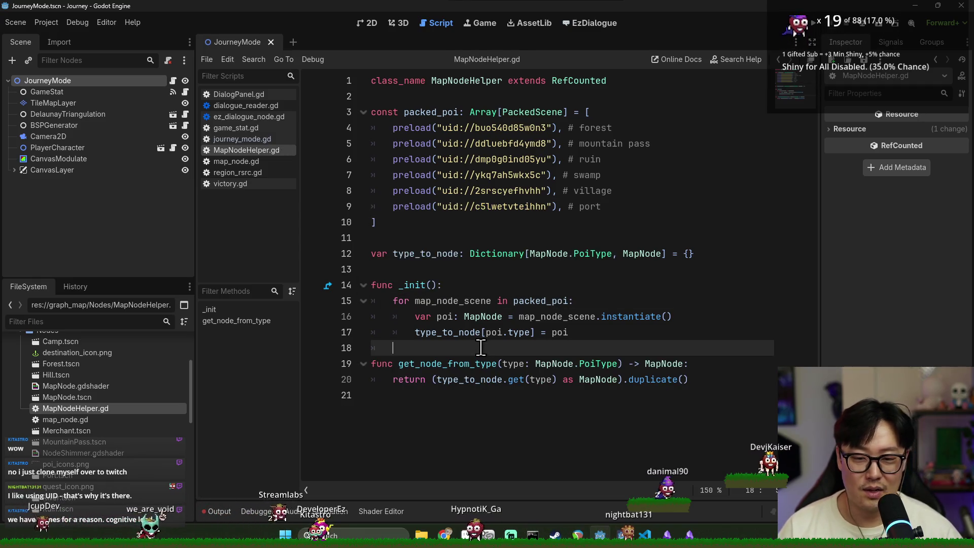
key(ctrl+s)
double_click(446, 363)
key(ctrl+s)
click(498, 236)
key(ctrl+s)
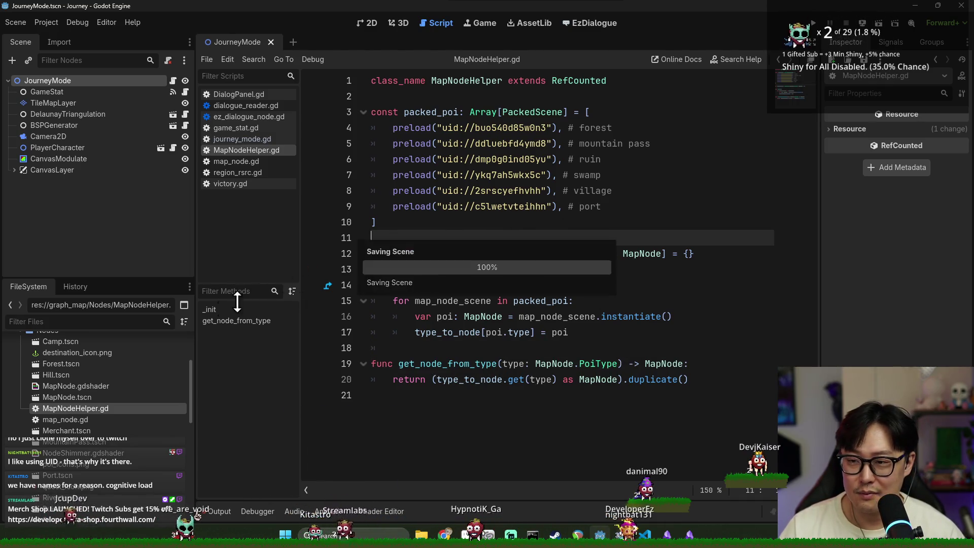
Add a Camp.tscn preload to packed_poi after the port entry, removing the const CAMP prefix.
click(642, 205)
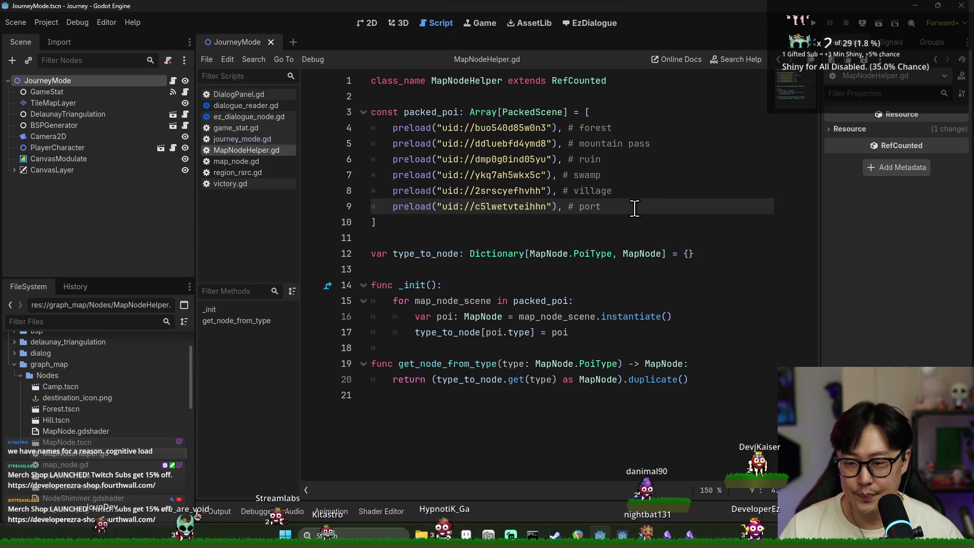
key(Return)
key(Return)
mouse_move(60, 391)
mouse_down()
mouse_move(432, 250)
mouse_move(431, 239)
mouse_move(391, 238)
mouse_up()
key(BackSpace)
click(614, 237)
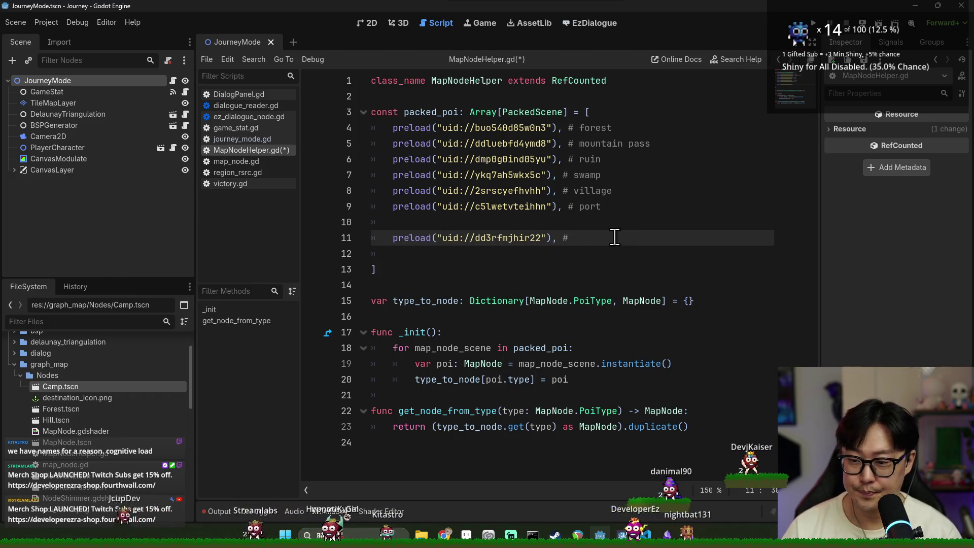
key(Return)
right_click(614, 237)
key(Escape)
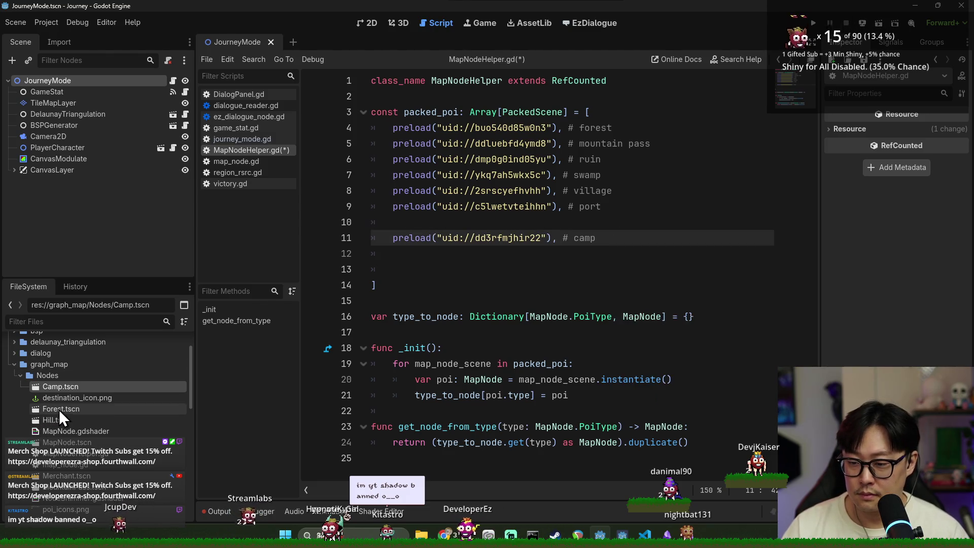
Add a Hill.tscn preload entry, removing the const HILL prefix and ending it with a comma.
mouse_move(84, 422)
mouse_down()
mouse_move(407, 255)
mouse_move(461, 256)
mouse_up()
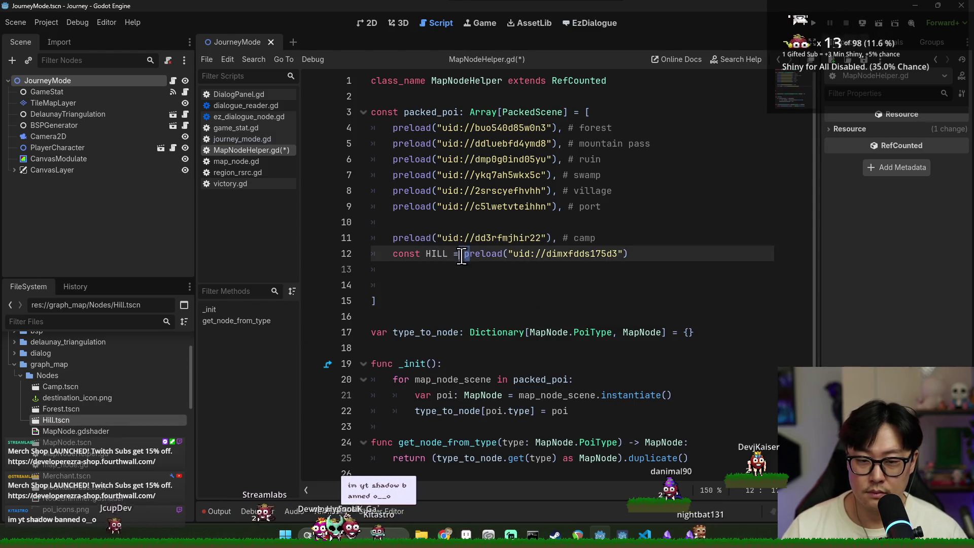
drag(385, 259, 392, 255)
key(BackSpace)
click(581, 251)
text(, # hill)
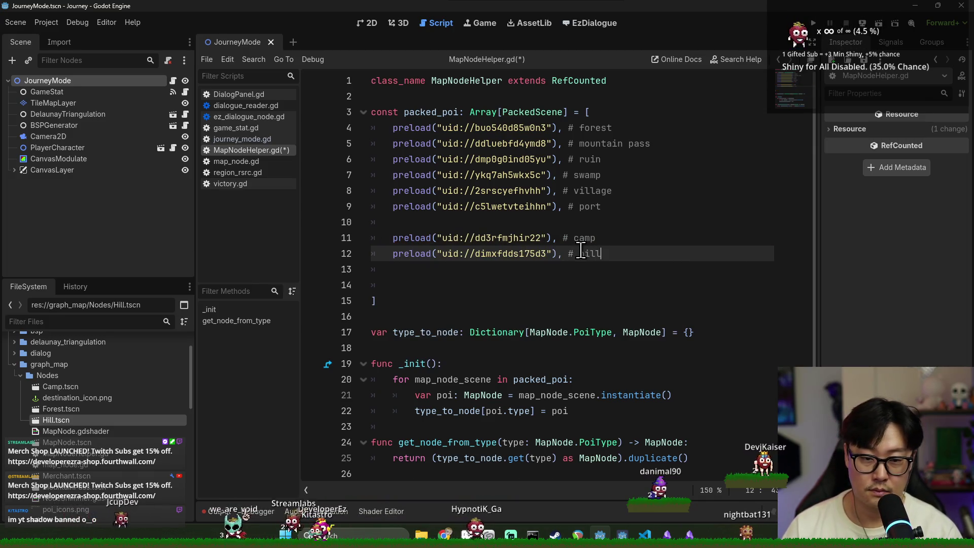
key(Return)
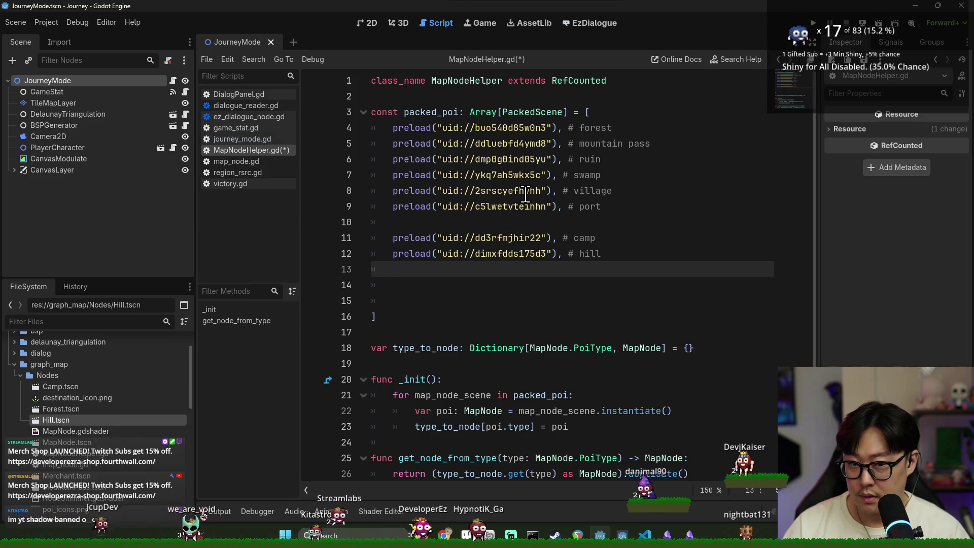
scroll(92, 395, down, 3)
Add a Merchant.tscn preload commented '# merchant', save, and remove the extra empty lines.
mouse_move(76, 430)
mouse_down()
mouse_move(446, 270)
mouse_move(482, 272)
mouse_up()
drag(426, 271, 392, 269)
key(BackSpace)
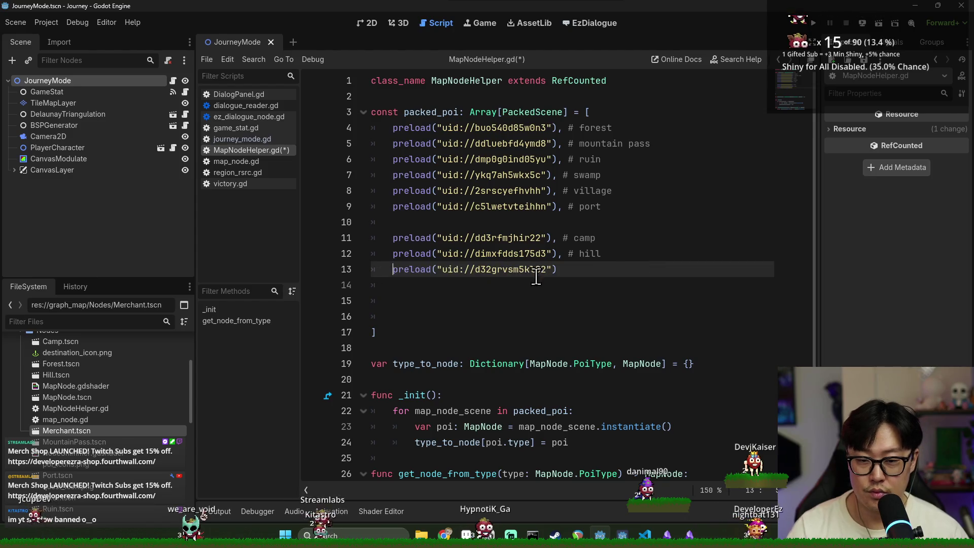
text(# merchant)
key(ctrl+s)
click(496, 300)
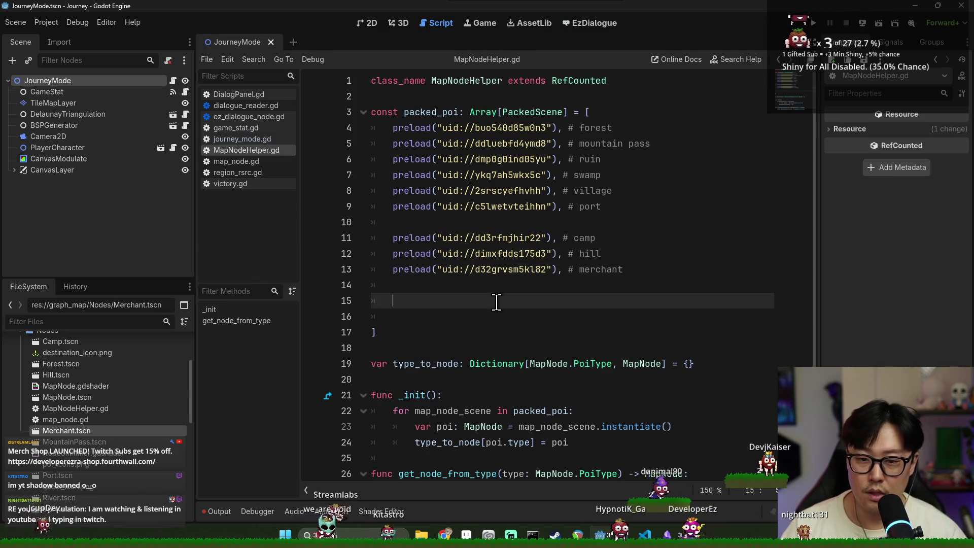
key(BackSpace)
key(BackSpace)
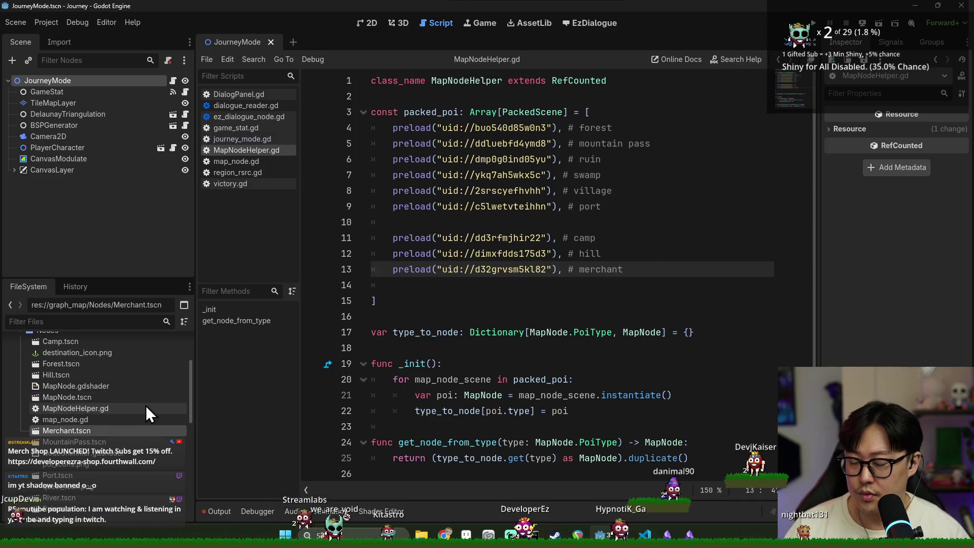
Add a River.tscn preload ending with ', # river', then save.
mouse_move(117, 403)
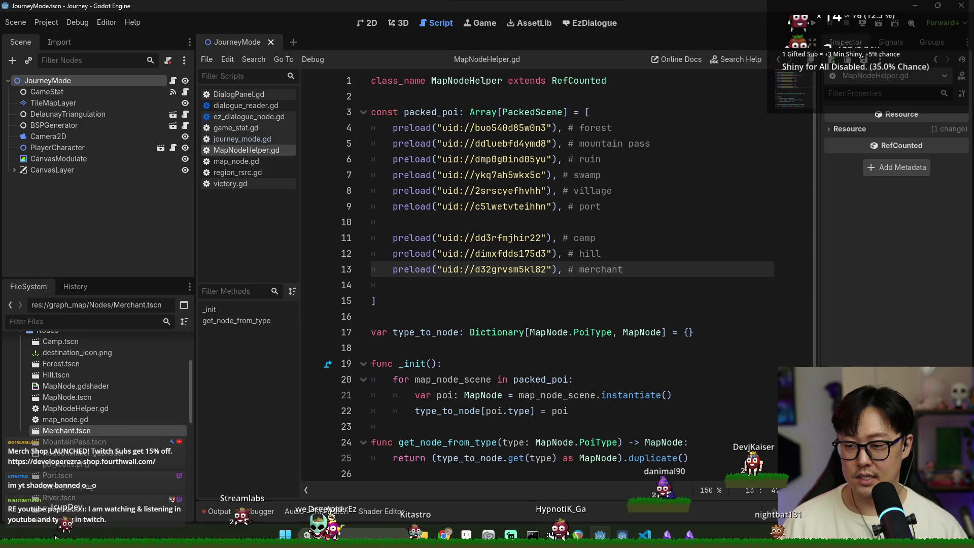
scroll(98, 450, down, 1)
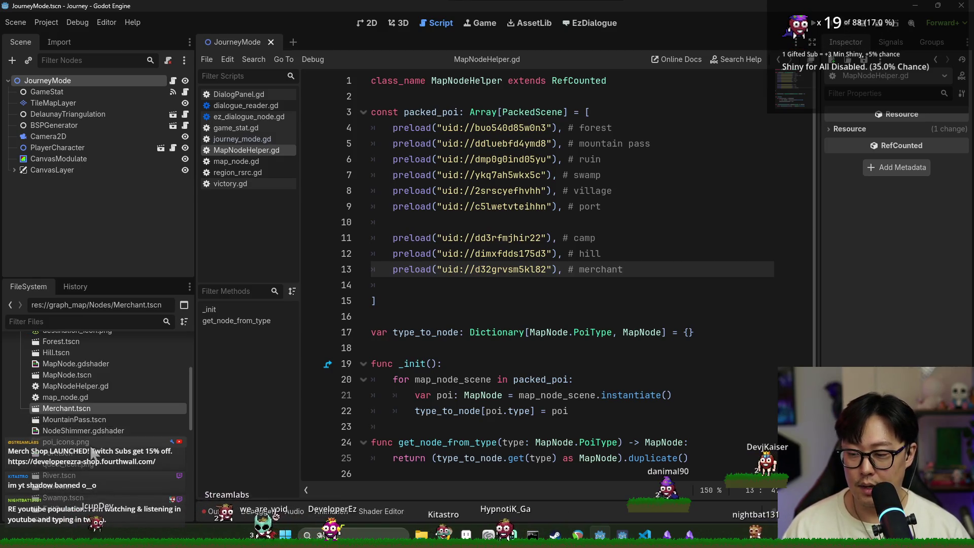
mouse_move(93, 478)
mouse_down()
mouse_move(436, 286)
mouse_move(393, 285)
mouse_up()
key(BackSpace)
click(635, 287)
text(, # river)
key(Return)
key(ctrl+s)
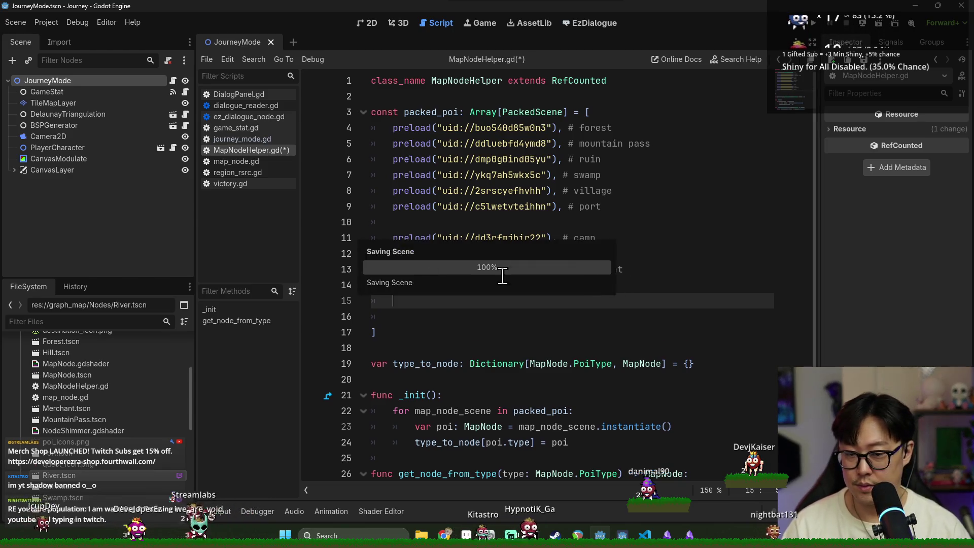
Add a TallGrass.tscn preload commented '# tall grass', save, and delete the leftover empty lines.
mouse_move(80, 481)
mouse_down()
mouse_move(491, 326)
mouse_move(493, 301)
mouse_move(392, 301)
mouse_up()
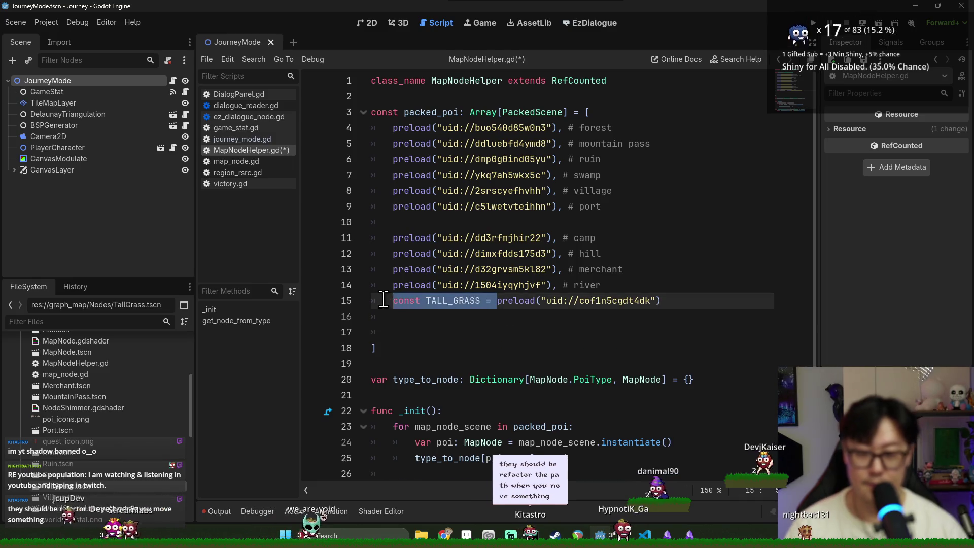
key(BackSpace)
click(668, 301)
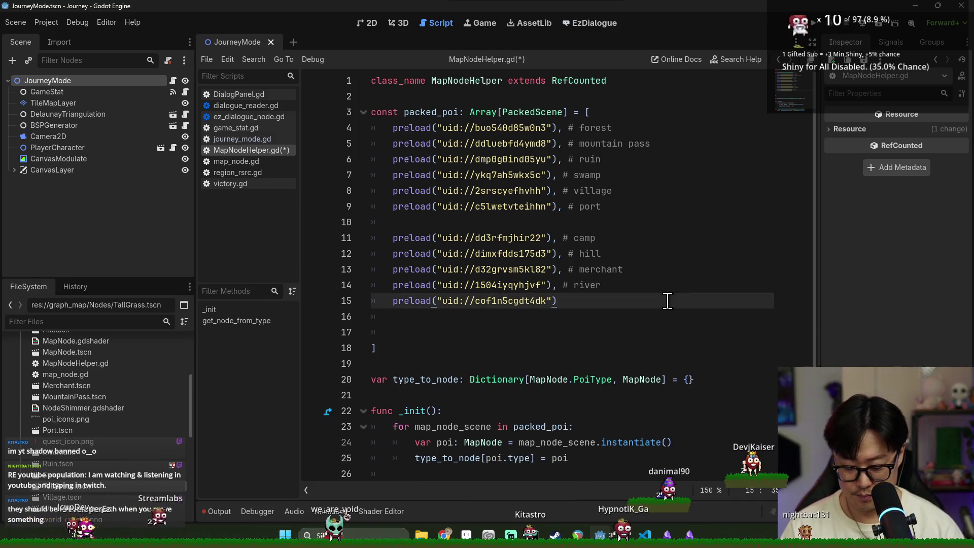
text(, #t)
key(BackSpace)
text(tall grass)
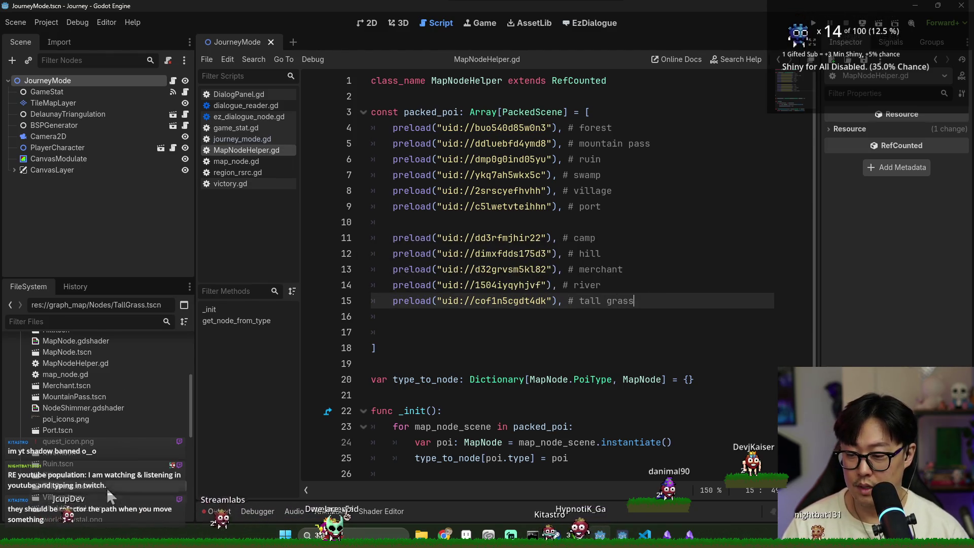
key(ctrl+s)
click(566, 301)
scroll(566, 305, down, 1)
click(476, 273)
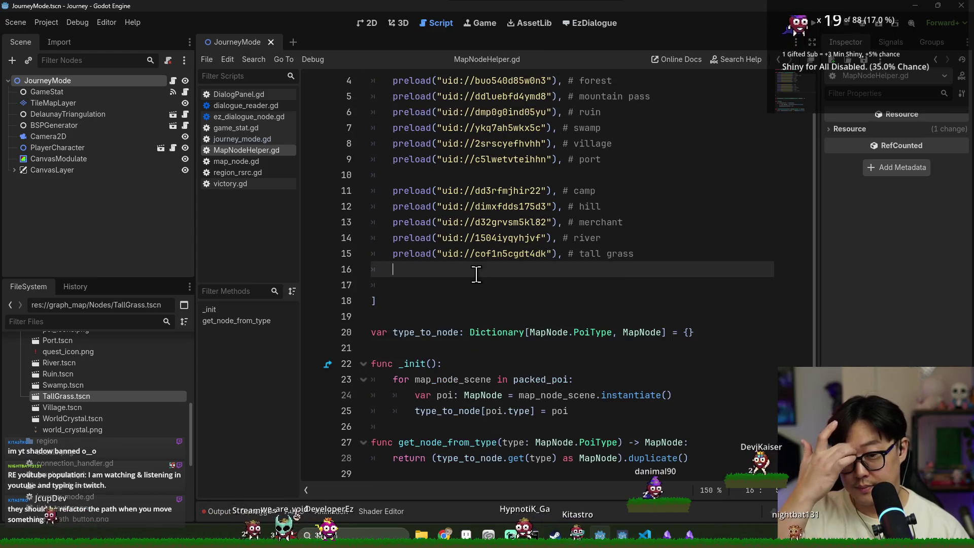
key(BackSpace)
click(476, 273)
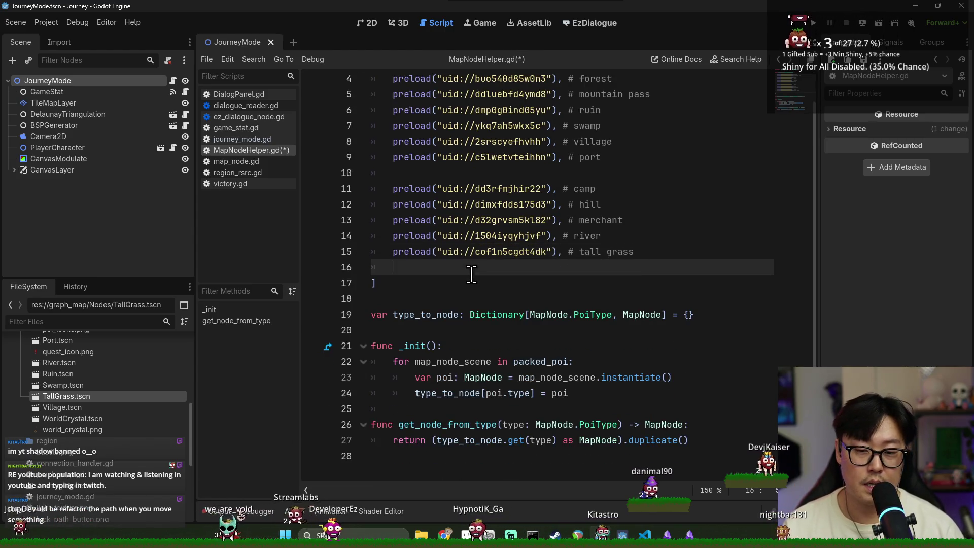
key(BackSpace)
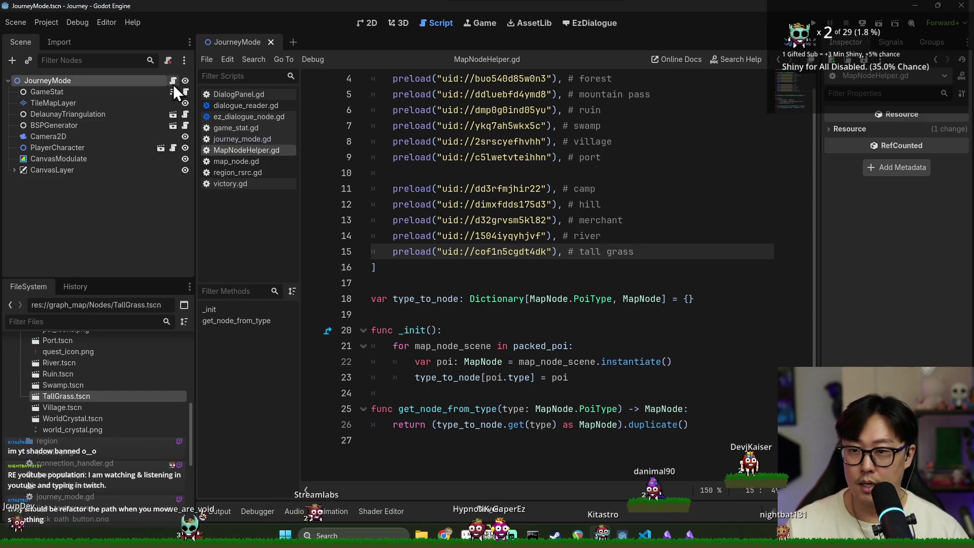
Open journey_mode.gd and put the caret on the empty line above func start().
click(173, 80)
scroll(457, 193, up, 5)
scroll(425, 174, down, 15)
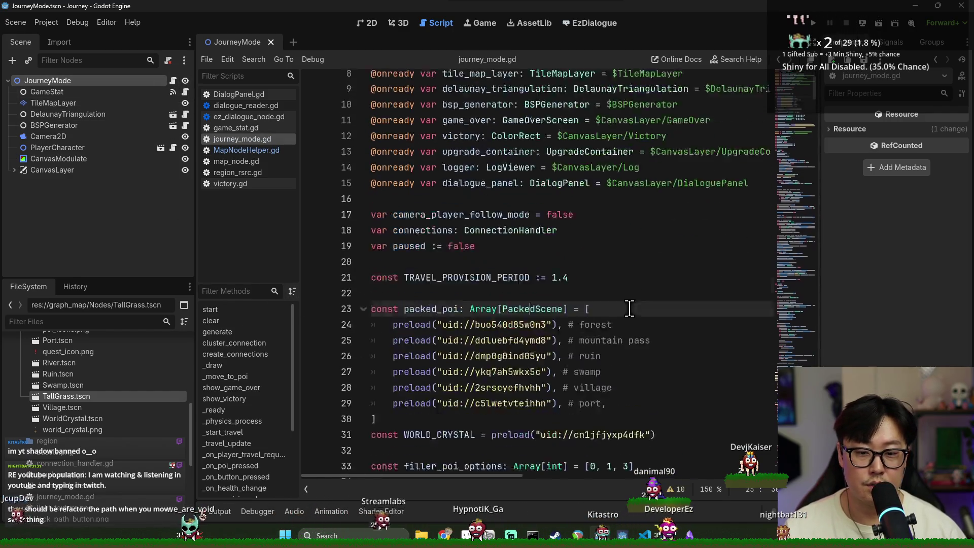
scroll(417, 326, down, 1)
click(385, 207)
click(364, 222)
key(ctrl+s)
click(363, 222)
key(ctrl+s)
Declare func start_region(region: RegionResource) above start() and save journey_mode.gd.
key(Return)
key(Up)
key(Home)
key(Return)
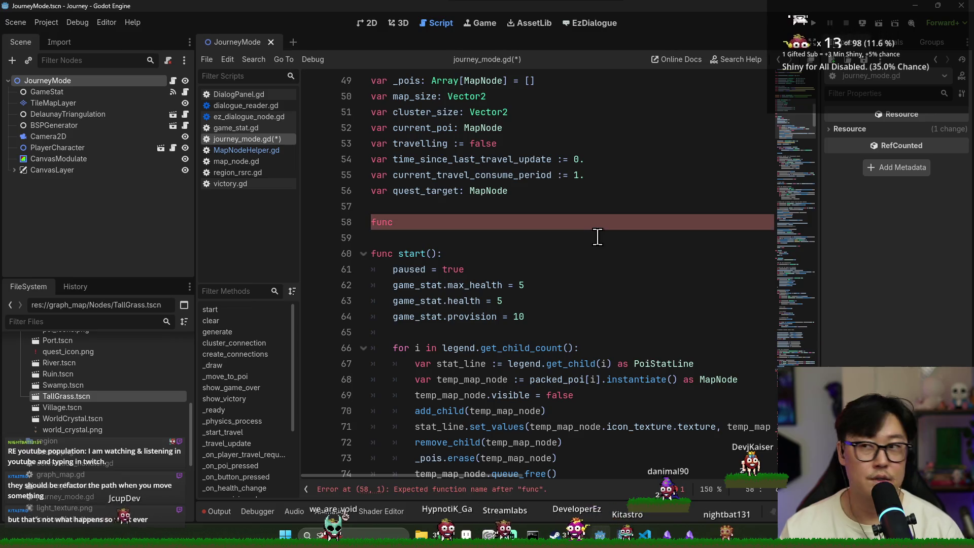
text(ion())
key(BackSpace)
key(BackSpace)
key(BackSpace)
key(ctrl+BackSpace)
text(start_region()
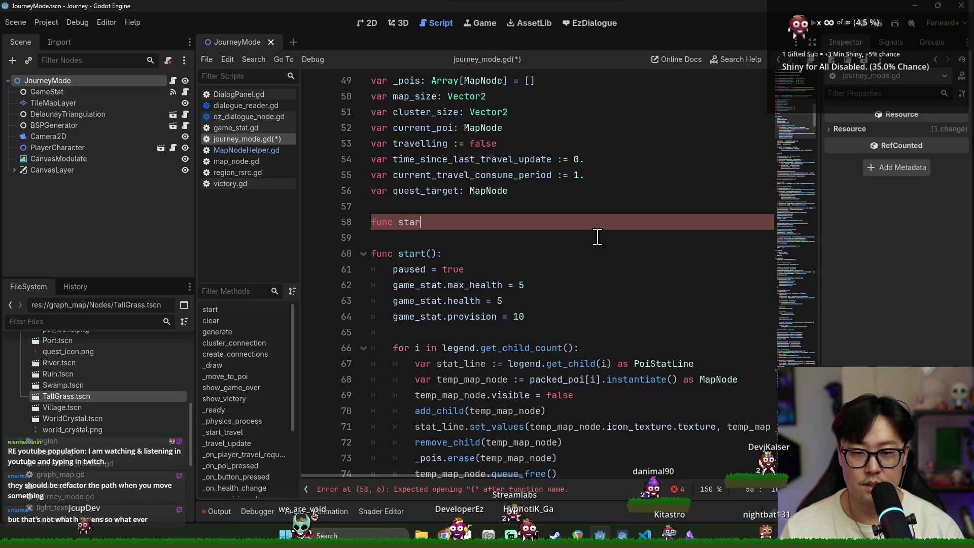
text(region: RegionR)
key(Return)
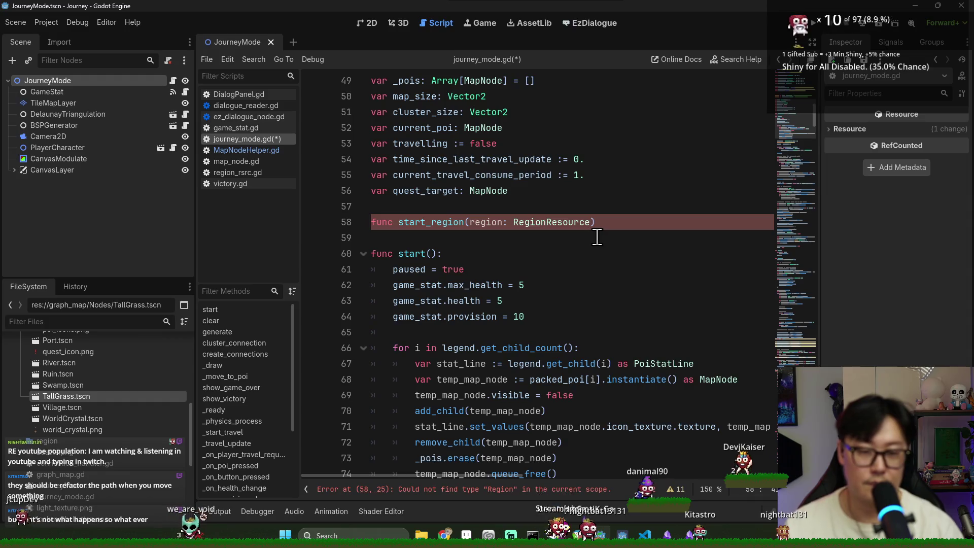
key(Return)
key(ctrl+s)
scroll(589, 274, down, 2)
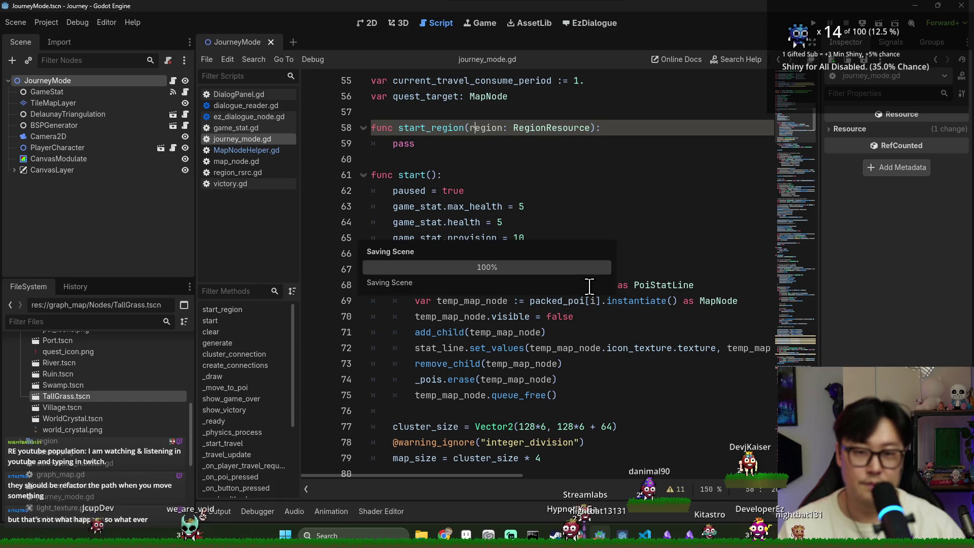
key(ctrl+s)
Open Game.tscn from the FileSystem dock and inspect the Game class in game.gd.
click(67, 323)
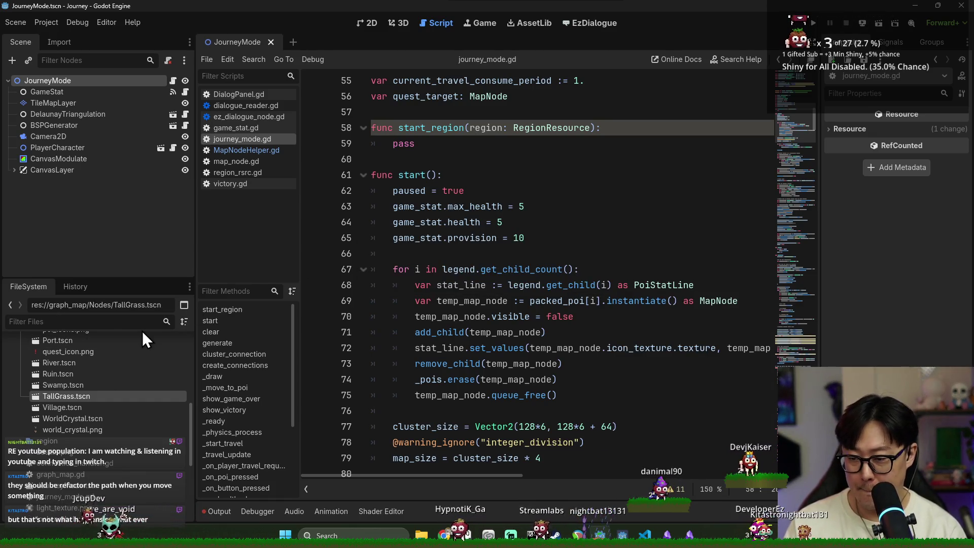
scroll(153, 385, down, 5)
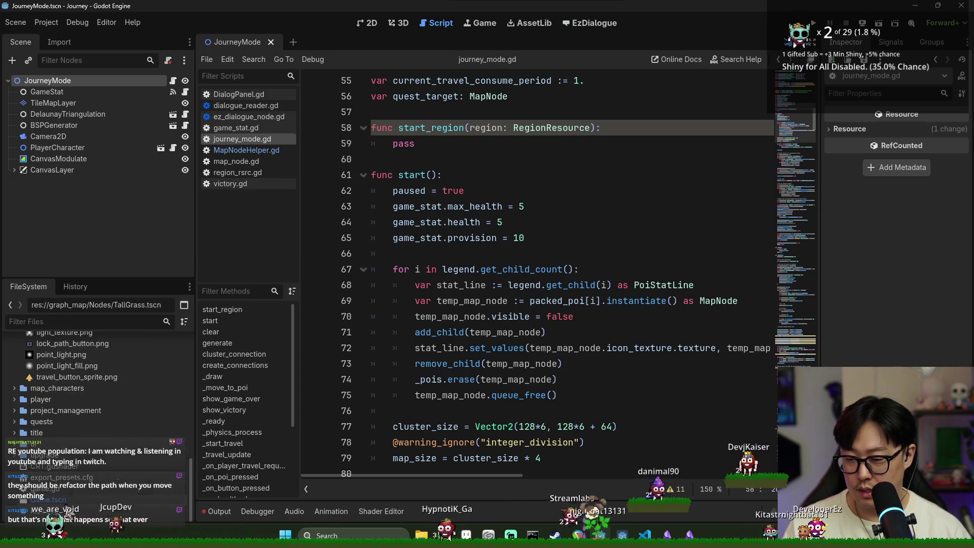
double_click(48, 500)
double_click(433, 80)
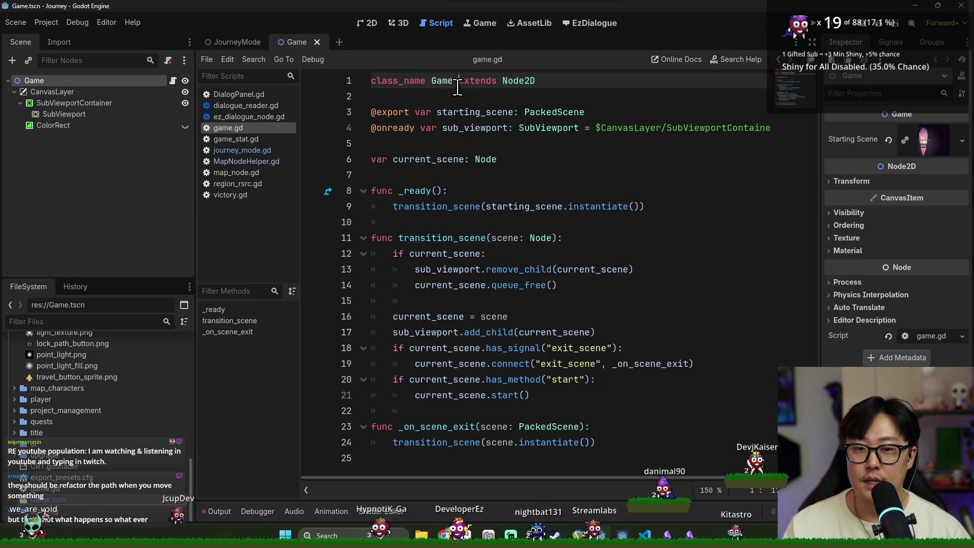
click(508, 159)
Return to journey_mode.gd and select start in func start().
key(alt+Left)
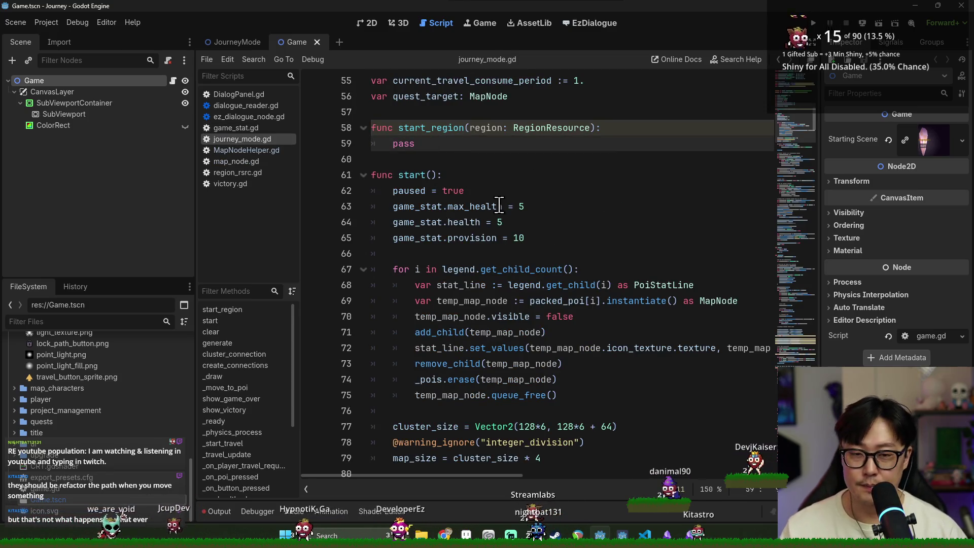
scroll(688, 294, up, 9)
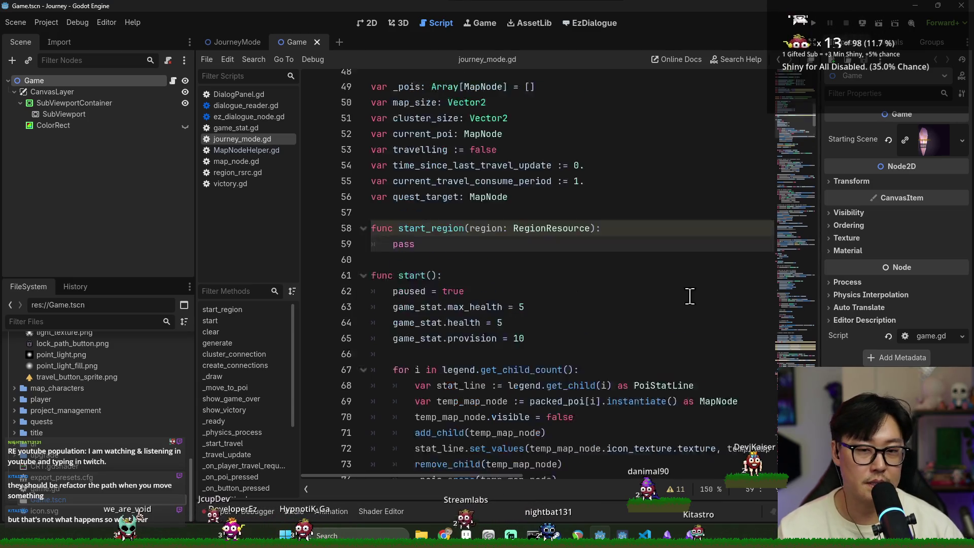
scroll(554, 296, down, 8)
double_click(411, 222)
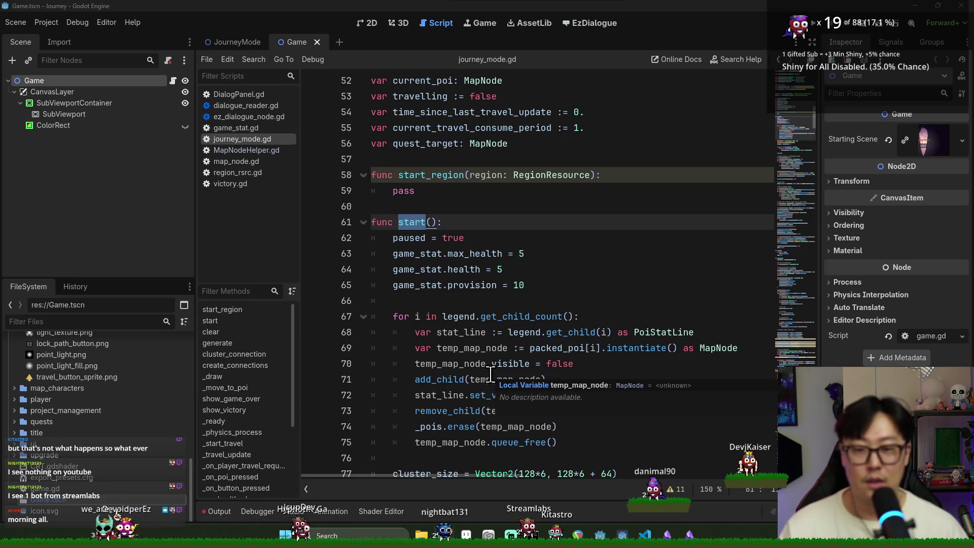
click(375, 191)
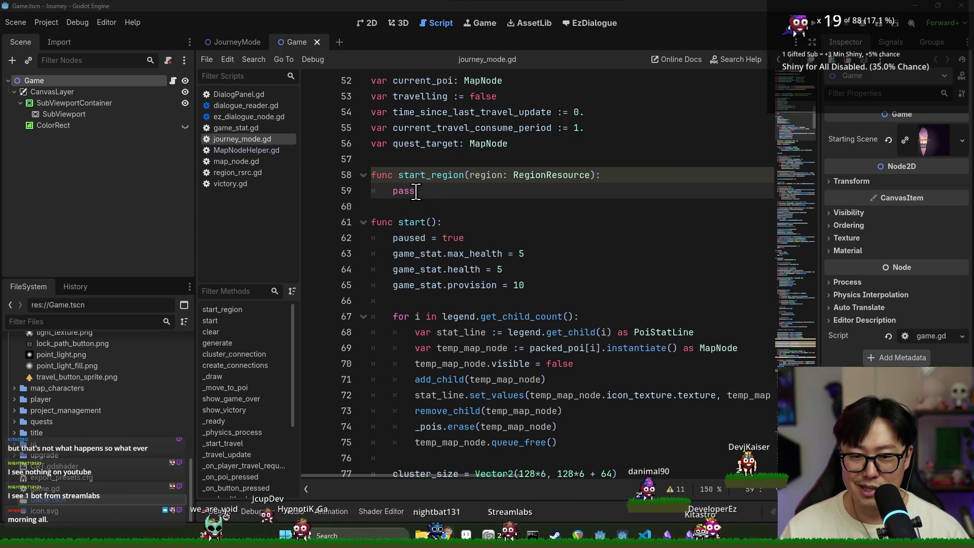
double_click(399, 170)
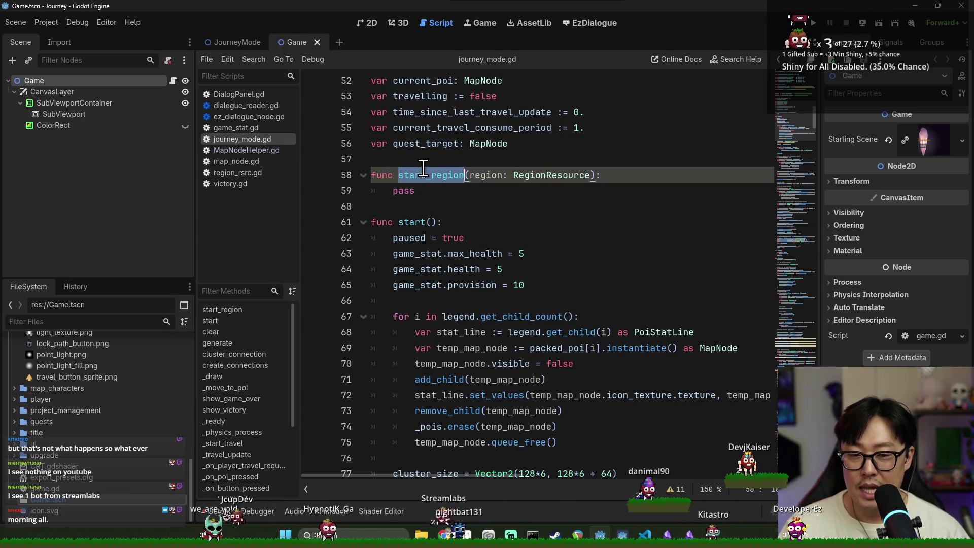
Try a region.connected_regions line in start_region, delete it, leave a blank line and save.
double_click(486, 175)
click(626, 175)
key(Return)
text(region.)
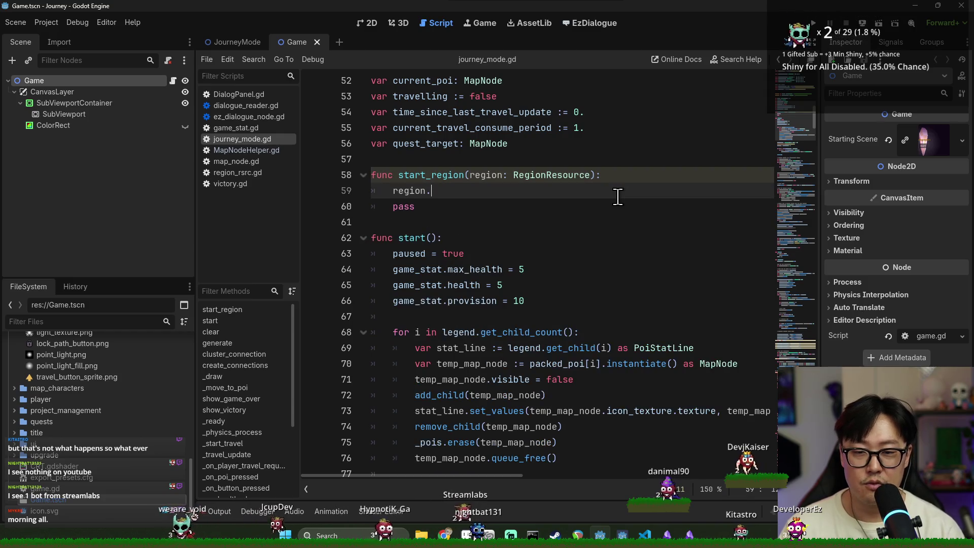
key(Return)
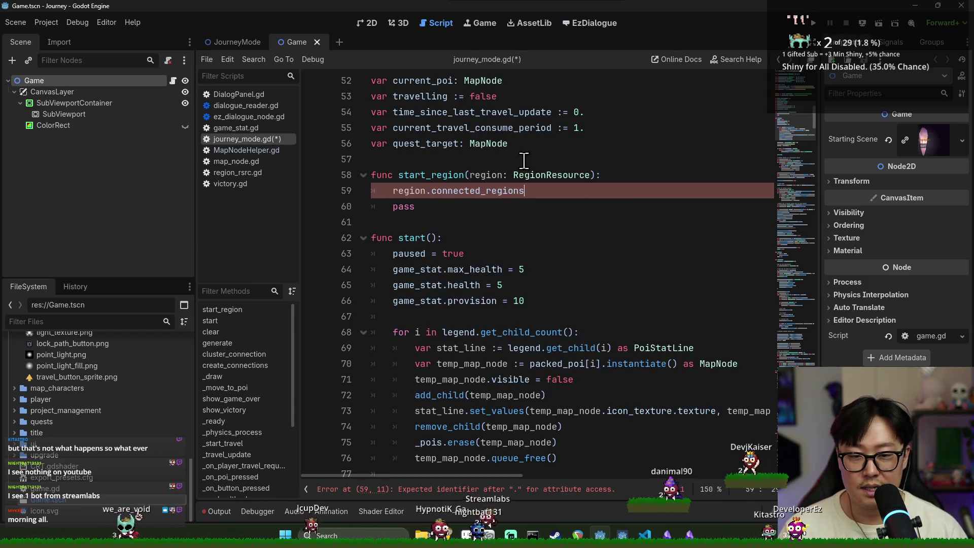
key(shift+Home)
key(BackSpace)
key(BackSpace)
key(BackSpace)
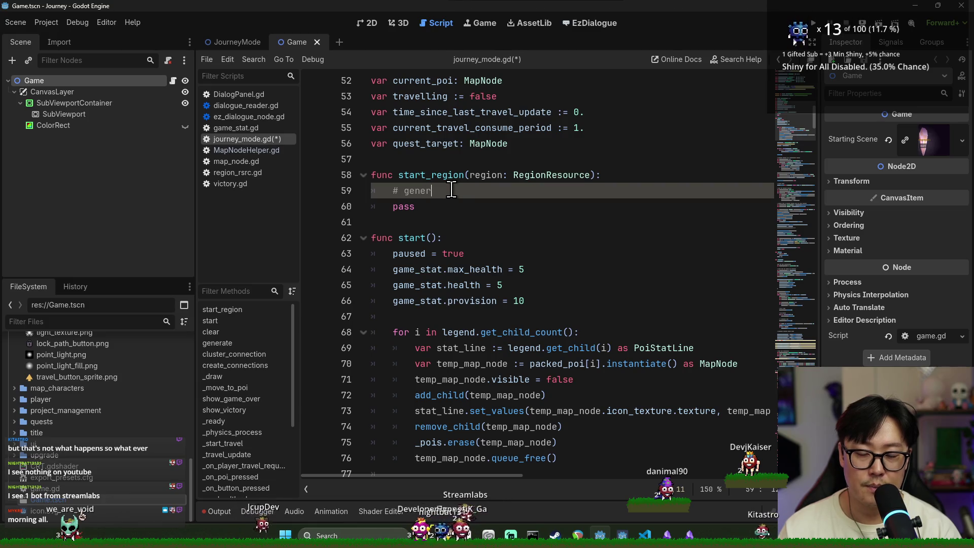
text(ic)
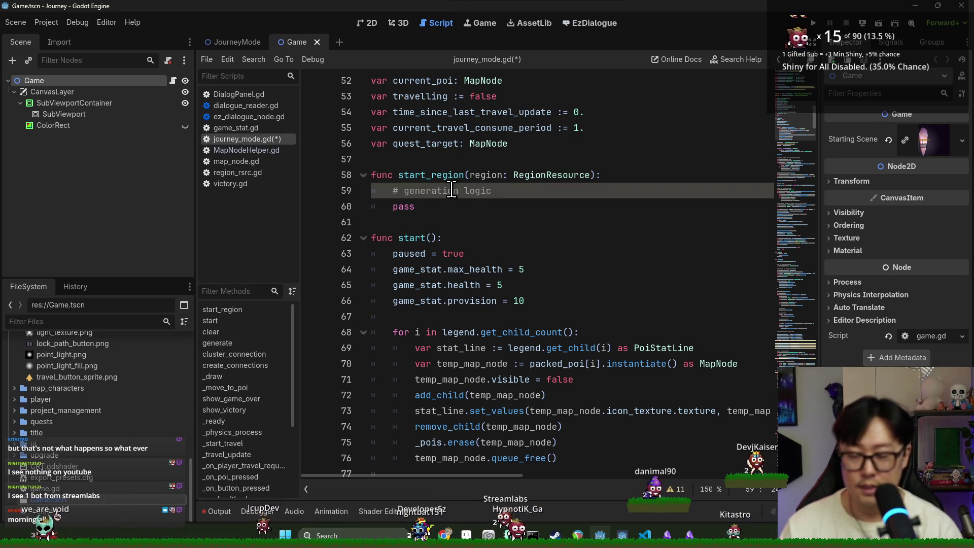
scroll(515, 192, down, 1)
key(Return)
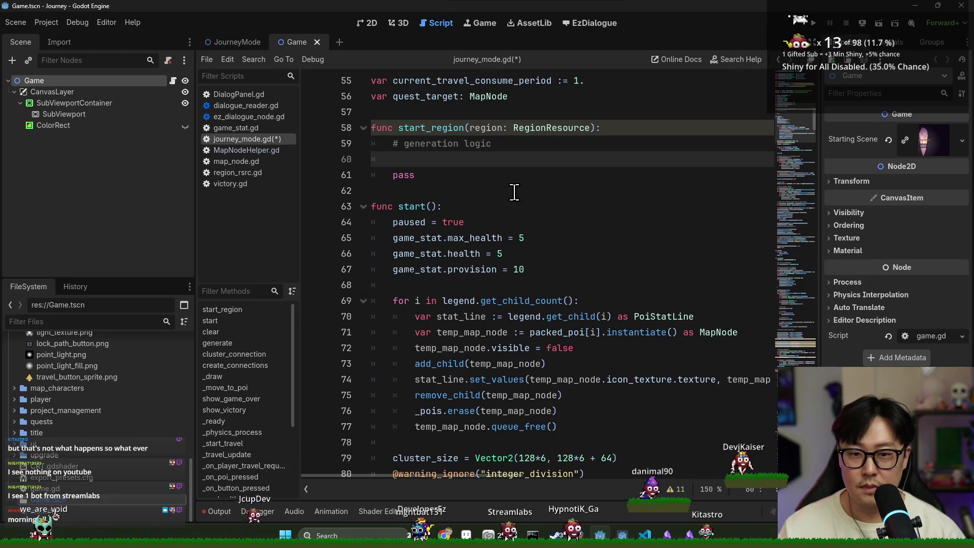
key(ctrl+s)
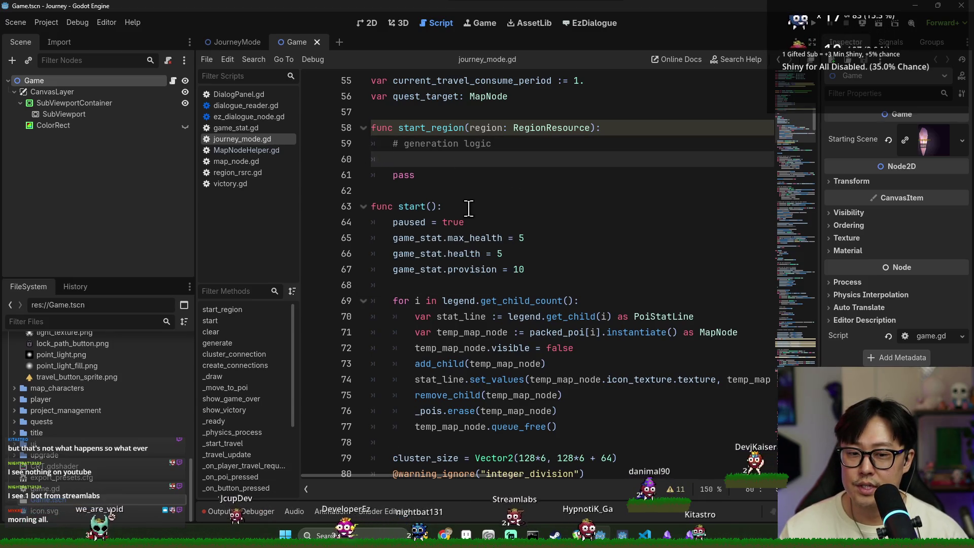
Delete the generation logic comment above pass, save, and close the Game scene.
scroll(467, 248, down, 6)
double_click(419, 301)
scroll(417, 209, up, 5)
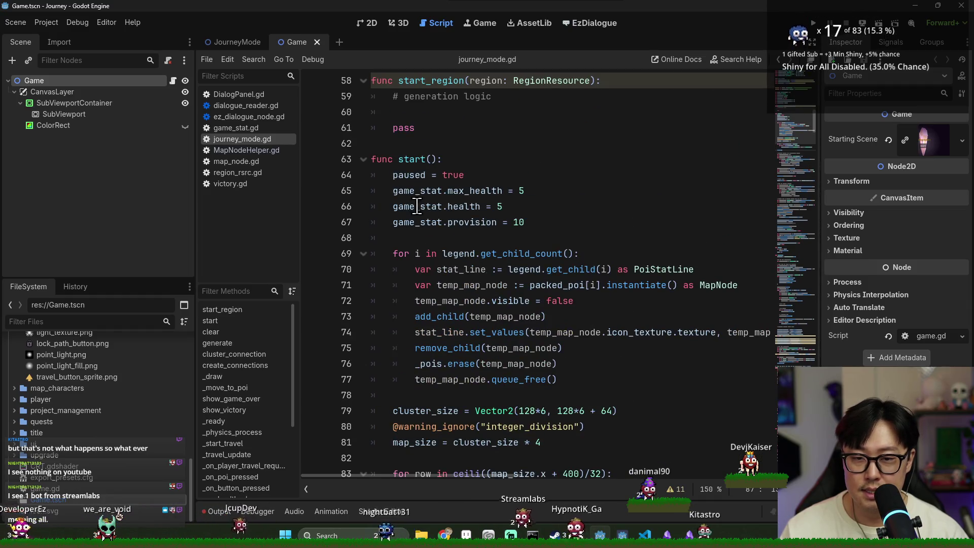
scroll(418, 209, down, 1)
scroll(449, 240, up, 2)
click(420, 160)
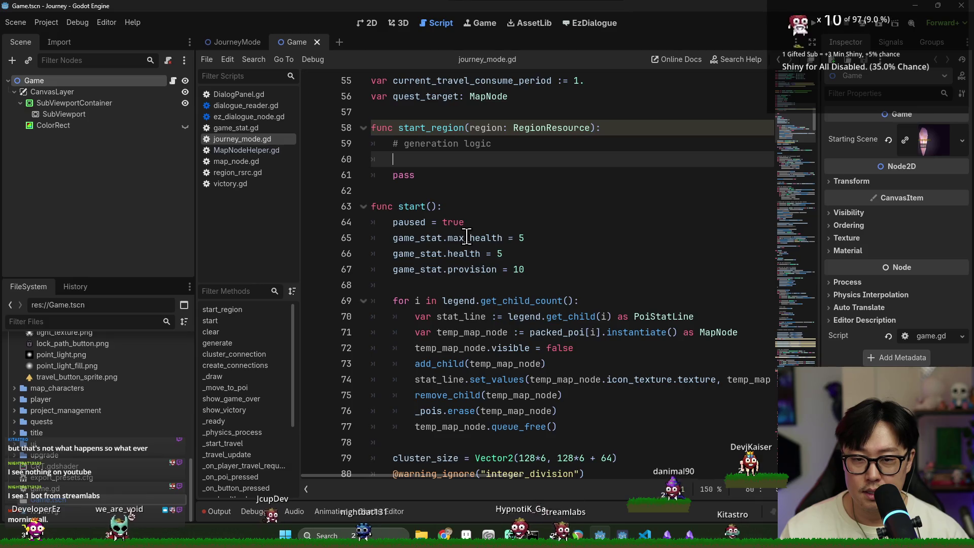
scroll(467, 226, up, 1)
key(Up)
key(shift+End)
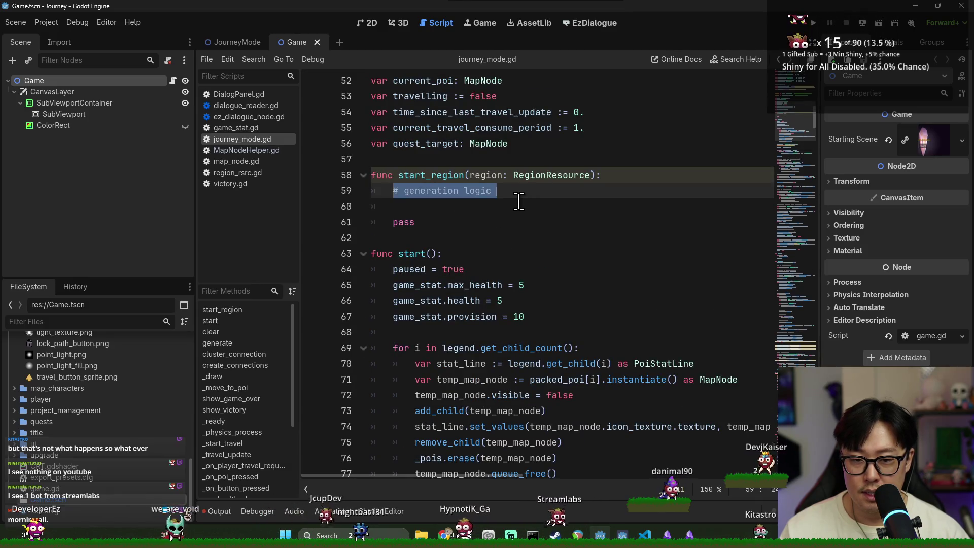
key(BackSpace)
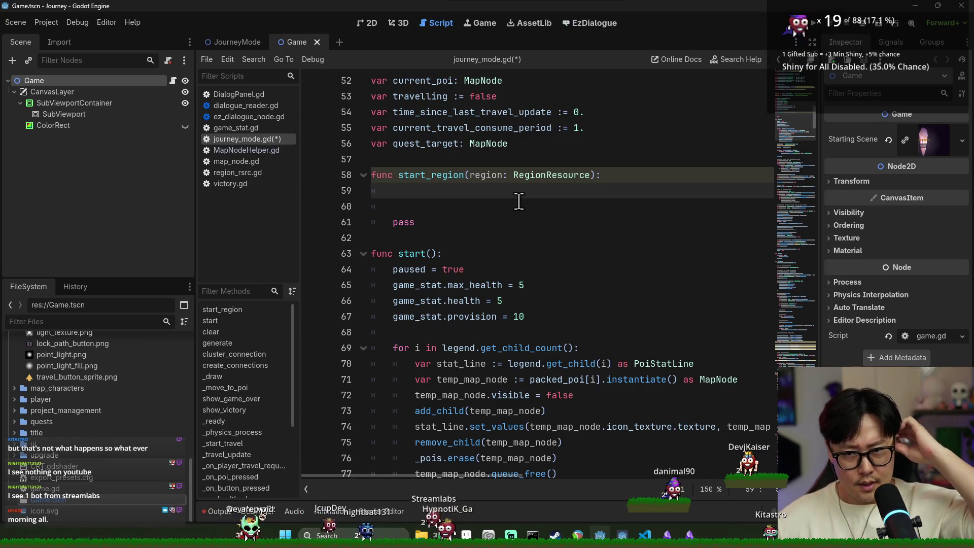
key(ctrl+s)
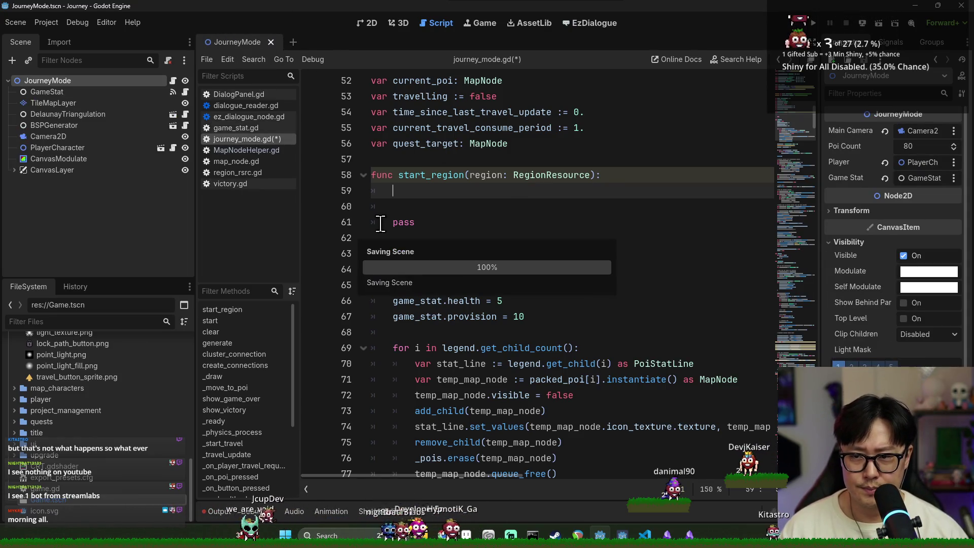
Review the paused and game_stat setup lines 64–67 in start().
scroll(534, 231, up, 1)
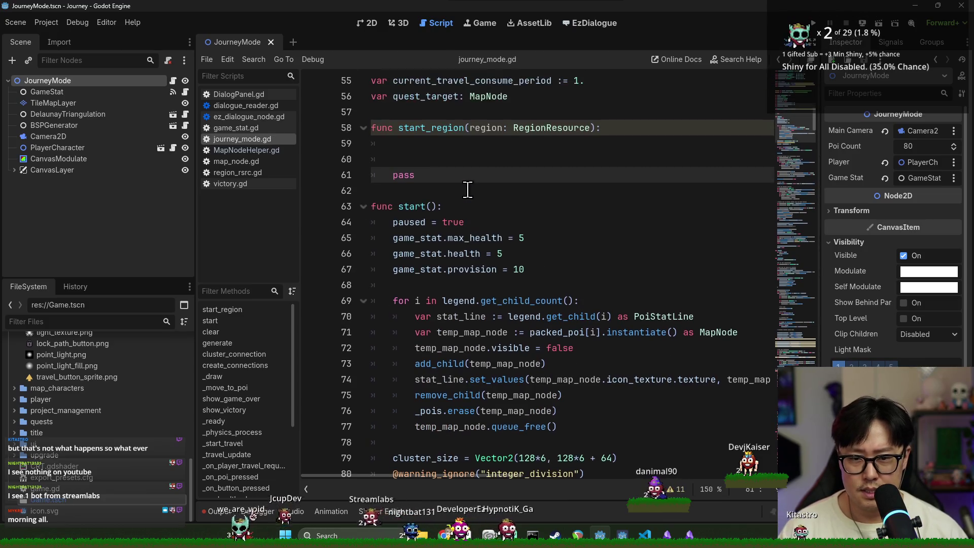
click(433, 145)
drag(394, 222, 525, 268)
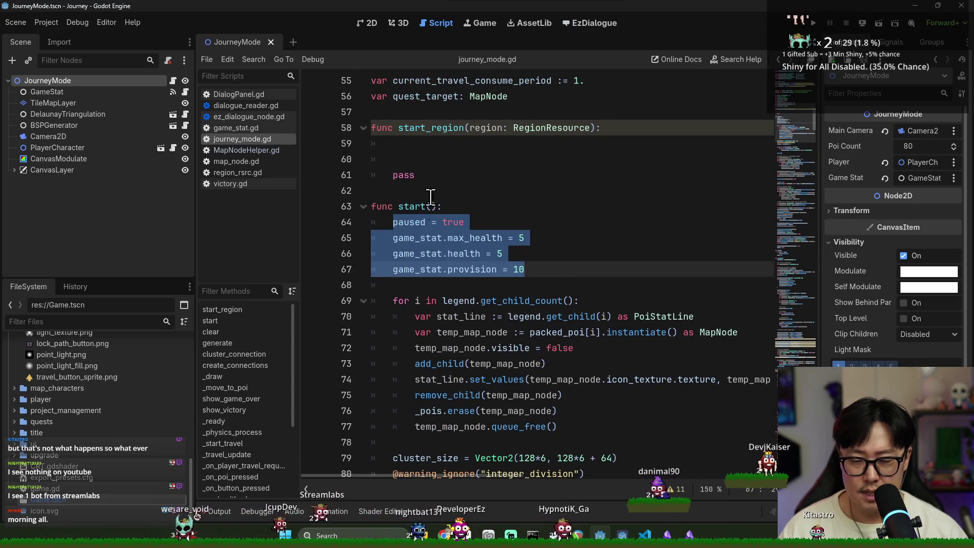
click(401, 238)
click(399, 208)
double_click(405, 223)
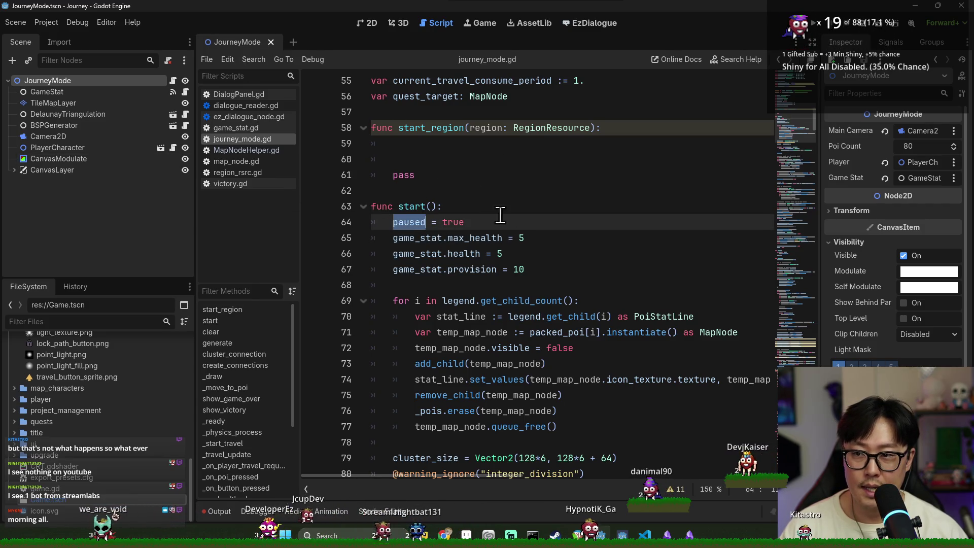
double_click(416, 238)
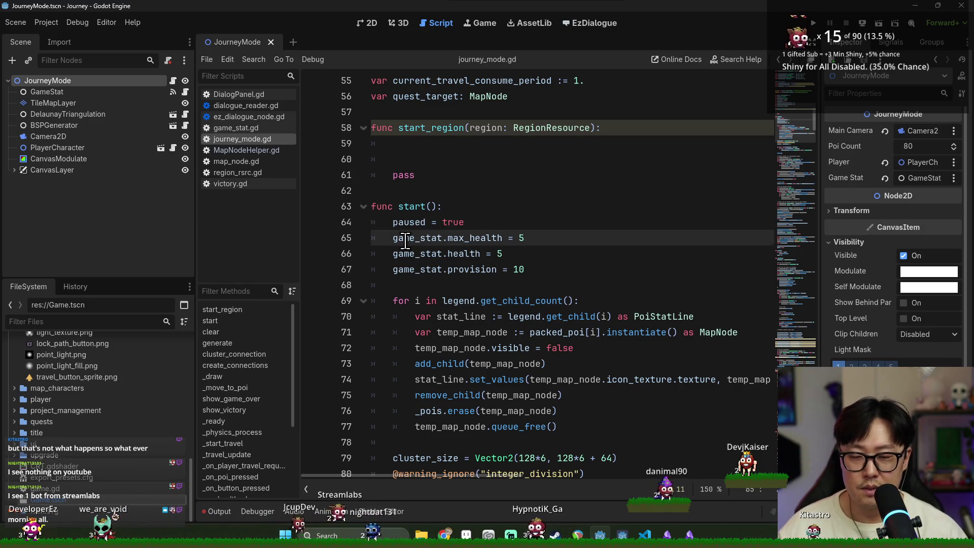
click(394, 222)
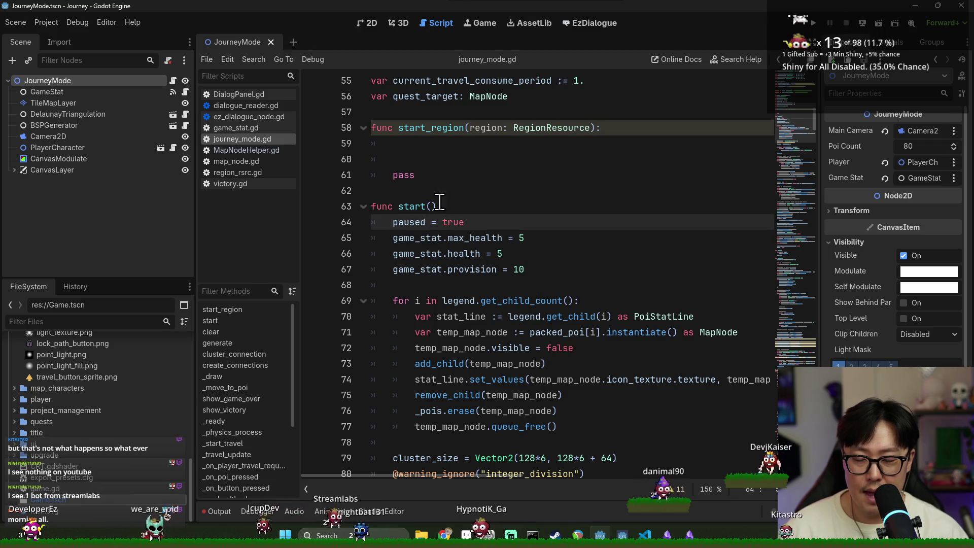
Rename start_region to generate_region and save journey_mode.gd.
double_click(411, 128)
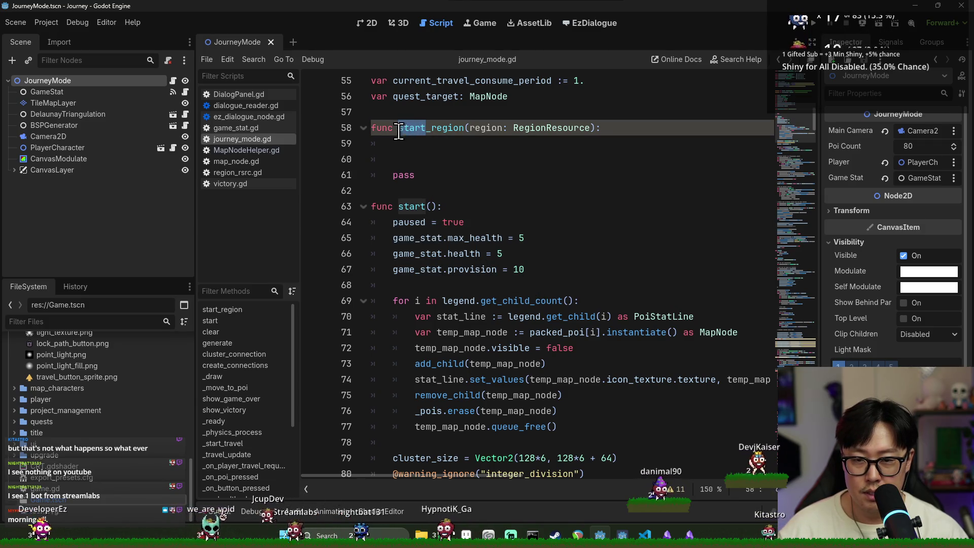
text(generate)
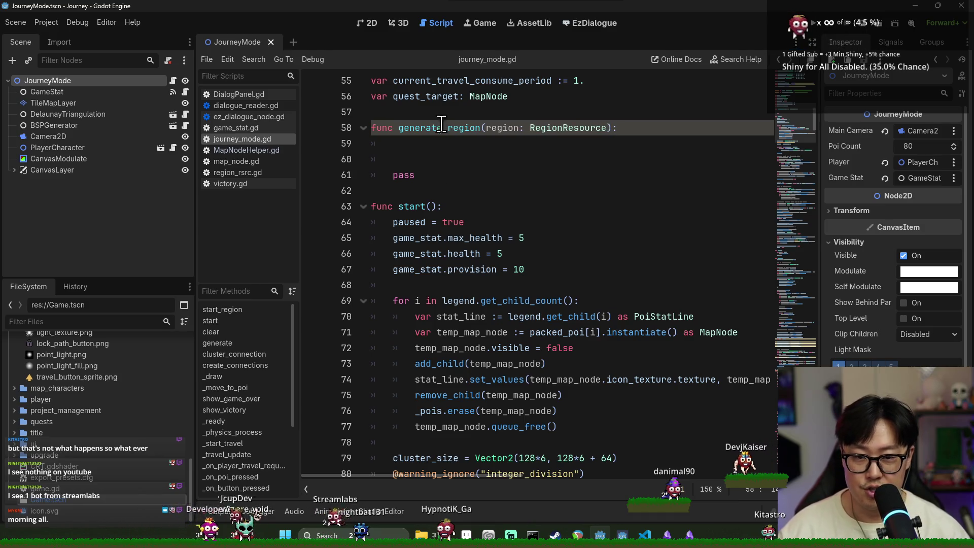
key(ctrl+s)
double_click(449, 128)
key(ctrl+s)
click(465, 222)
double_click(411, 237)
double_click(467, 238)
click(405, 254)
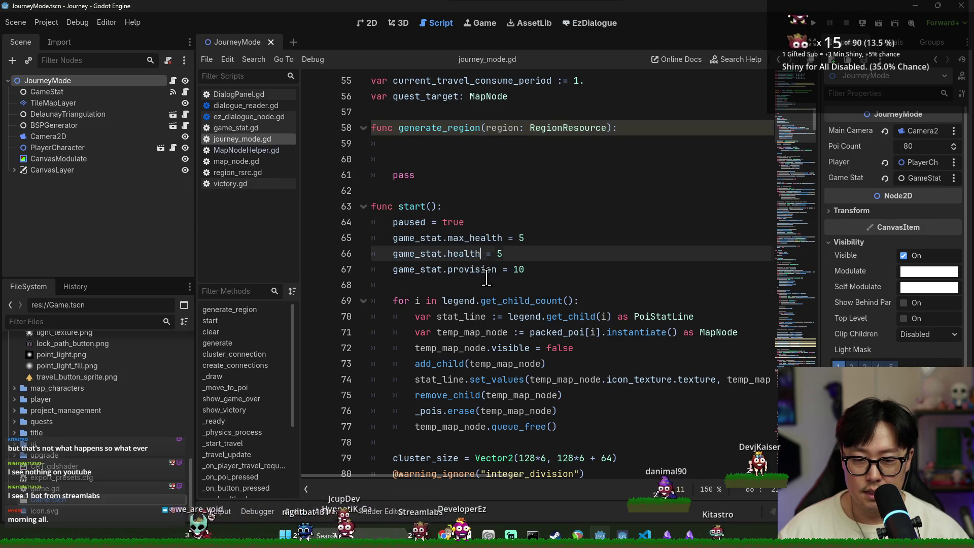
click(574, 268)
key(ctrl+s)
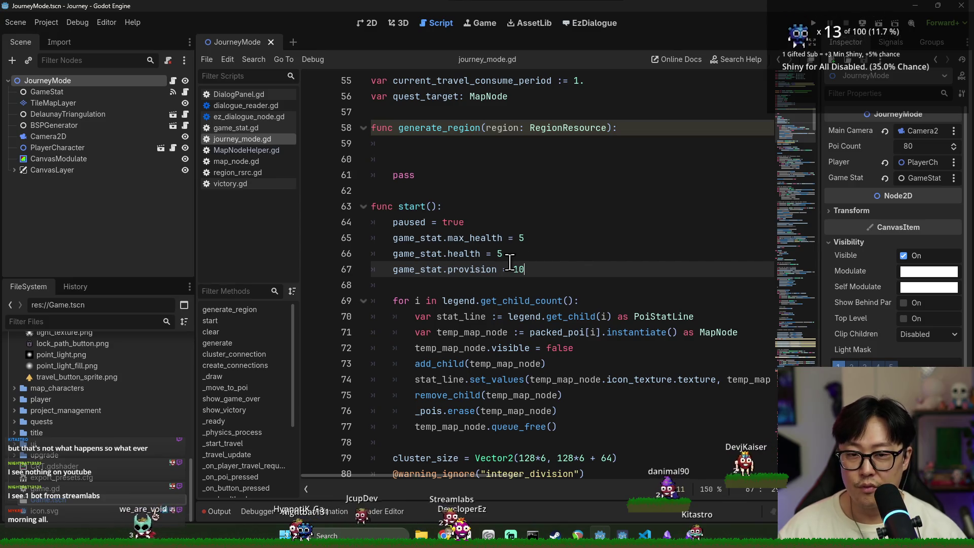
scroll(509, 261, up, 7)
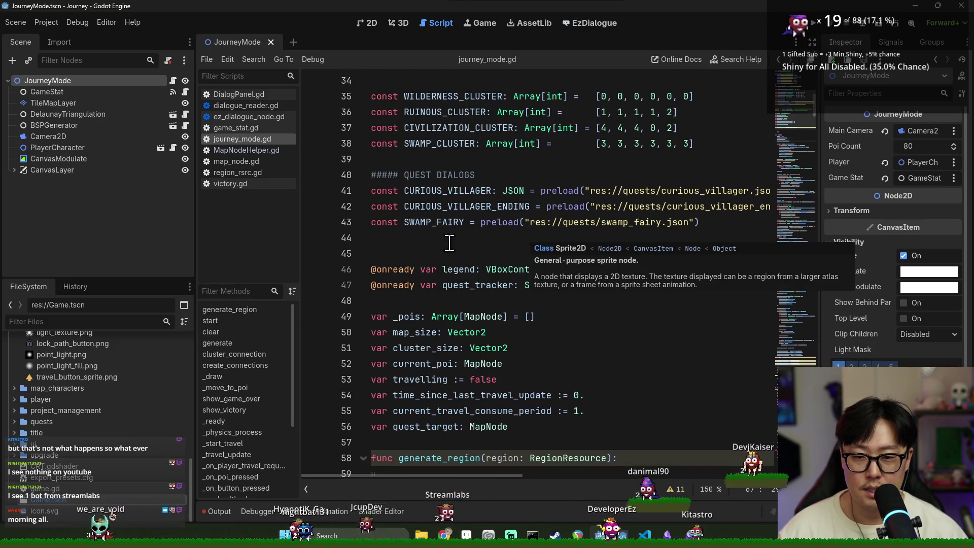
scroll(466, 264, down, 7)
key(ctrl+s)
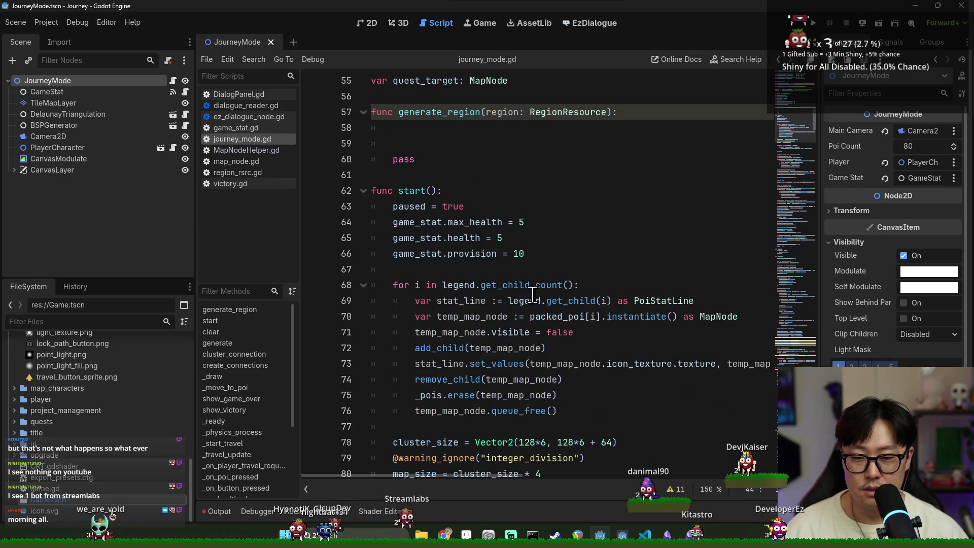
scroll(481, 182, up, 18)
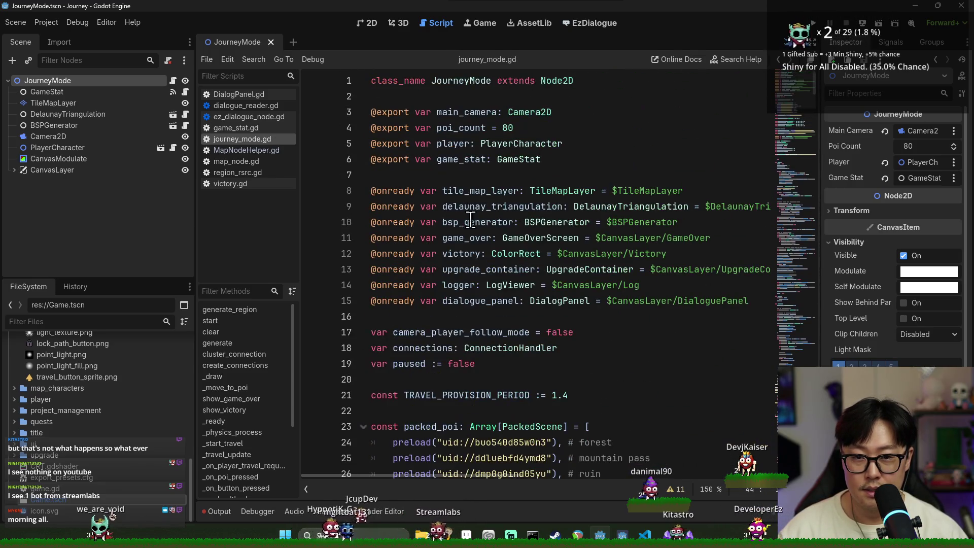
click(615, 83)
key(Return)
key(Return)
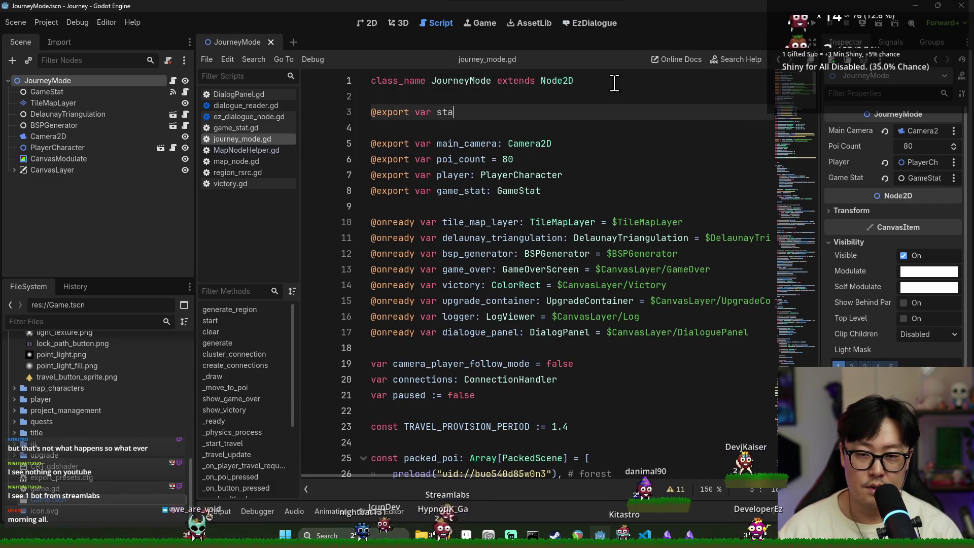
text(_region: Region)
key(Return)
key(ctrl+s)
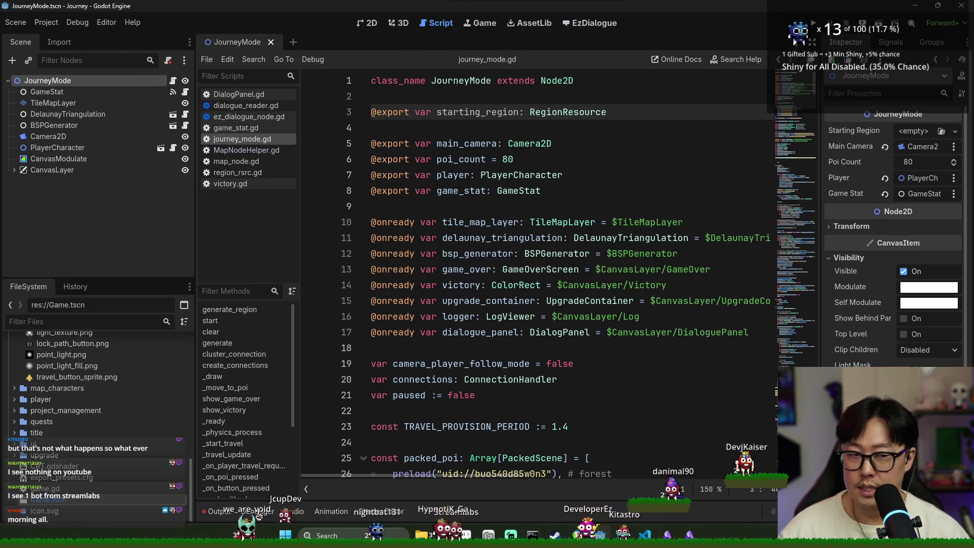
Assign the plains region to Starting Region in the Inspector and save.
click(944, 130)
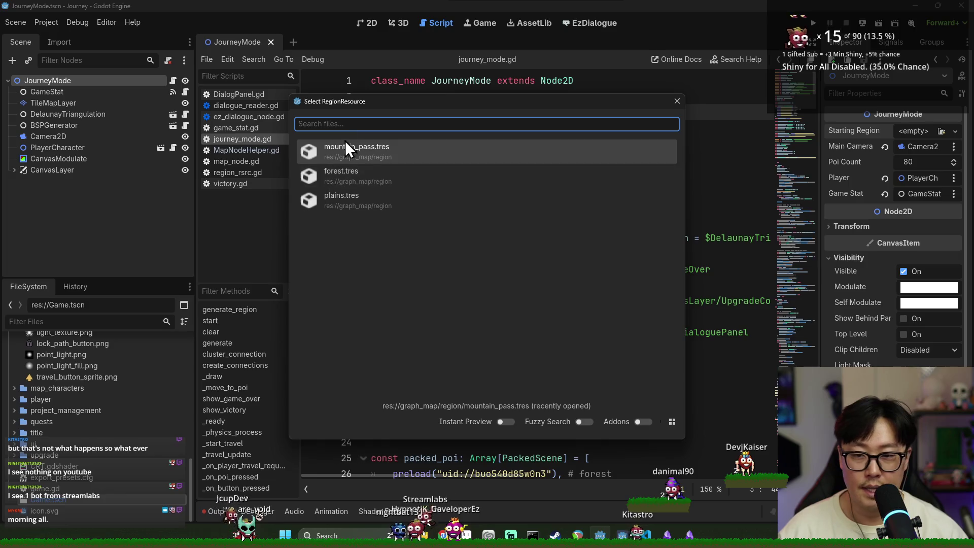
double_click(367, 198)
scroll(508, 127, down, 10)
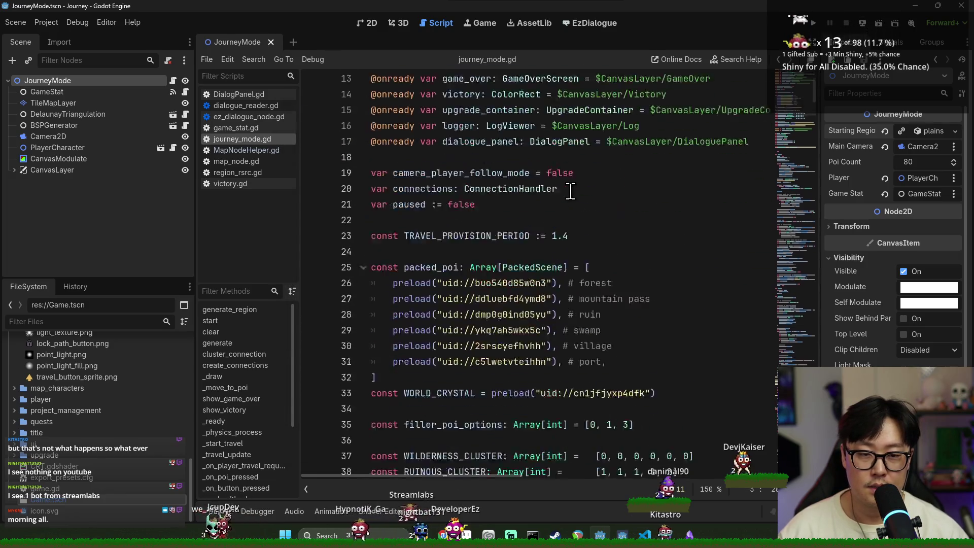
key(ctrl+s)
scroll(558, 80, down, 2)
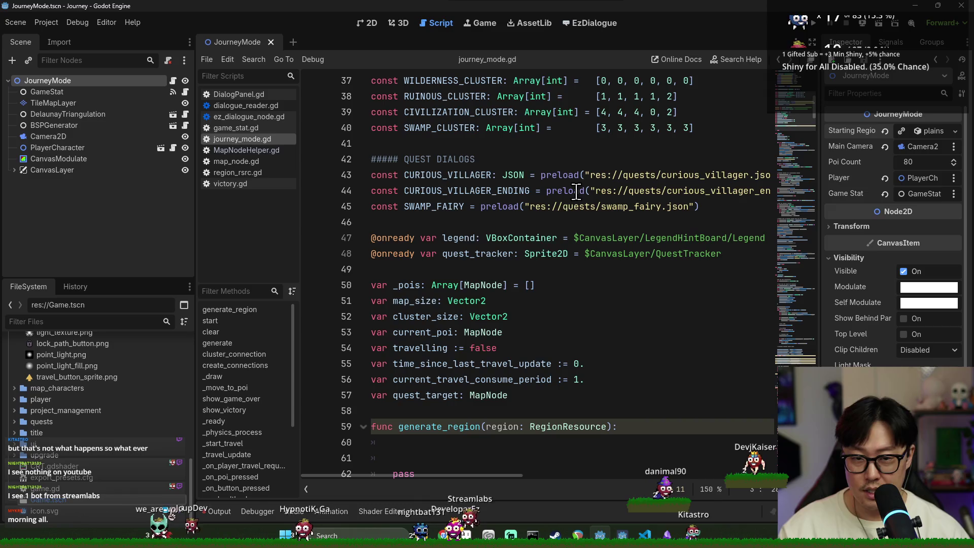
key(ctrl+s)
Review generate_region's parameter and the game_stat setup lines 66–68 in start().
scroll(492, 323, down, 5)
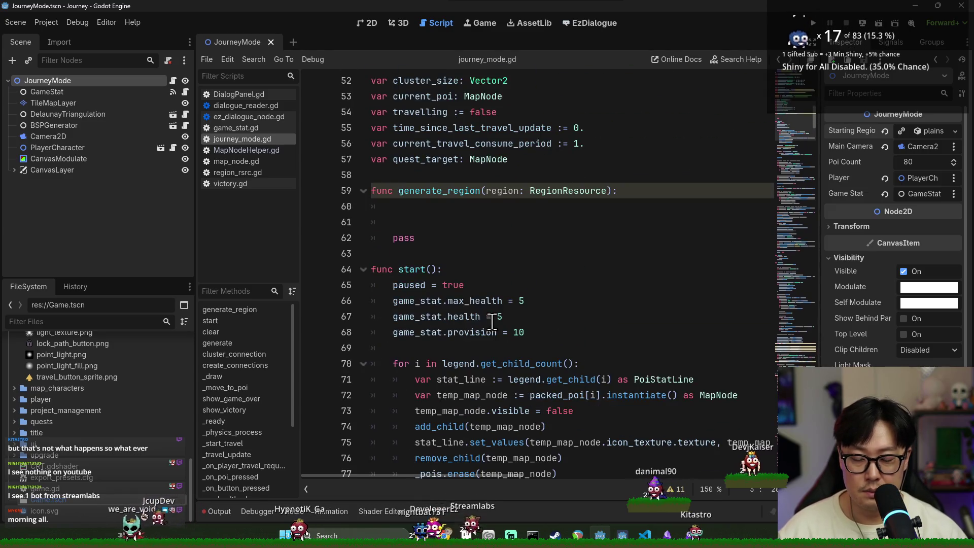
double_click(503, 191)
scroll(533, 256, down, 1)
double_click(409, 237)
double_click(414, 269)
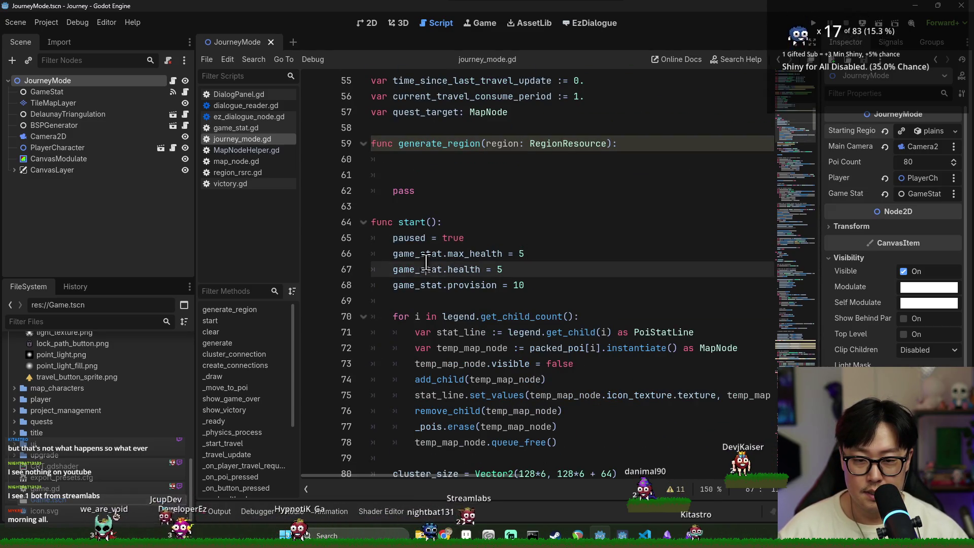
click(492, 253)
drag(390, 254, 573, 286)
key(ctrl+s)
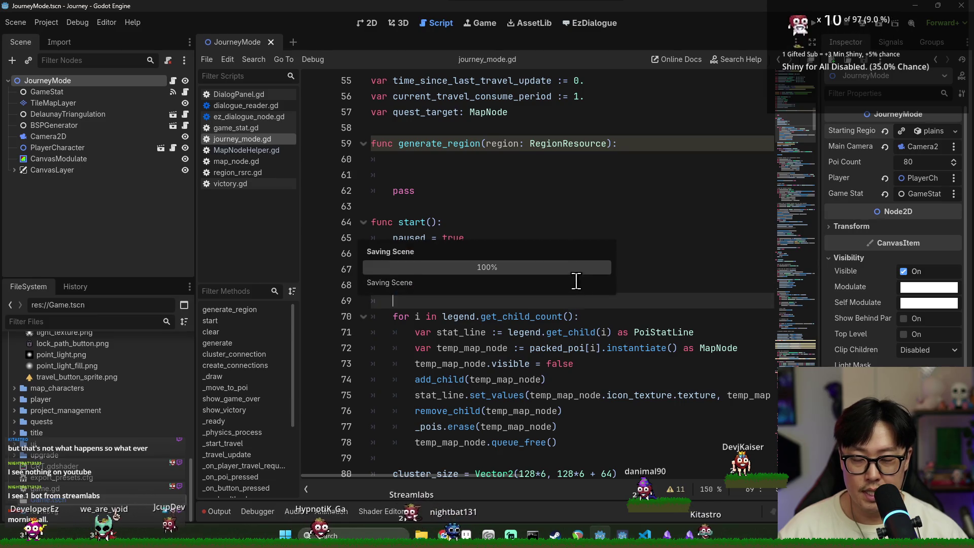
Insert a blank line after game_stat.provision, before the legend loop in start().
click(547, 293)
key(Return)
click(421, 144)
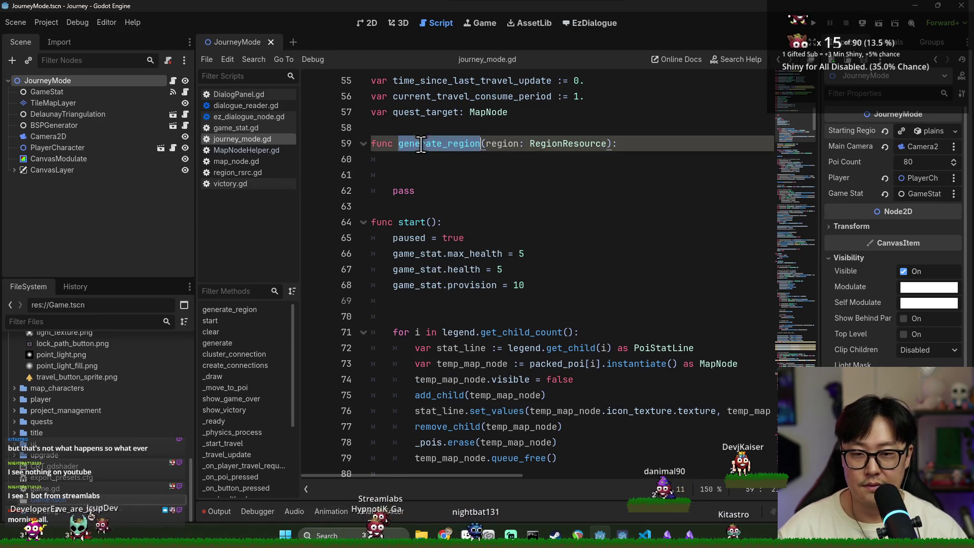
click(455, 285)
click(505, 308)
scroll(507, 308, down, 2)
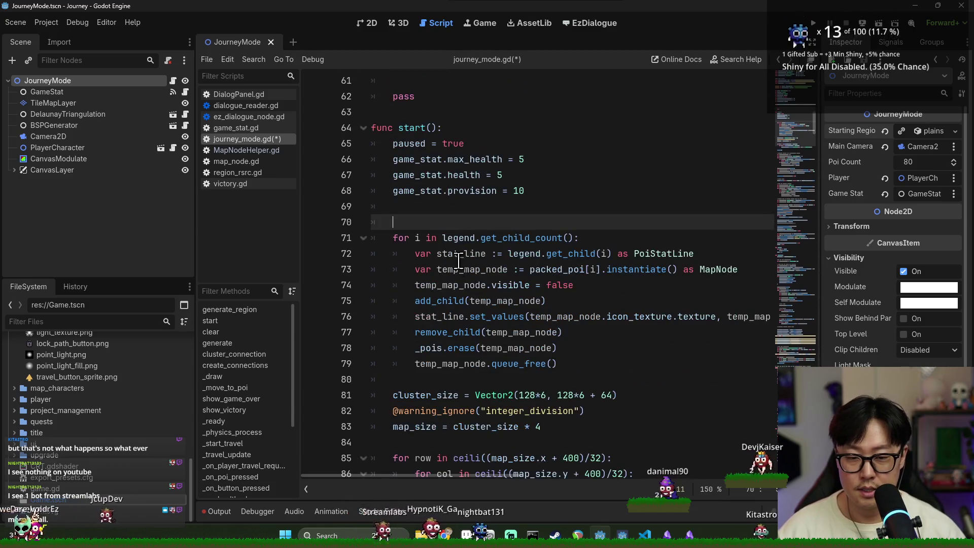
double_click(450, 237)
click(526, 212)
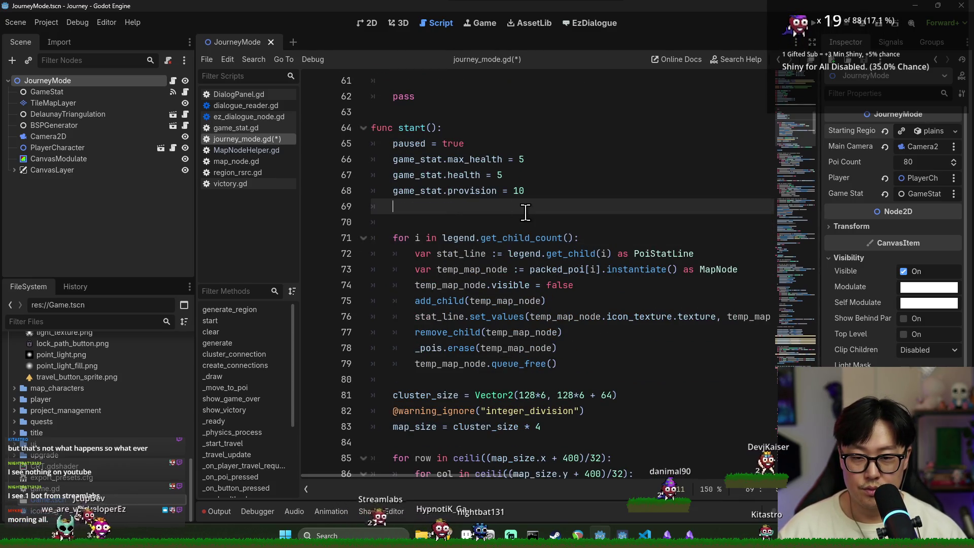
Call generate_region(starting_region) in start() and remove the extra blank line.
key(Down)
click(539, 190)
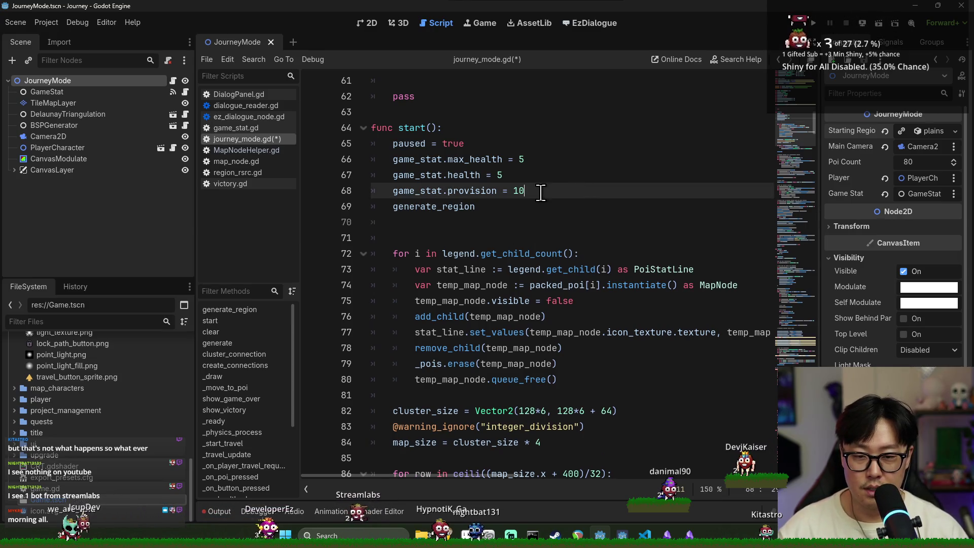
key(Return)
click(513, 223)
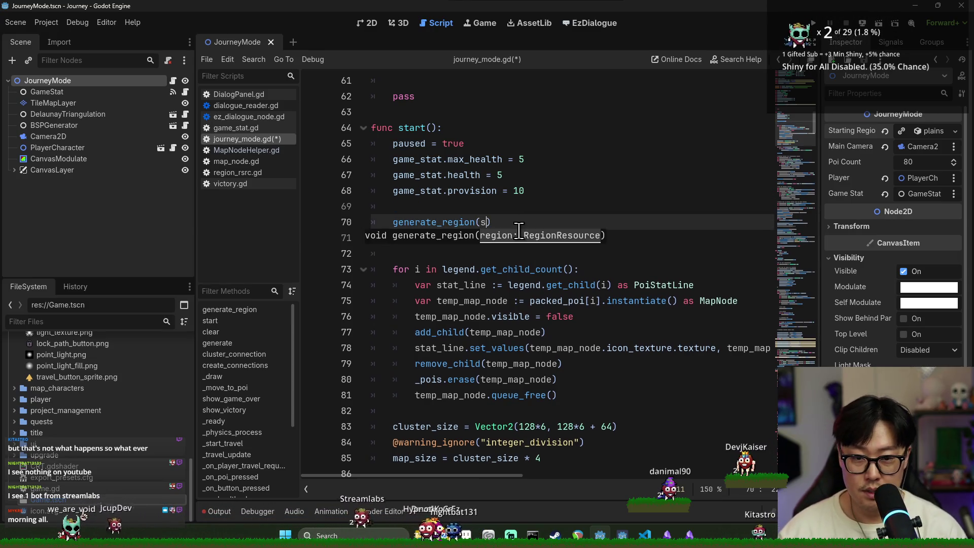
text(starting_re)
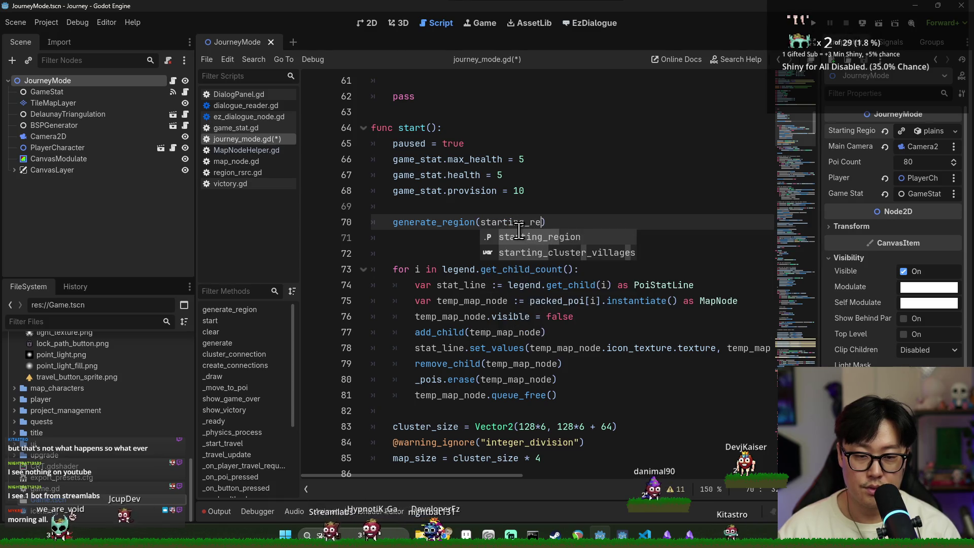
key(Return)
key(ctrl+s)
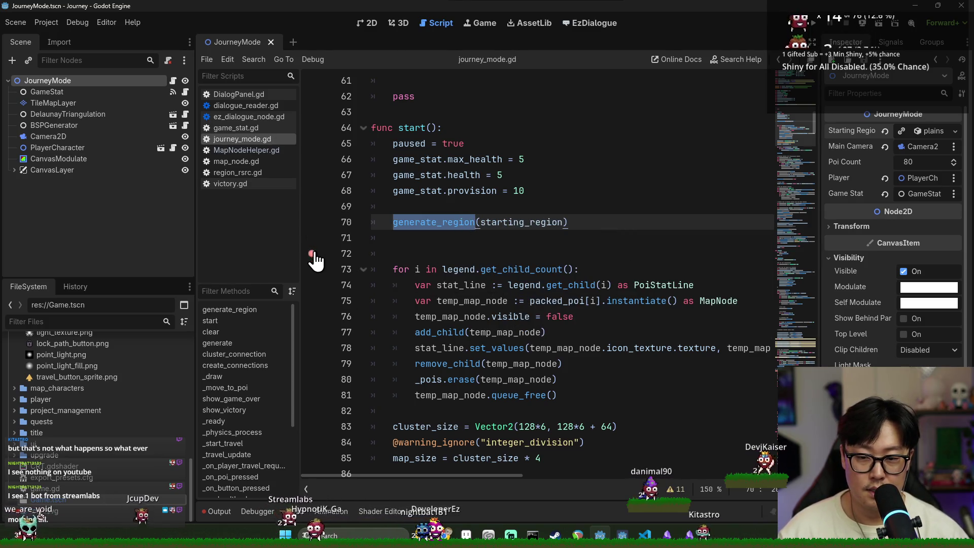
click(446, 254)
key(Up)
scroll(457, 284, up, 1)
key(BackSpace)
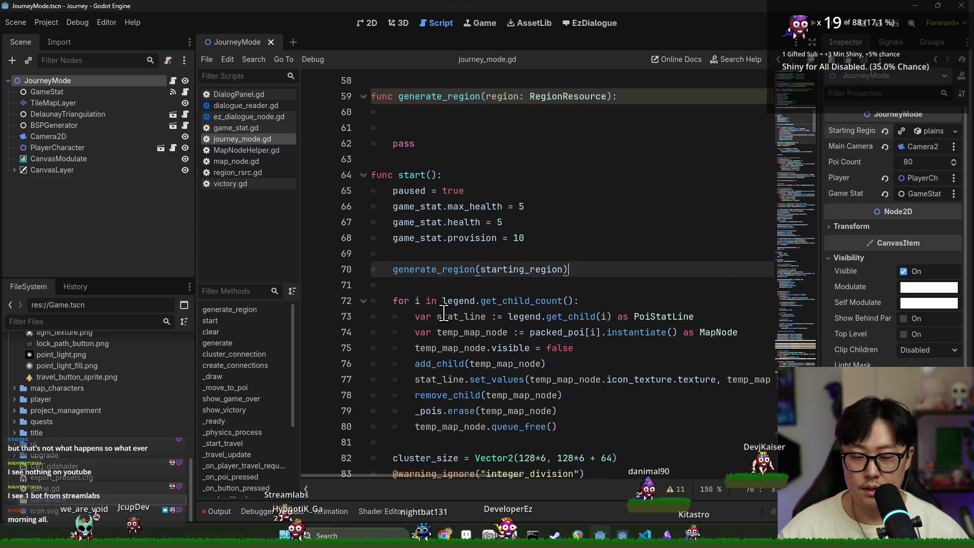
Move the legend for-loop out of start() into a new generate_legend() function.
click(391, 300)
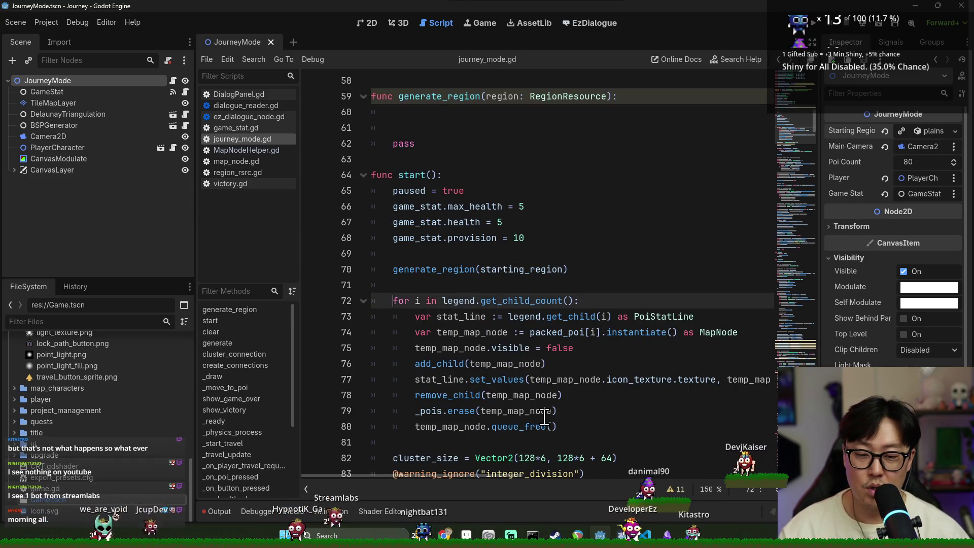
shift+click(582, 433)
key(BackSpace)
scroll(457, 284, up, 3)
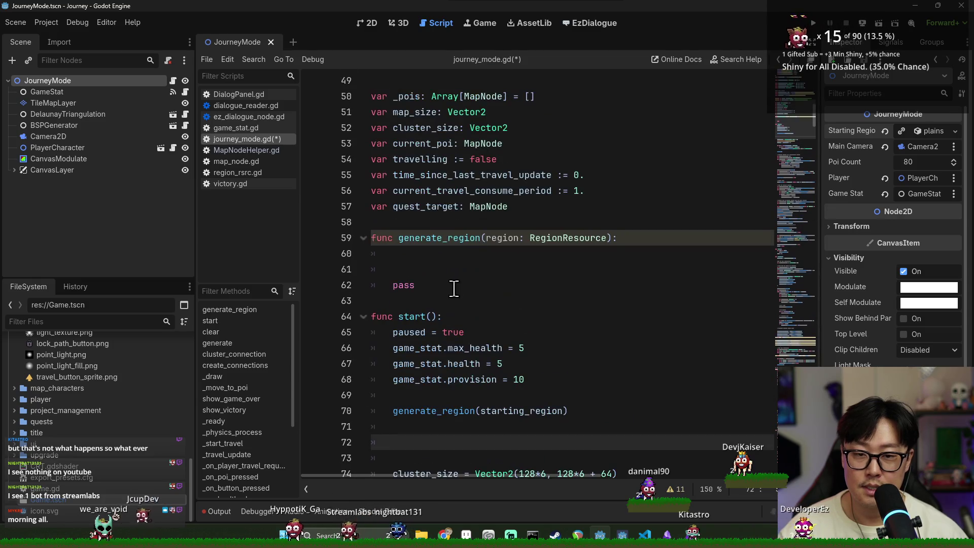
key(ctrl+s)
click(572, 310)
click(485, 289)
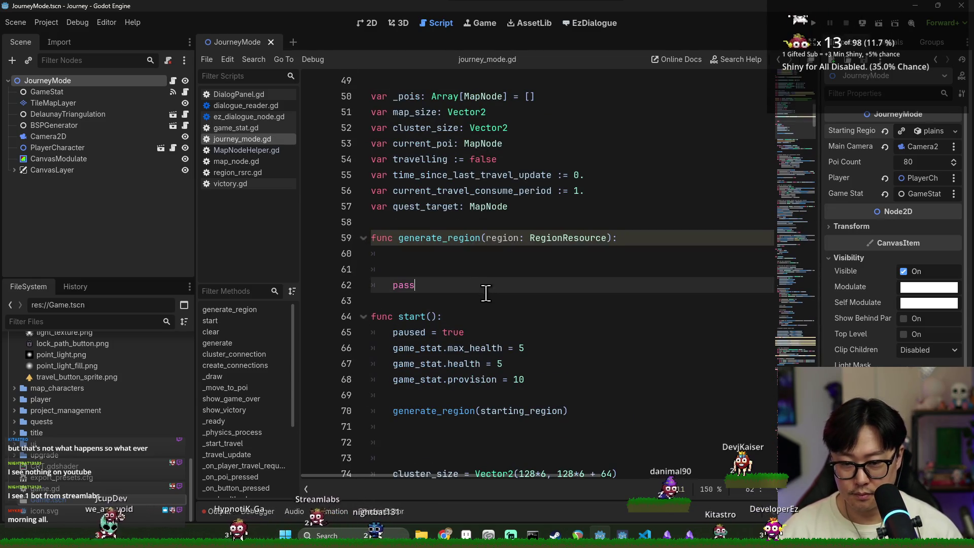
key(Return)
key(Return)
key(BackSpace)
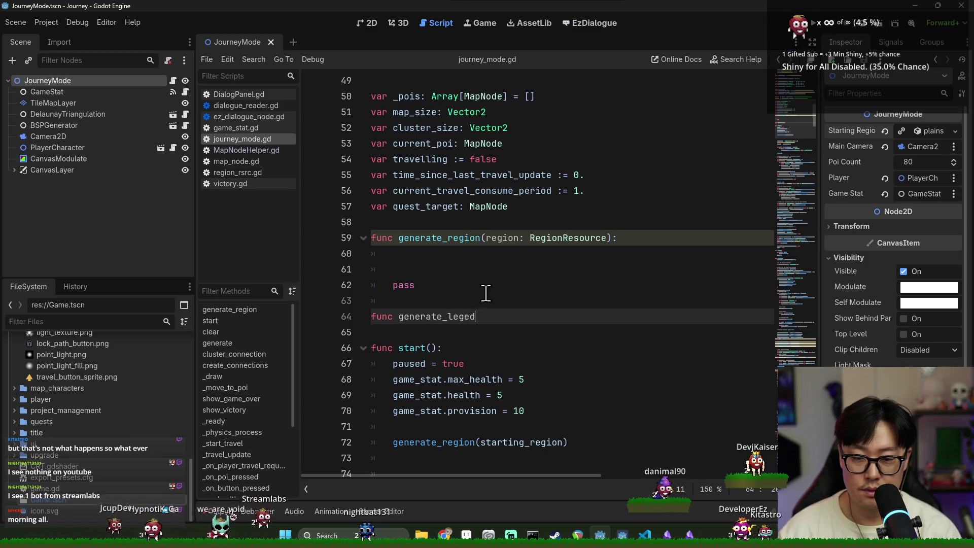
key(Return)
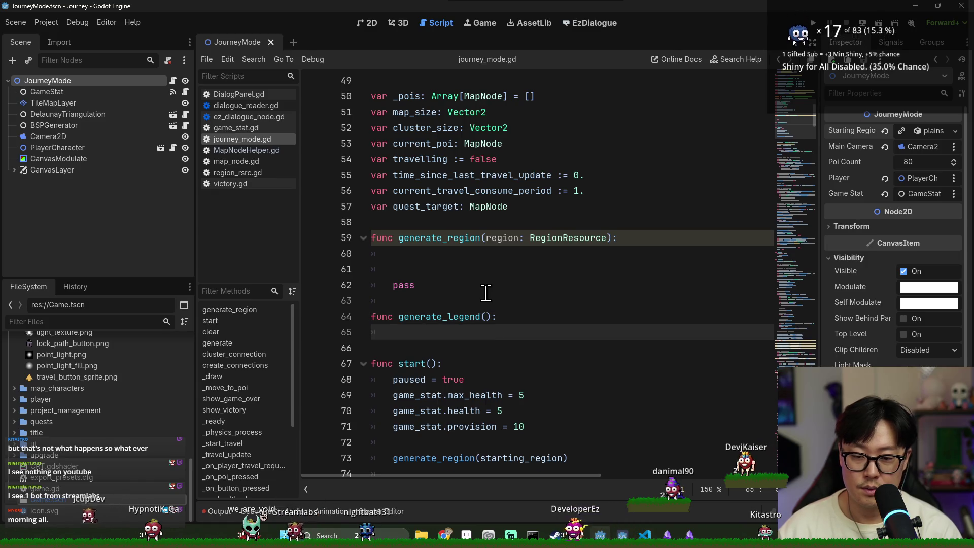
key(ctrl+v)
Check the moved loop's get_child_count, temp_map_node and packed_poi references.
click(450, 256)
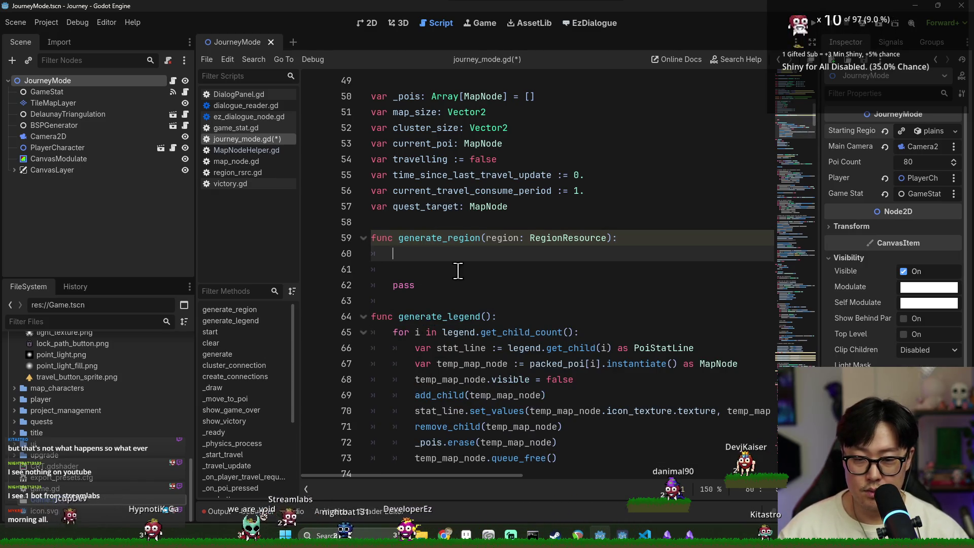
scroll(457, 281, down, 2)
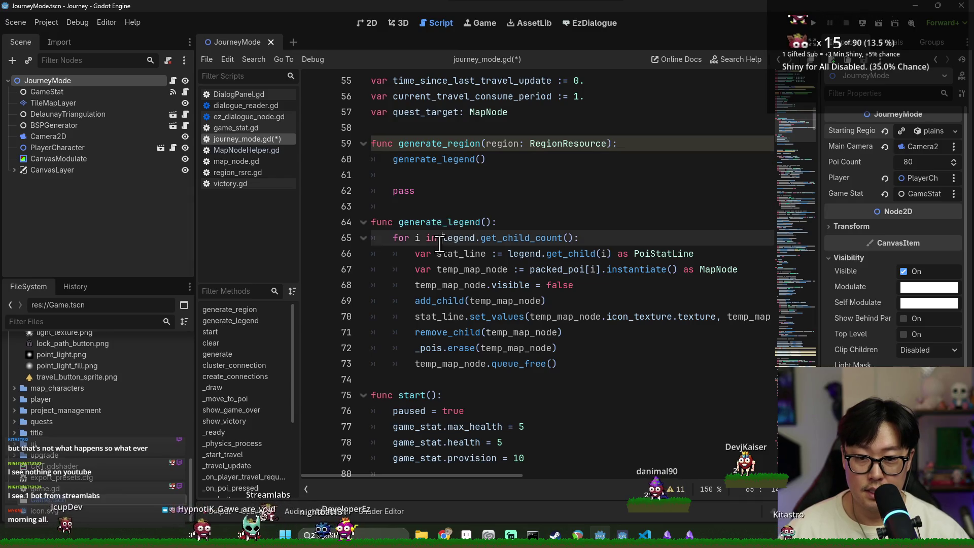
scroll(457, 253, down, 3)
click(480, 378)
scroll(443, 355, up, 2)
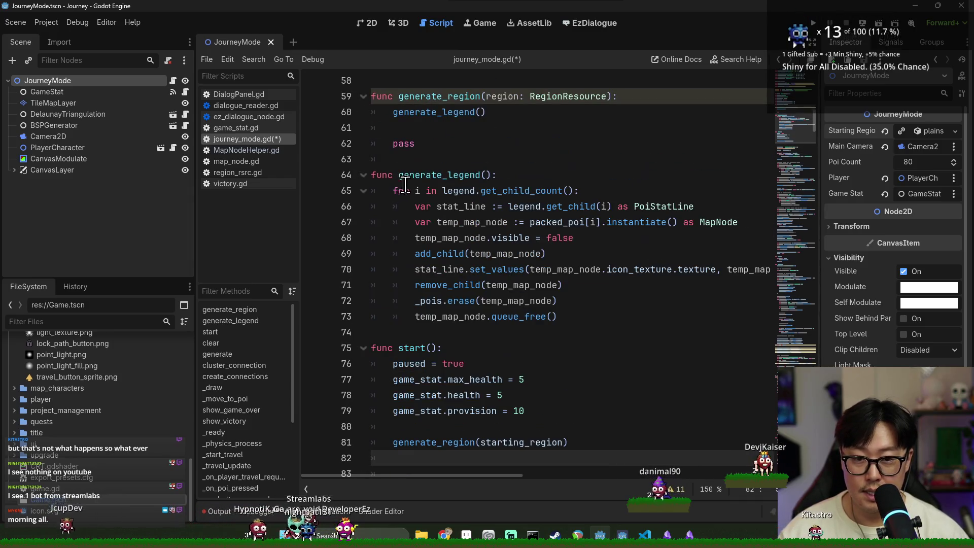
double_click(490, 191)
click(423, 204)
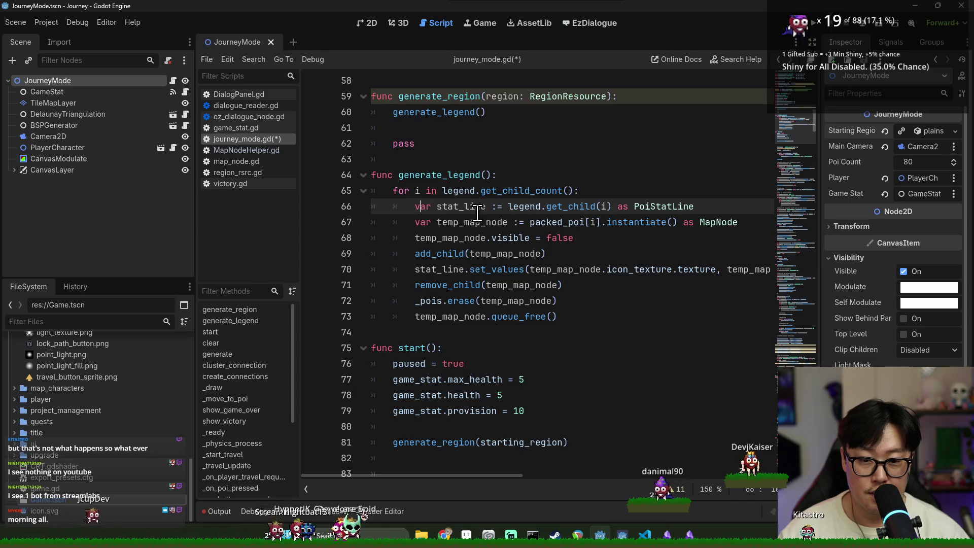
double_click(455, 222)
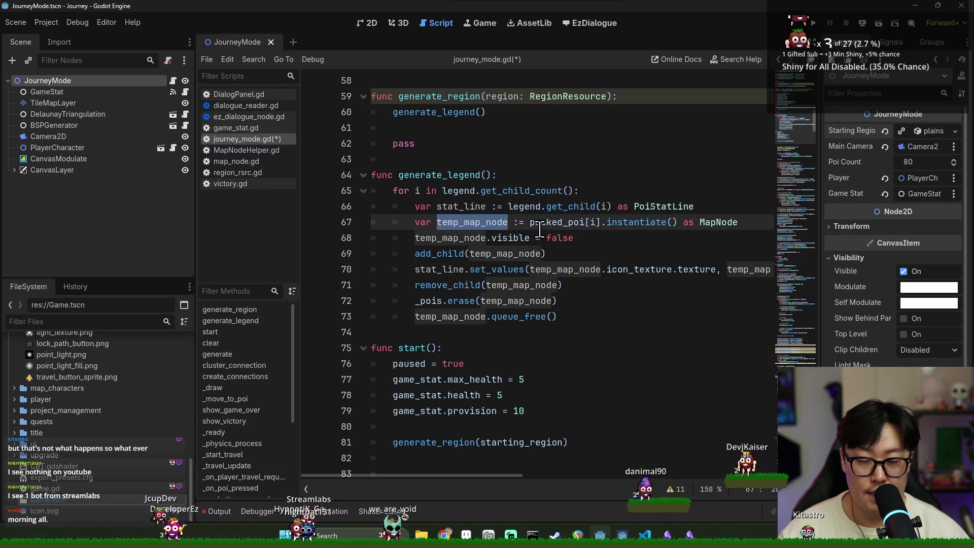
double_click(555, 222)
scroll(510, 224, up, 2)
click(485, 270)
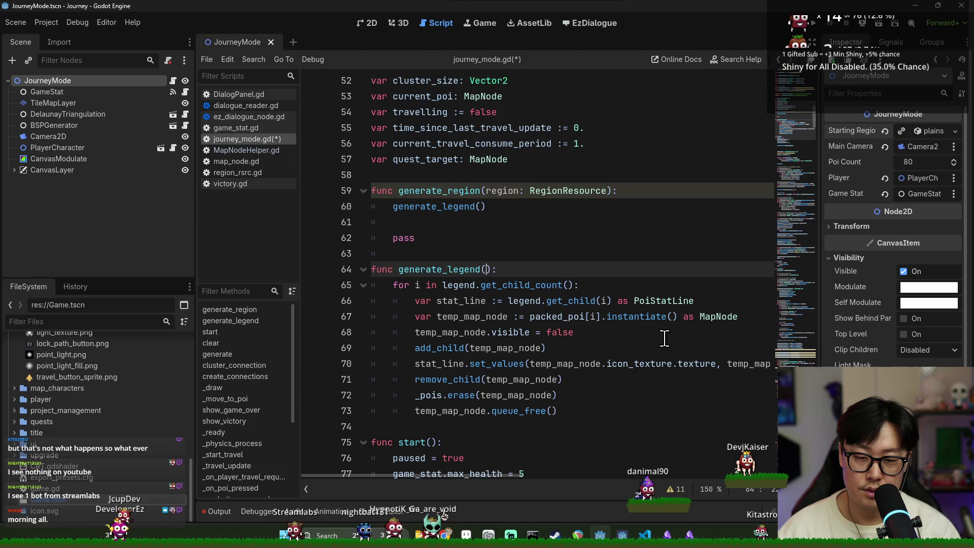
Set generate_legend's parameter element type to MapNode.PoiType and save.
text(poi_types: Arra)
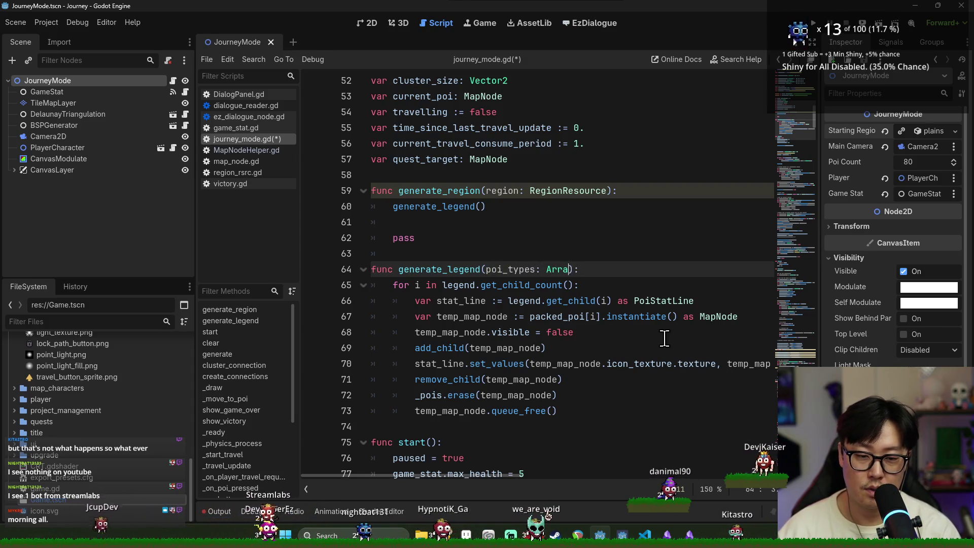
text(e.PoiType)
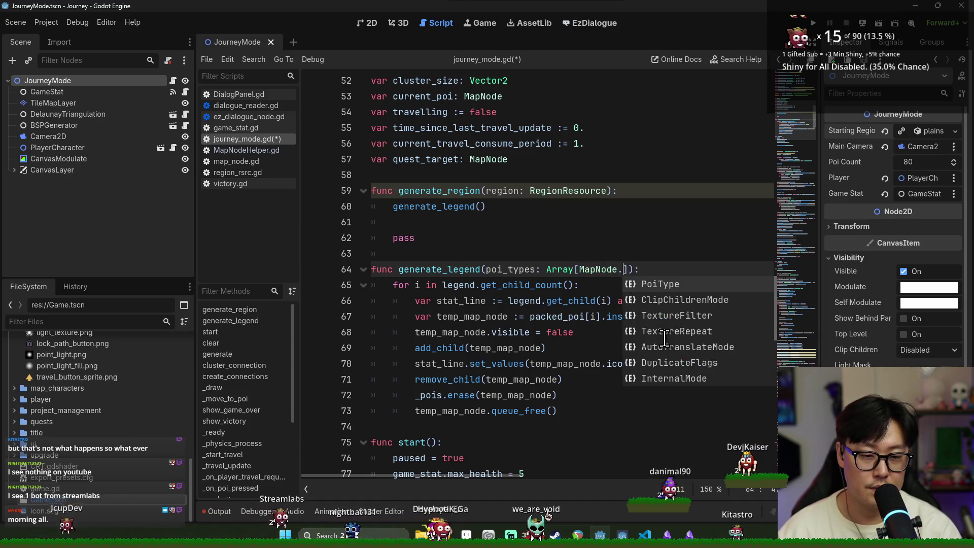
key(ctrl+s)
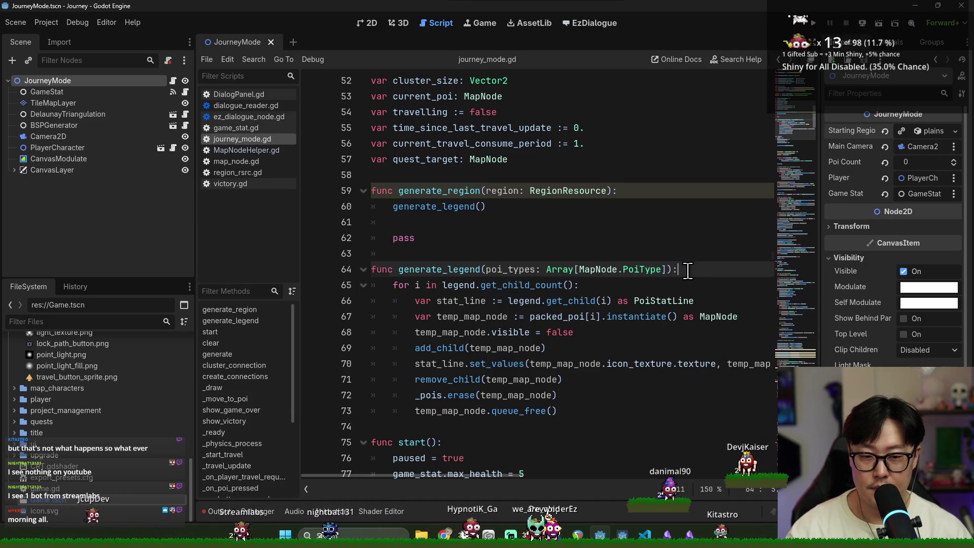
double_click(524, 301)
double_click(552, 316)
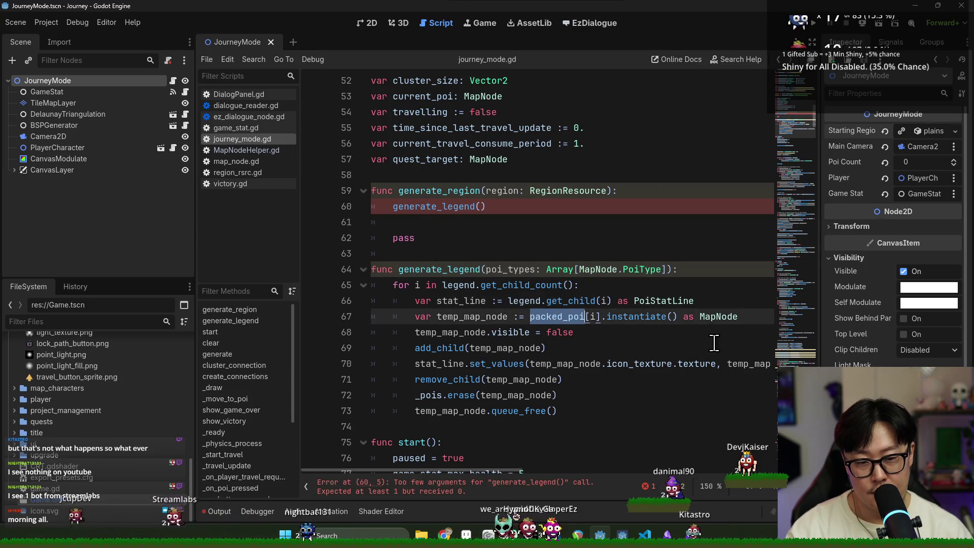
Add the ## doc comment 'Generate legend for poi types provided.' above generate_legend and save.
click(702, 274)
key(Return)
key(Up)
key(Up)
key(Up)
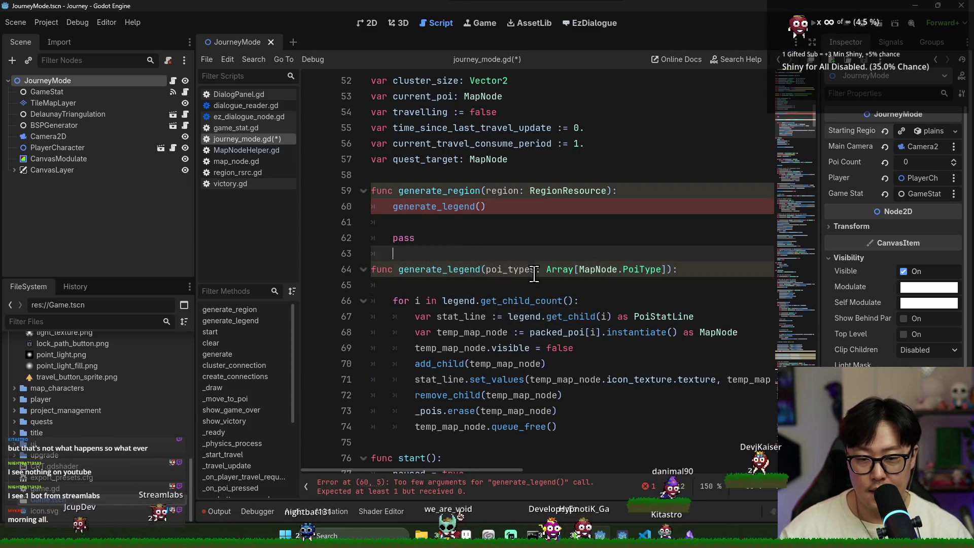
key(ctrl+shift+Return)
text(#)
key(BackSpace)
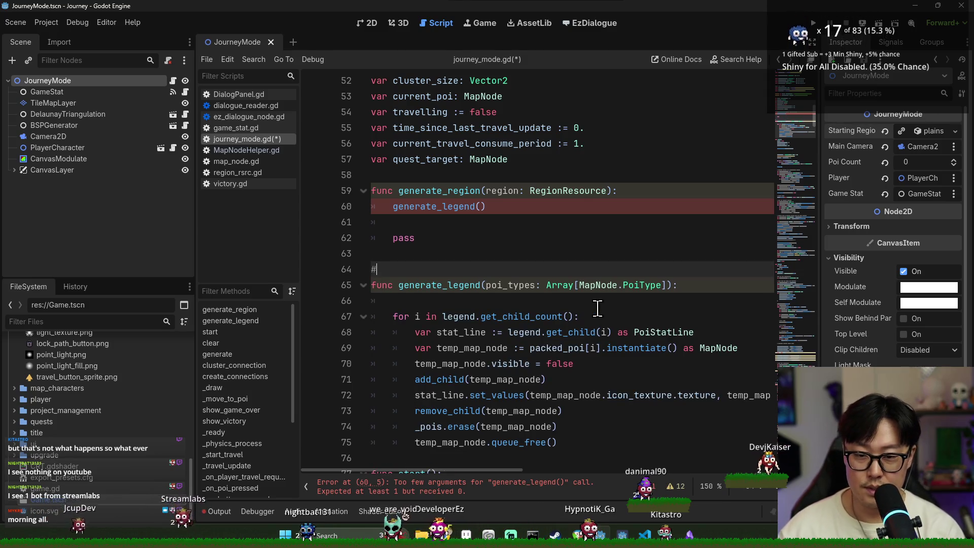
text(ege)
text(on)
key(BackSpace)
key(BackSpace)
key(BackSpace)
text(for poi)
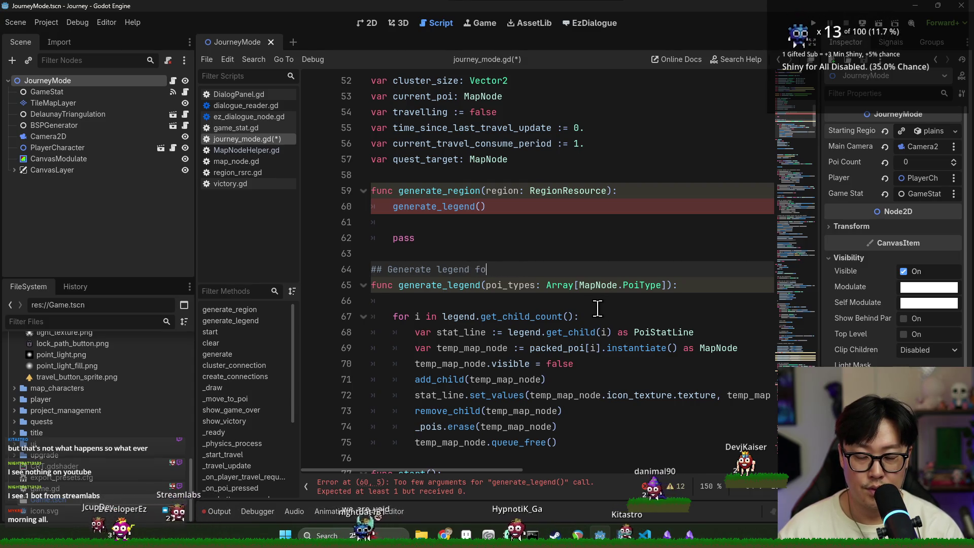
text( types provided.)
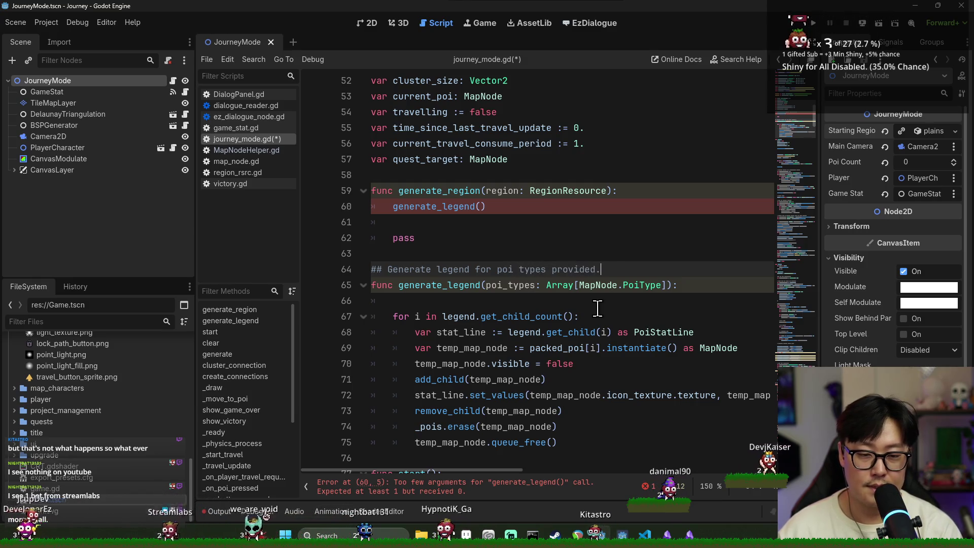
key(ctrl+s)
Change the generate_region call to generate_legend(region.map_nodes) and save.
double_click(416, 286)
click(477, 207)
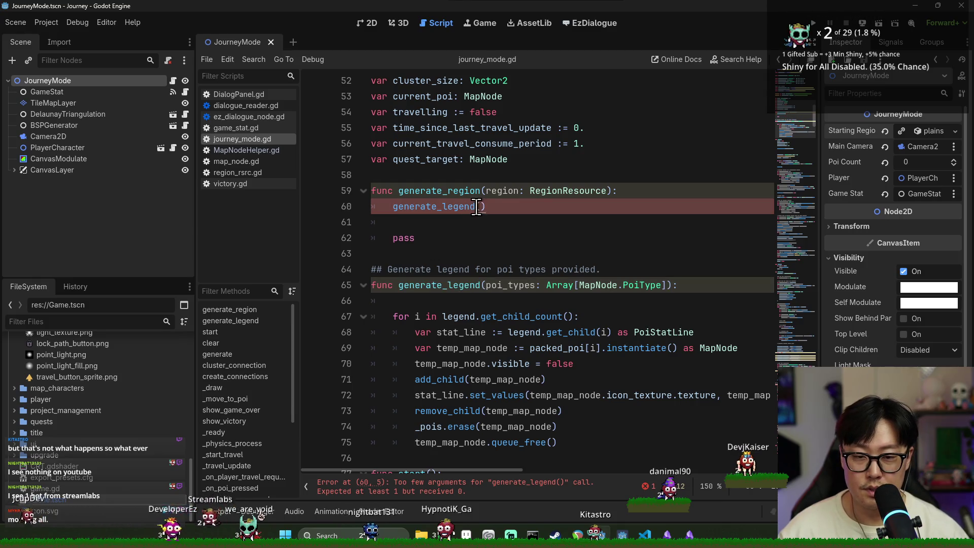
double_click(500, 195)
key(ctrl+c)
click(480, 207)
key(ctrl+v)
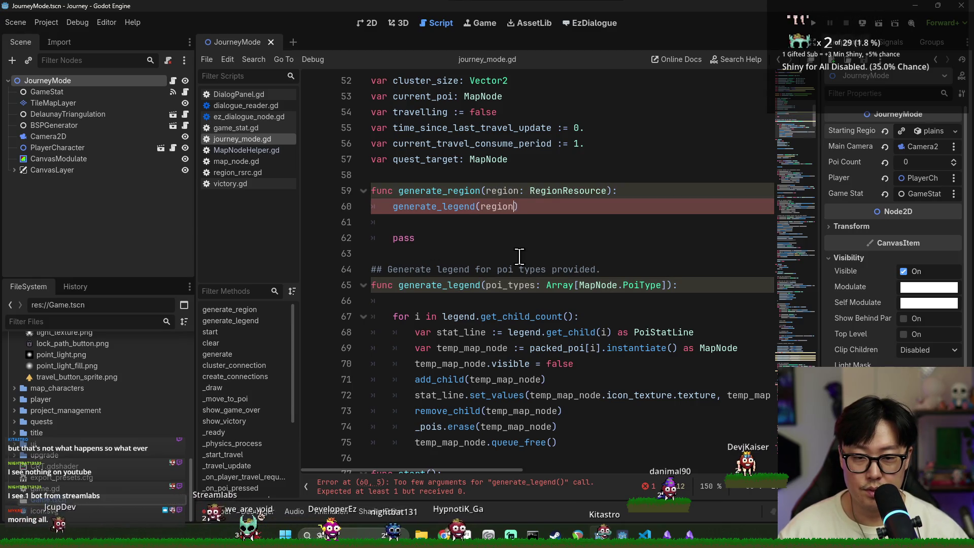
text(.)
key(Down)
key(Return)
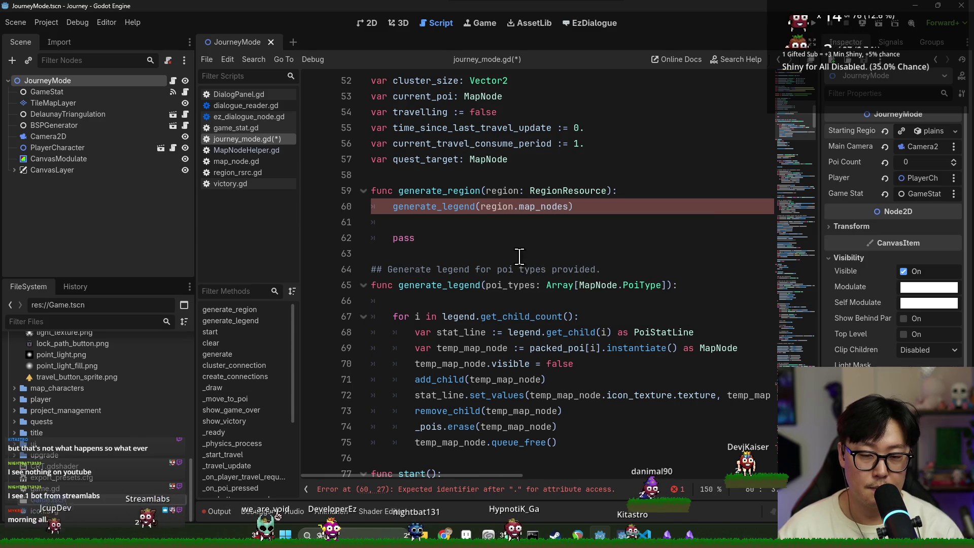
key(ctrl+s)
Remove the blank line after the generate_legend signature.
double_click(452, 212)
ctrl+click(451, 212)
key(ctrl+s)
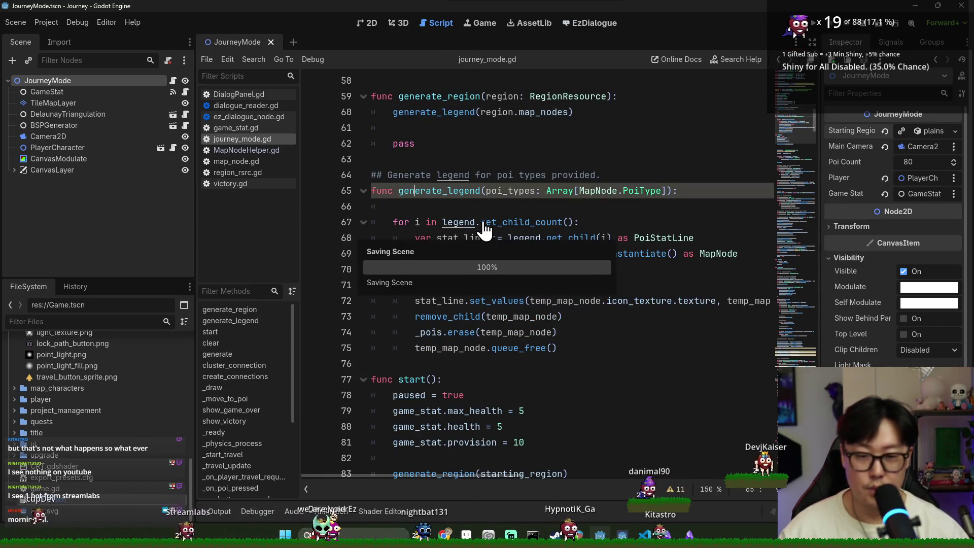
click(465, 209)
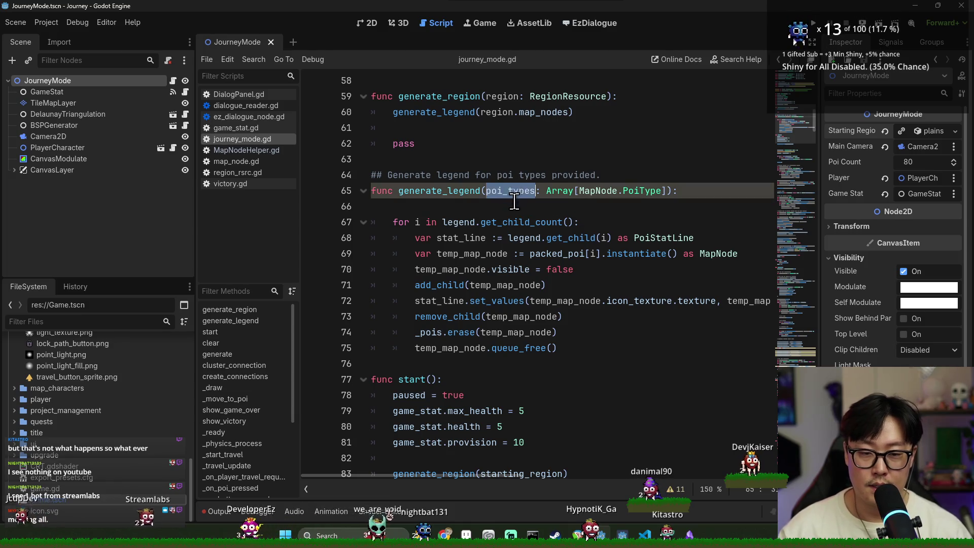
key(BackSpace)
key(BackSpace)
click(514, 223)
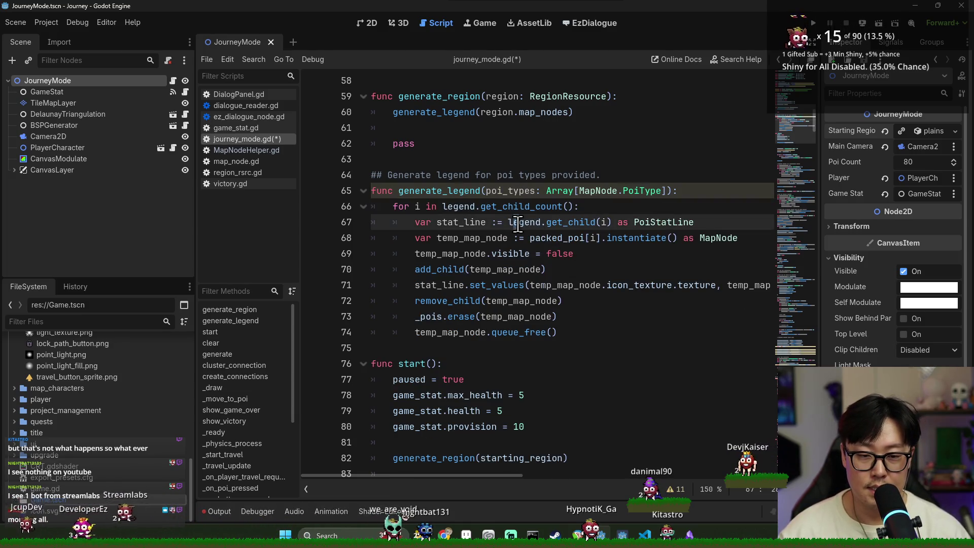
Delete the packed_poi preload array from journey_mode.gd and save.
drag(529, 238, 585, 245)
ctrl+click(539, 247)
click(422, 255)
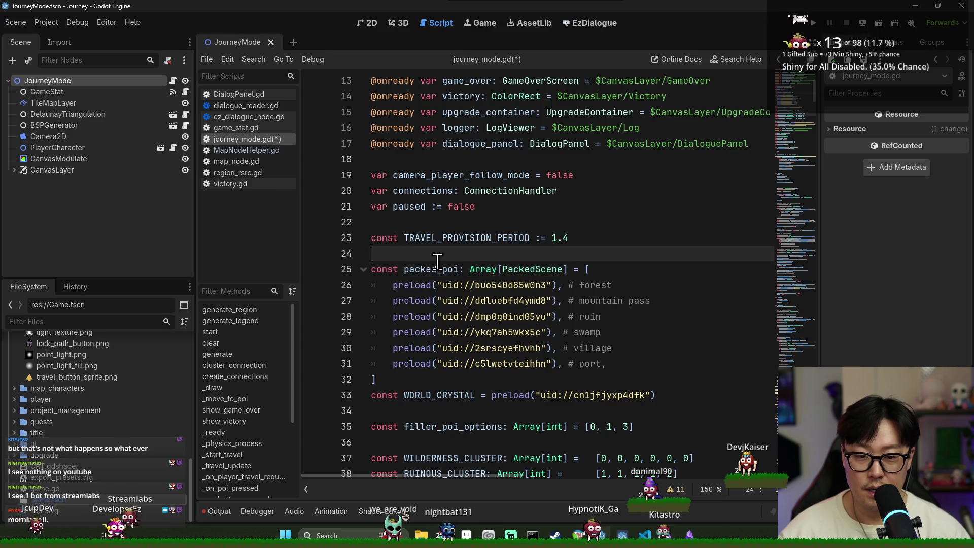
shift+click(674, 370)
key(BackSpace)
click(434, 276)
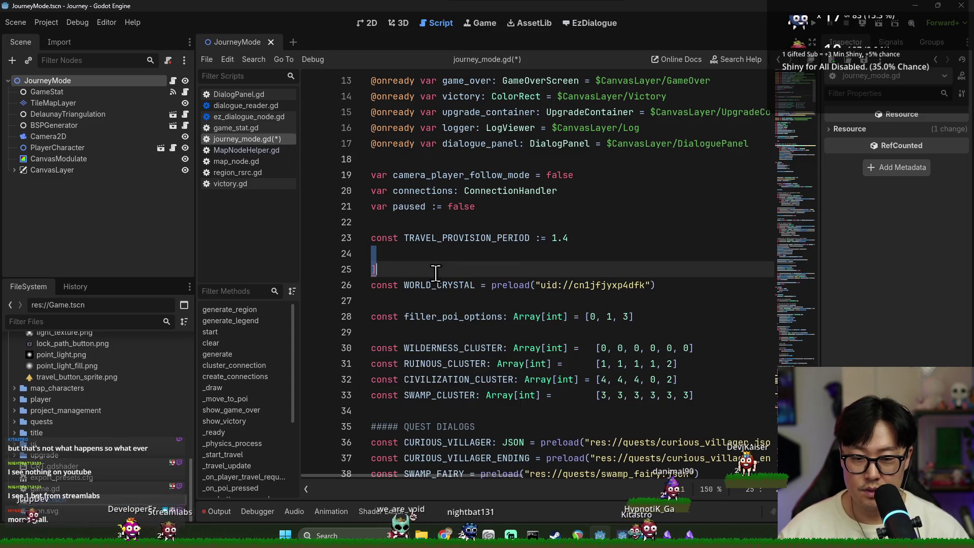
key(BackSpace)
key(ctrl+s)
scroll(572, 305, down, 20)
key(ctrl+s)
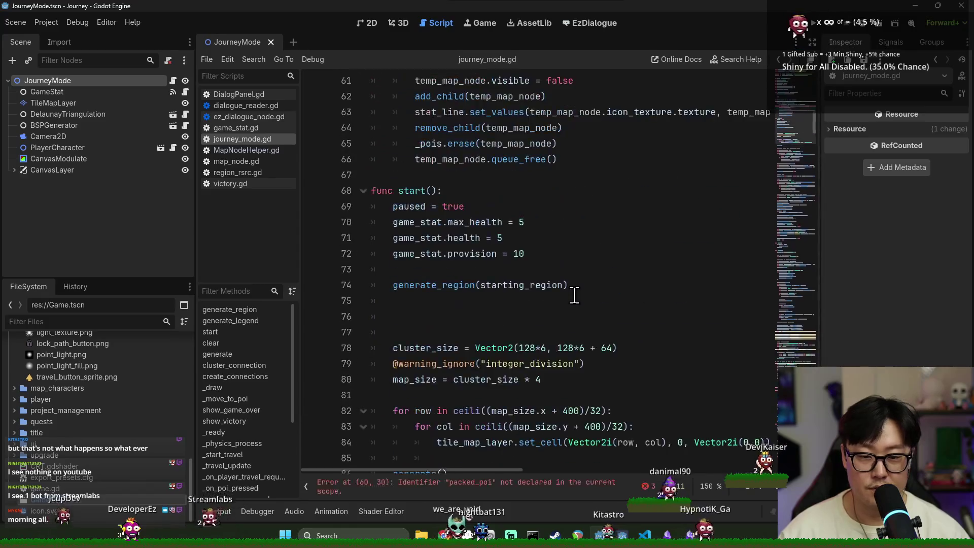
Review where temp_map_node is used in and around generate_region.
scroll(558, 284, up, 12)
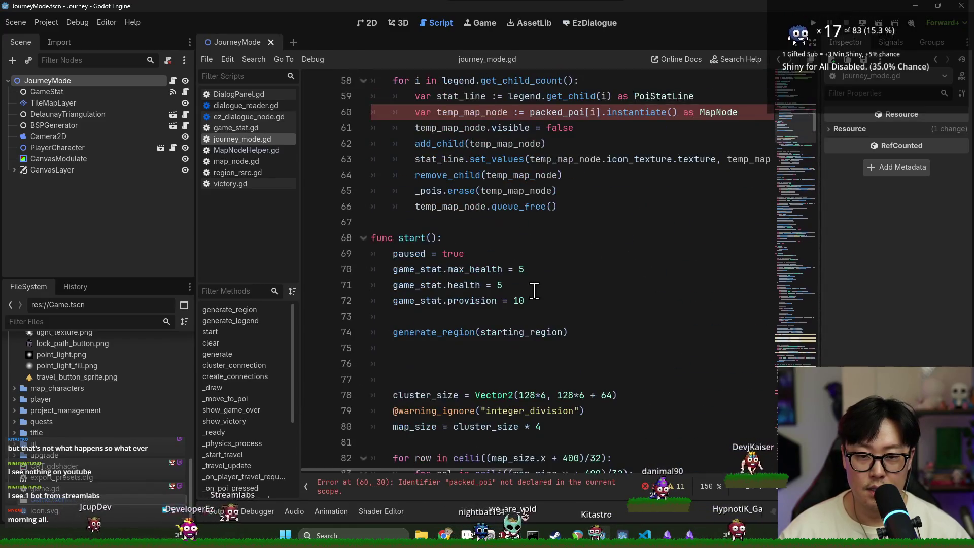
scroll(534, 276, up, 2)
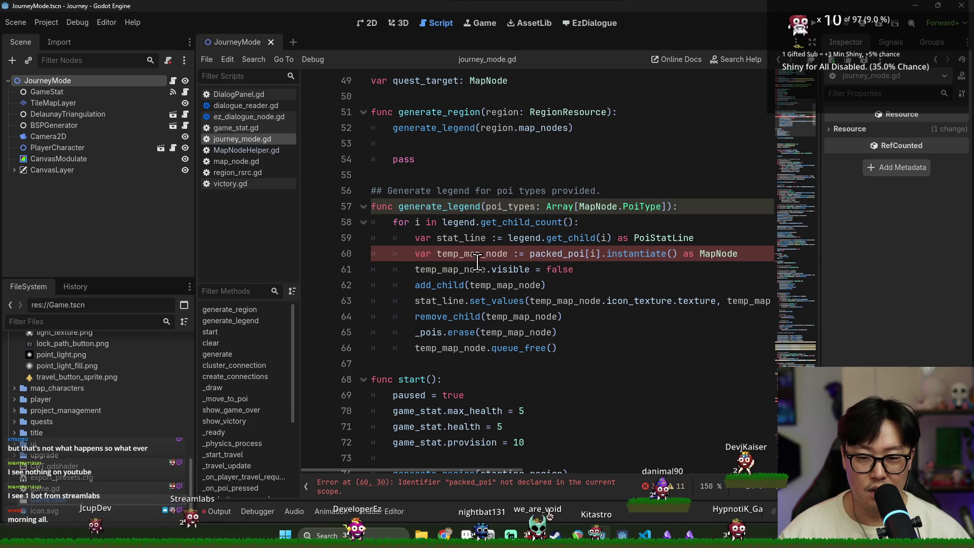
click(420, 175)
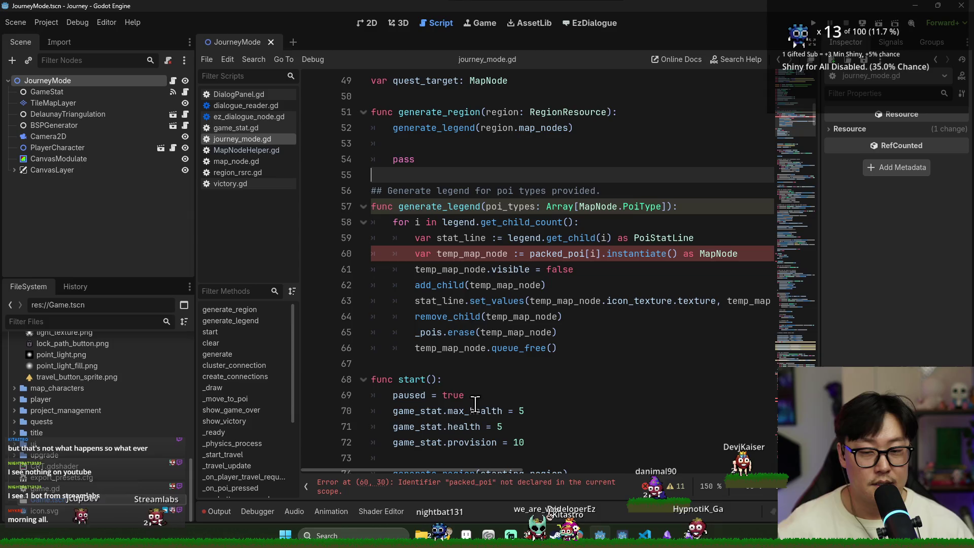
double_click(471, 253)
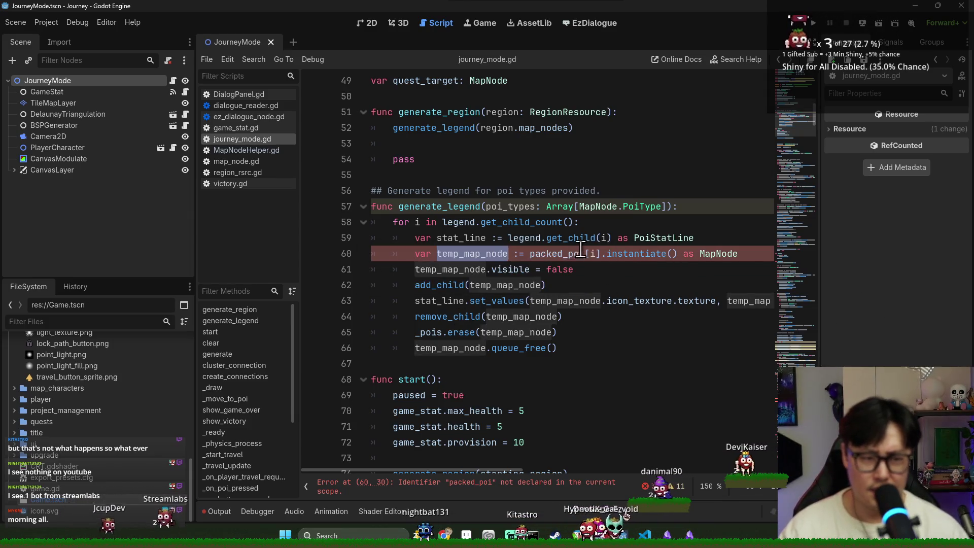
scroll(403, 234, up, 2)
click(404, 238)
scroll(727, 284, up, 5)
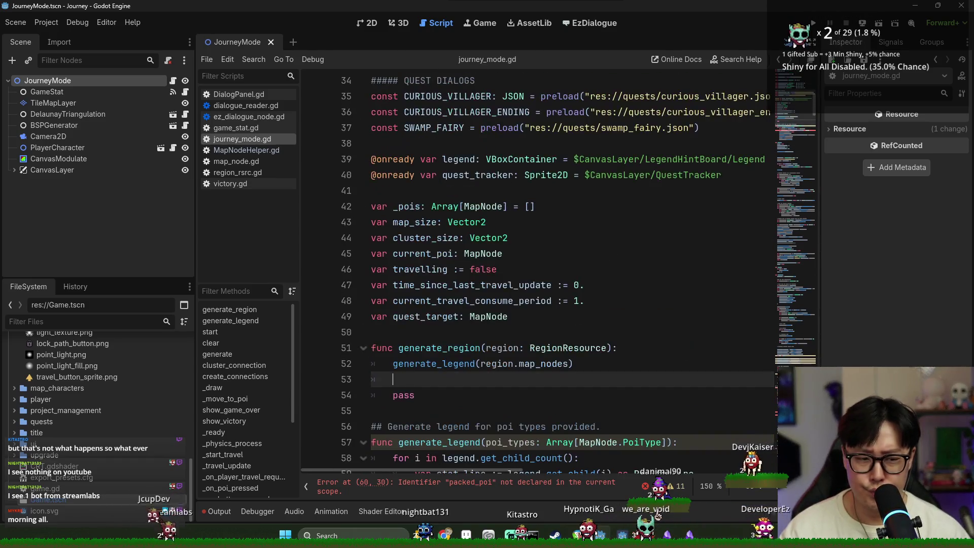
scroll(731, 340, down, 3)
scroll(471, 337, up, 2)
scroll(551, 311, up, 5)
scroll(548, 326, down, 6)
Declare var map_node_helper: MapNodeHelper below the onready variables.
click(493, 175)
click(509, 197)
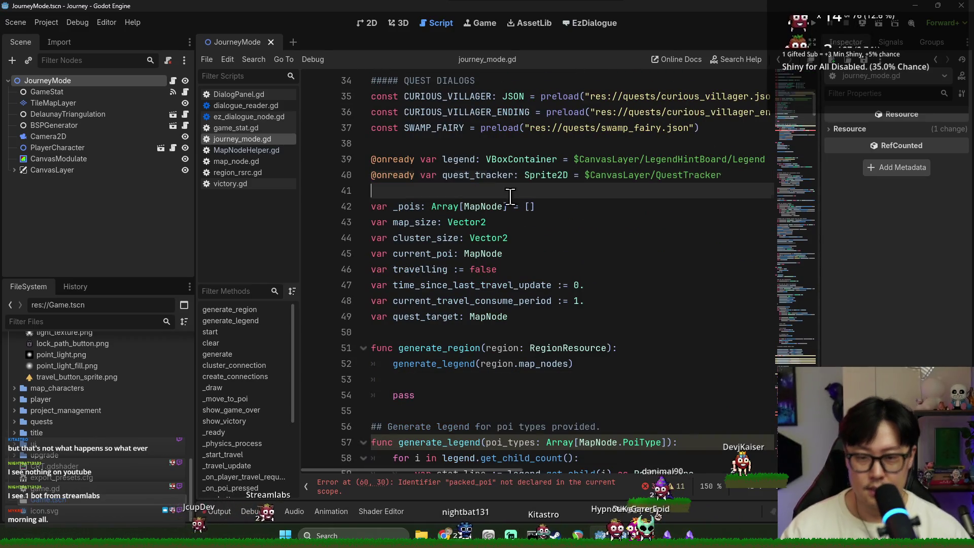
key(Return)
text(var p)
text(oi_)
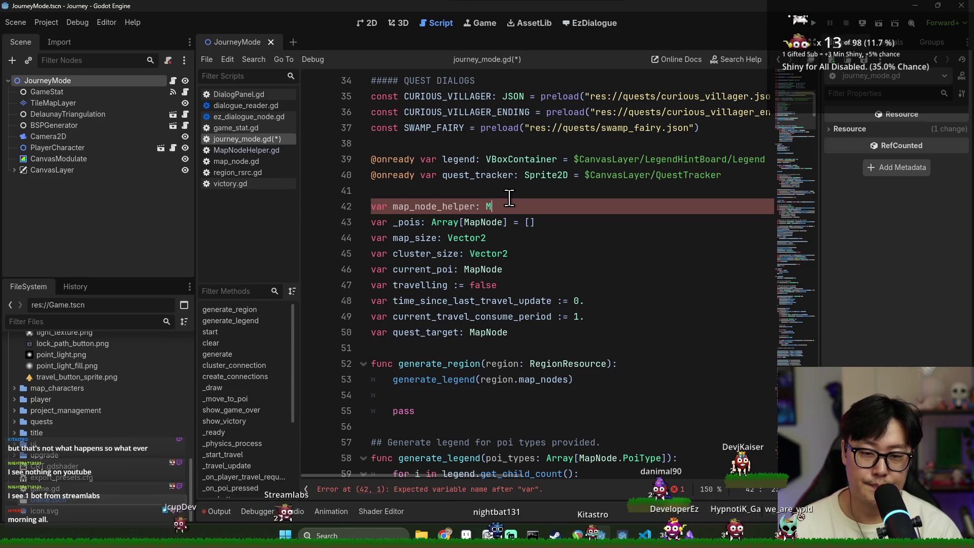
text(apNode)
key(Down)
key(Return)
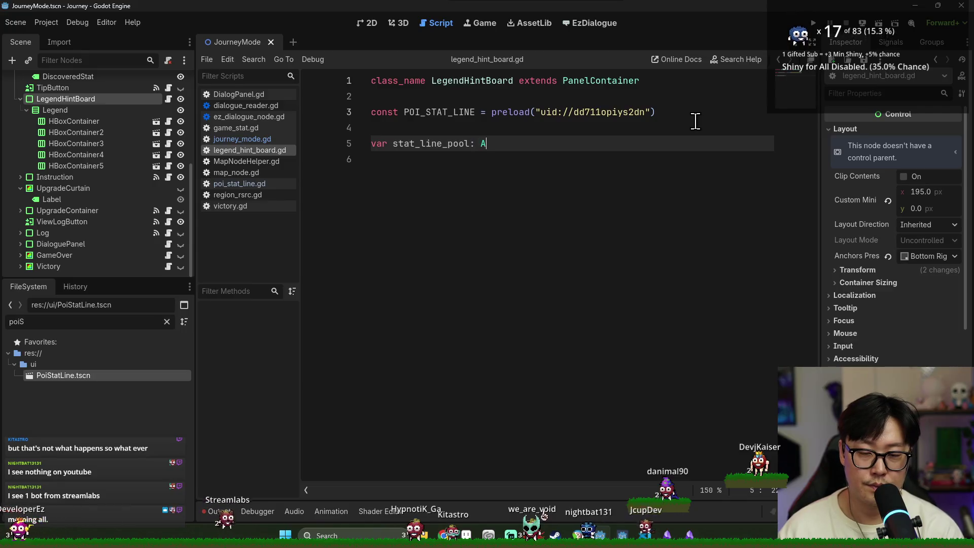
Declare stat_line_pool: Array[PoiStatLine] = [], correcting a mistaken PointMesh pick, and save.
text([)
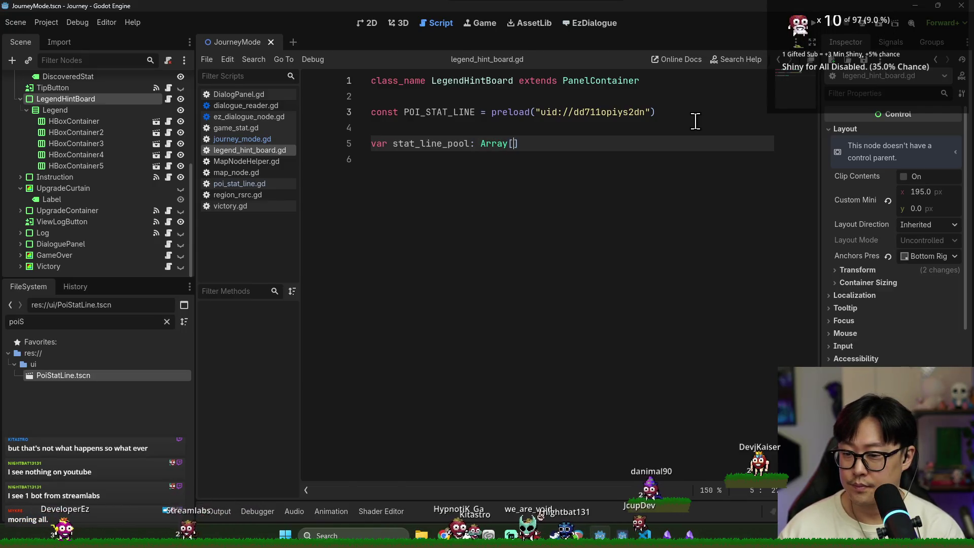
text(PointM)
key(Return)
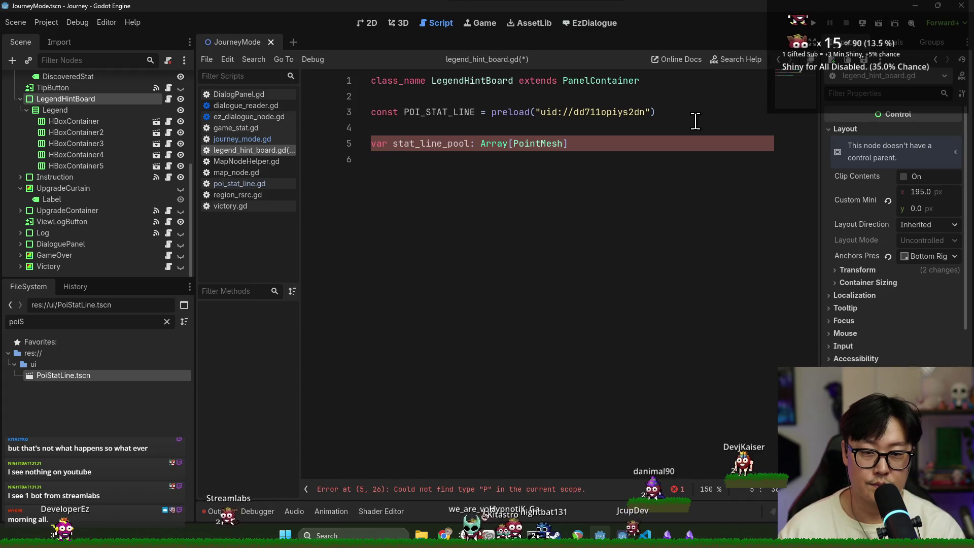
key(ctrl+BackSpace)
text(PoitS)
text(i)
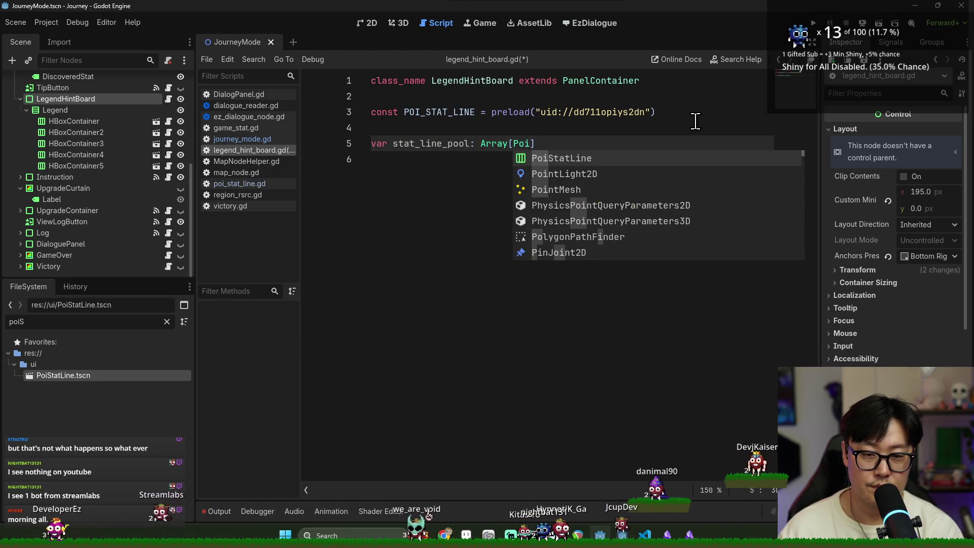
key(Return)
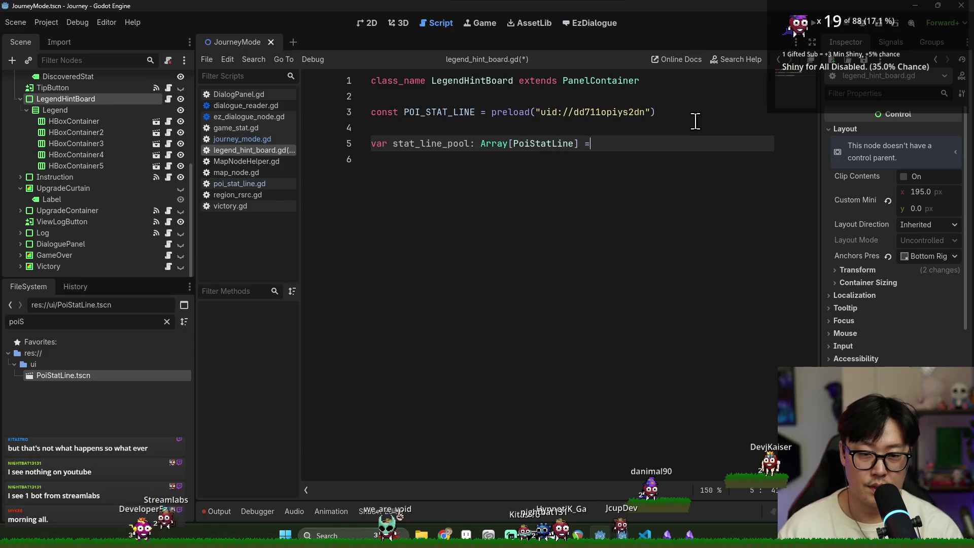
key(ctrl+s)
key(Up)
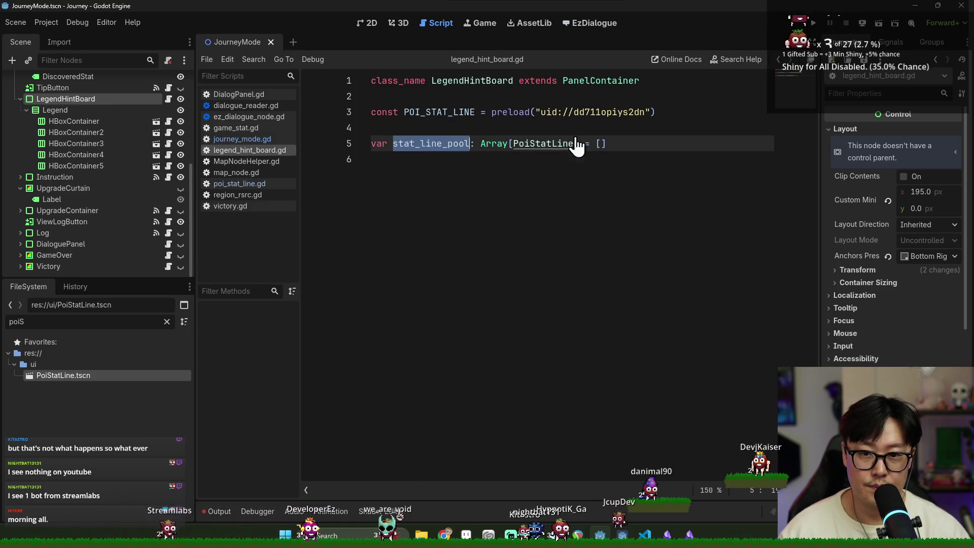
key(Down)
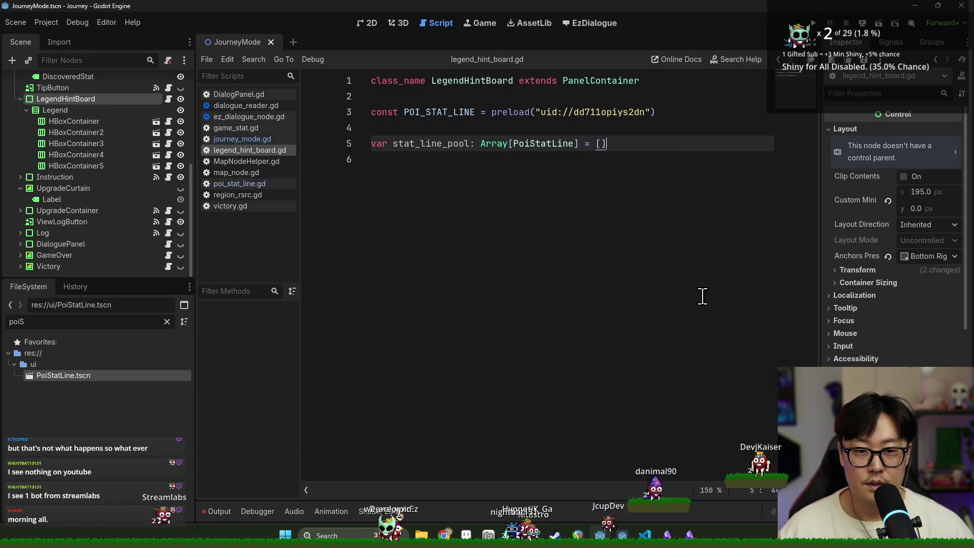
key(Return)
key(Return)
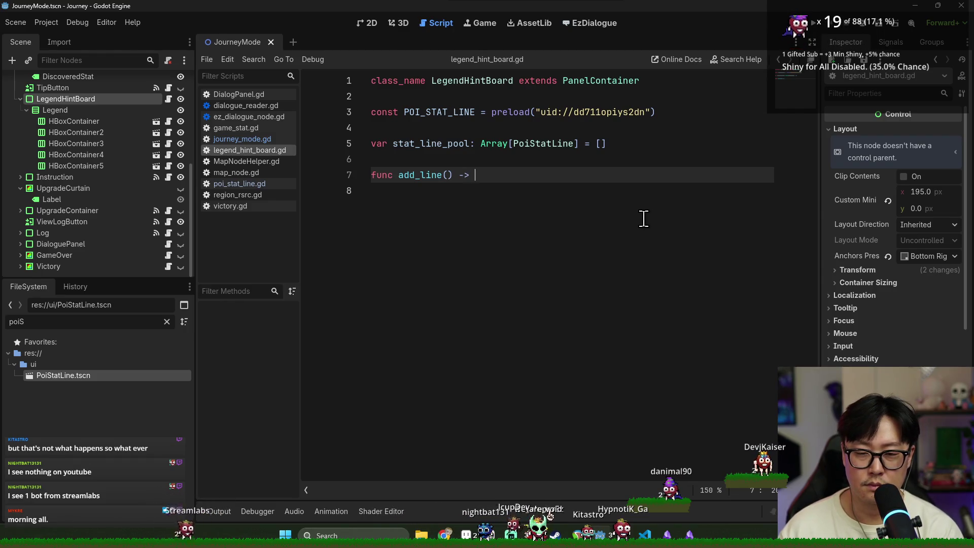
Start add_line's body with an if block that checks whether stat_line_pool is empty.
text(:)
key(Return)
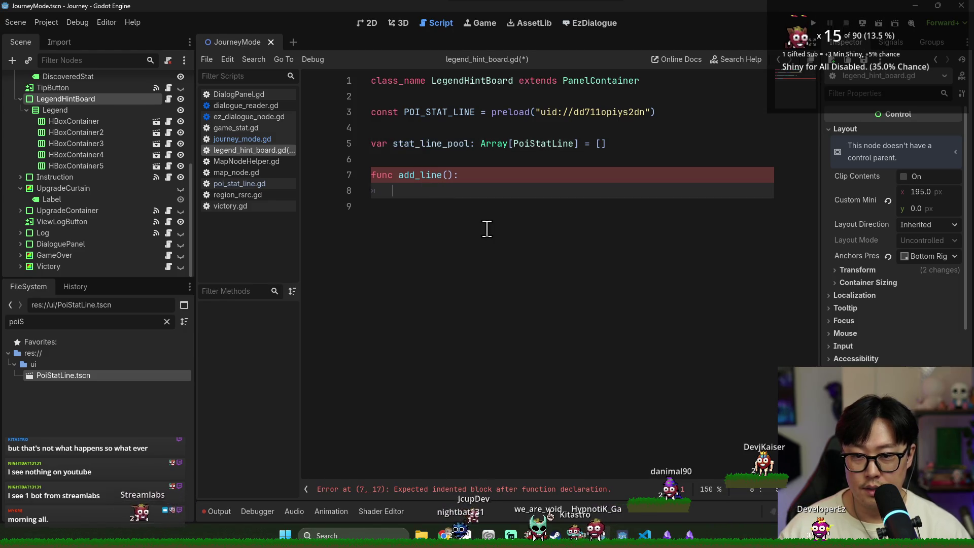
text(.is)
key(Return)
text(:)
key(Return)
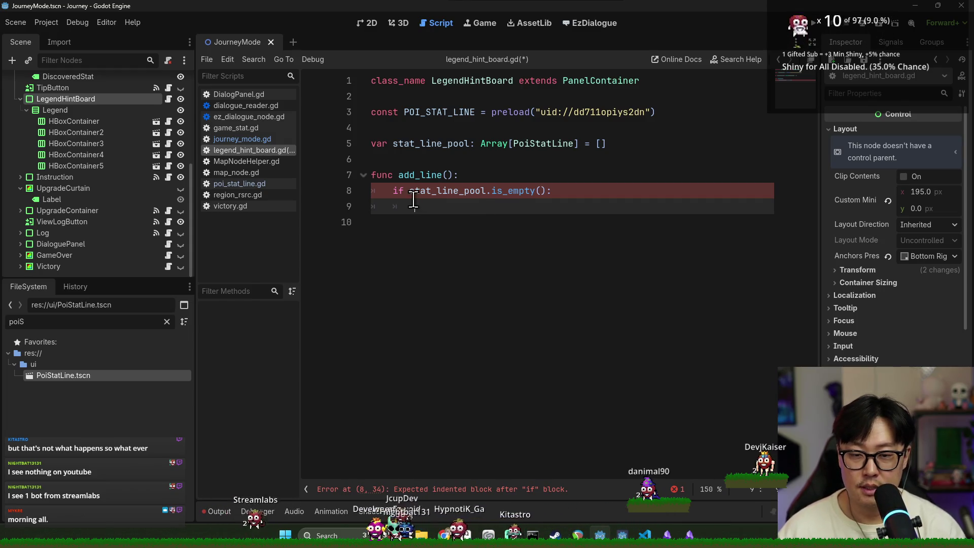
Declare var line: PoiStatLine above the if statement.
key(Up)
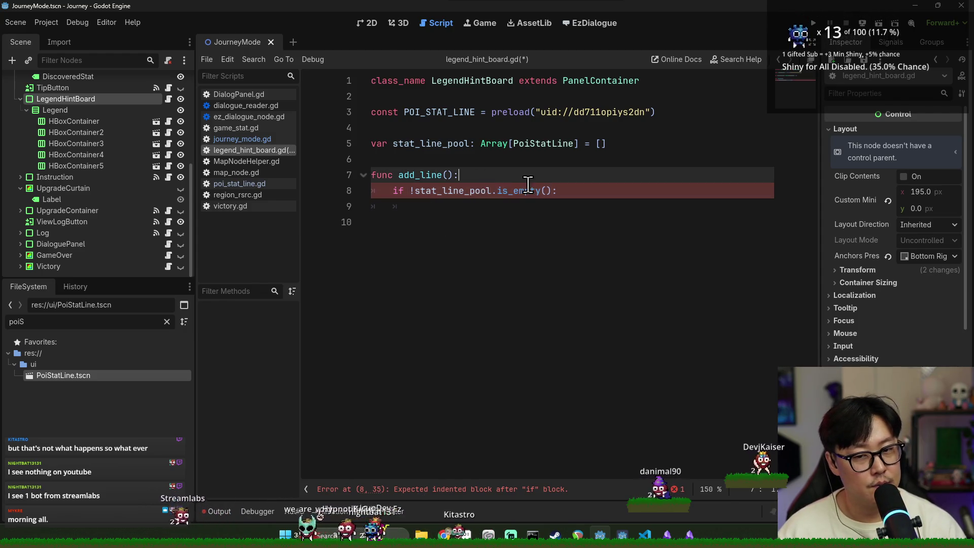
key(Return)
text(var line)
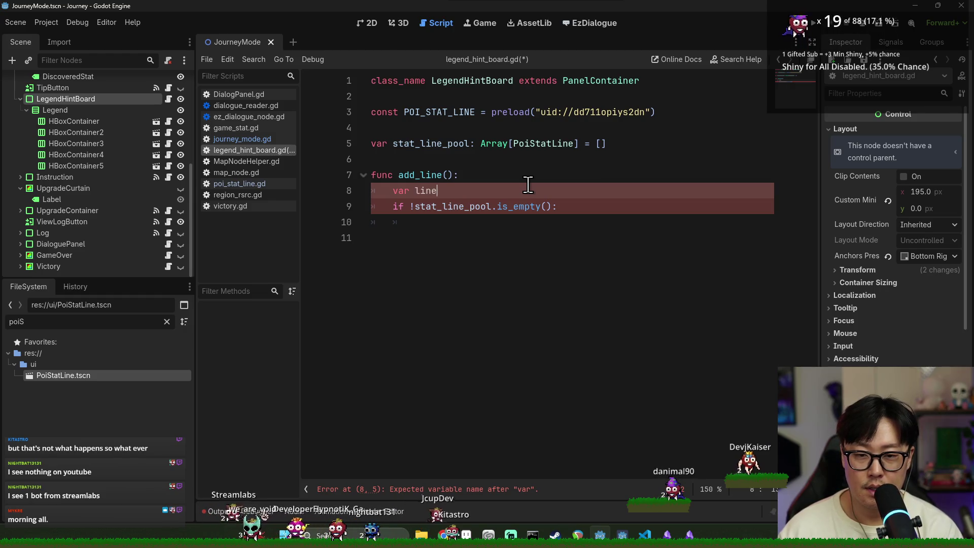
text(Stat)
key(Return)
key(ctrl+Left)
key(ctrl+Left)
key(ctrl+Left)
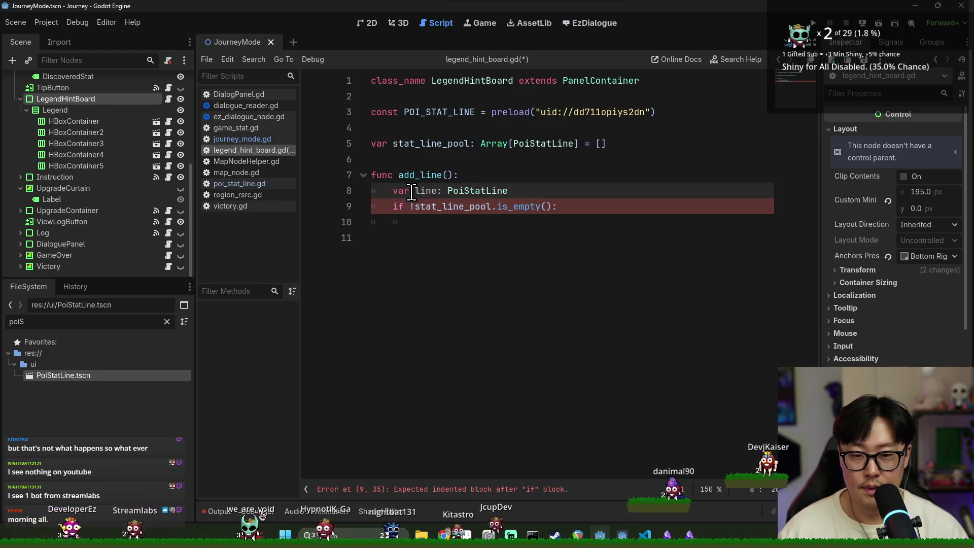
key(Down)
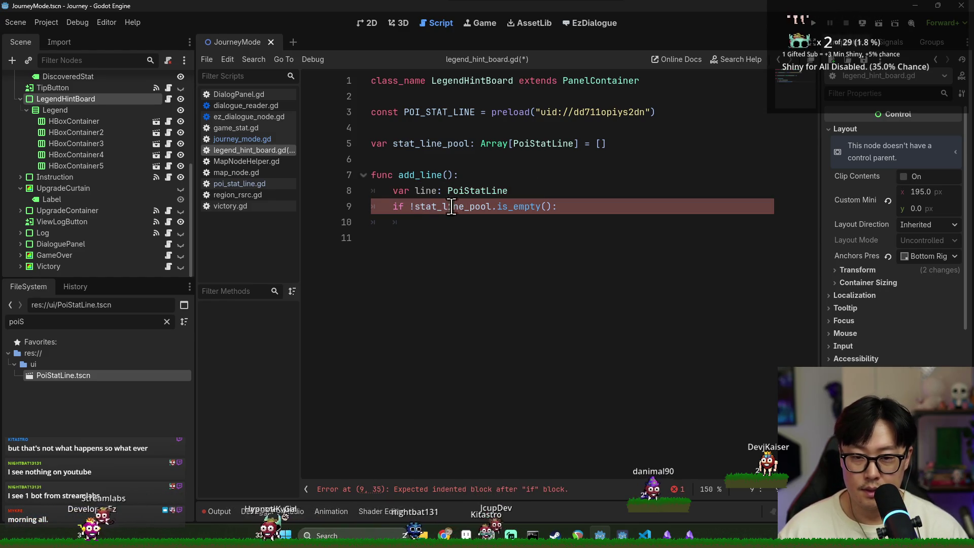
Append = stat_line_pool.pop_back() to the line declaration.
click(496, 223)
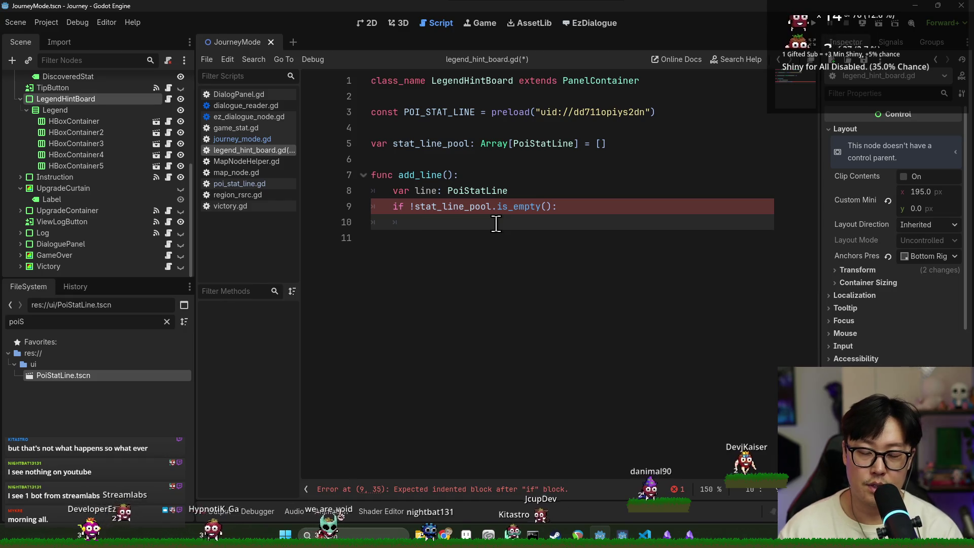
ctrl+click(457, 206)
click(512, 191)
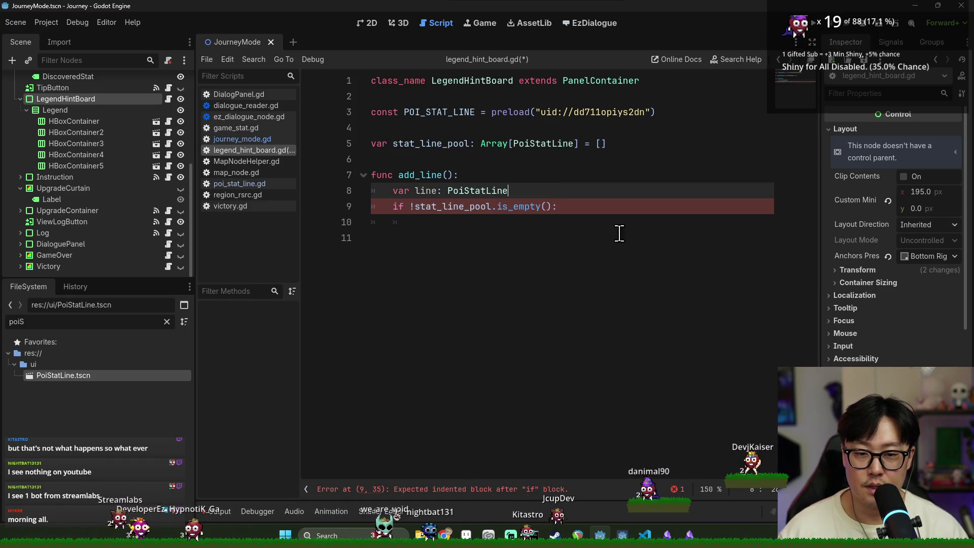
text(= stat_line_pool.pop)
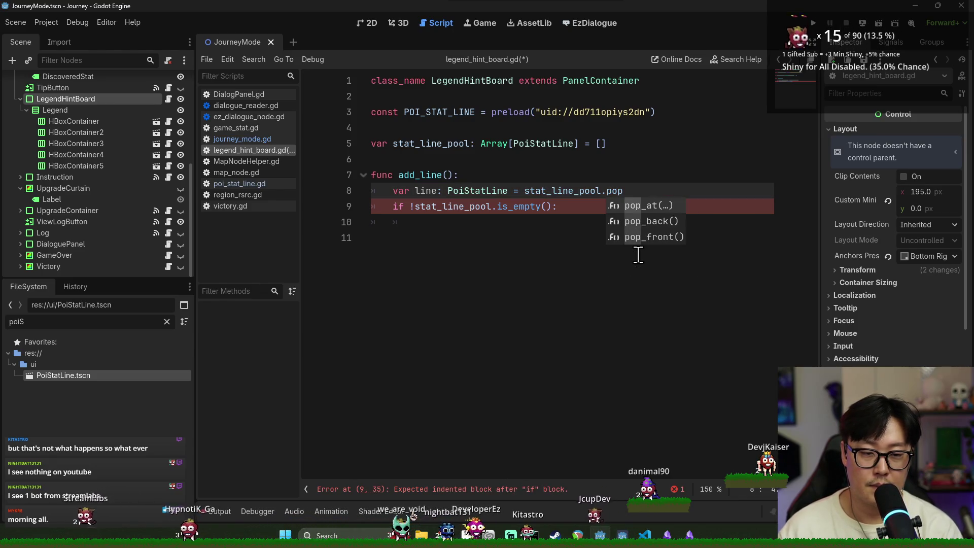
key(Down)
key(Return)
Move the assignment into the if body as line = stat_line_pool.pop_back() and save.
shift+click(508, 191)
key(ctrl+x)
click(472, 222)
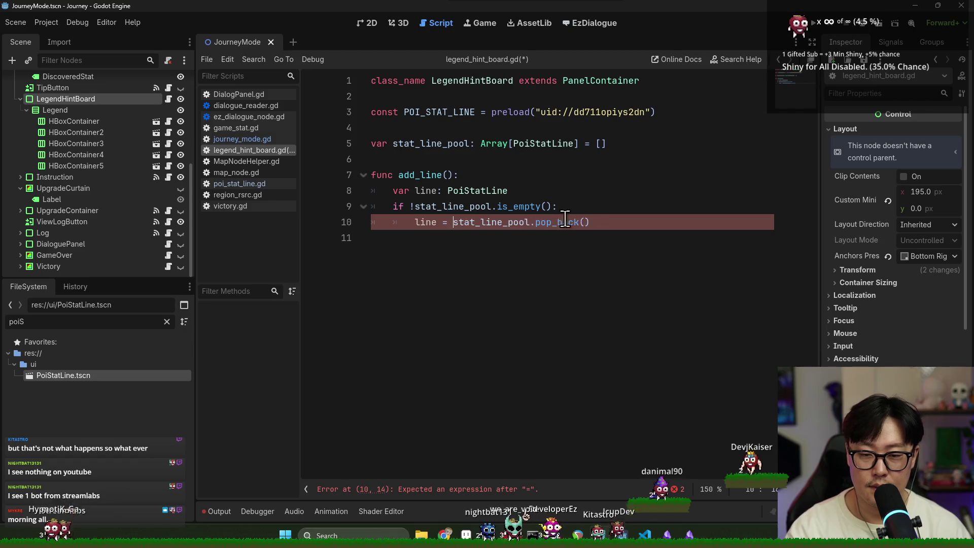
key(End)
key(Return)
key(ctrl+s)
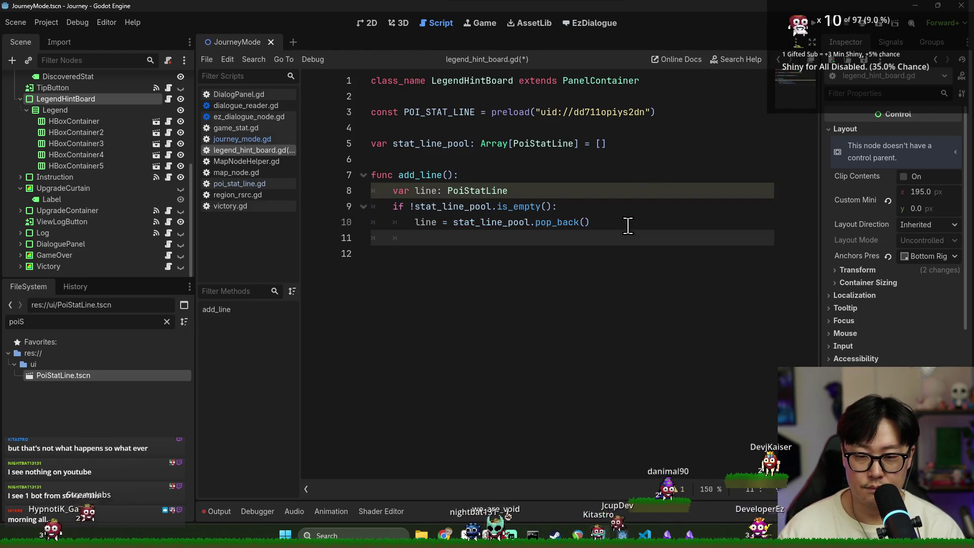
key(Return)
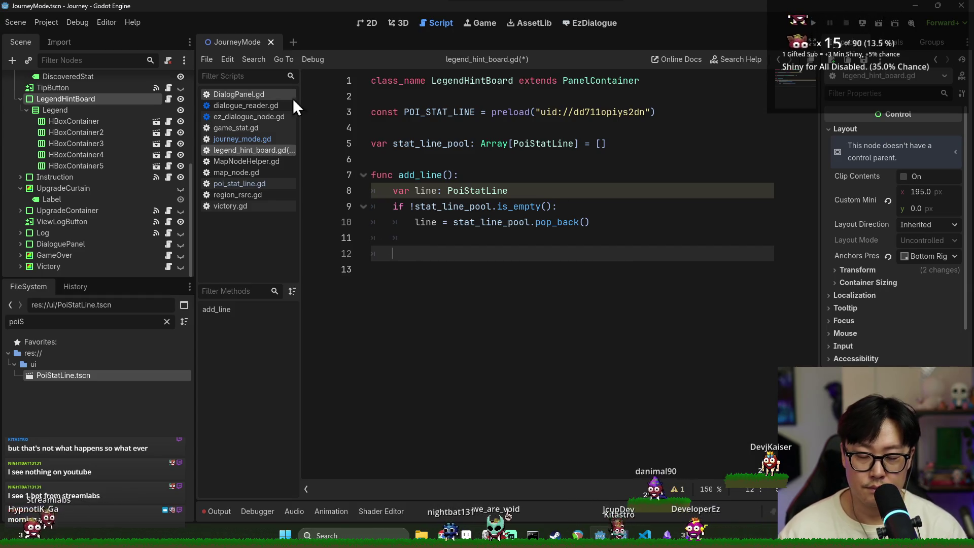
key(ctrl+s)
Inspect how generate_legend in journey_mode.gd uses temp_map_node, stat_line and set_values.
scroll(179, 108, up, 5)
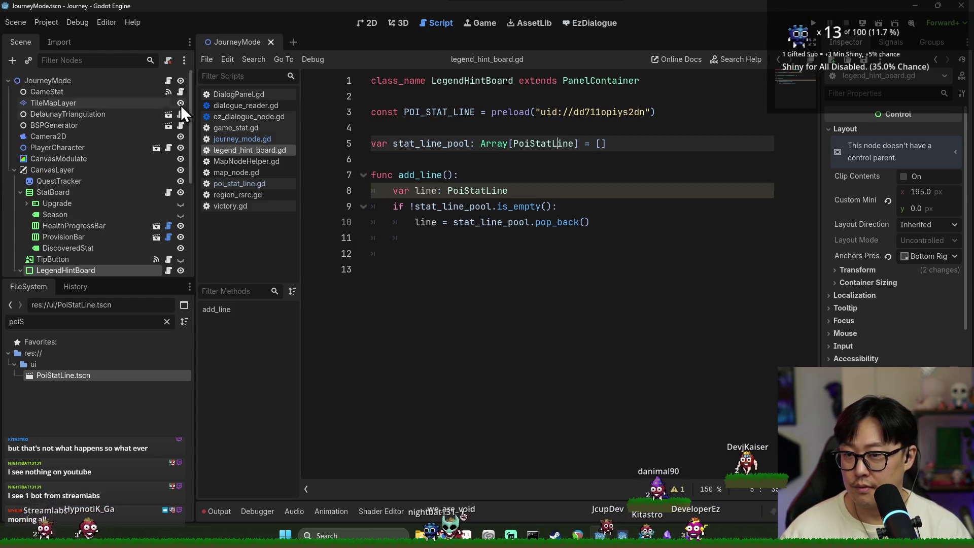
click(168, 81)
key(ctrl+s)
scroll(529, 250, down, 6)
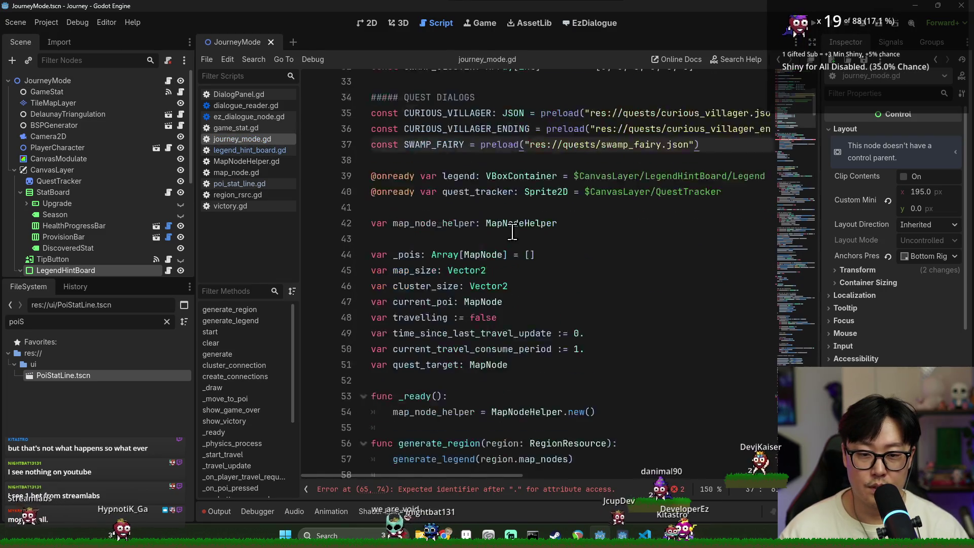
scroll(570, 332, down, 5)
double_click(619, 159)
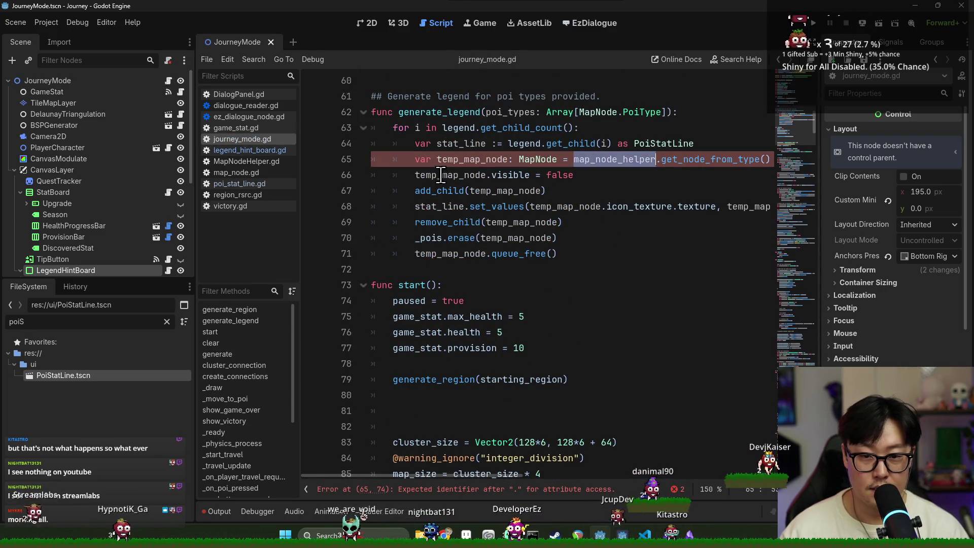
double_click(462, 159)
double_click(523, 159)
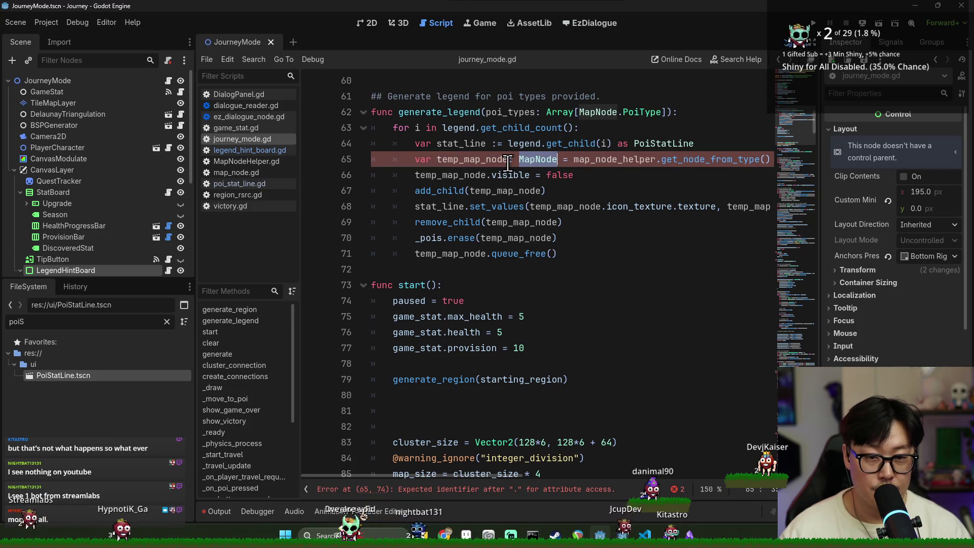
double_click(464, 144)
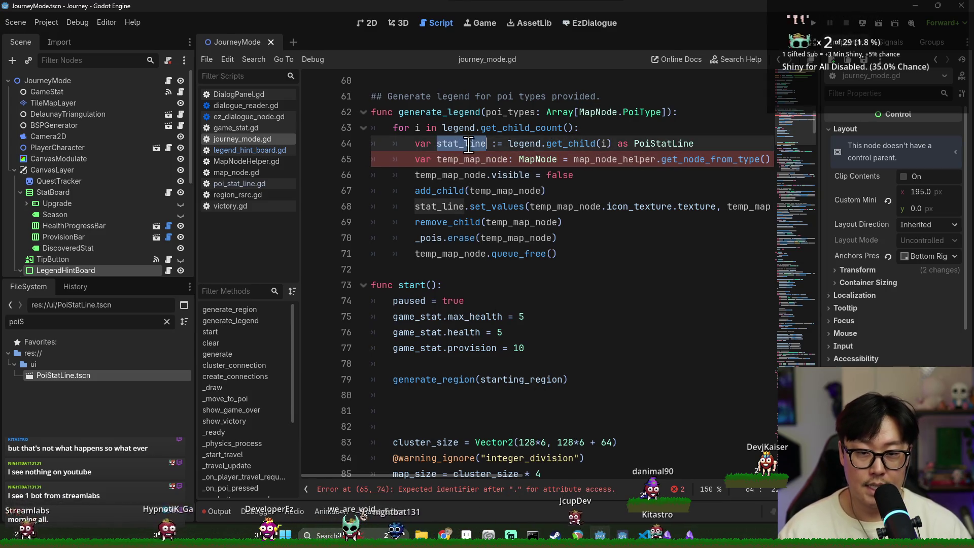
double_click(482, 206)
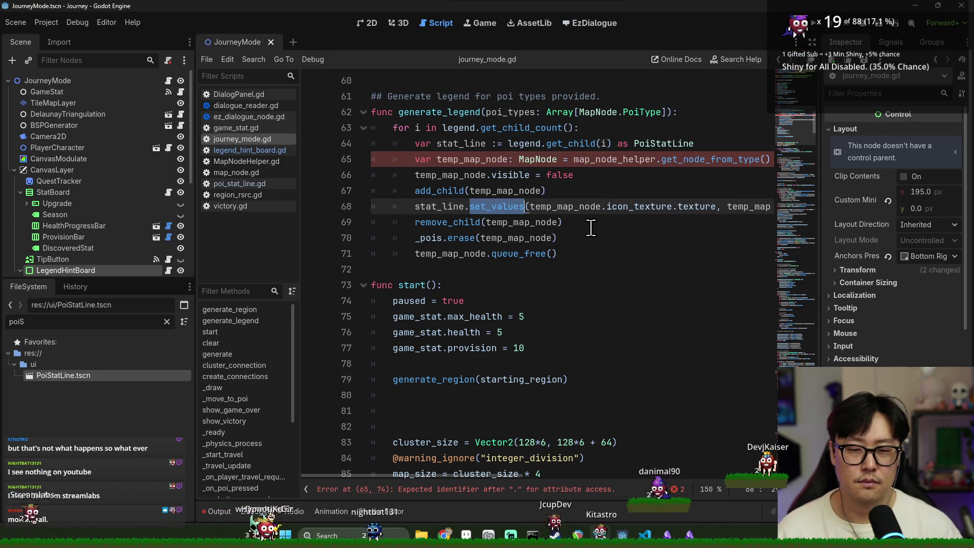
double_click(560, 206)
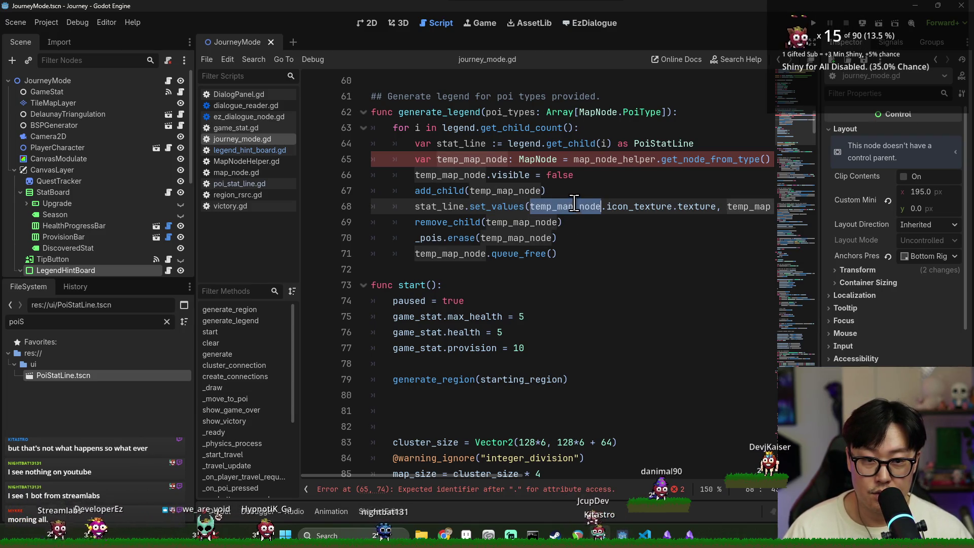
double_click(538, 159)
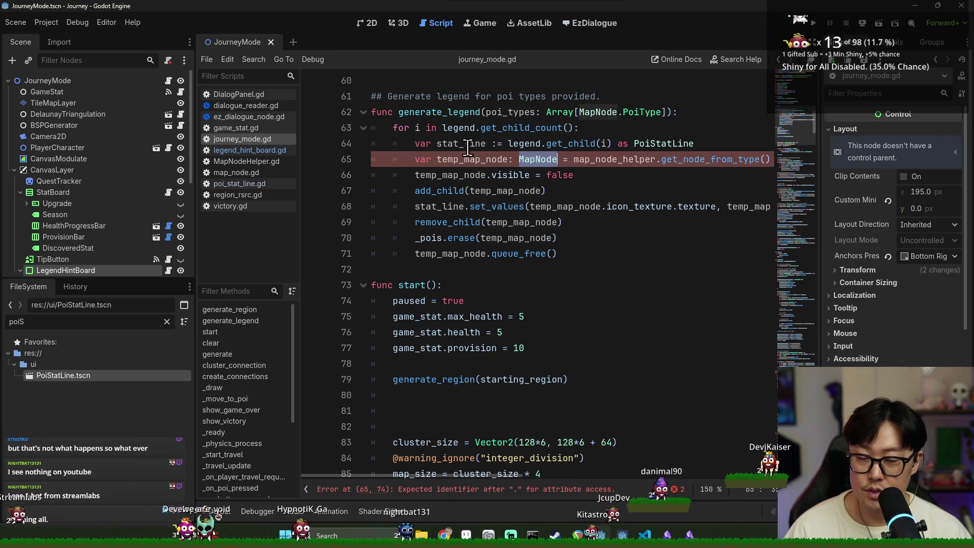
scroll(122, 244, down, 3)
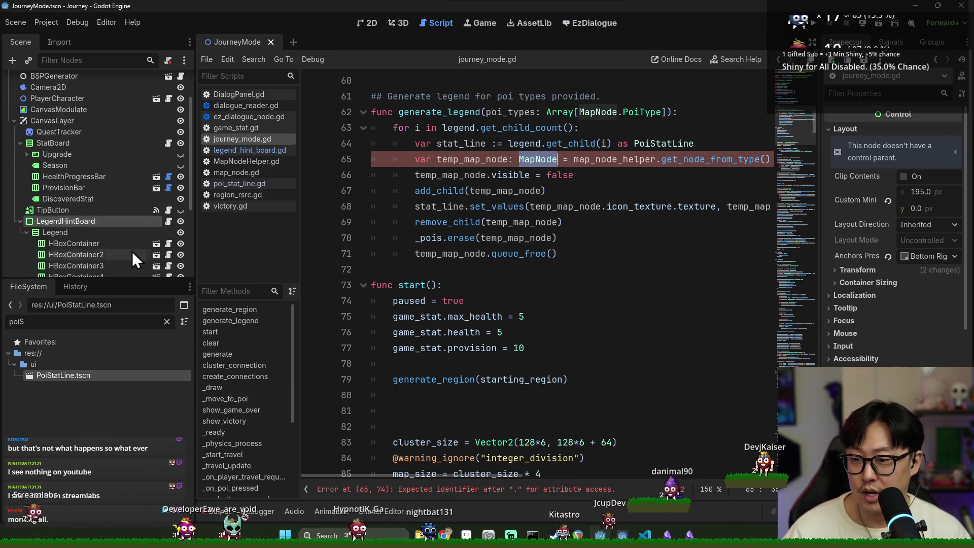
click(168, 197)
click(451, 175)
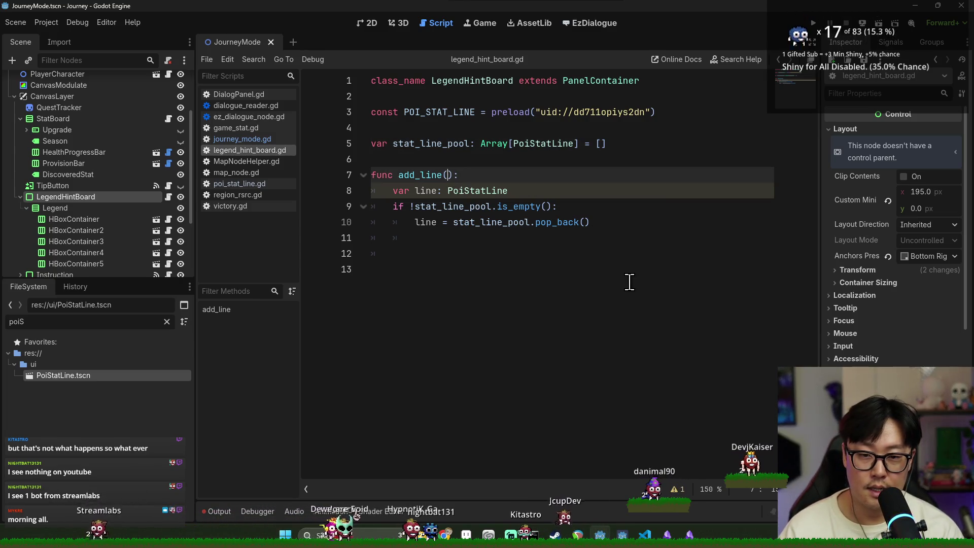
Give add_line a poi: MapNode parameter and add an else branch after the if body.
text(poi: M)
text(apNode)
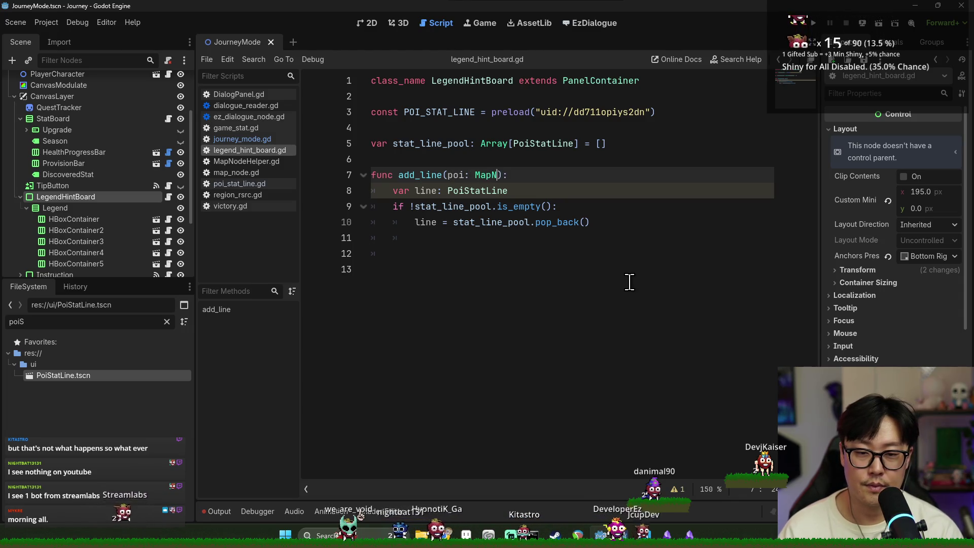
key(Down)
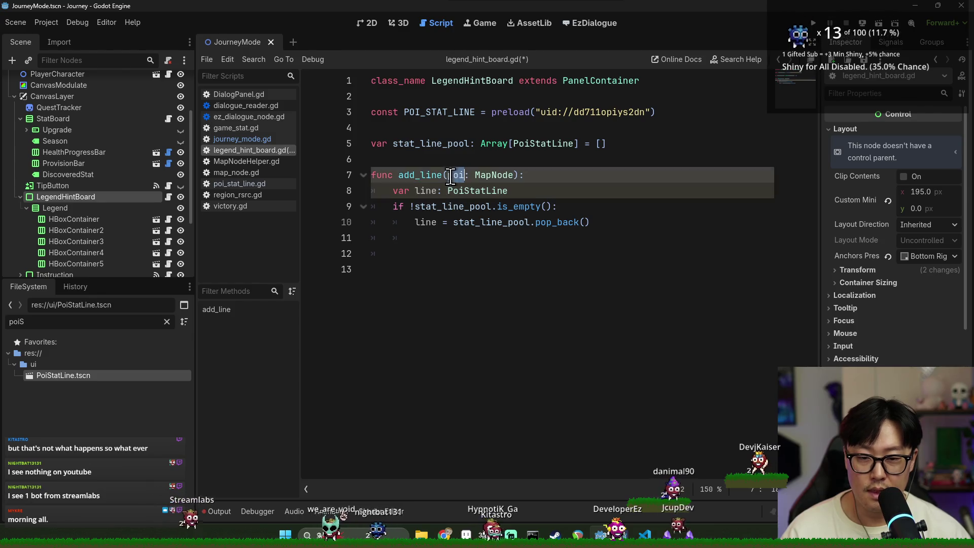
click(424, 222)
click(646, 222)
key(Return)
key(BackSpace)
text(else:)
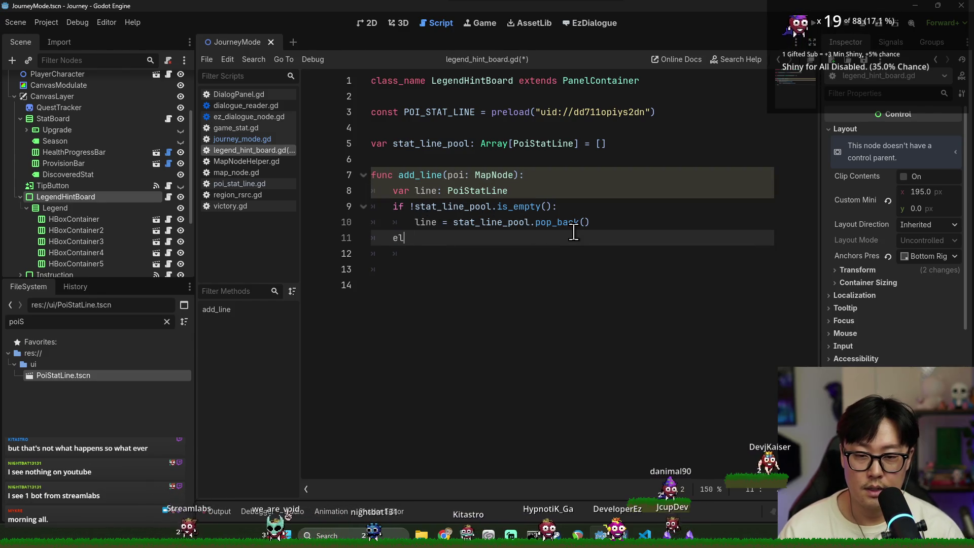
key(Return)
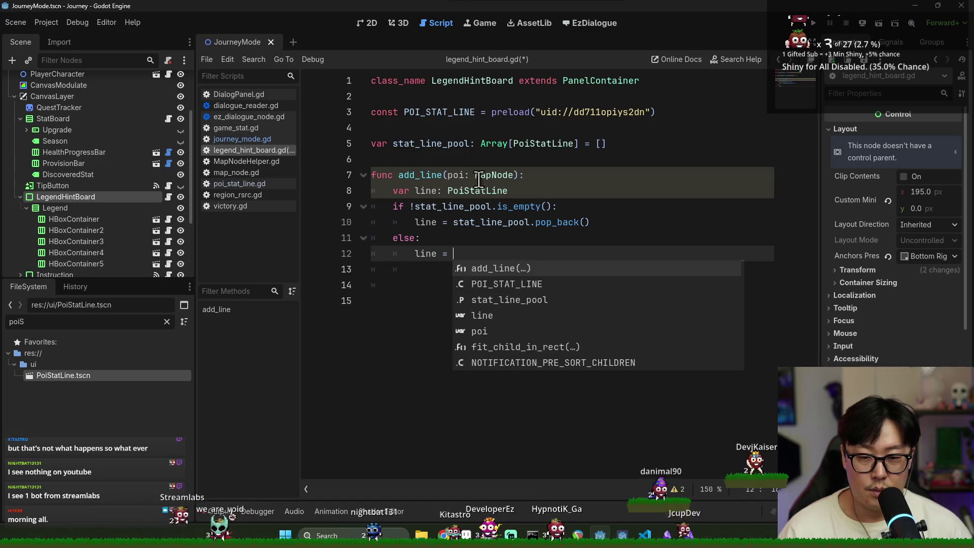
Set line = POI_STAT_LINE.instantiate() in the else branch, save, and remove the trailing empty line.
click(473, 199)
double_click(440, 112)
key(ctrl+c)
click(482, 252)
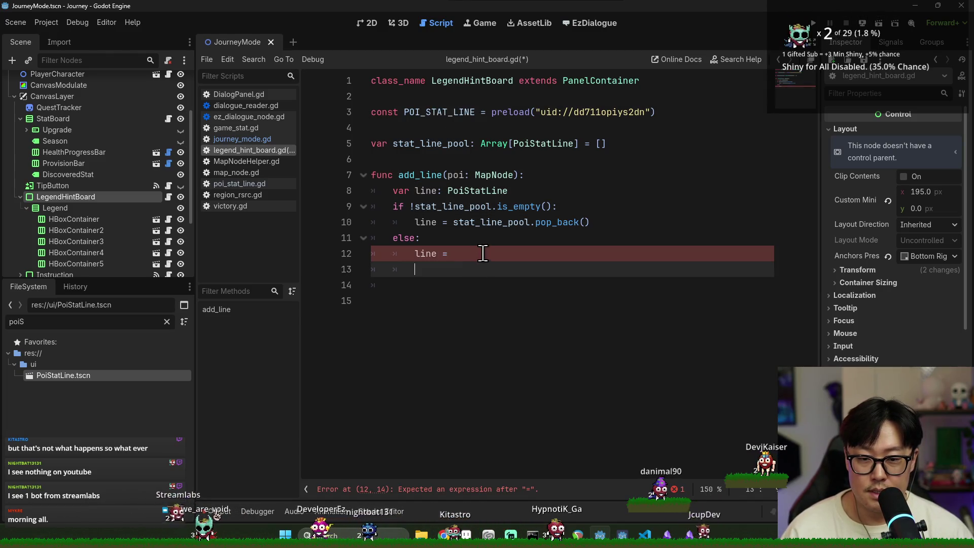
key(ctrl+v)
text(.i)
key(Return)
key(ctrl+s)
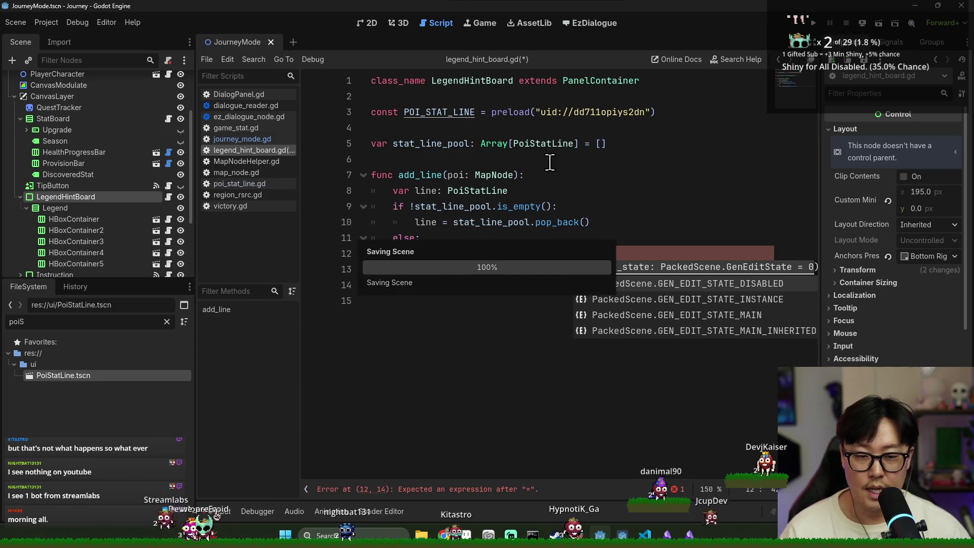
click(521, 297)
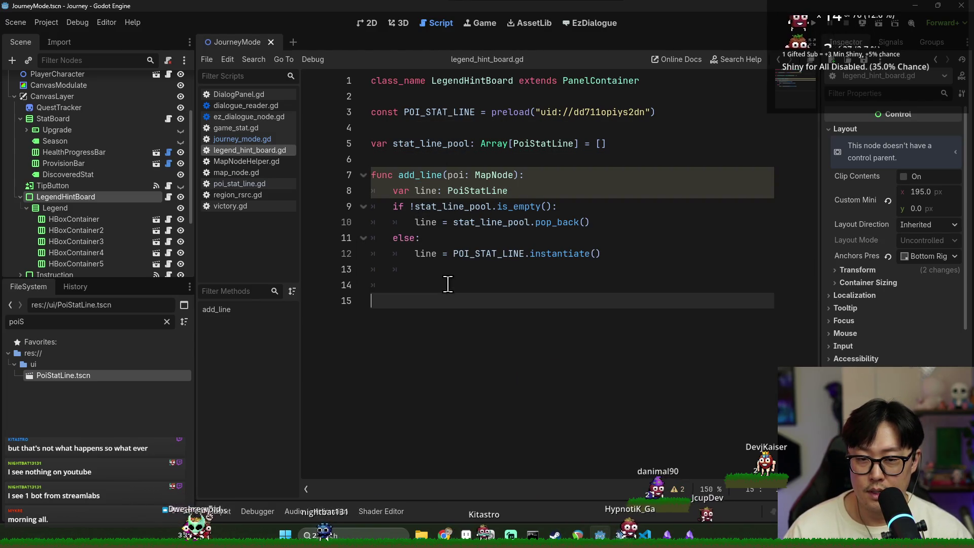
key(BackSpace)
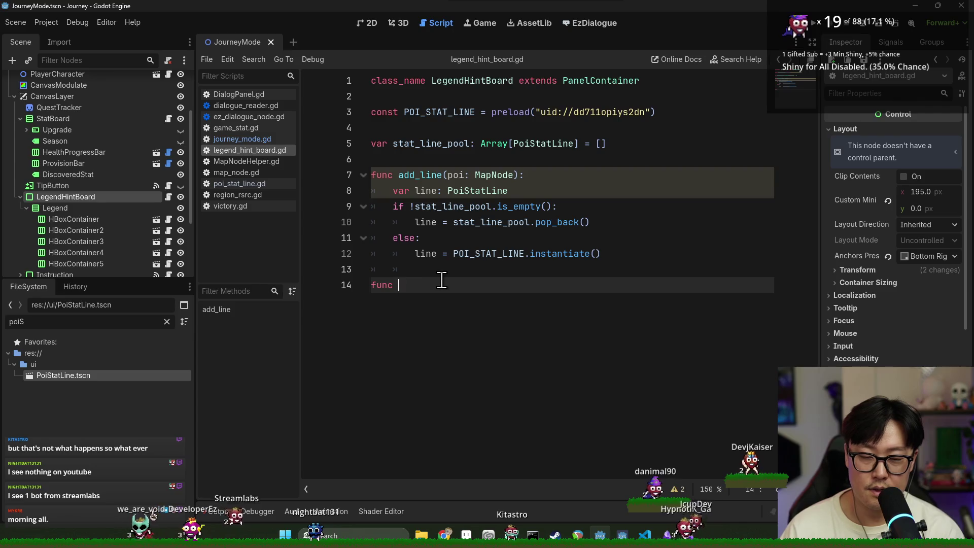
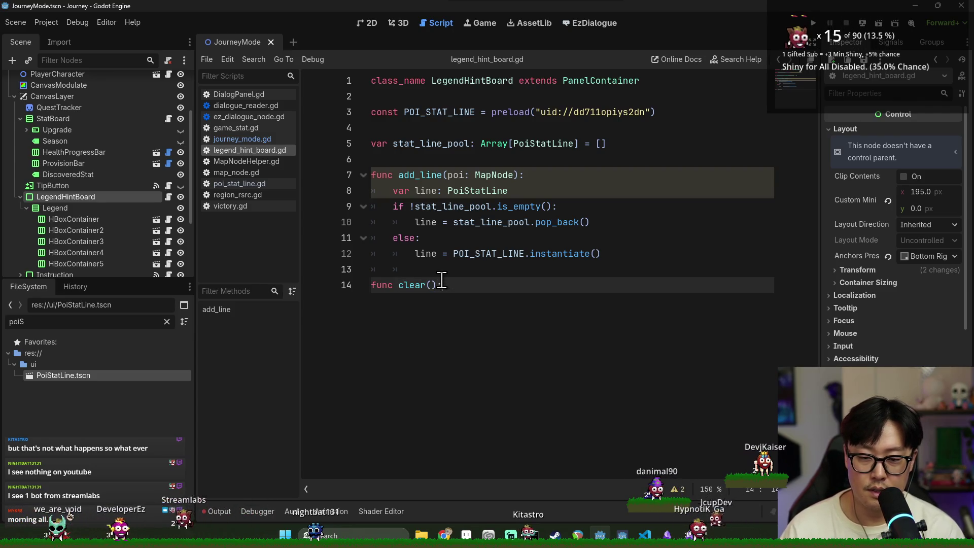
key(Return)
double_click(436, 144)
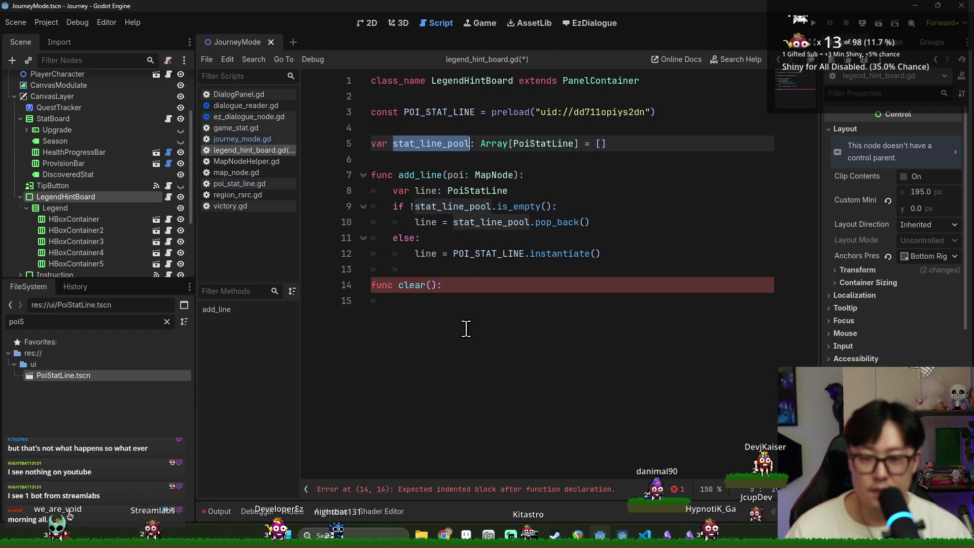
click(542, 303)
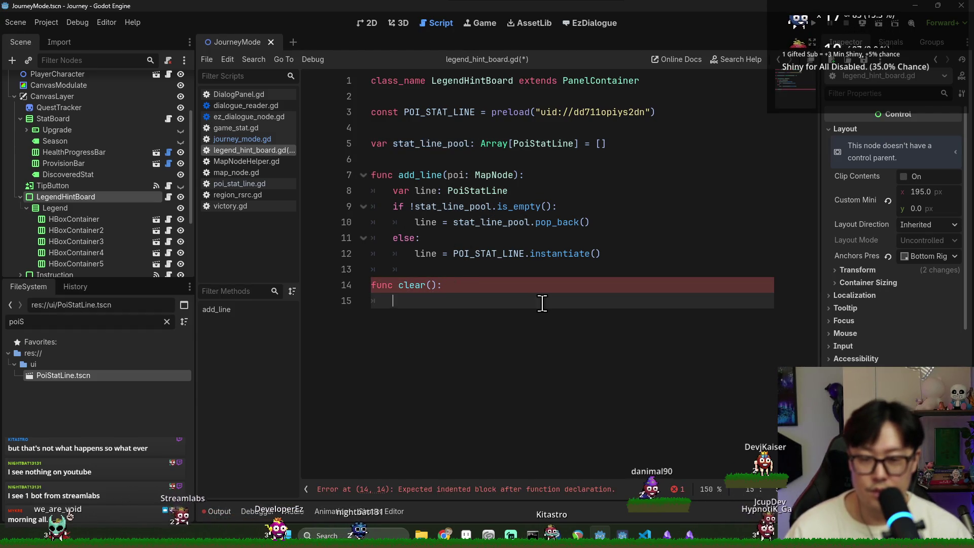
click(75, 208)
drag(75, 209, 447, 97)
key(ctrl+s)
Delete the five HBoxContainer children (HBoxContainer1–5) under Legend.
click(81, 218)
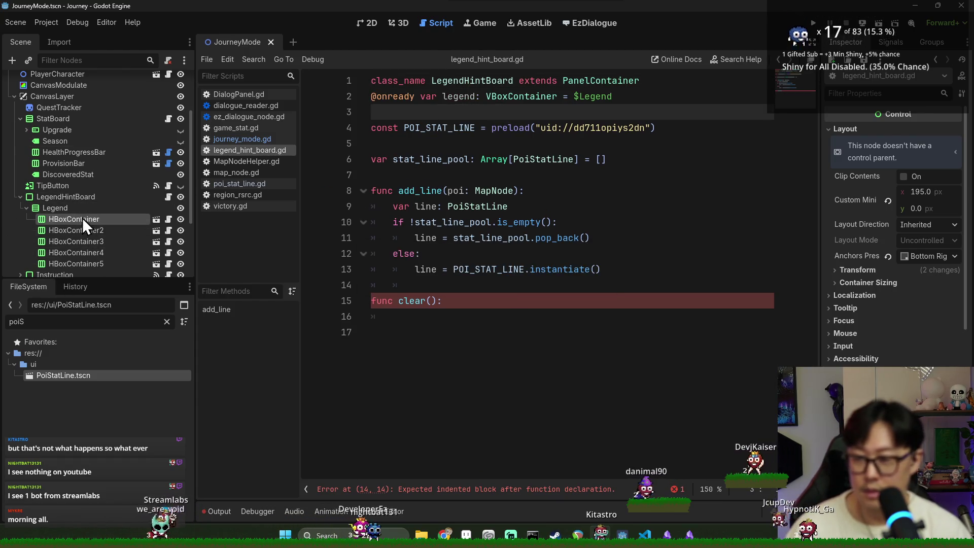
shift+click(96, 264)
right_click(96, 263)
click(184, 427)
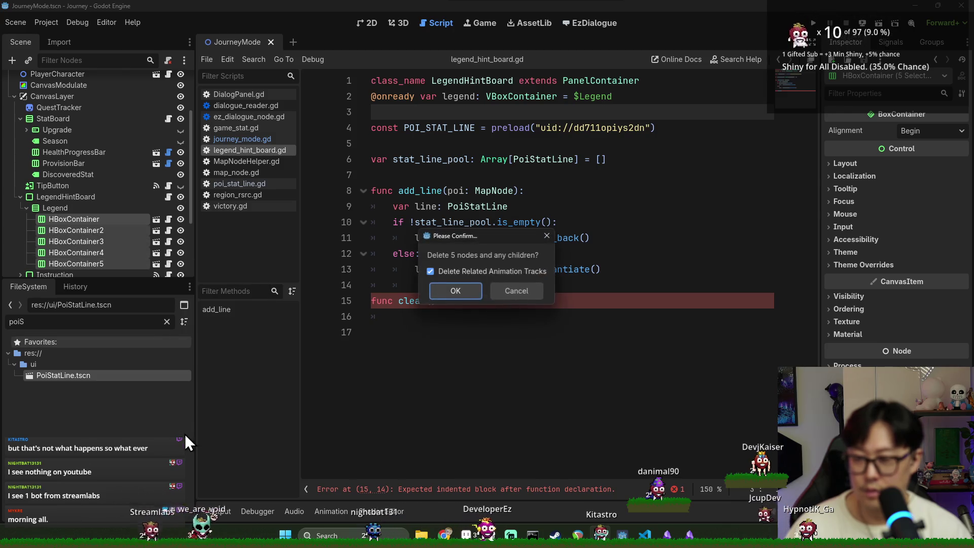
click(454, 291)
Review the scene after the deletion, then return to legend_hint_board.gd and save.
click(367, 23)
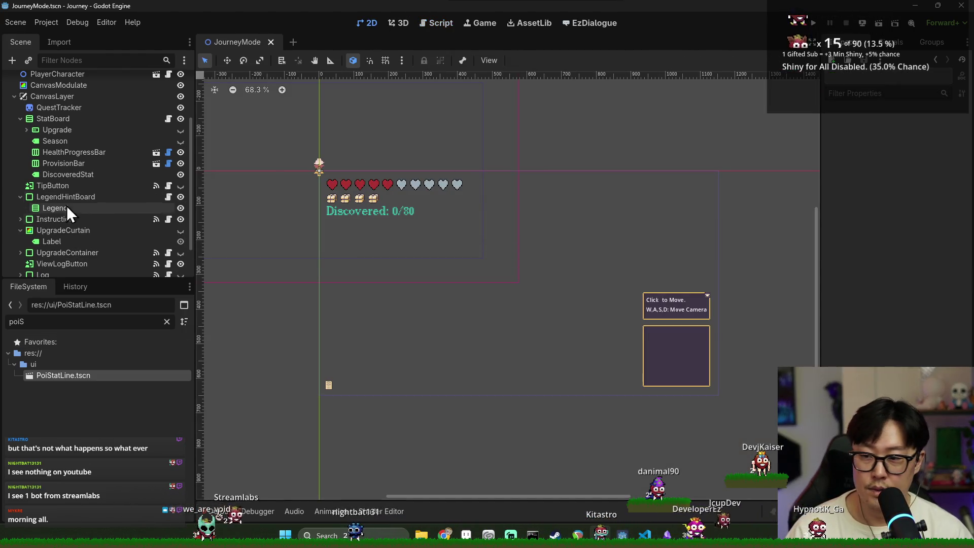
click(81, 231)
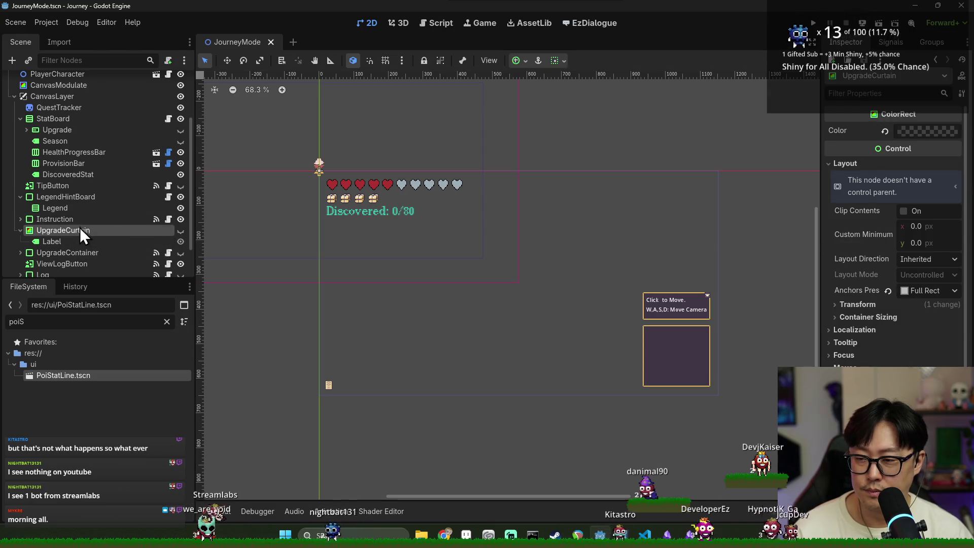
scroll(151, 230, down, 2)
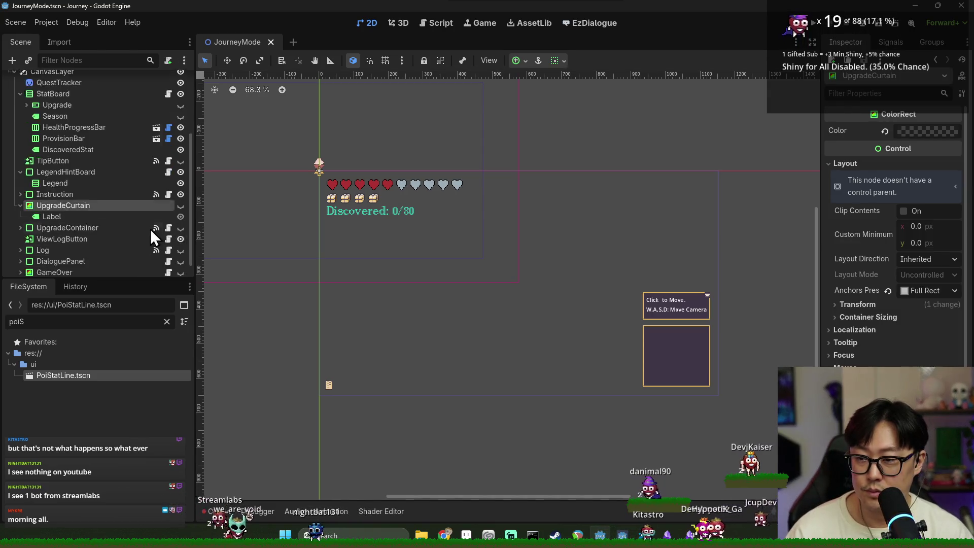
click(168, 155)
key(ctrl+s)
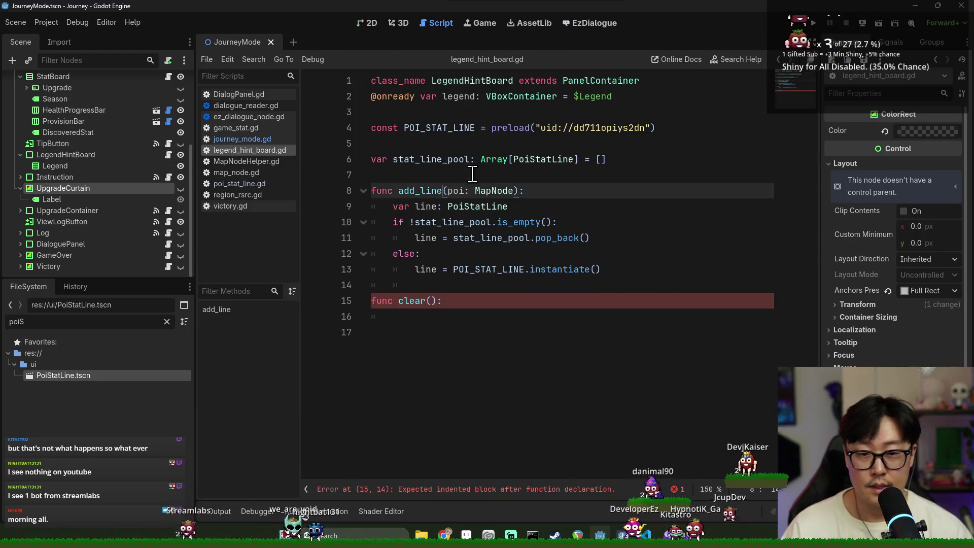
click(480, 301)
Write the loop header 'for child in legend.get_children():' inside clear().
key(Return)
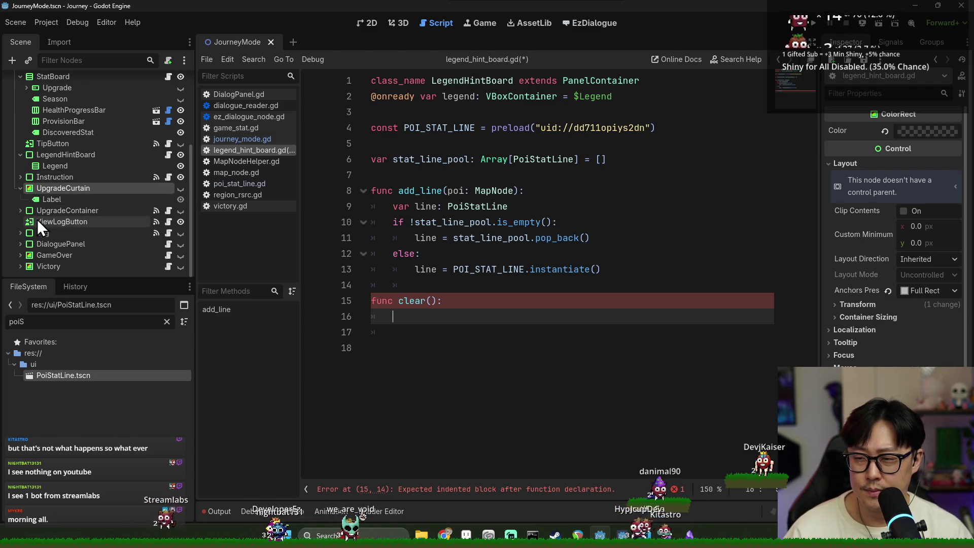
drag(51, 166, 464, 107)
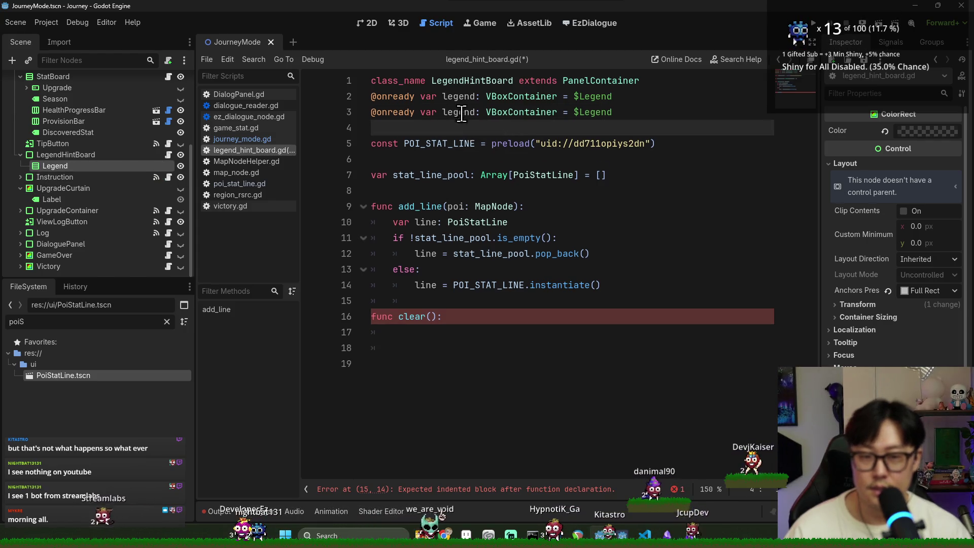
key(ctrl+z)
text(legend.)
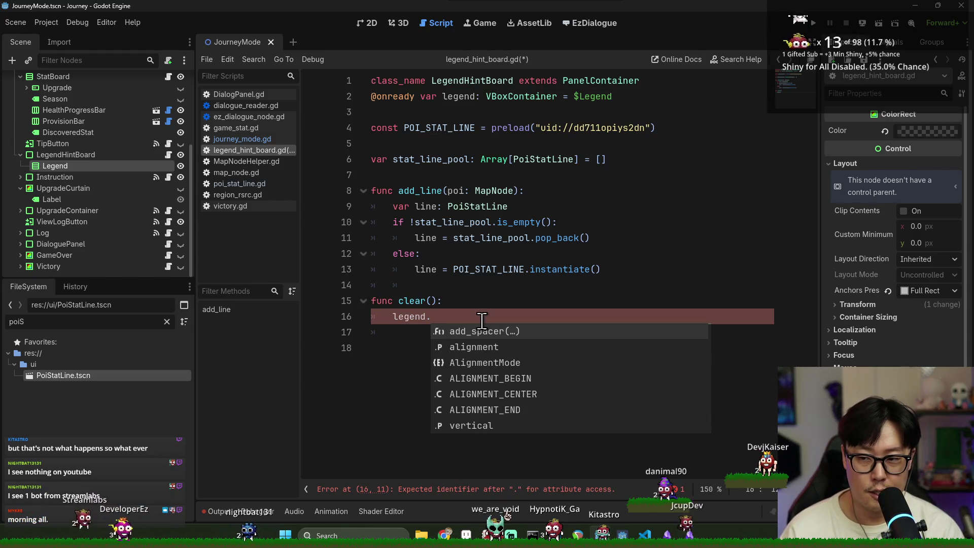
click(392, 317)
text(for child in)
click(585, 318)
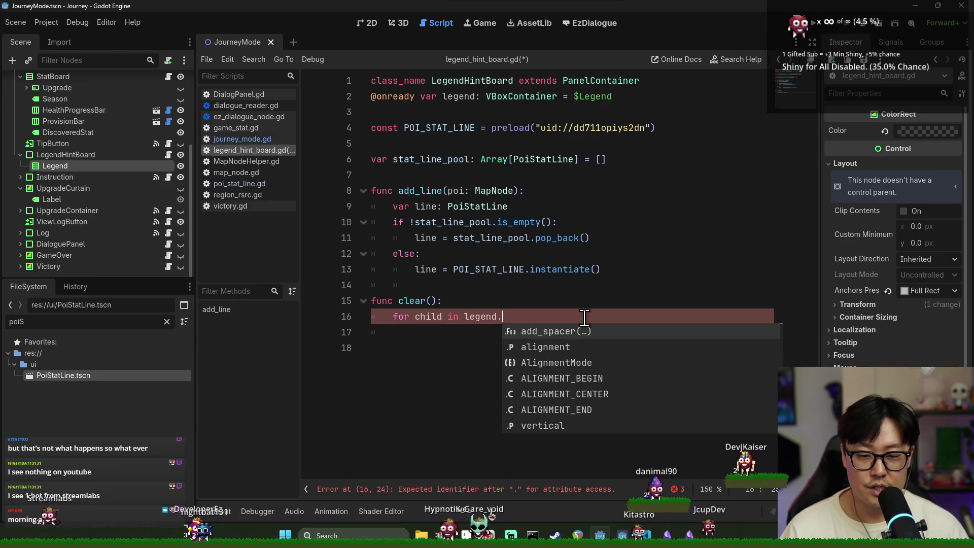
text(get_child()
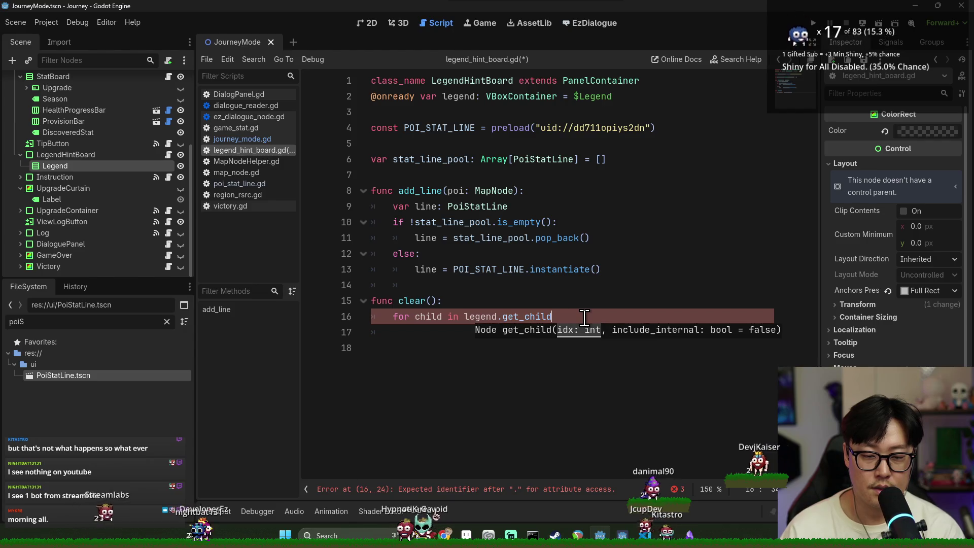
text(en():)
key(Return)
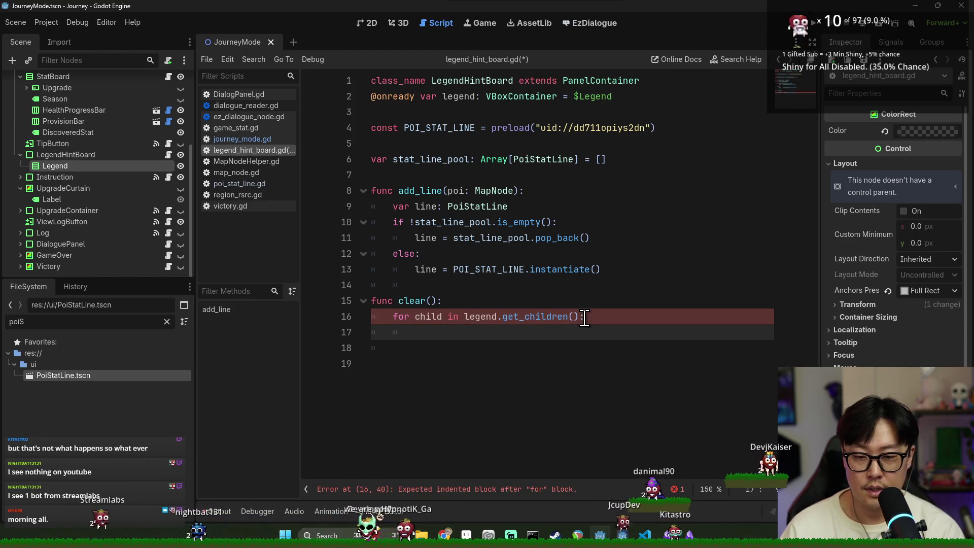
Fill the loop with legend.remove_child(child) and stat_line_pool.push_back(child), then save.
text(gend.remove_child(child)
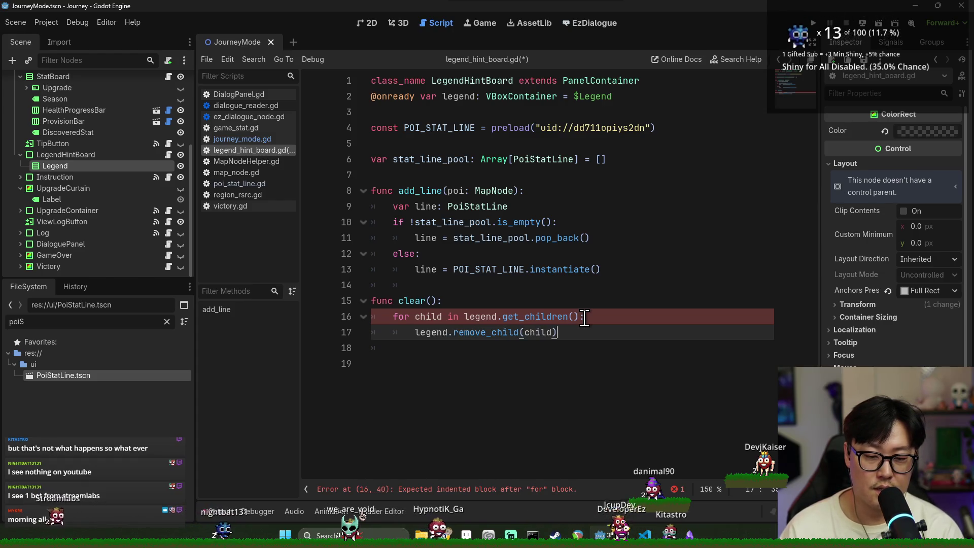
key(Return)
text(stat_line)
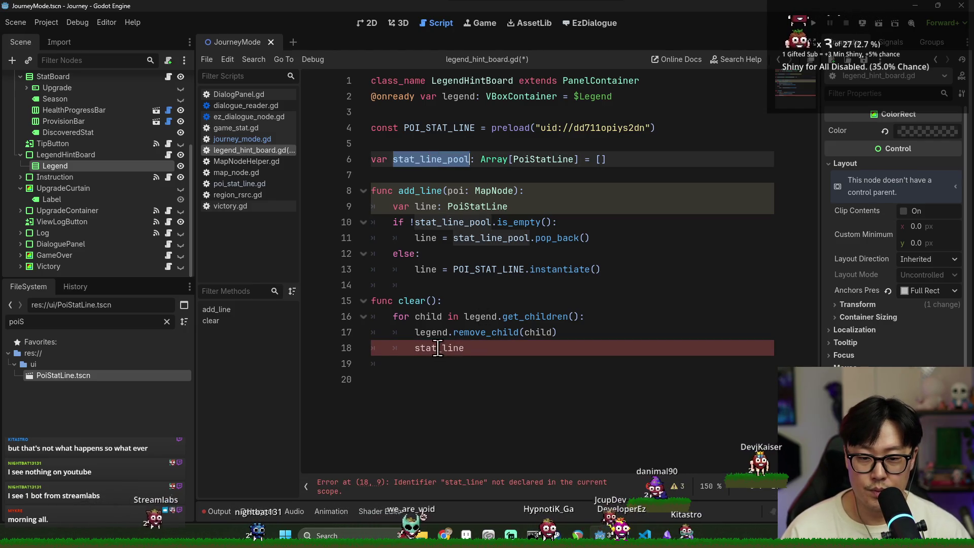
text(_pool)
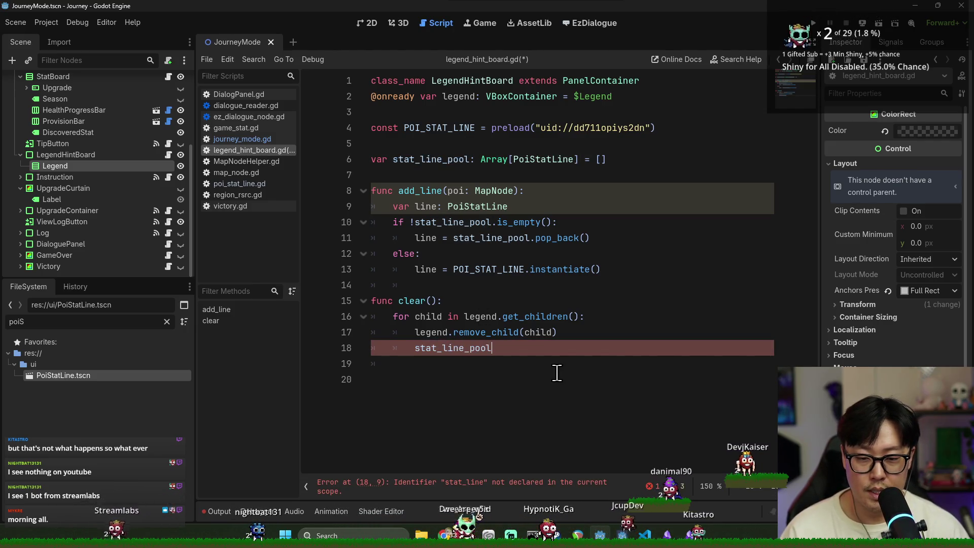
text(.push_ba)
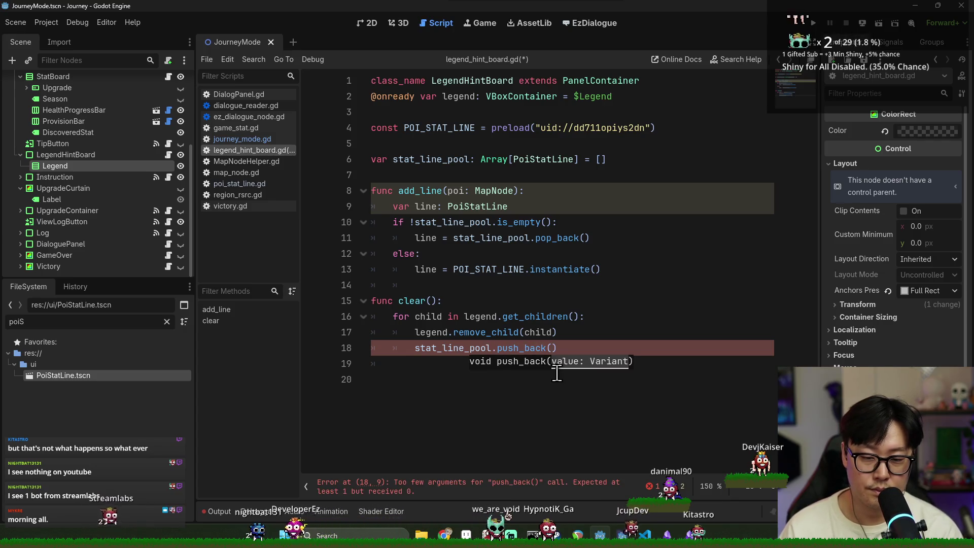
text(ck(child)
key(ctrl+s)
Add an empty line after the instantiate line in add_line().
click(425, 206)
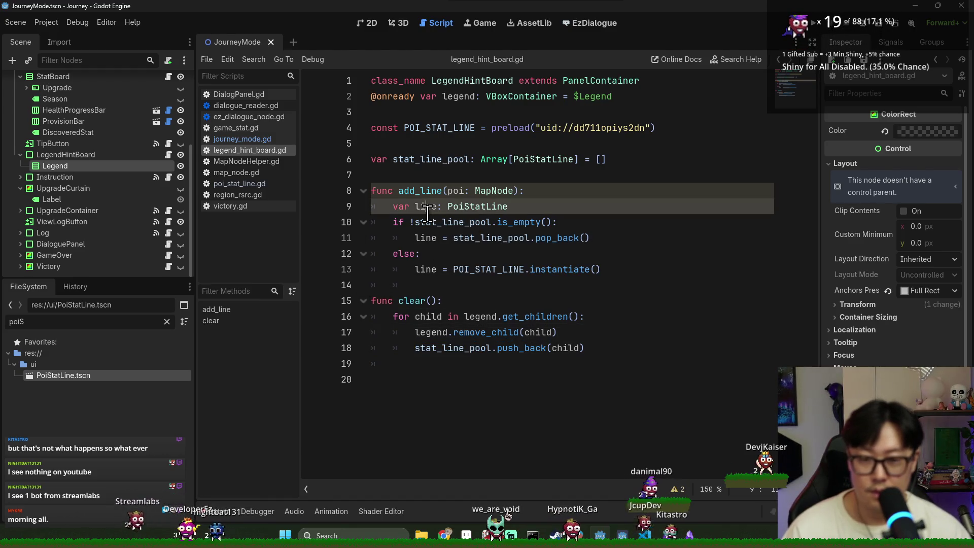
click(438, 223)
click(637, 268)
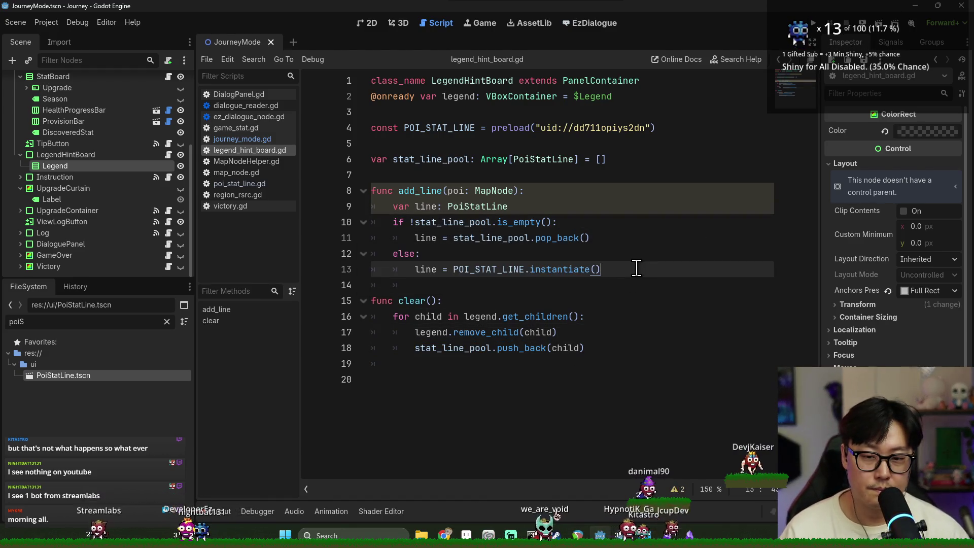
key(Return)
key(Return)
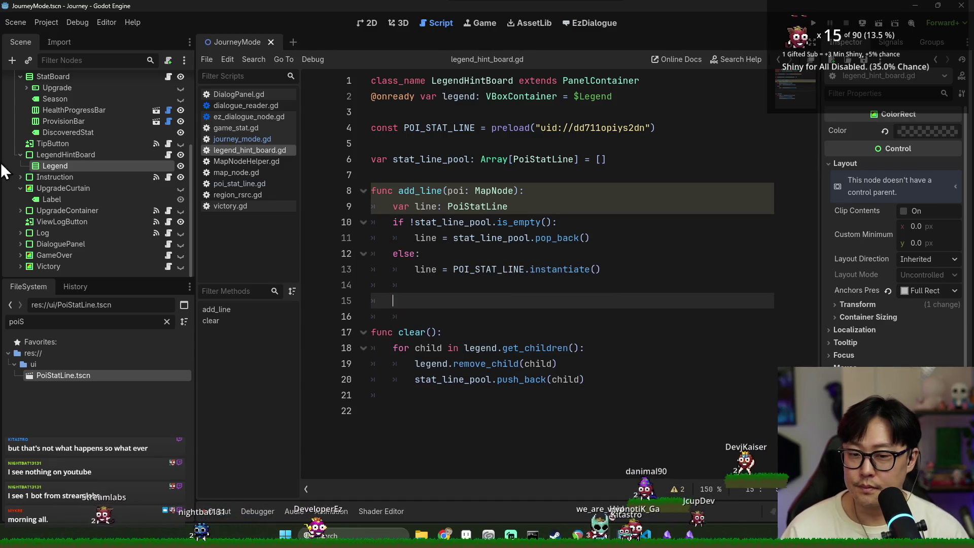
Copy the stat line setup code from journey_mode.gd's generate_legend into add_line().
scroll(171, 124, up, 5)
click(242, 139)
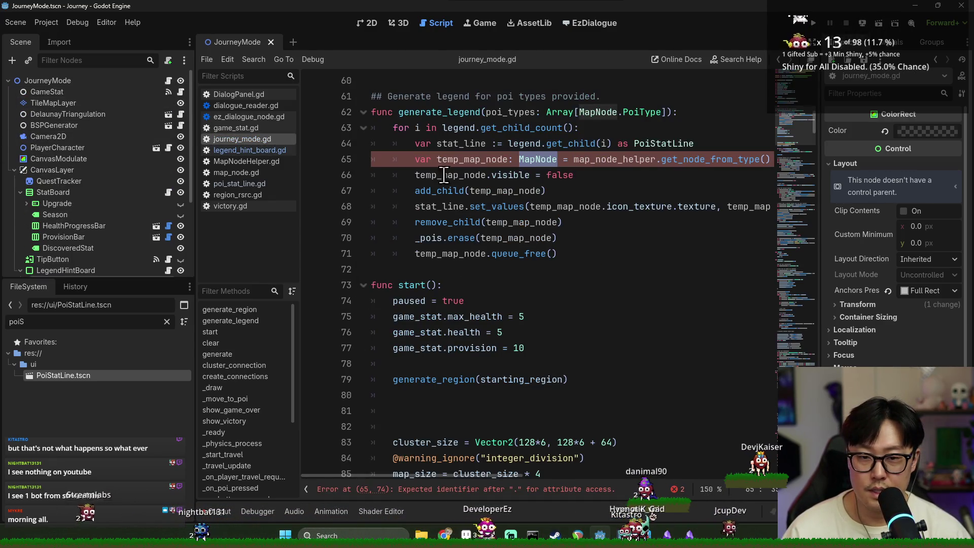
shift+click(558, 254)
scroll(127, 191, down, 1)
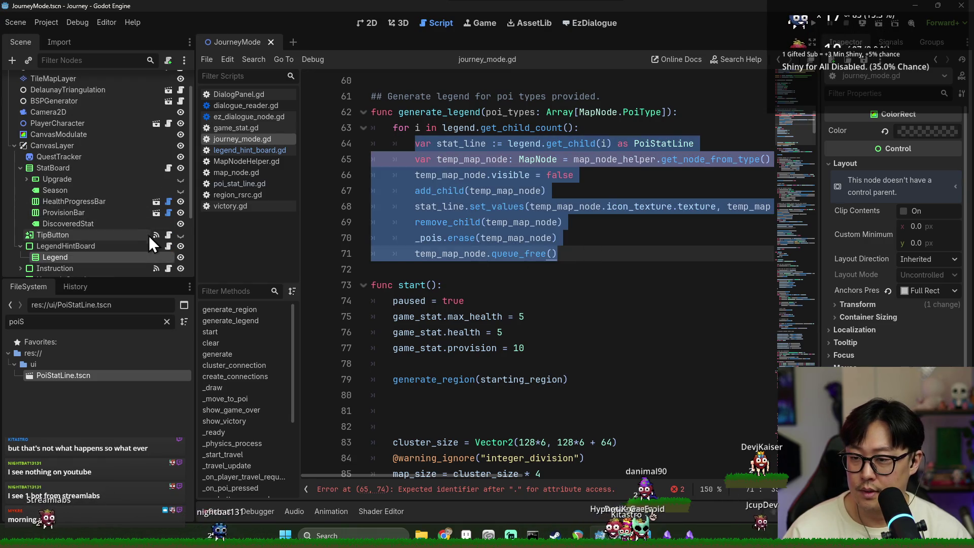
scroll(161, 217, down, 1)
click(168, 221)
click(471, 309)
key(ctrl+v)
Dedent the pasted block and remove the redundant stat_line declaration and the empty line.
shift+click(468, 318)
key(shift+Tab)
click(457, 299)
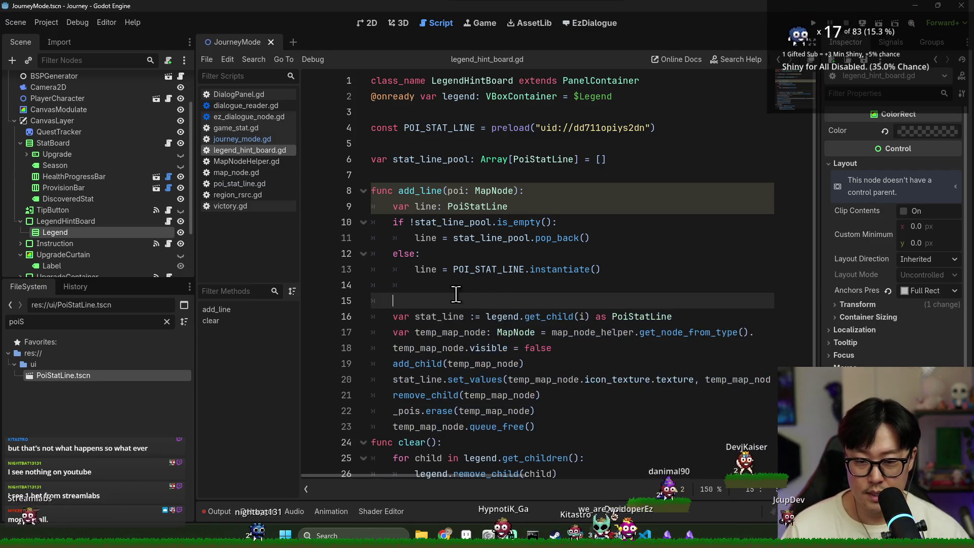
scroll(452, 276, down, 1)
double_click(449, 257)
key(ctrl+shift+k)
double_click(425, 148)
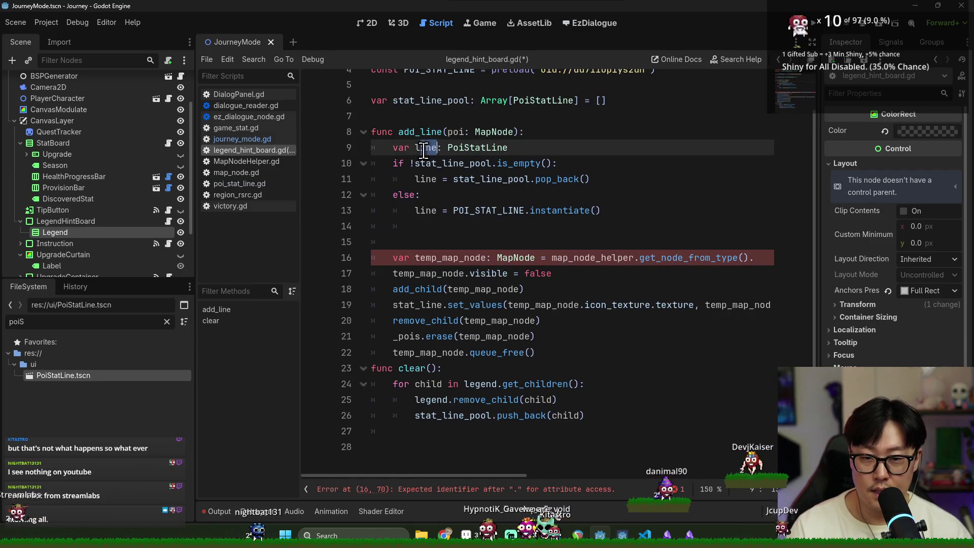
click(437, 241)
key(ctrl+shift+k)
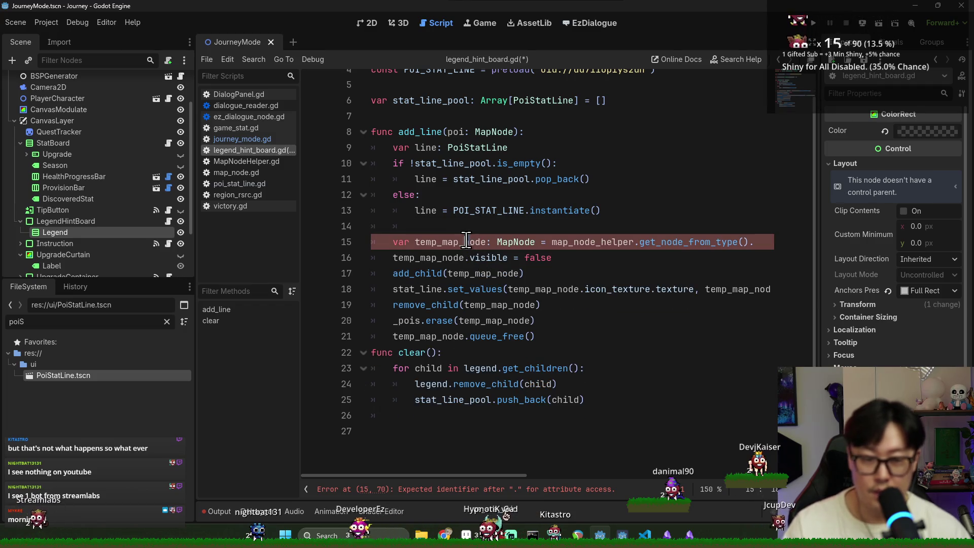
Delete the temp_map_node declaration and replace temp_map_node with poi on line 15.
double_click(466, 242)
triple_click(467, 242)
key(ctrl+shift+k)
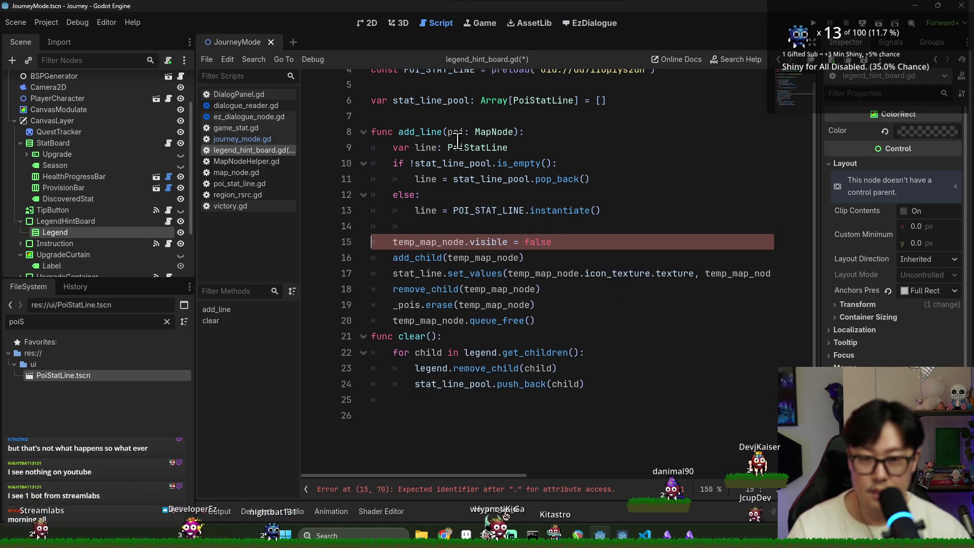
double_click(455, 132)
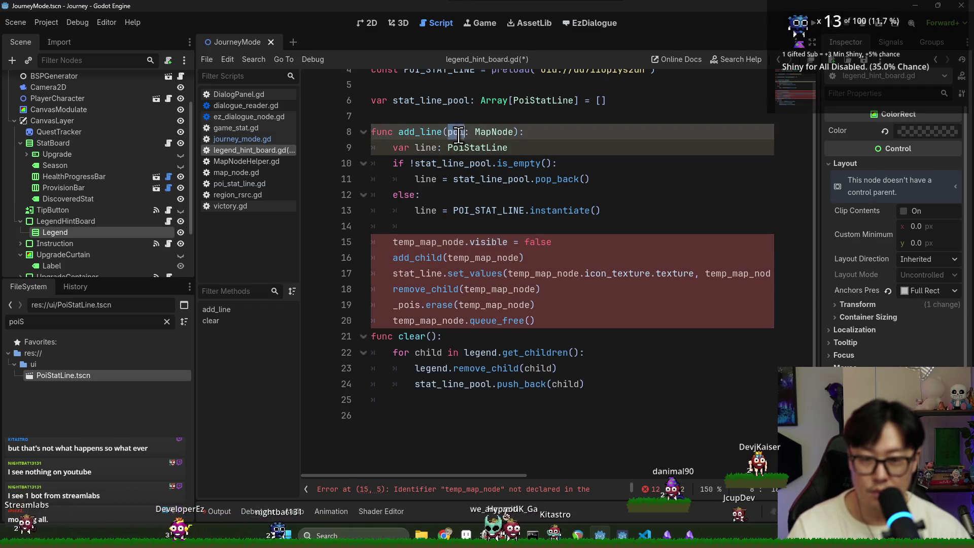
click(414, 242)
double_click(425, 242)
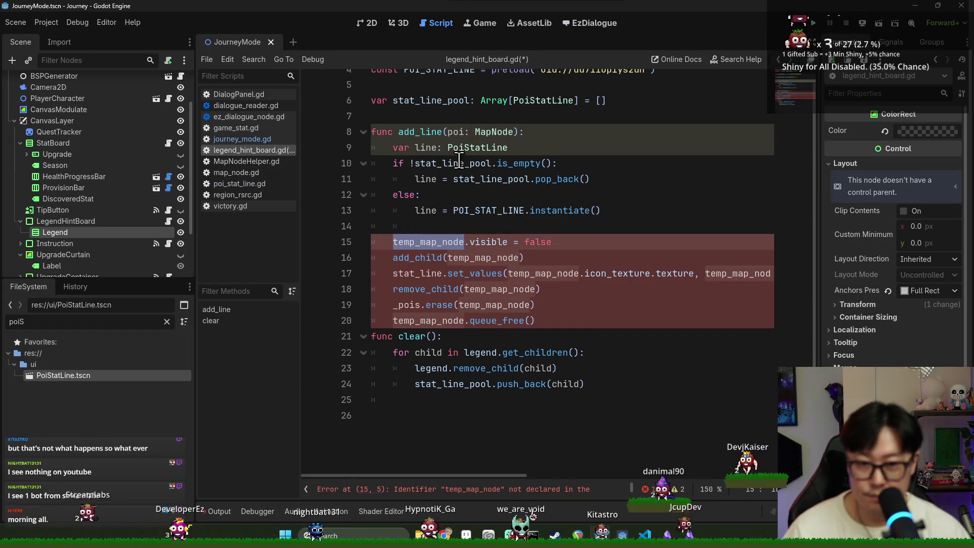
double_click(456, 132)
key(ctrl+c)
double_click(441, 242)
key(ctrl+v)
Move the poi.visible = false line up, drop the blank line, and change add_child(temp_map_node) to add_child(poi).
scroll(500, 221, up, 1)
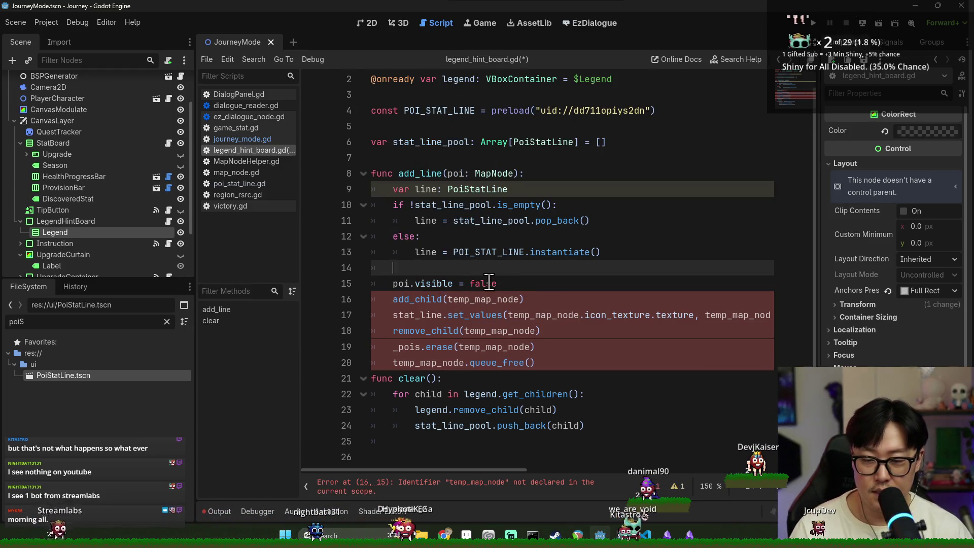
key(alt+Down)
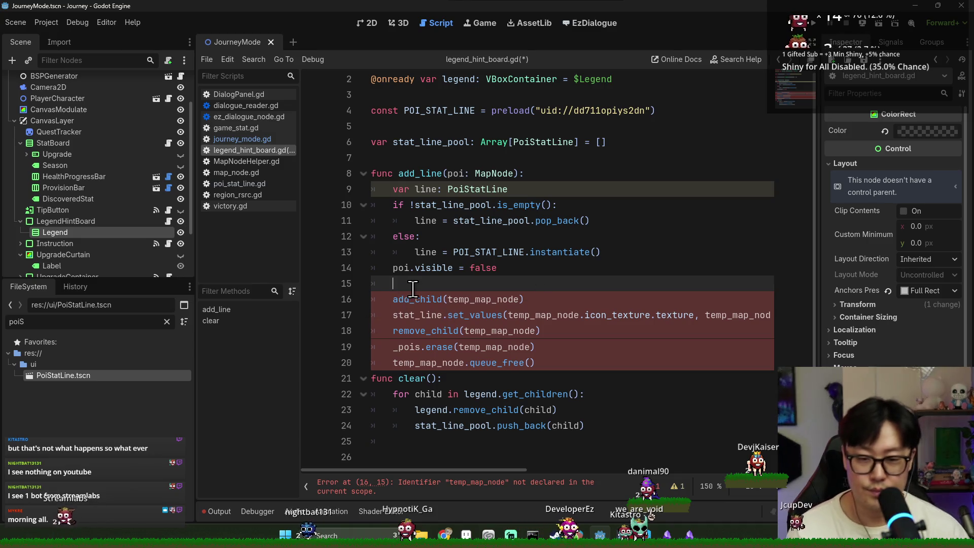
key(ctrl+shift+k)
double_click(401, 267)
double_click(482, 283)
key(ctrl+v)
key(End)
key(shift+Up)
key(shift+Home)
click(479, 283)
key(ctrl+s)
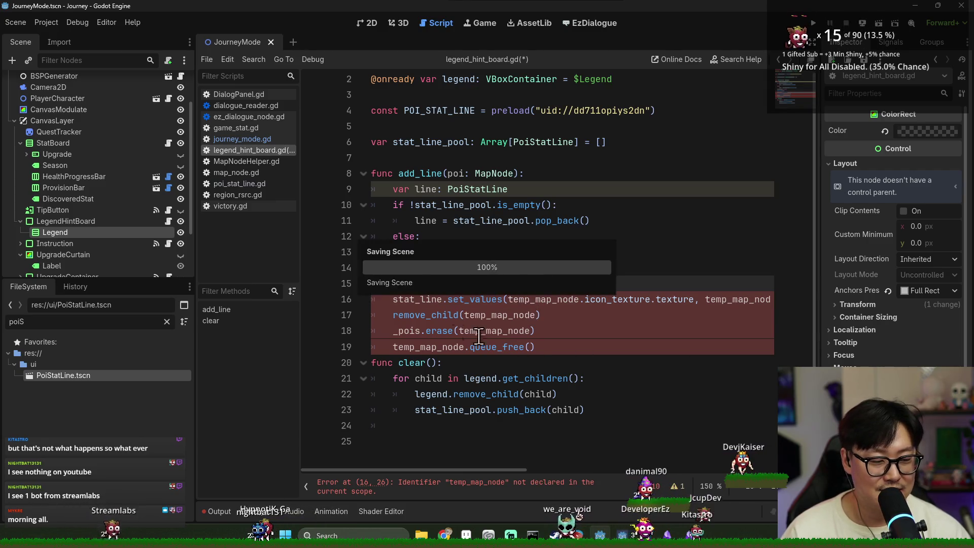
Delete the add_child(poi) and poi.visible = false lines.
triple_click(416, 285)
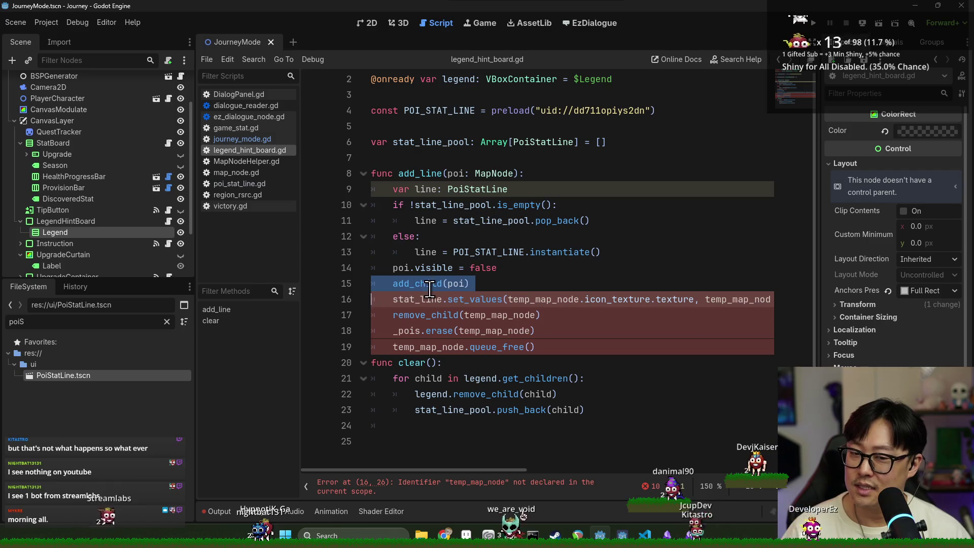
key(BackSpace)
triple_click(431, 283)
key(BackSpace)
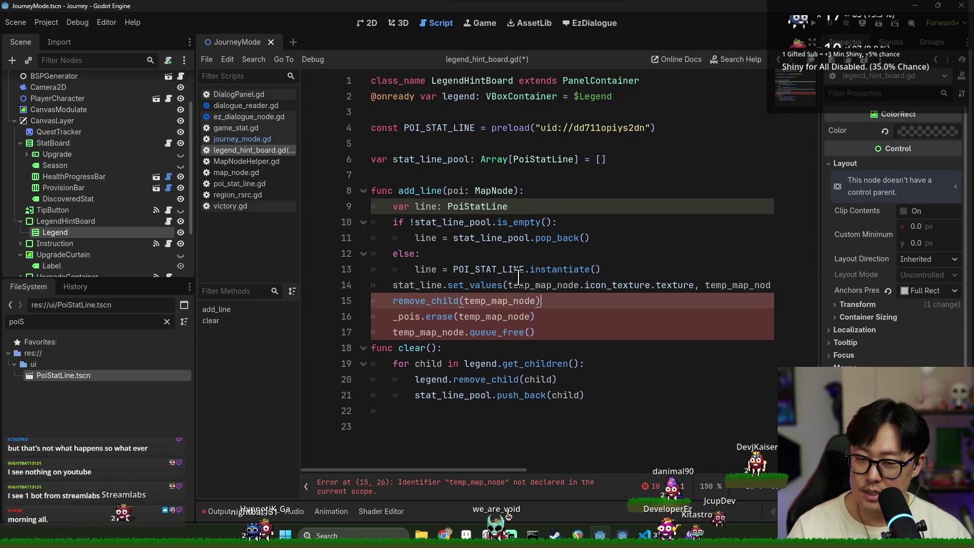
Replace the first temp_map_node arguments in the set_values call with poi.
double_click(458, 190)
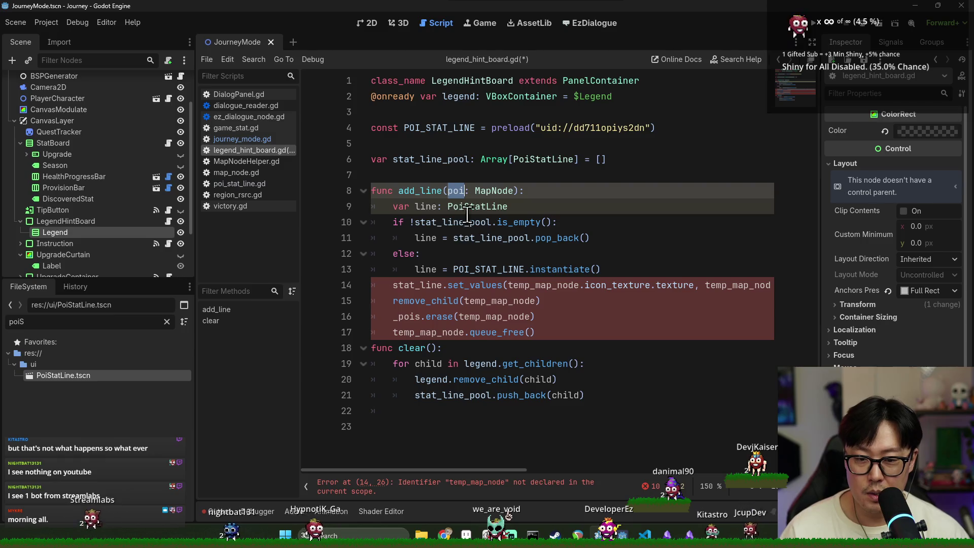
click(416, 316)
double_click(401, 285)
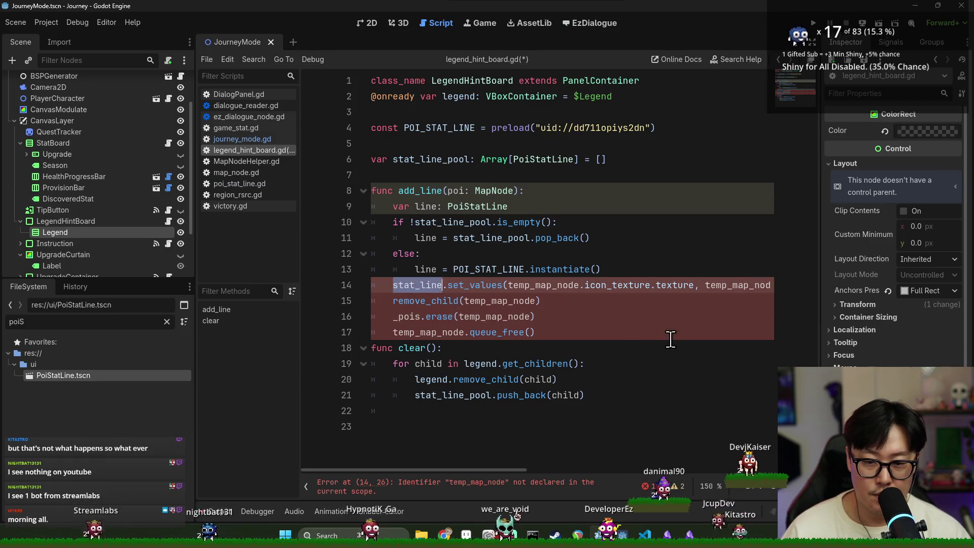
double_click(474, 285)
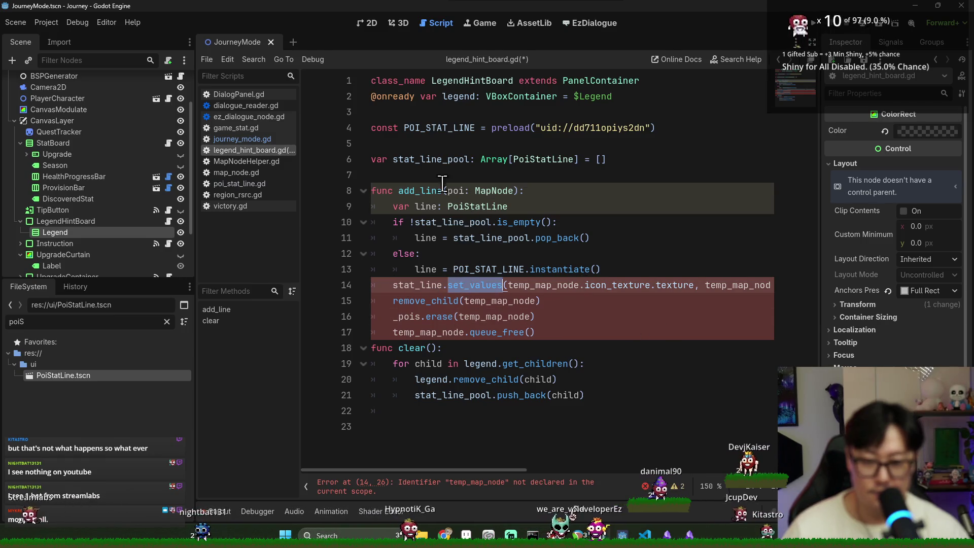
double_click(457, 190)
key(ctrl+c)
double_click(543, 285)
key(ctrl+v)
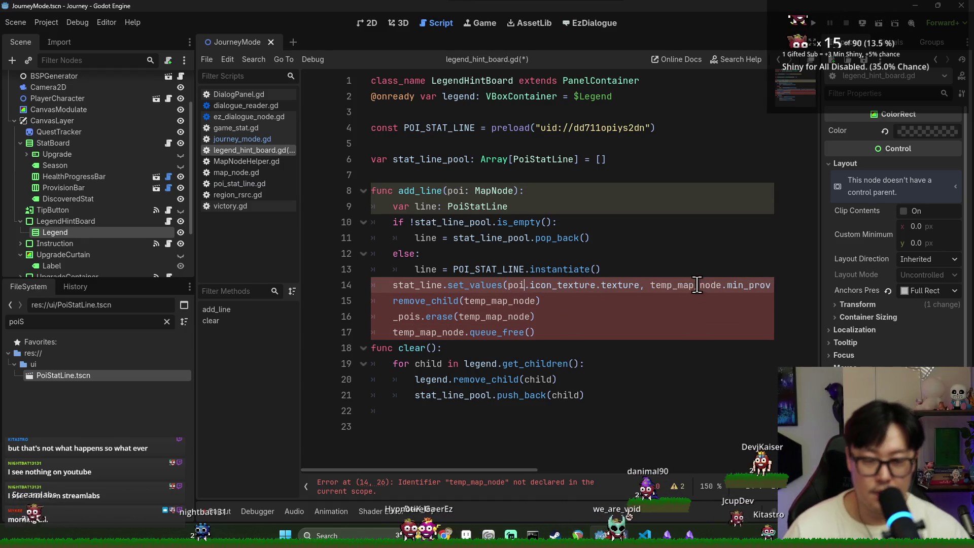
double_click(685, 285)
key(ctrl+v)
Replace the remaining temp_map_node arguments in set_values with poi.
drag(523, 471, 740, 470)
double_click(573, 285)
text(poi)
double_click(716, 286)
text(poi)
double_click(647, 285)
text(poi)
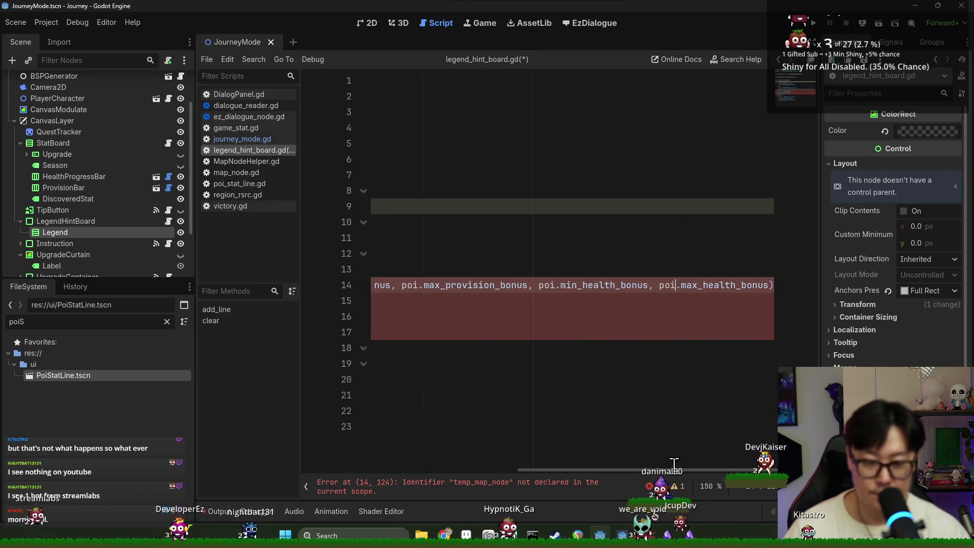
scroll(511, 327, left, 10)
click(517, 269)
Remove the remove_child, _pois.erase and queue_free lines, add a blank line before func clear, then save.
triple_click(420, 301)
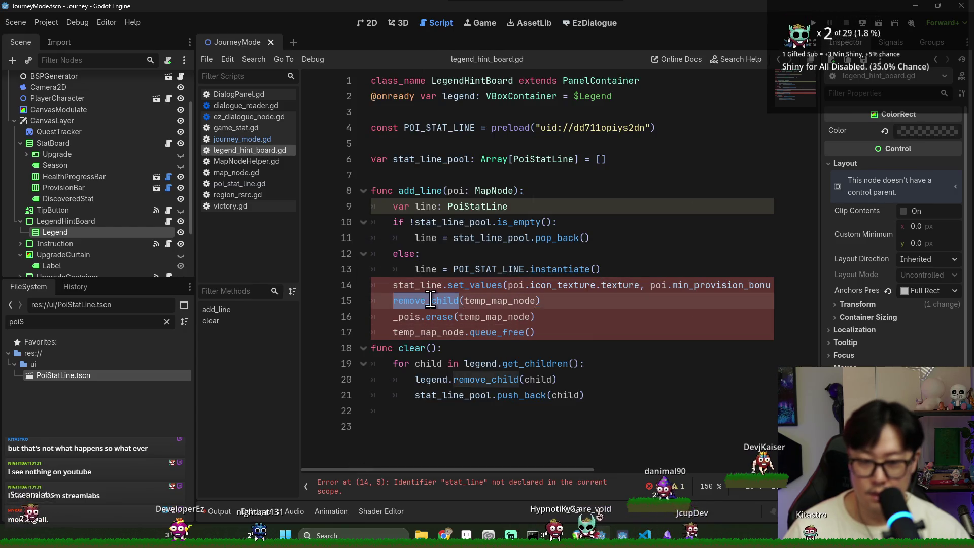
key(BackSpace)
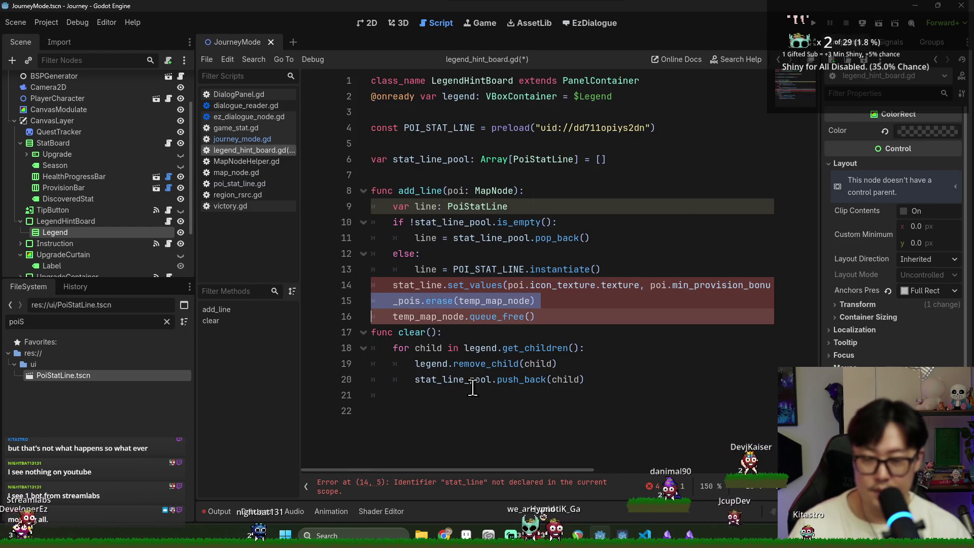
triple_click(427, 301)
key(BackSpace)
key(ctrl+s)
double_click(400, 297)
key(ctrl+shift+k)
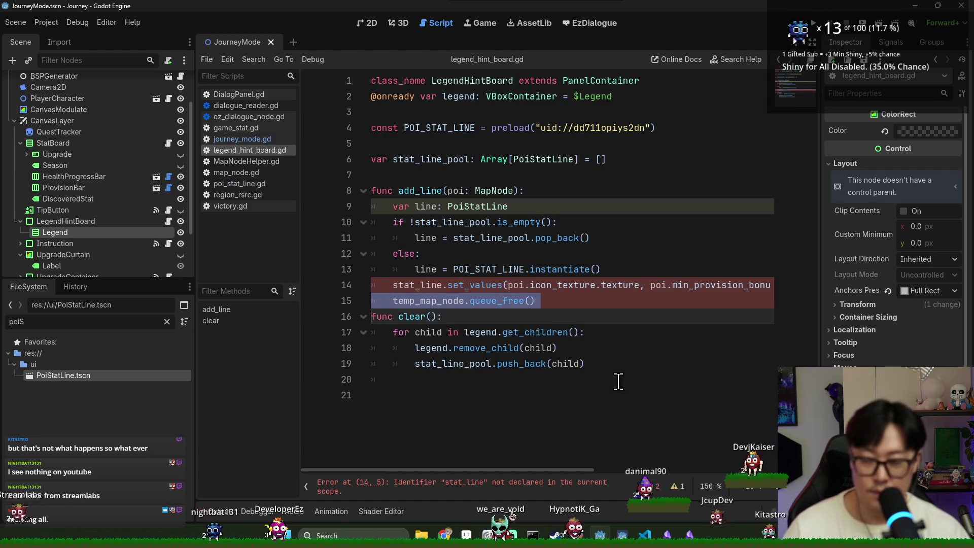
click(465, 316)
click(376, 302)
key(Return)
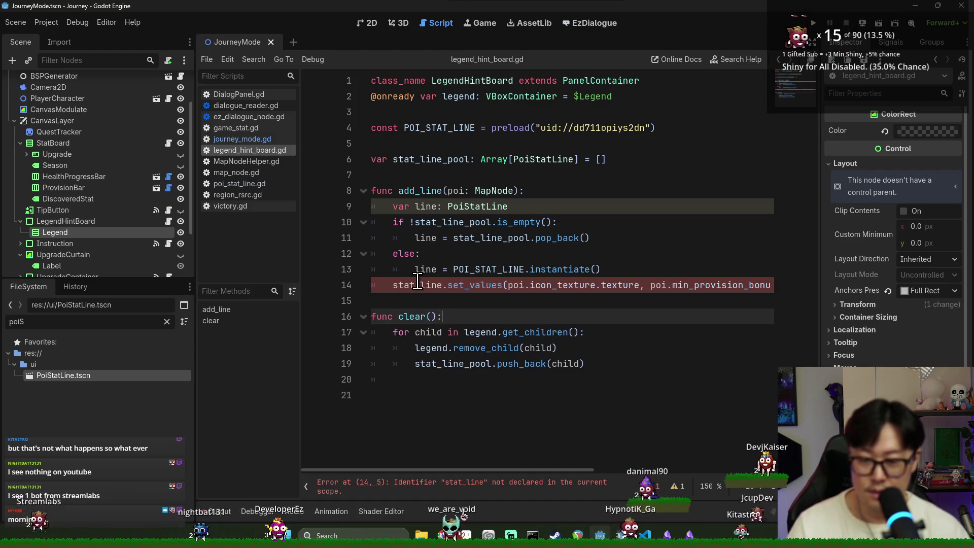
key(ctrl+s)
Rename the line variable to stat_line on lines 9, 11 and 13, then save.
double_click(425, 206)
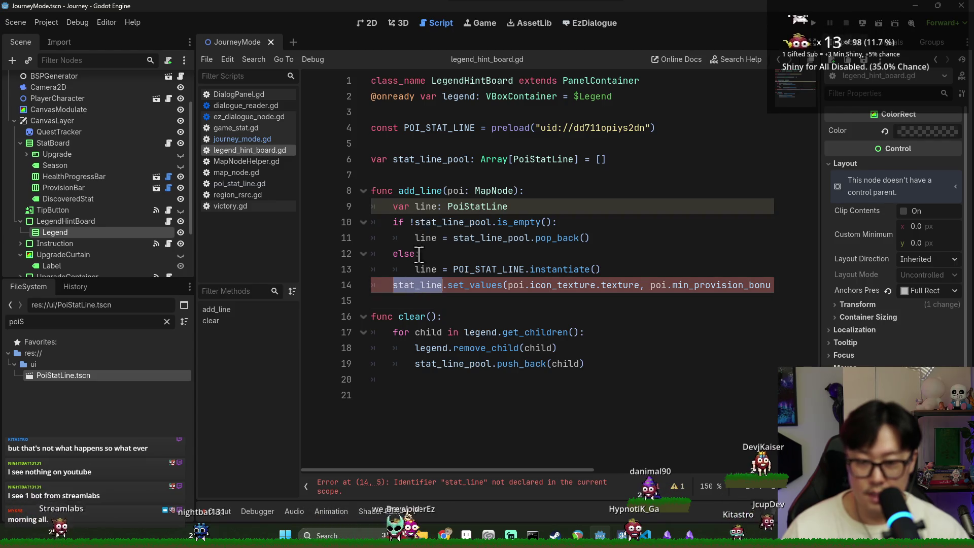
text(stat_line)
click(430, 238)
double_click(431, 238)
text(stat_line)
double_click(425, 269)
text(stat_line)
key(ctrl+s)
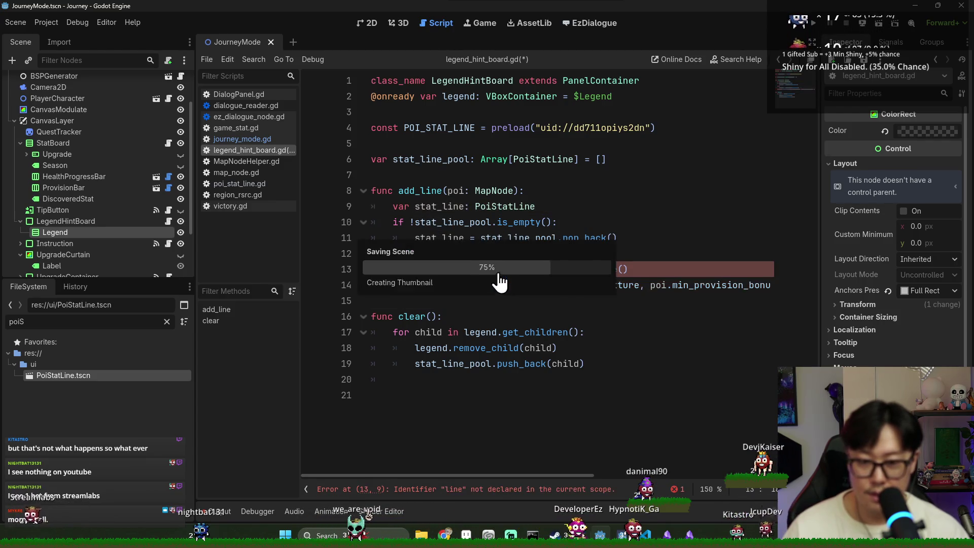
Add legend.add_child(stat_line) with a blank line separating add_line and clear, then save.
double_click(412, 286)
click(459, 301)
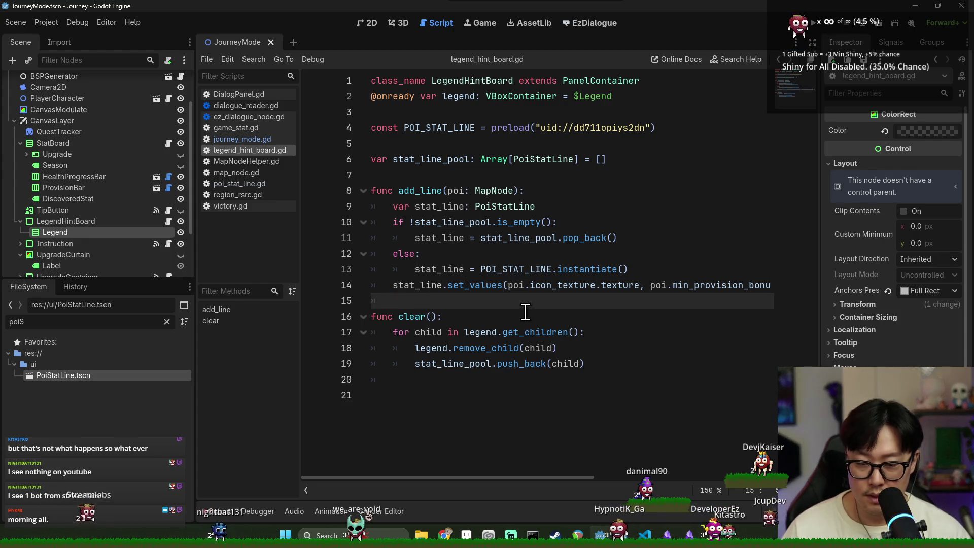
text((stat_line))
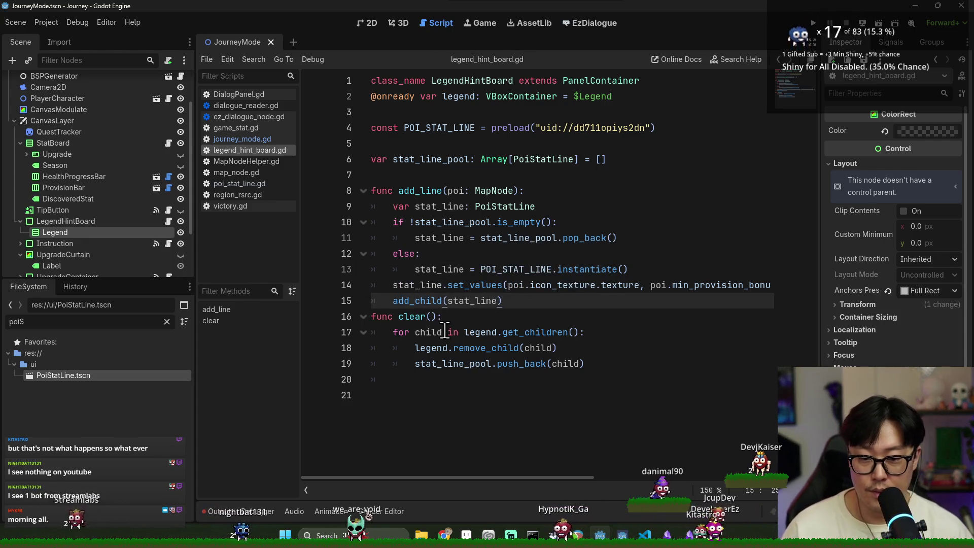
key(Home)
text(legend.)
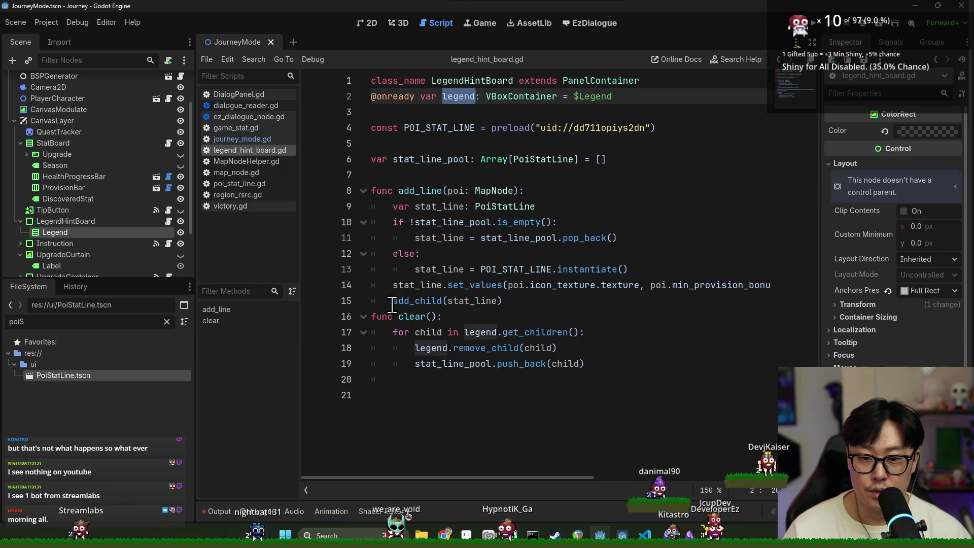
text(.)
key(End)
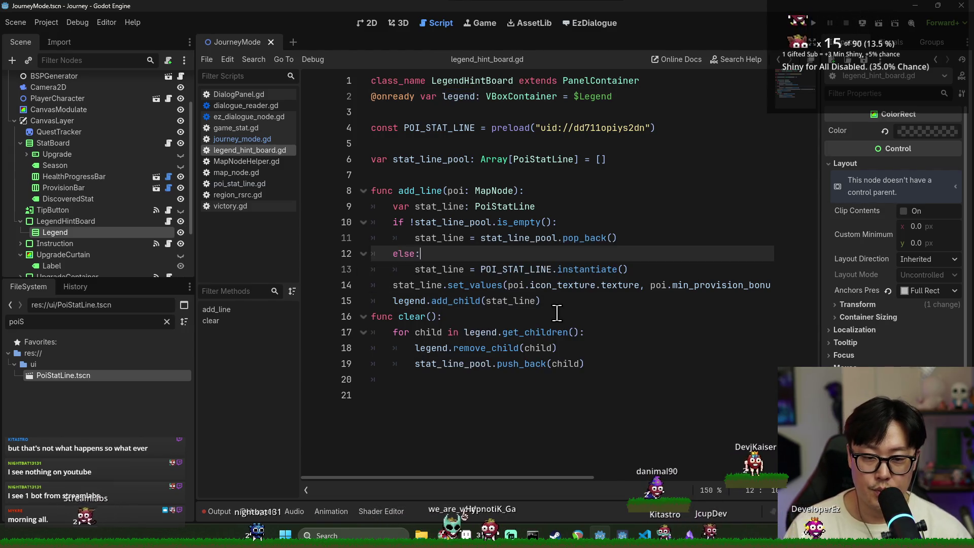
key(Return)
click(576, 331)
key(ctrl+s)
Switch to journey_mode.gd in the script editor.
click(512, 392)
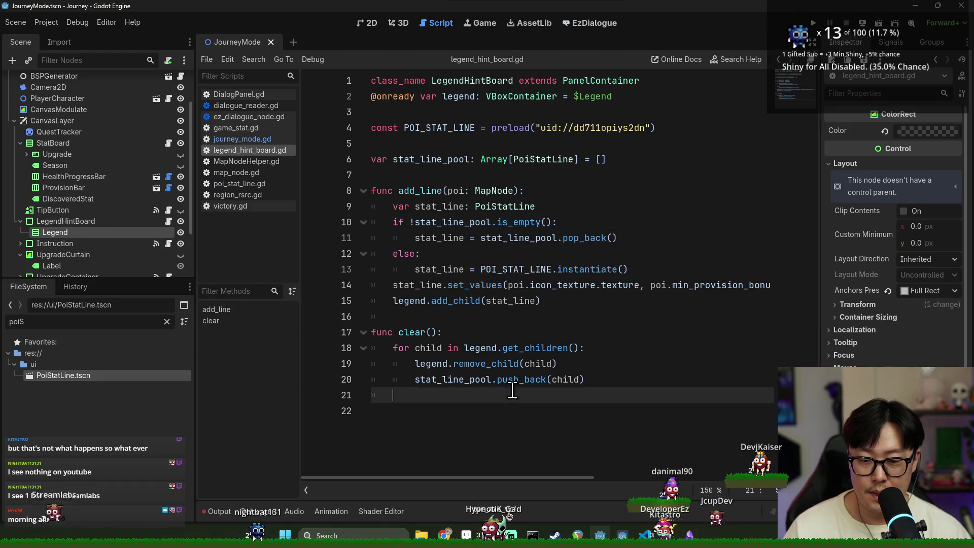
click(513, 190)
scroll(111, 108, up, 2)
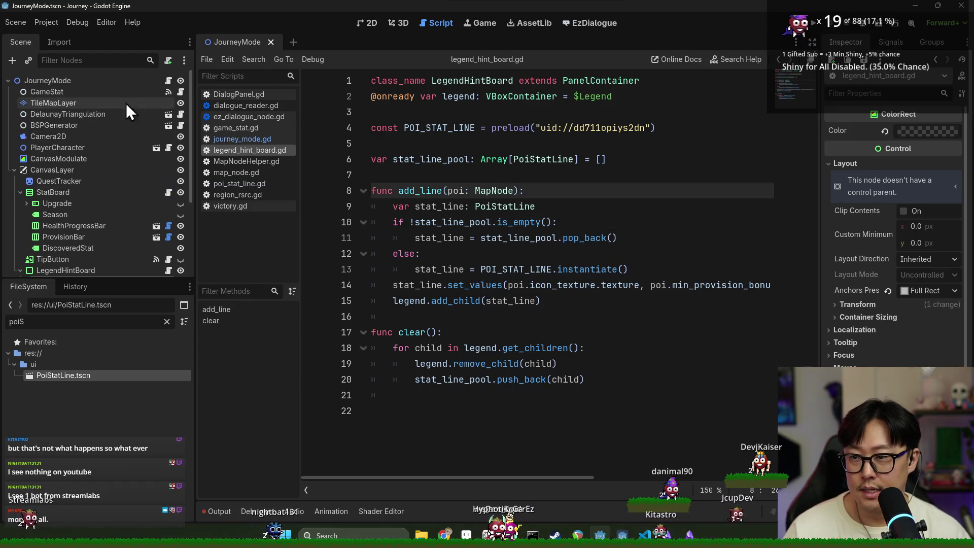
click(168, 80)
Move the var temp_map_node, visible and add_child lines directly under the for line, then save.
key(ctrl+s)
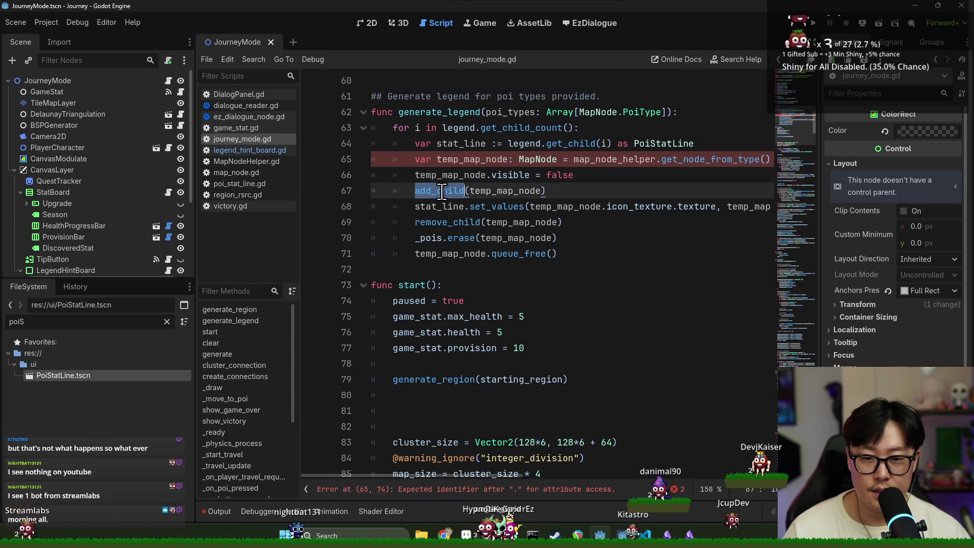
key(BackSpace)
click(696, 145)
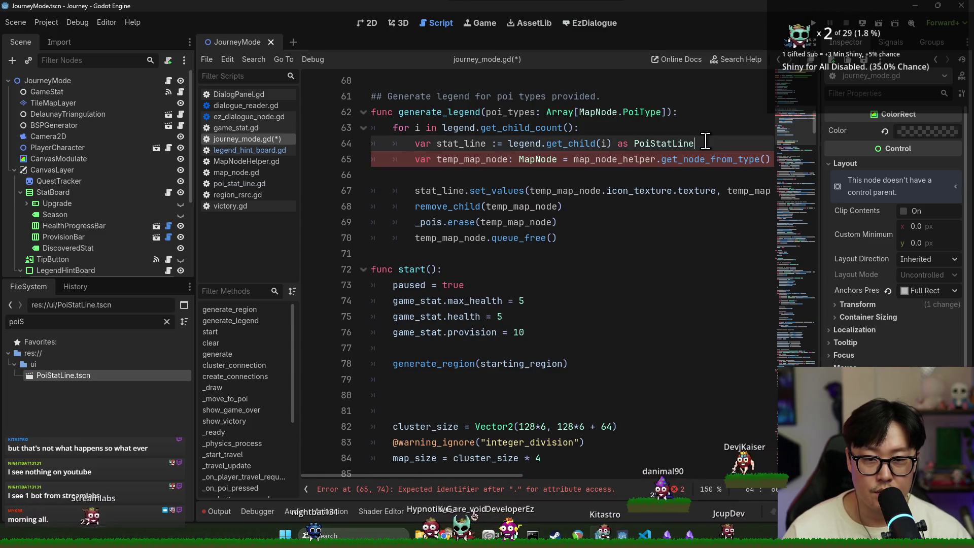
click(698, 133)
key(ctrl+v)
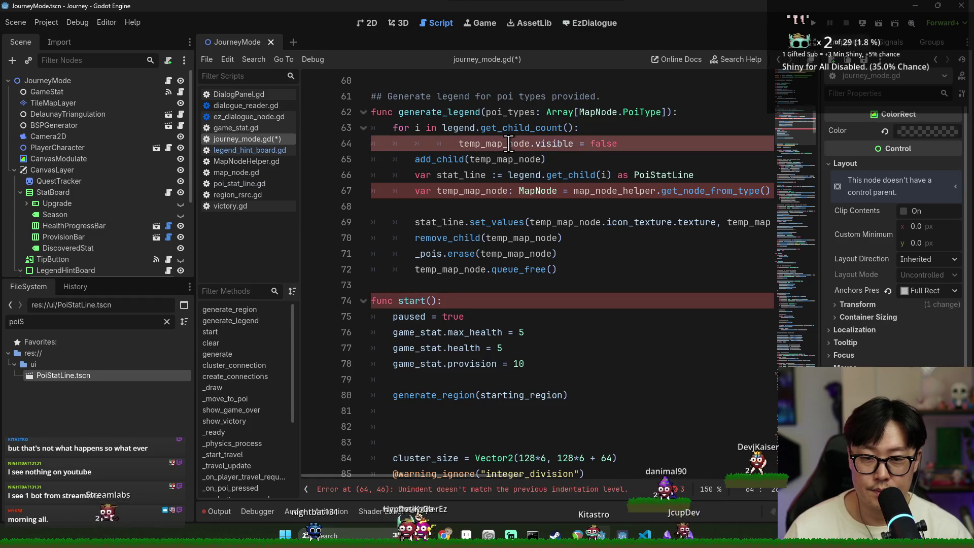
triple_click(488, 190)
key(ctrl+x)
click(599, 128)
key(Return)
key(ctrl+v)
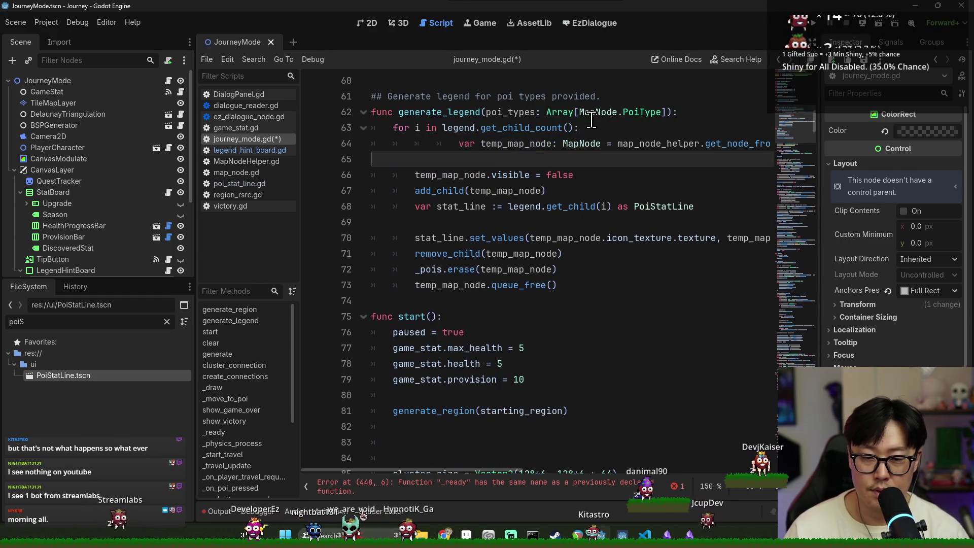
key(BackSpace)
key(shift+Tab)
key(shift+Tab)
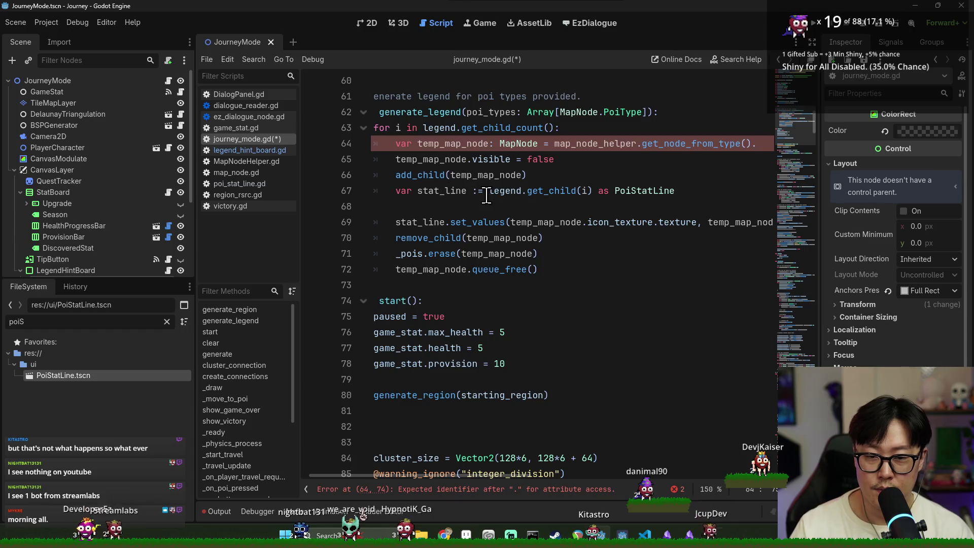
key(ctrl+s)
scroll(451, 173, up, 9)
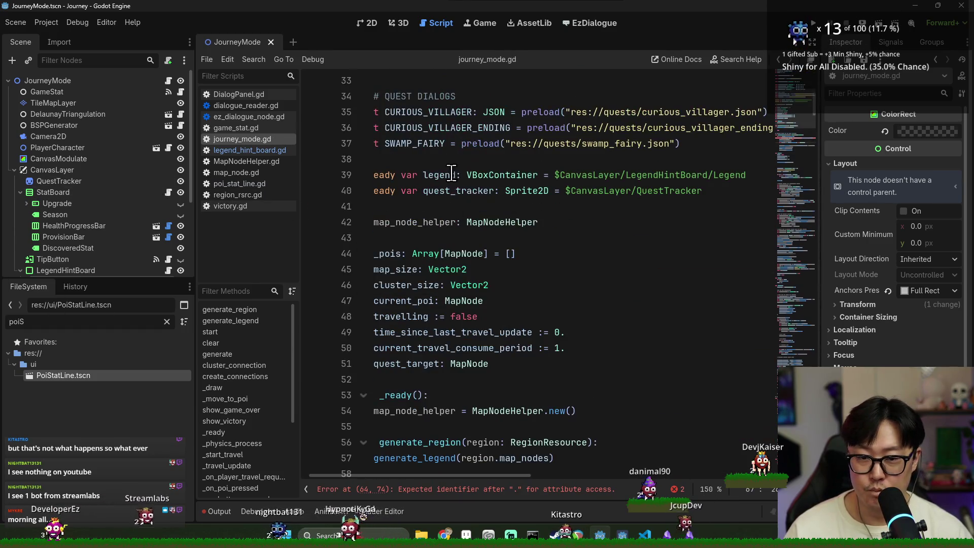
scroll(498, 457, down, 3)
scroll(477, 264, up, 5)
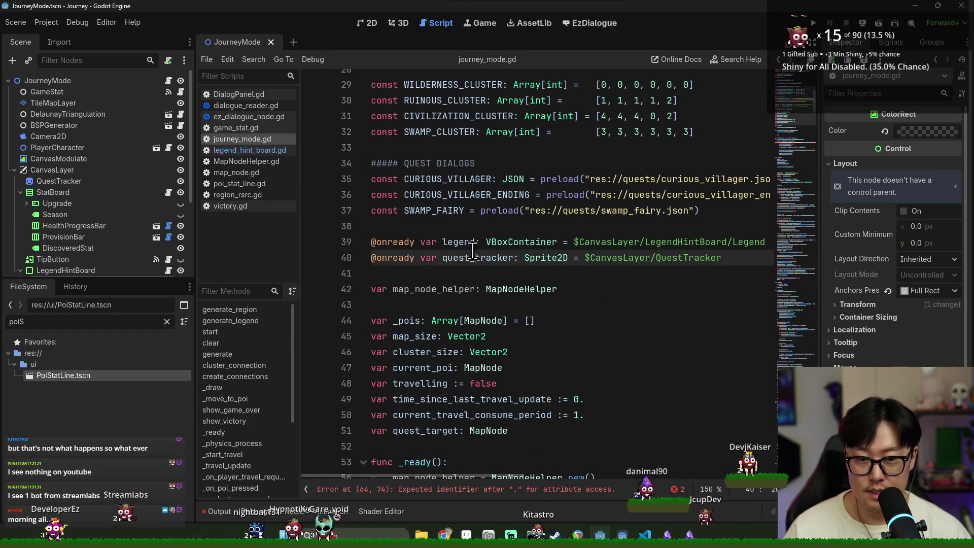
triple_click(451, 242)
key(BackSpace)
key(Return)
key(Up)
scroll(75, 187, down, 5)
drag(68, 153, 474, 241)
double_click(473, 242)
key(Delete)
Add legend_hint_board.add_line(temp_map_node) below the add_child line.
scroll(507, 274, down, 6)
scroll(507, 274, down, 4)
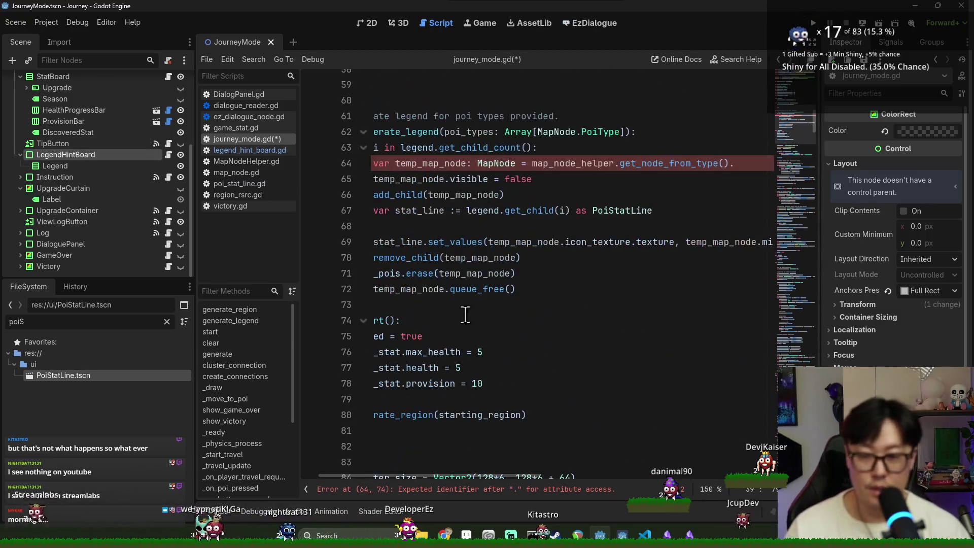
scroll(507, 457, left, 3)
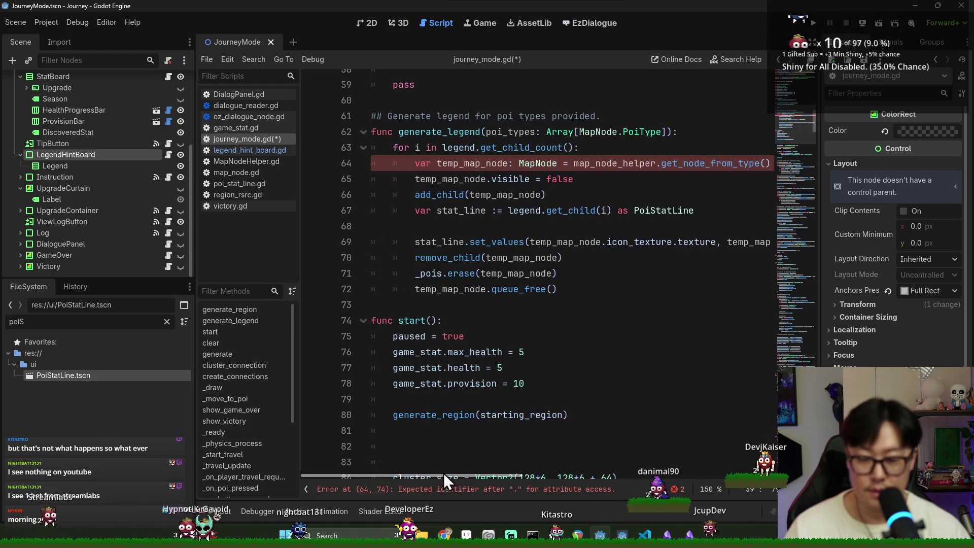
click(594, 189)
key(Return)
key(ctrl+v)
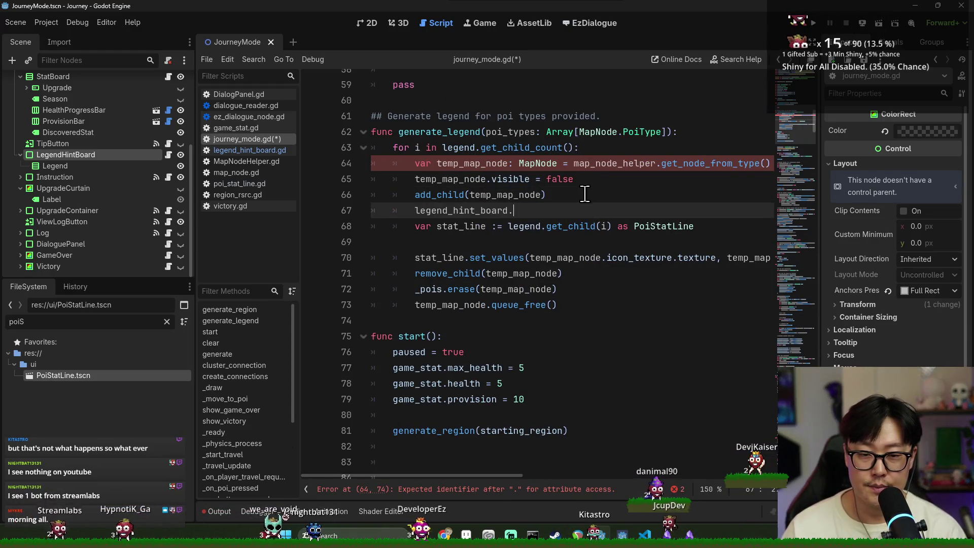
text(add_li)
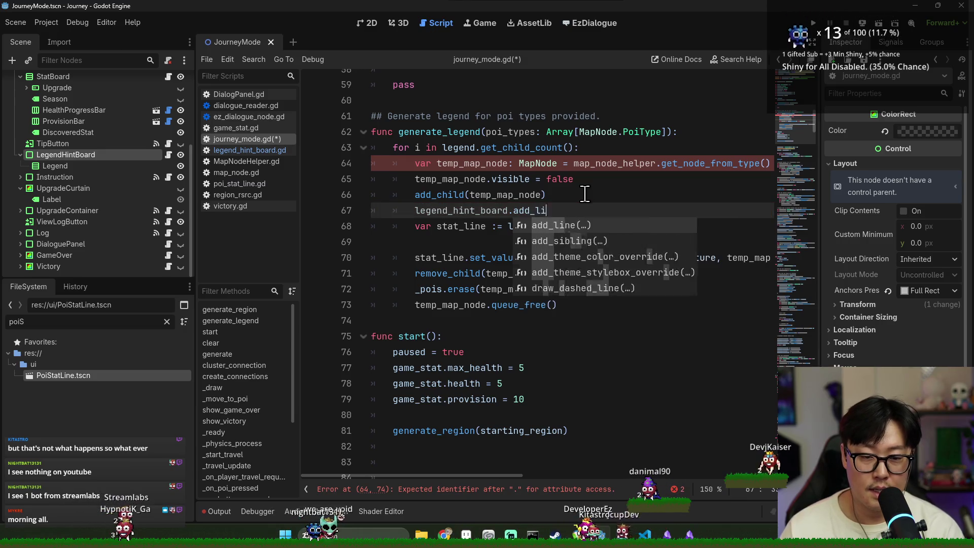
key(Return)
double_click(430, 178)
key(ctrl+c)
click(562, 210)
key(ctrl+v)
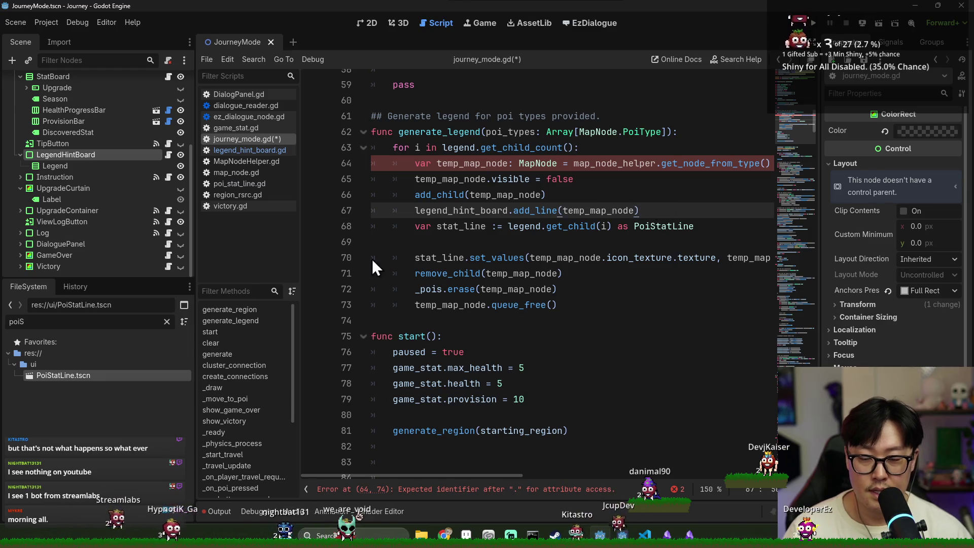
Delete the stat_line code block and save the script.
shift+click(408, 229)
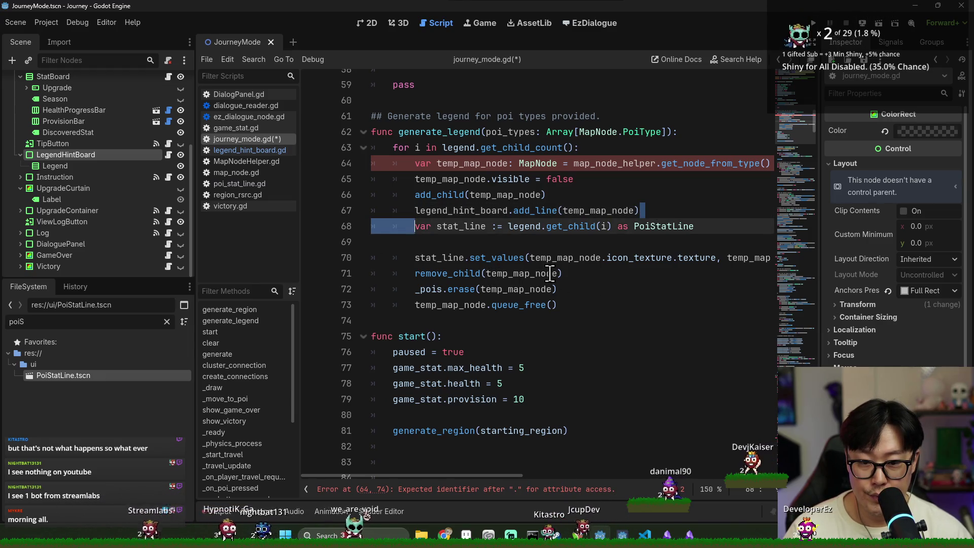
shift+click(414, 273)
key(Delete)
key(ctrl+s)
Put remove_child back on its own line, delete the _pois.erase(temp_map_node) line, and save.
key(Return)
double_click(516, 242)
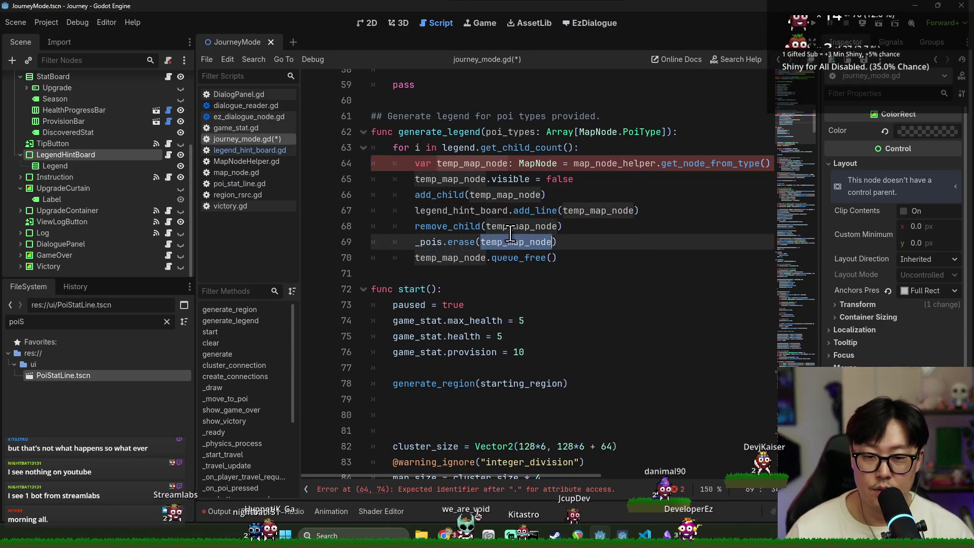
click(419, 242)
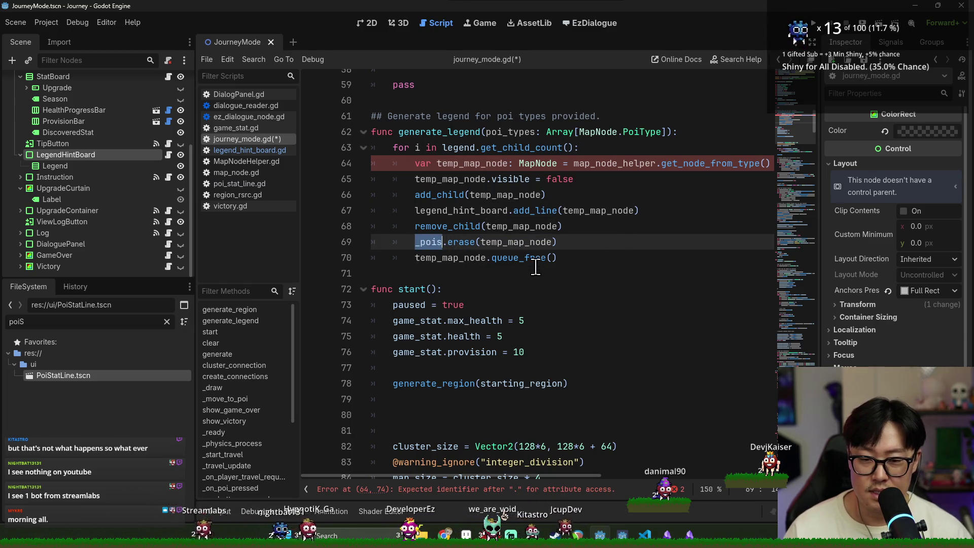
double_click(517, 242)
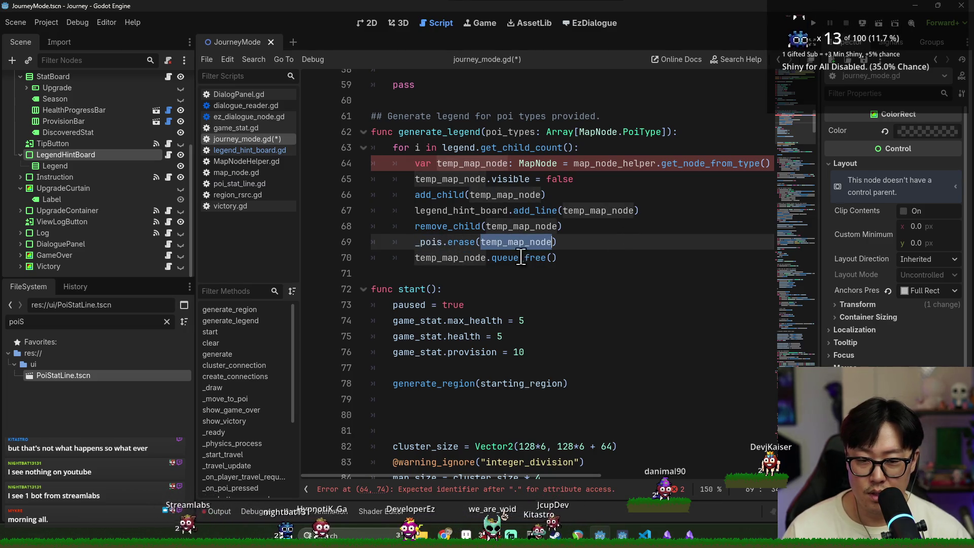
triple_click(484, 242)
key(BackSpace)
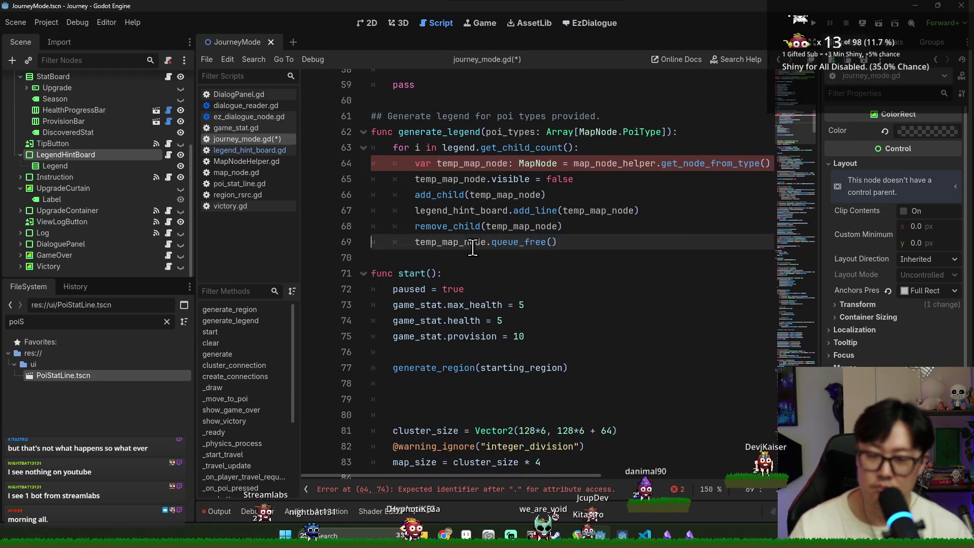
key(ctrl+s)
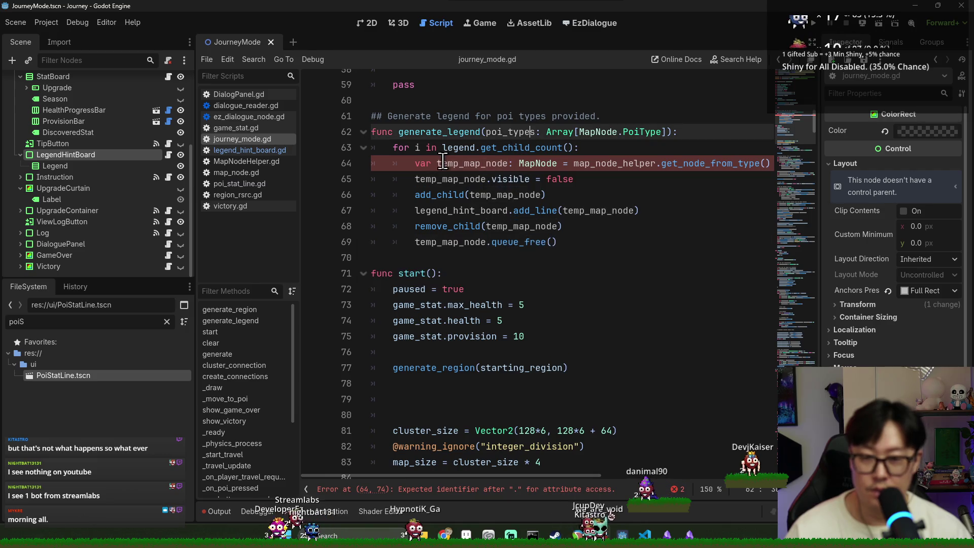
click(545, 179)
Review the loop and get_node_from_type call, adding a blank line after the generate_legend signature.
key(shift+Up)
click(620, 147)
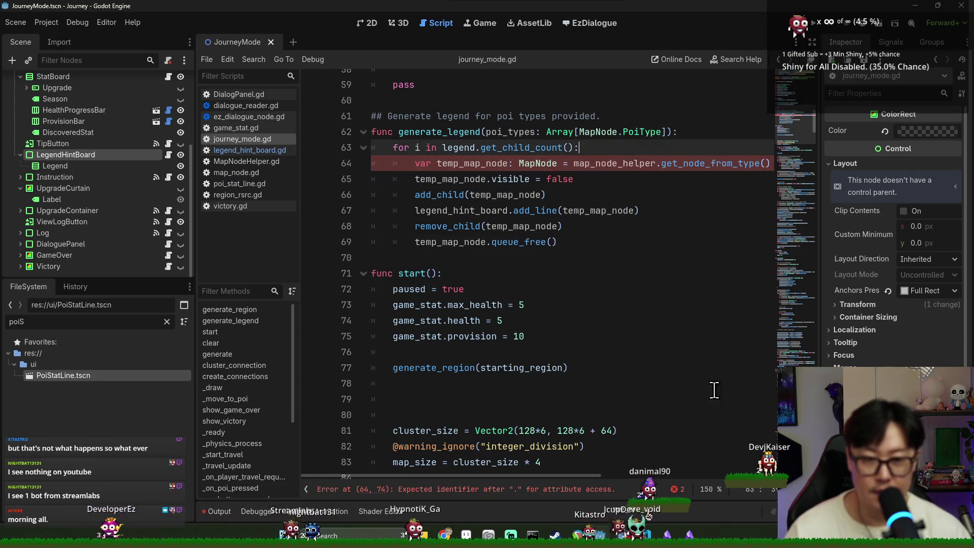
click(544, 489)
double_click(665, 163)
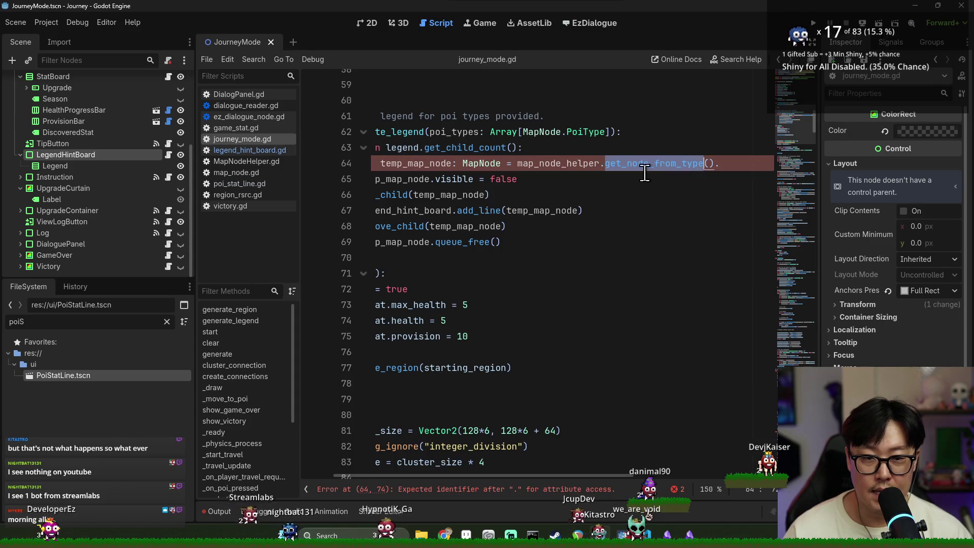
double_click(456, 134)
scroll(513, 488, left, 5)
scroll(703, 224, up, 3)
key(ctrl+s)
click(703, 224)
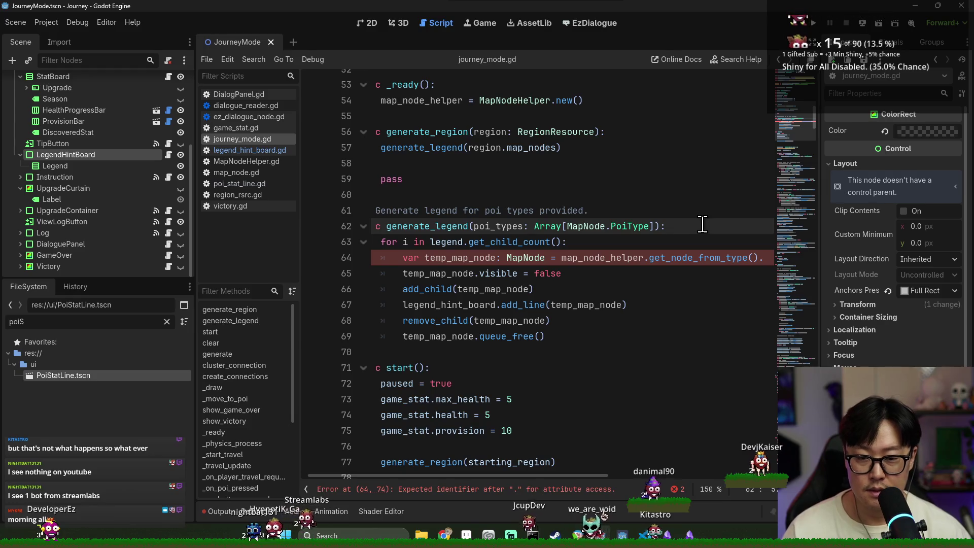
key(Return)
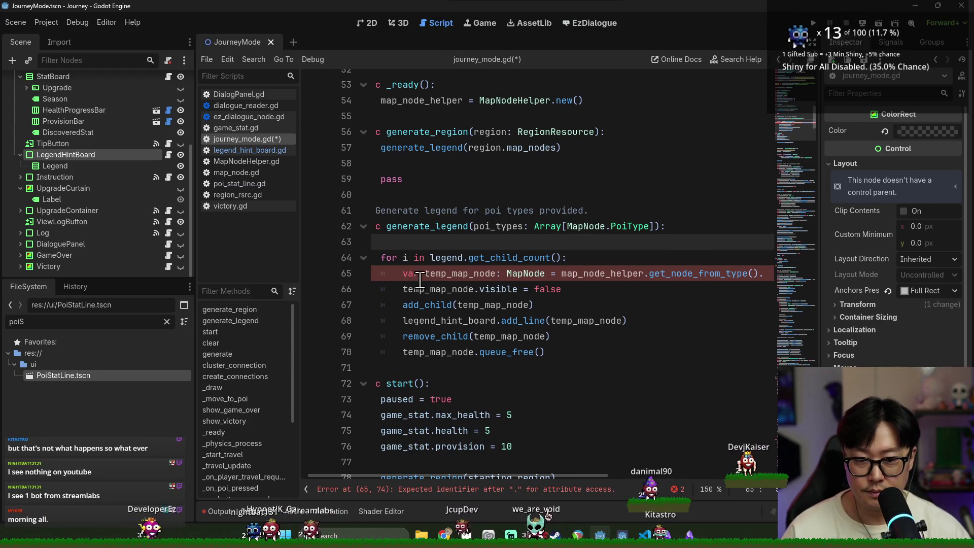
Rewrite the loop as 'for map_type in poi_types' and pass map_type to get_node_from_type.
click(460, 257)
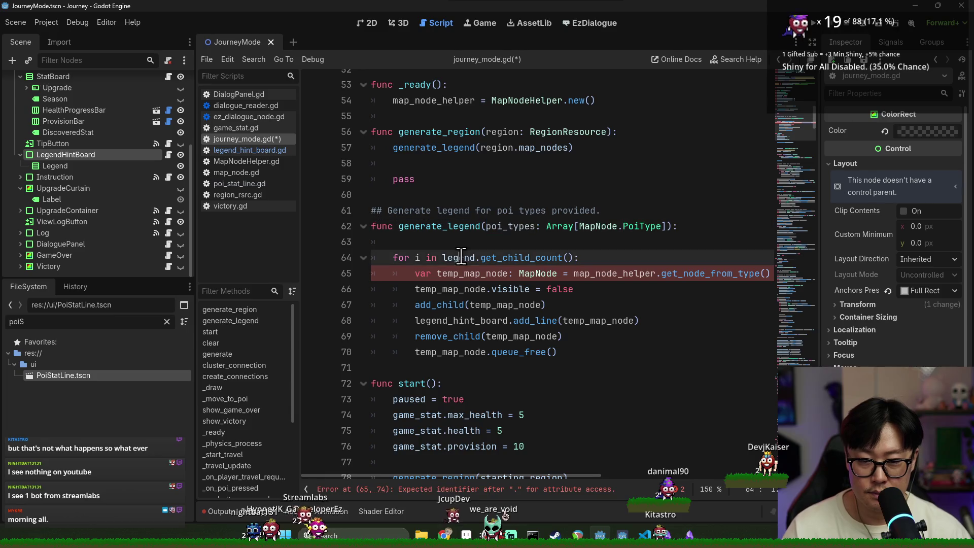
shift+click(578, 258)
text(poi_types:)
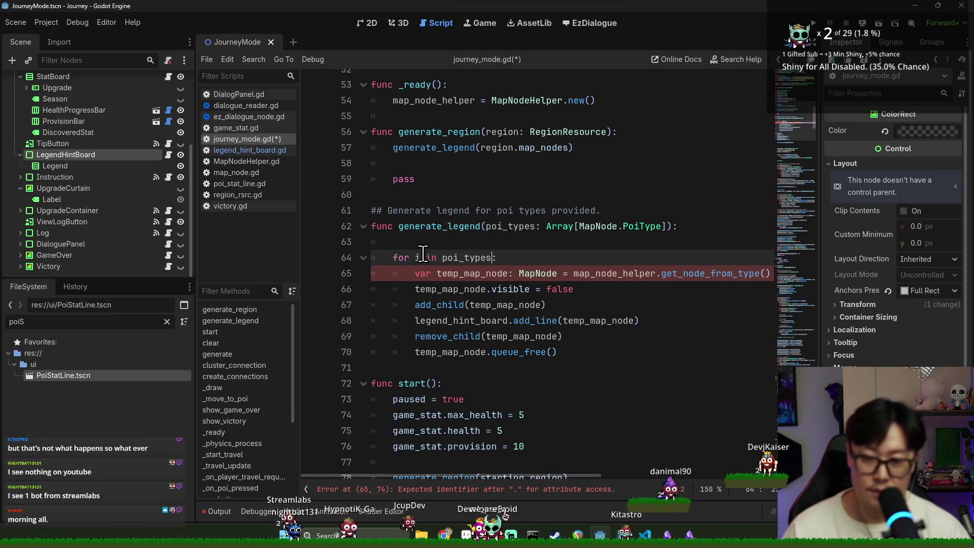
key(BackSpace)
text(tytp)
key(BackSpace)
key(BackSpace)
key(BackSpace)
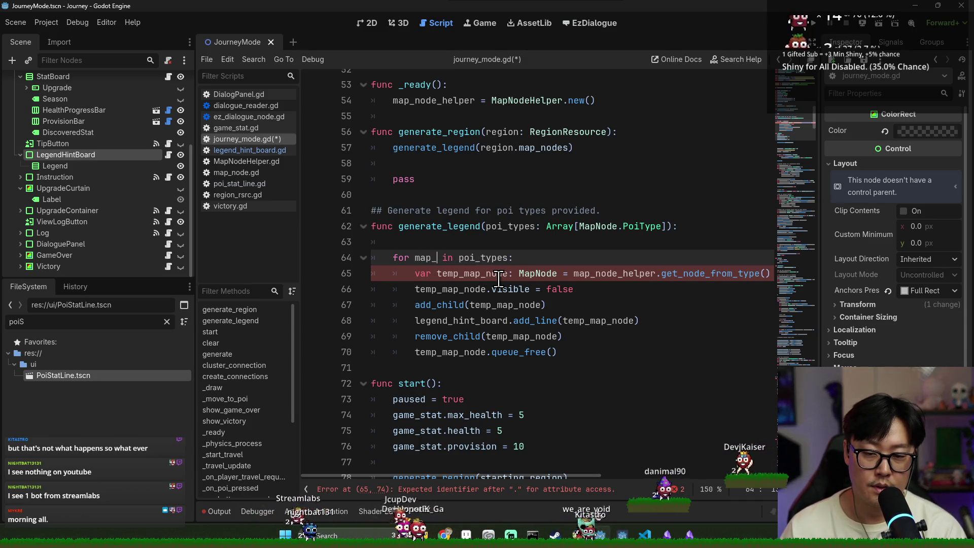
click(509, 273)
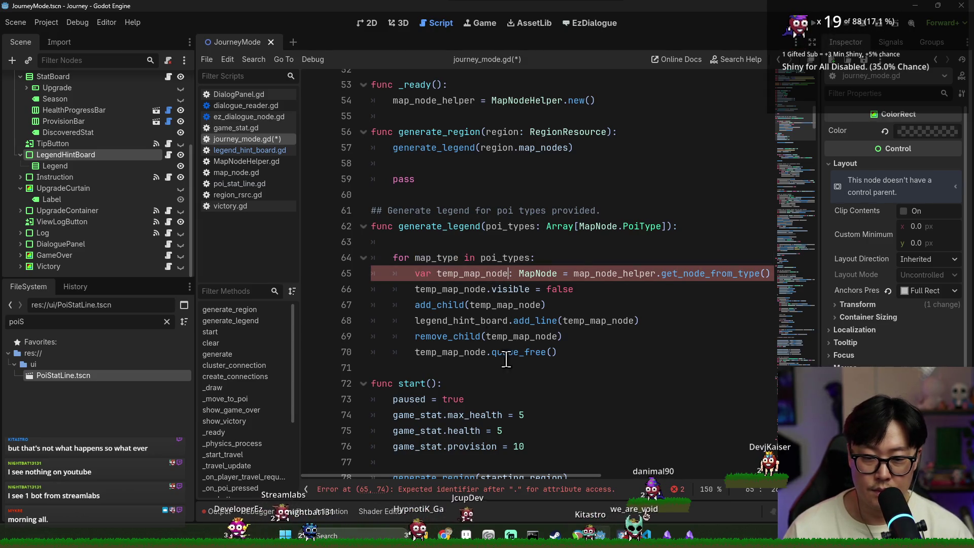
drag(555, 475, 730, 376)
text(map_type)
click(584, 281)
key(ctrl+s)
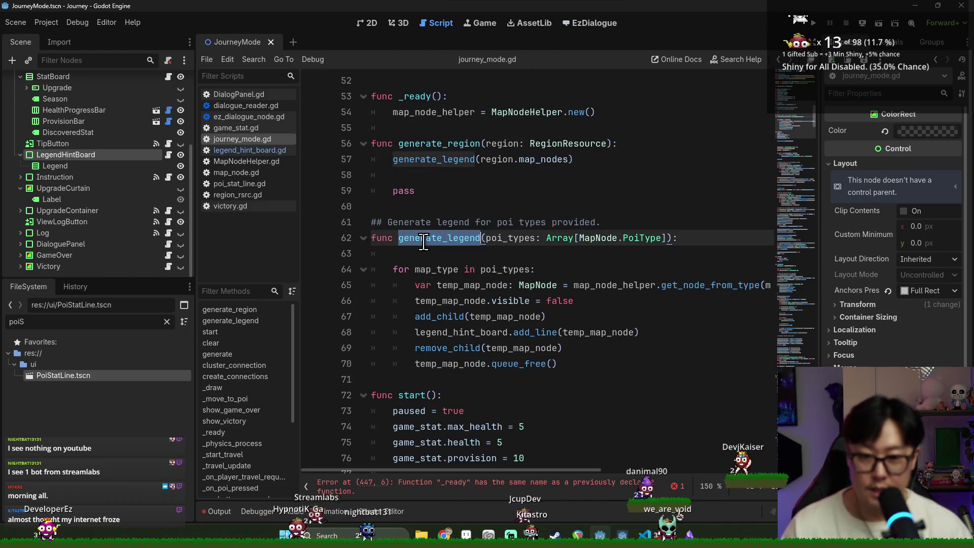
key(ctrl+s)
Check generate_region's pass line and the cluster_size line, saving the script.
click(640, 175)
key(ctrl+s)
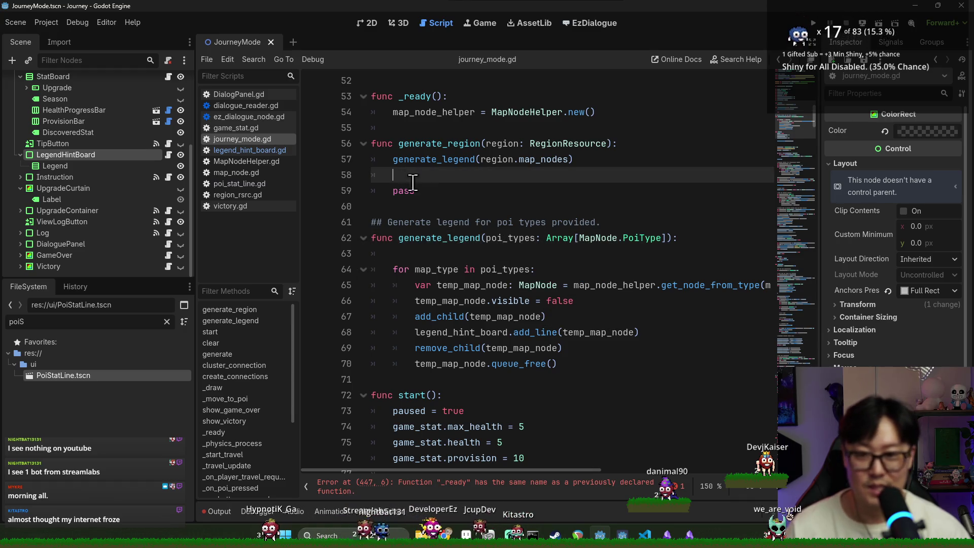
key(Down)
key(ctrl+s)
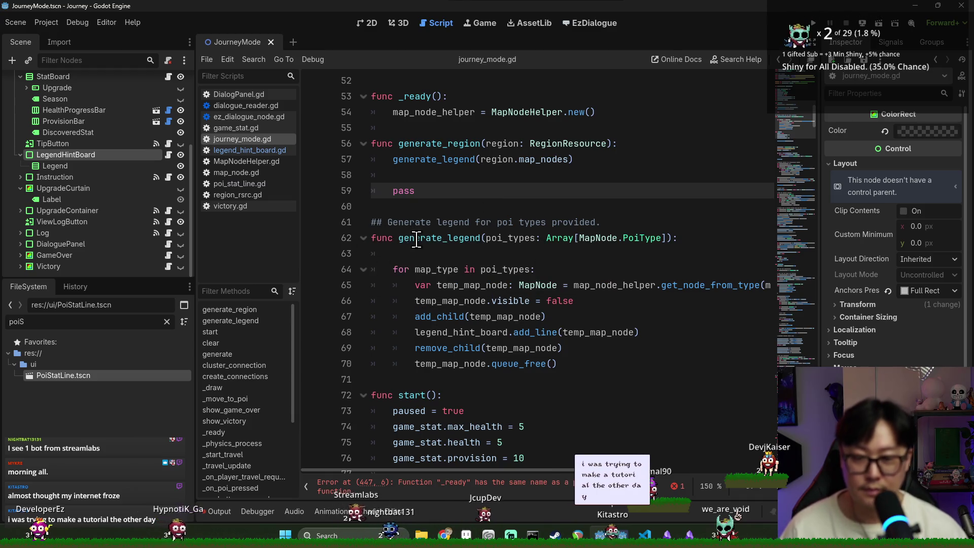
double_click(440, 238)
scroll(455, 286, down, 3)
scroll(456, 286, down, 2)
click(439, 274)
key(ctrl+s)
scroll(458, 203, up, 3)
Remove the blank line after the generate_legend signature and save.
click(456, 160)
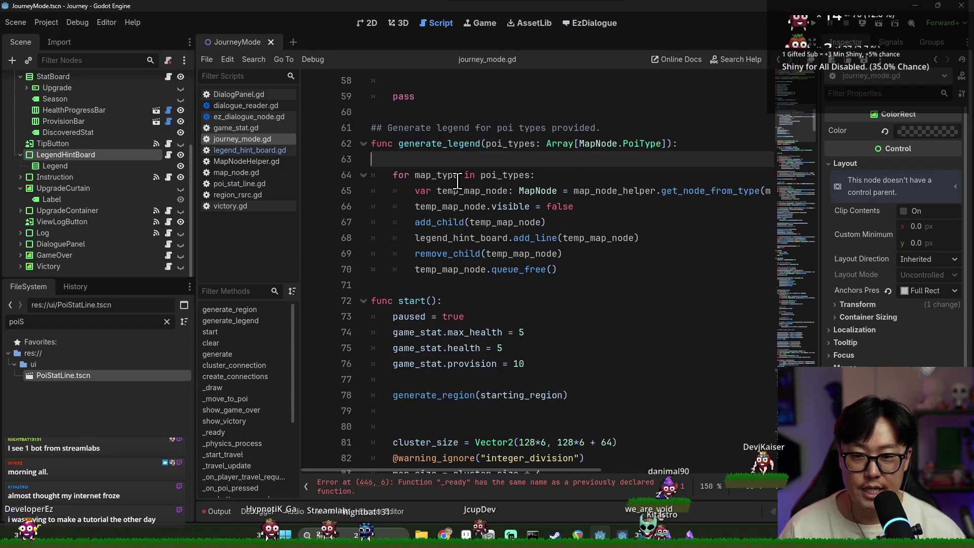
key(BackSpace)
scroll(435, 347, up, 3)
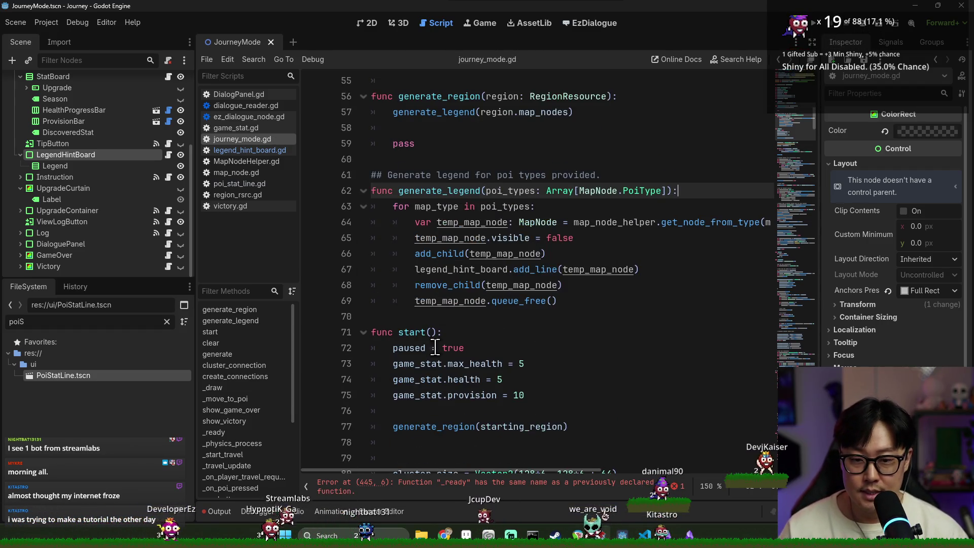
scroll(477, 259, down, 2)
key(ctrl+s)
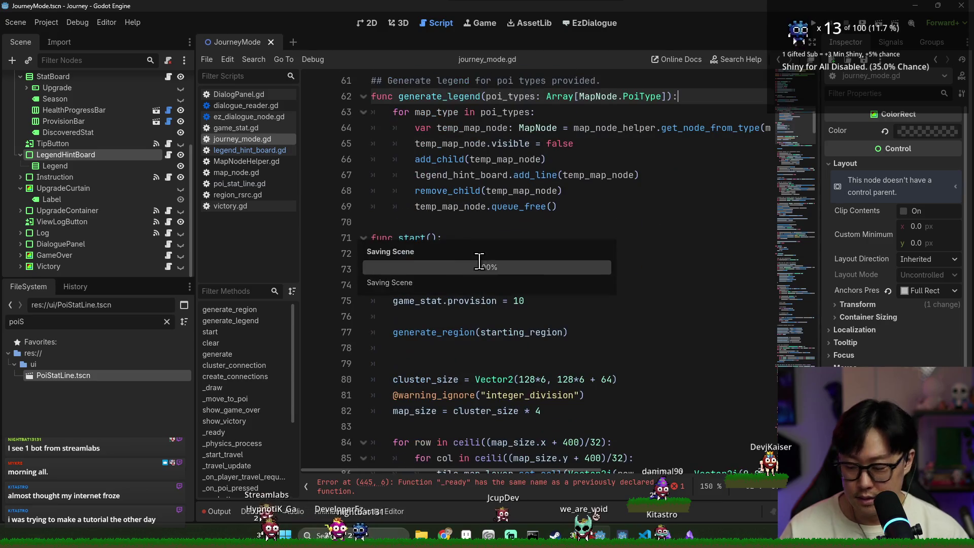
Delete the empty line above cluster_size in start(), then review the cluster_size and map_size lines.
scroll(495, 274, down, 2)
click(552, 287)
key(Up)
key(Up)
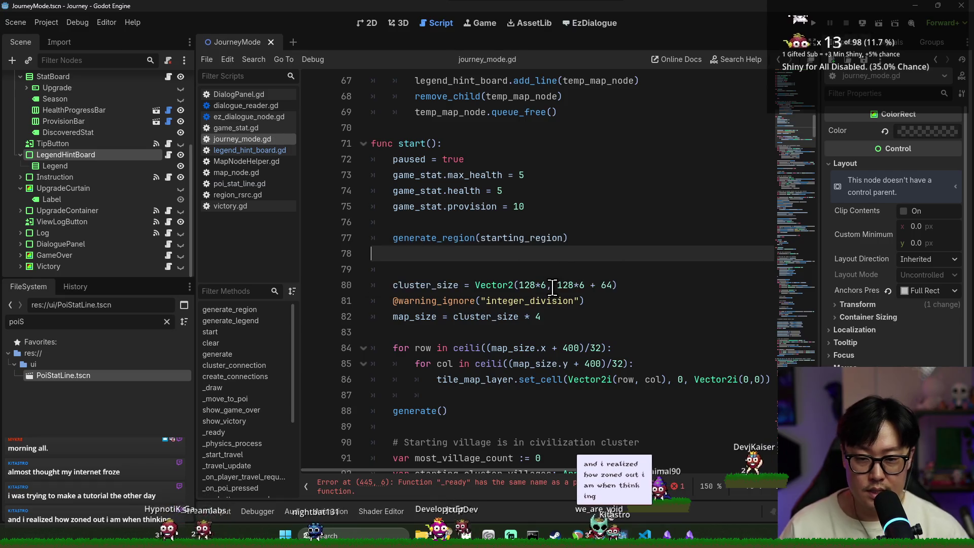
key(BackSpace)
double_click(446, 269)
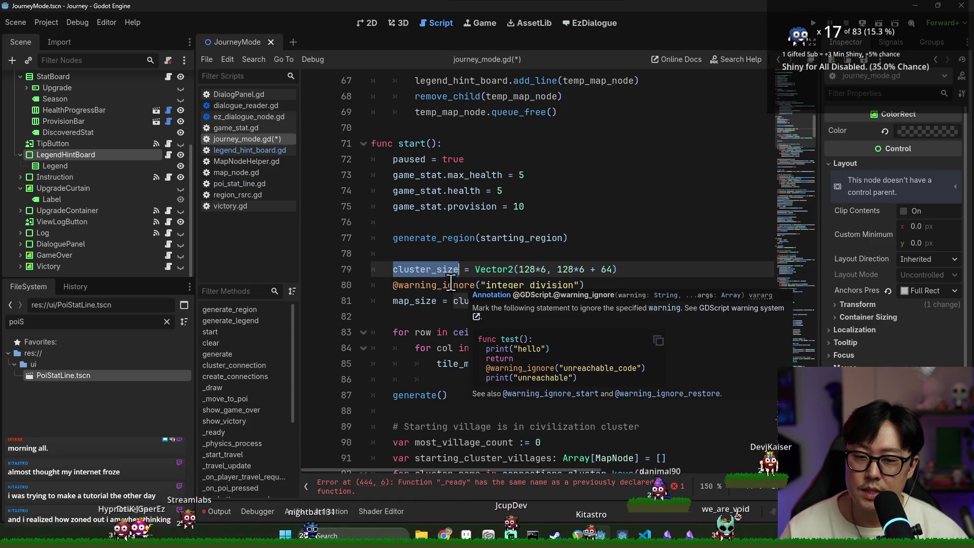
key(Up)
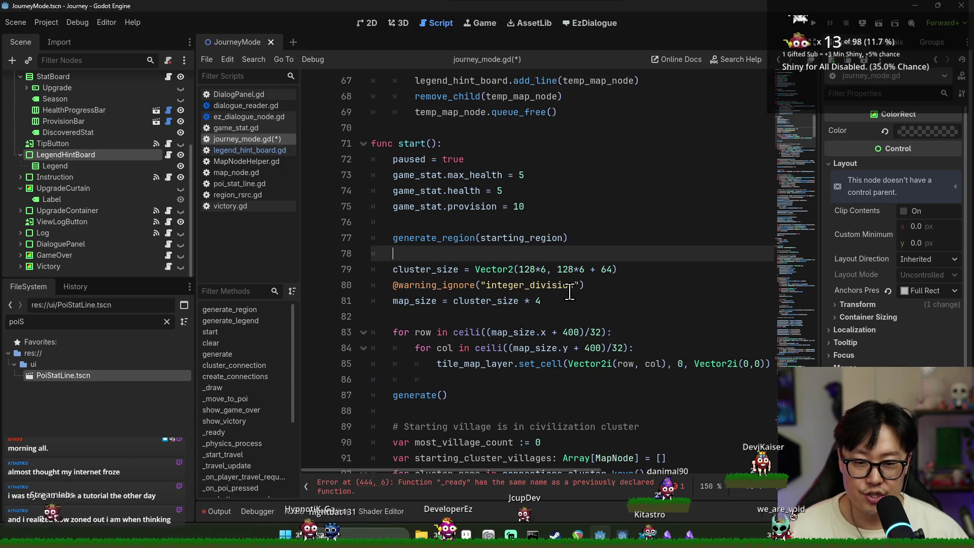
click(434, 257)
shift+click(597, 304)
scroll(540, 304, down, 2)
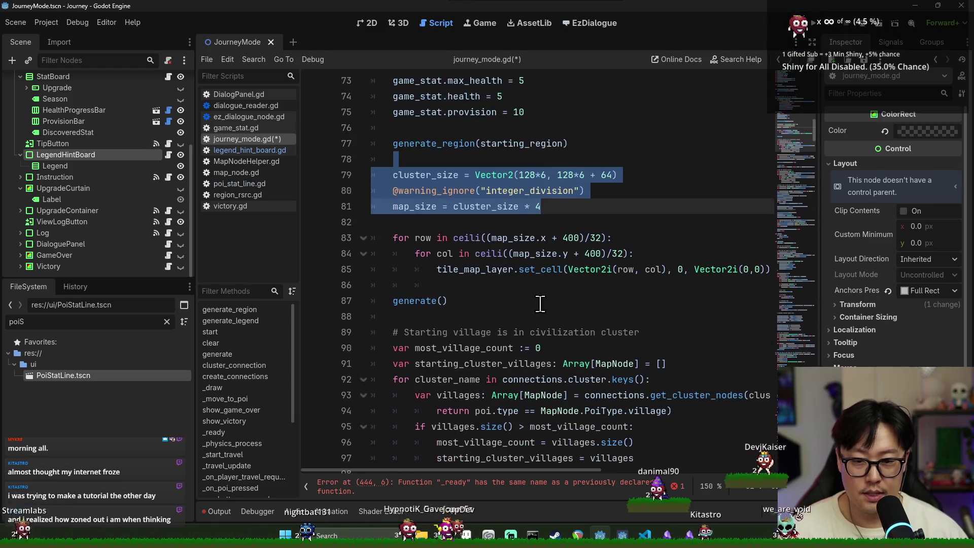
click(444, 158)
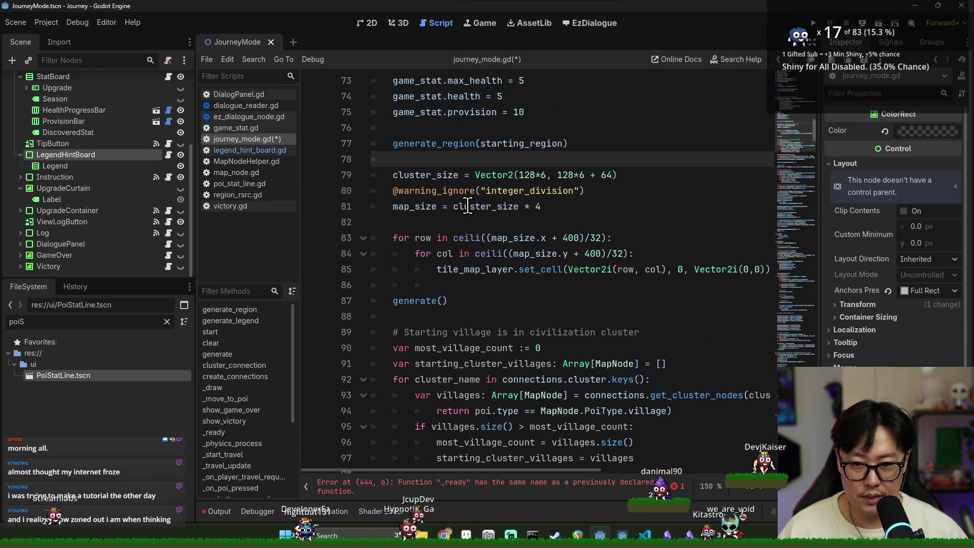
Remove the '/ 4' division from the map_size formula.
click(428, 239)
double_click(415, 206)
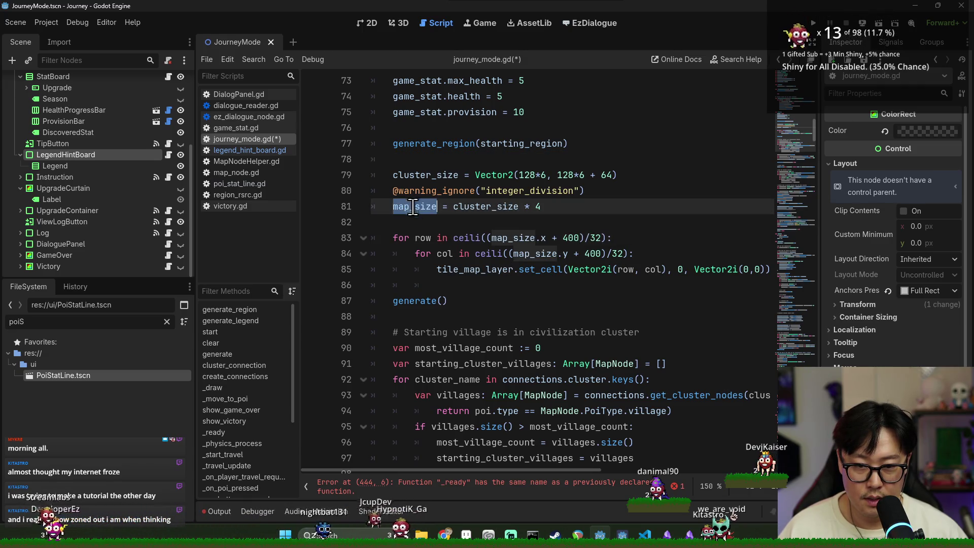
double_click(475, 208)
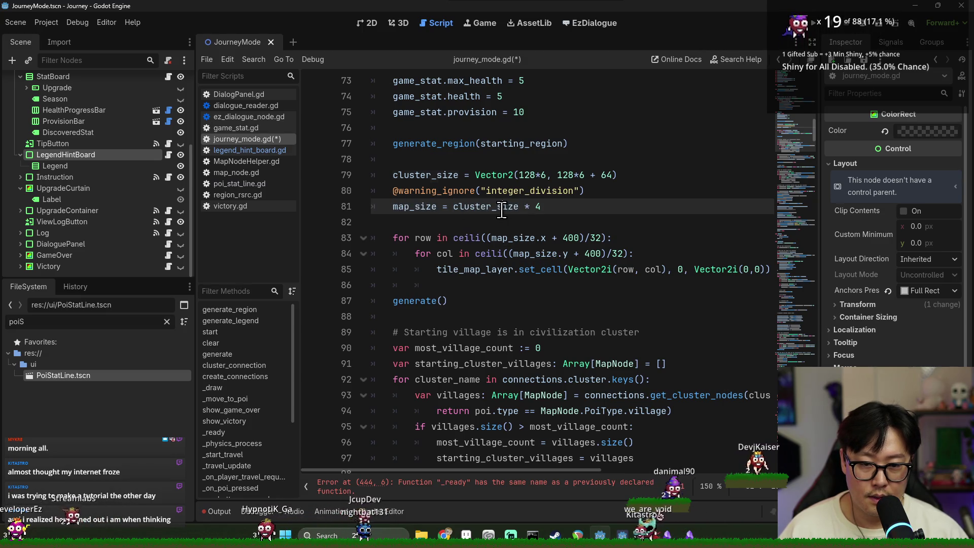
drag(526, 208, 558, 213)
key(BackSpace)
drag(474, 176, 658, 173)
double_click(424, 175)
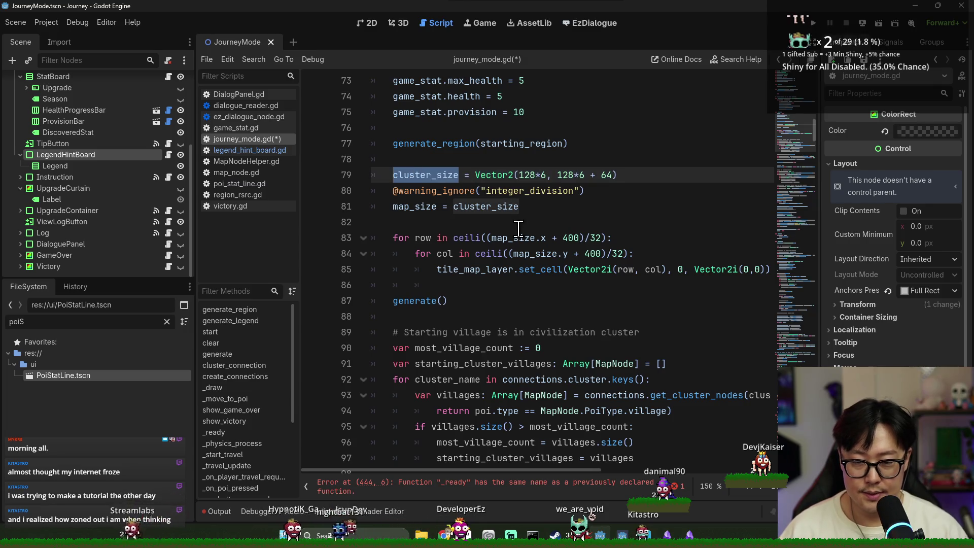
text(region)
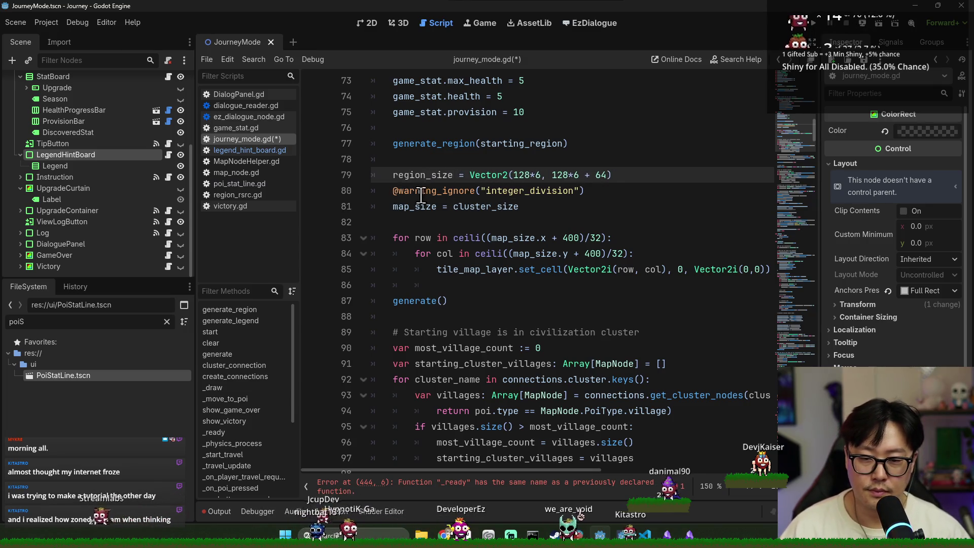
triple_click(600, 190)
double_click(423, 175)
key(ctrl+c)
double_click(485, 206)
key(ctrl+v)
double_click(437, 191)
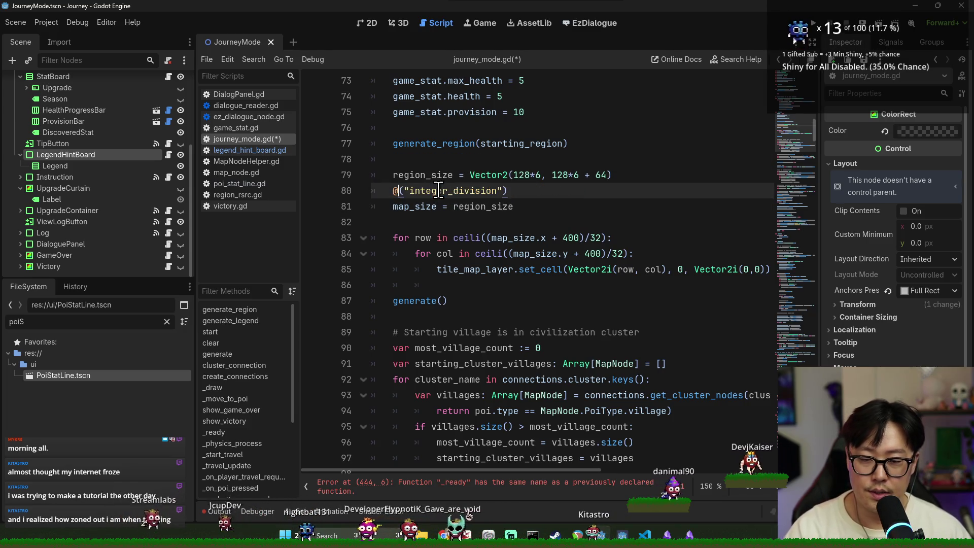
triple_click(457, 191)
key(BackSpace)
scroll(522, 205, up, 4)
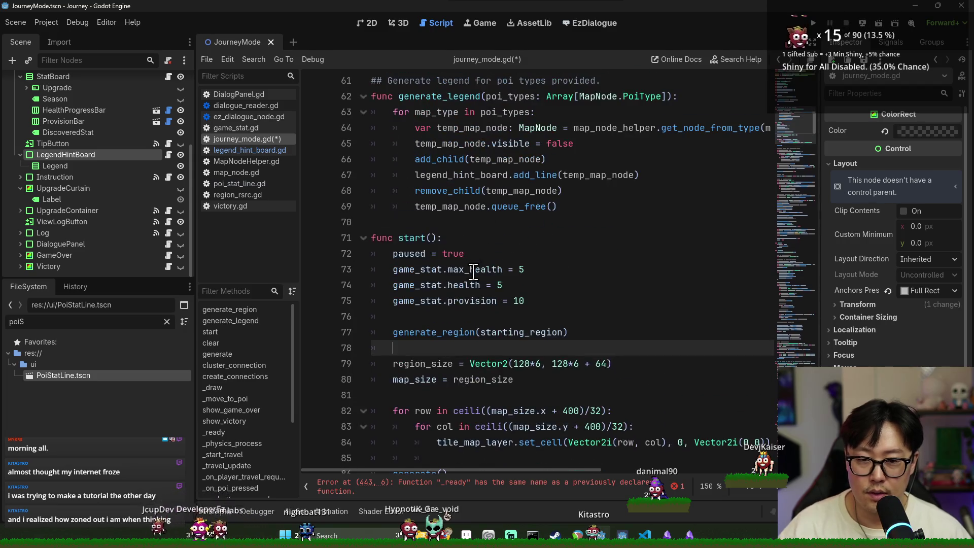
Move the region_size and map_size lines from start() into generate_region below the generate_legend call.
key(ctrl+s)
shift+click(603, 384)
key(ctrl+x)
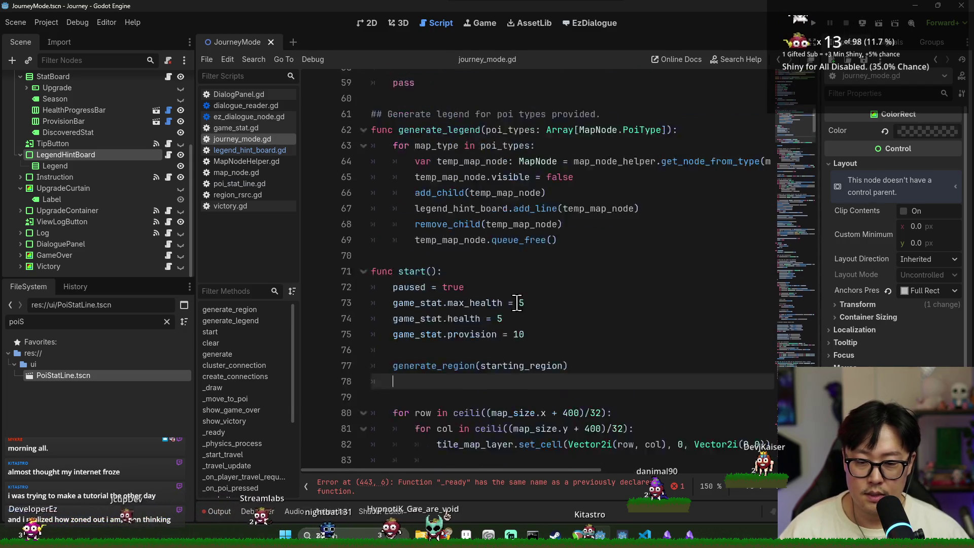
scroll(609, 315, up, 6)
click(610, 319)
key(ctrl+v)
click(611, 319)
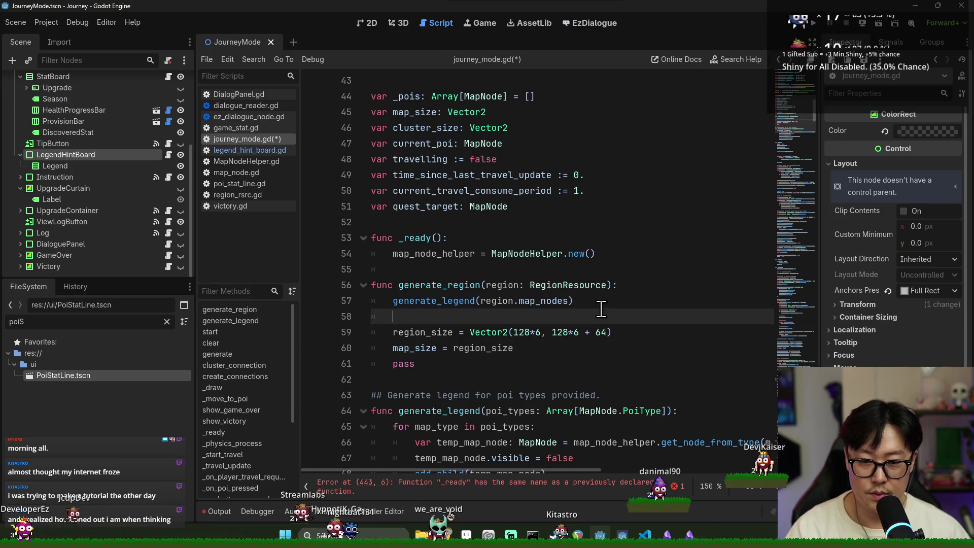
key(Return)
scroll(508, 304, down, 1)
key(BackSpace)
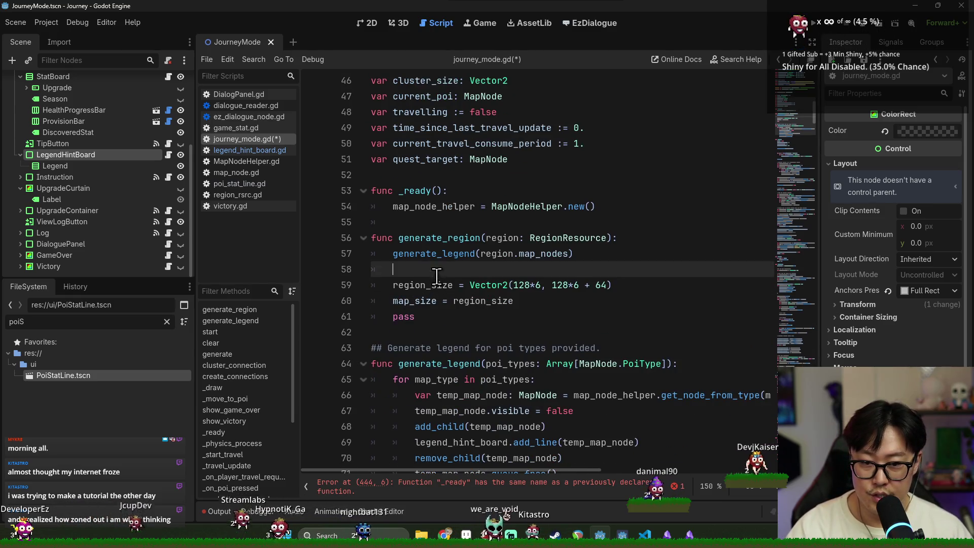
key(Up)
scroll(464, 194, down, 2)
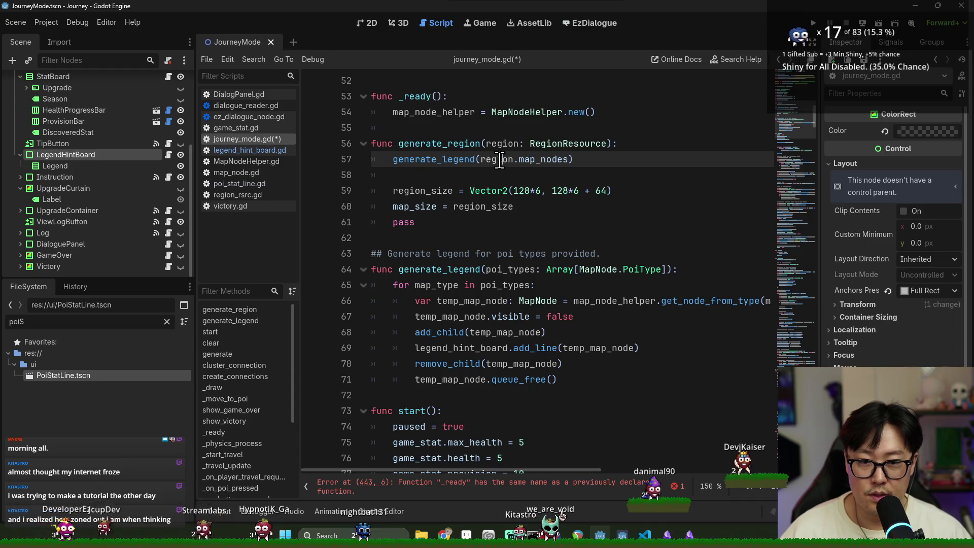
Delete the leftover pass line in generate_region and save journey_mode.gd.
click(445, 195)
key(Down)
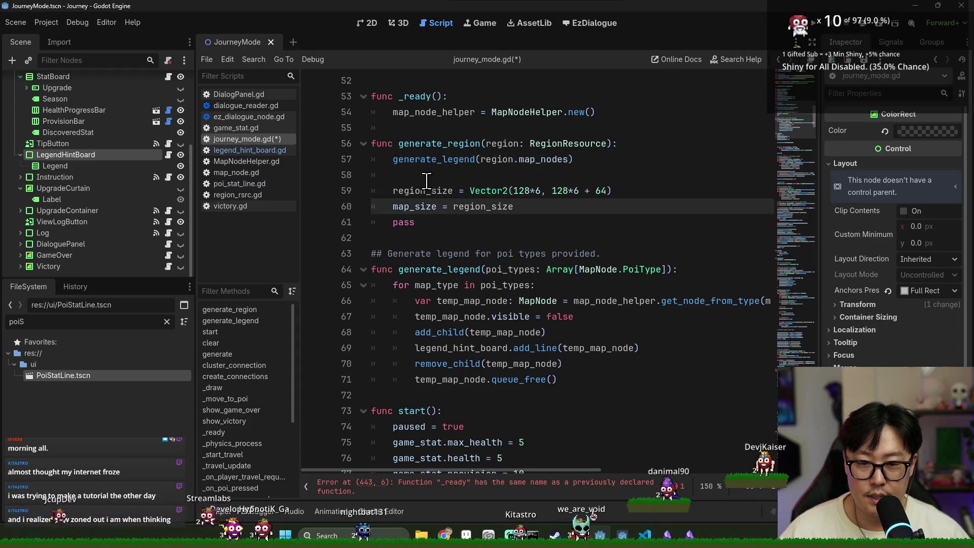
key(ctrl+s)
click(543, 203)
shift+click(533, 223)
key(BackSpace)
key(ctrl+s)
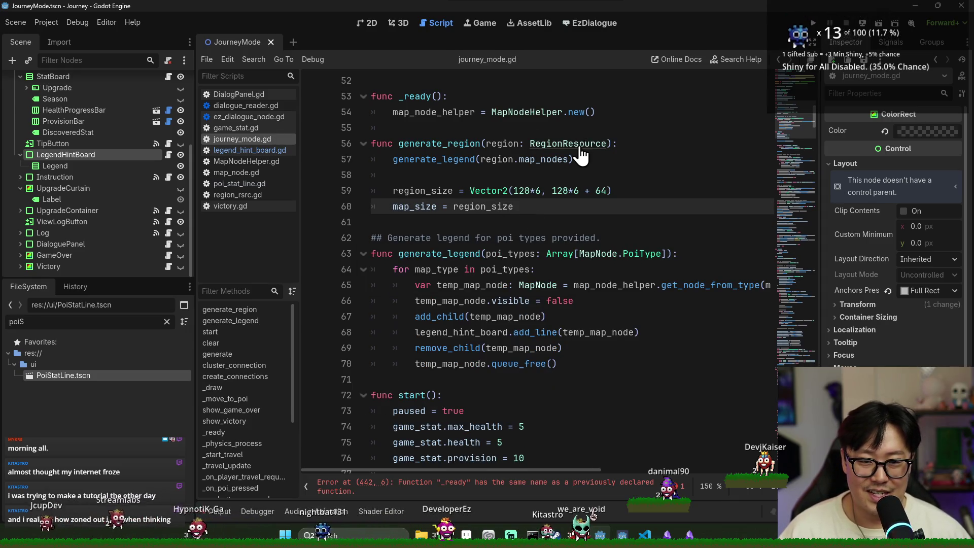
Look up the RegionResource definition in region_rsrc.gd, then close it.
ctrl+click(581, 145)
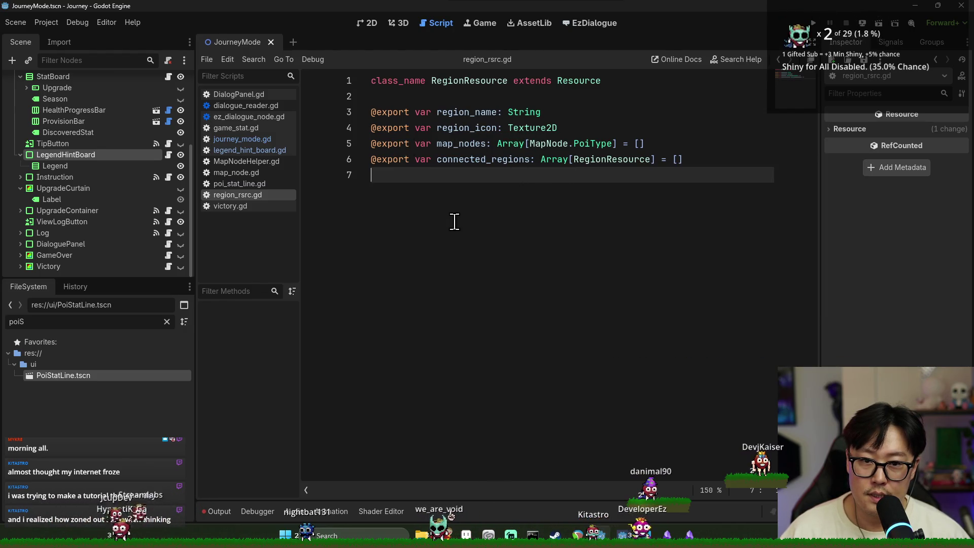
key(ctrl+w)
key(ctrl+s)
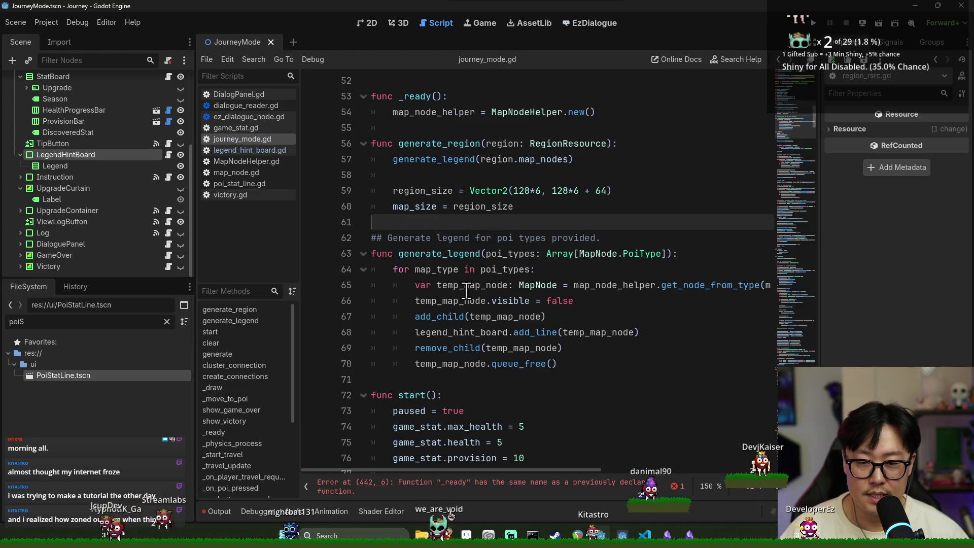
Delete the extra blank line after generate_region(starting_region) in start() and save.
scroll(439, 262, down, 4)
scroll(445, 262, down, 1)
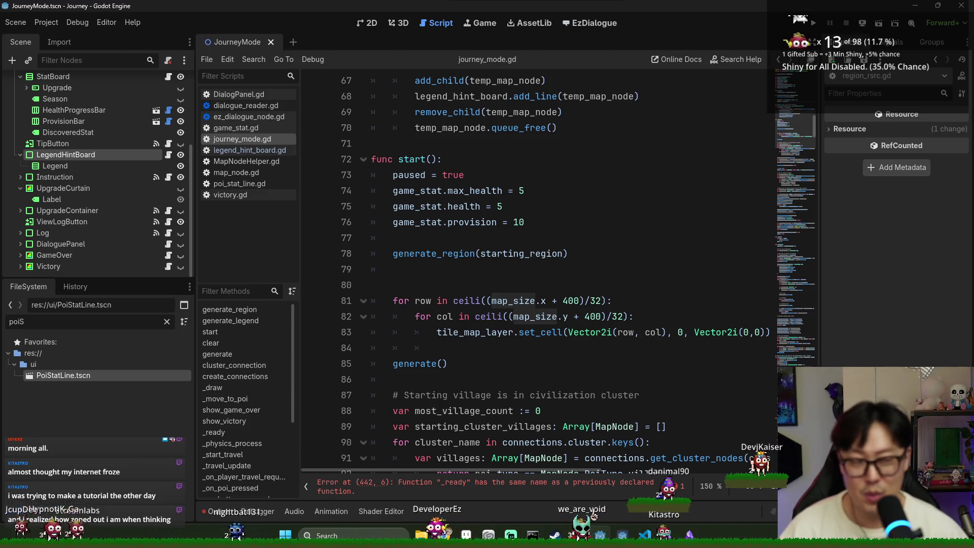
click(431, 269)
key(BackSpace)
key(BackSpace)
key(ctrl+s)
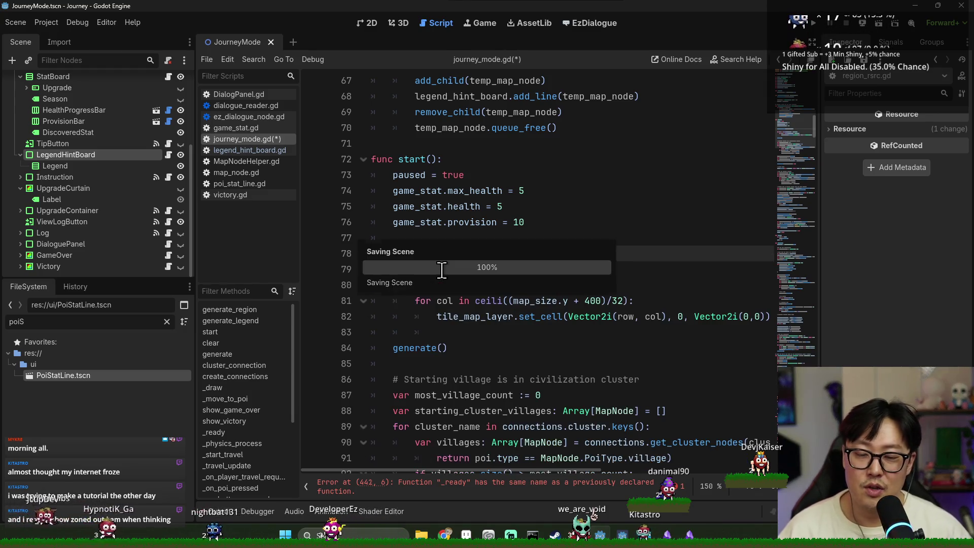
Remove blank line 77, restore the blank line above generate_region, and save again.
click(416, 237)
key(BackSpace)
key(BackSpace)
key(ctrl+s)
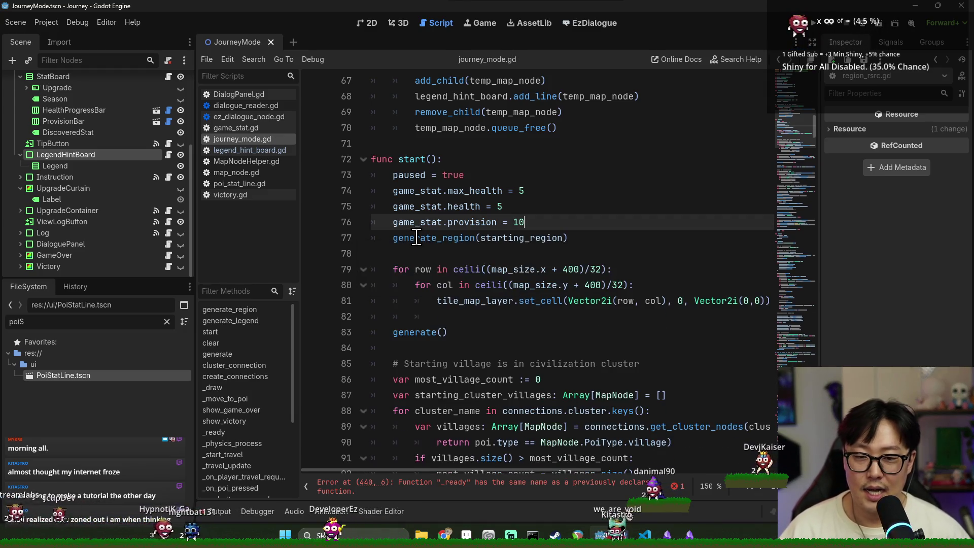
key(Return)
key(ctrl+s)
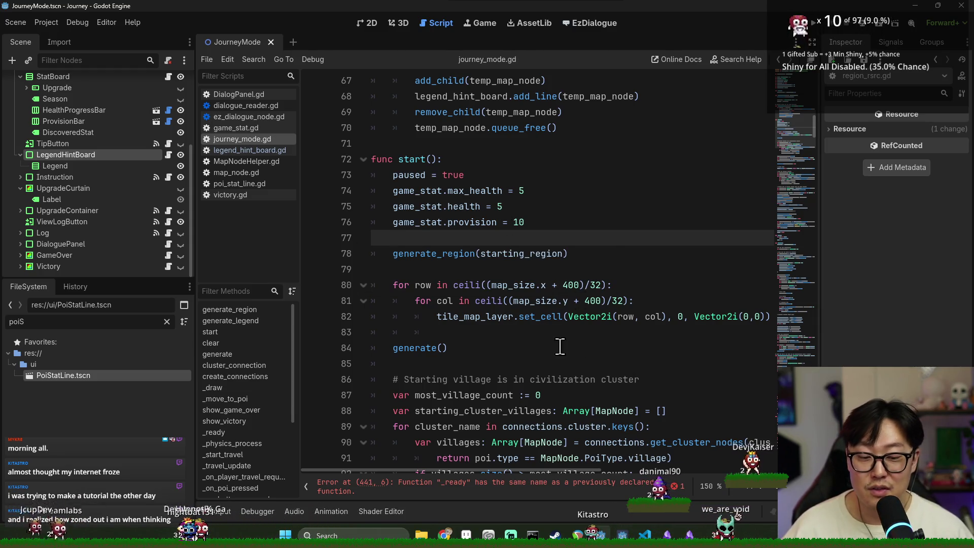
click(415, 265)
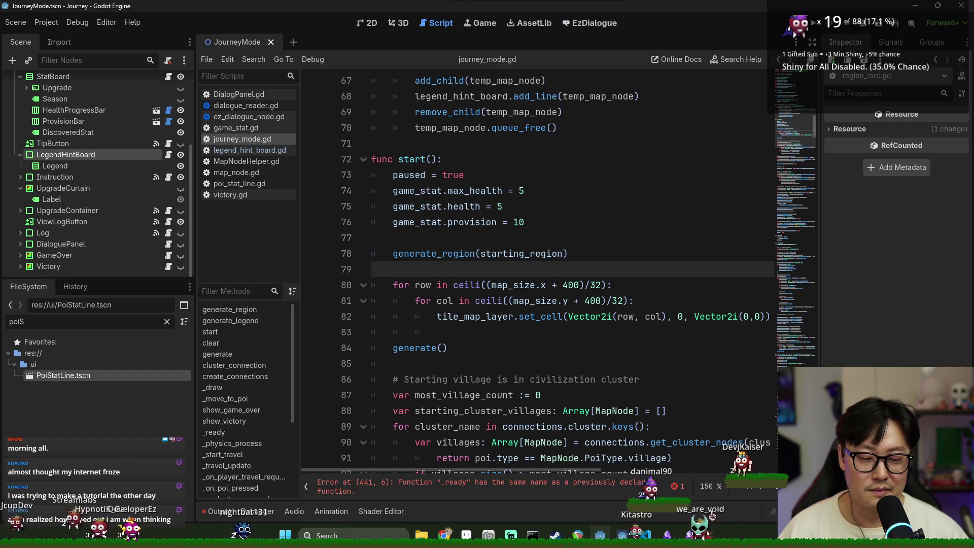
click(628, 381)
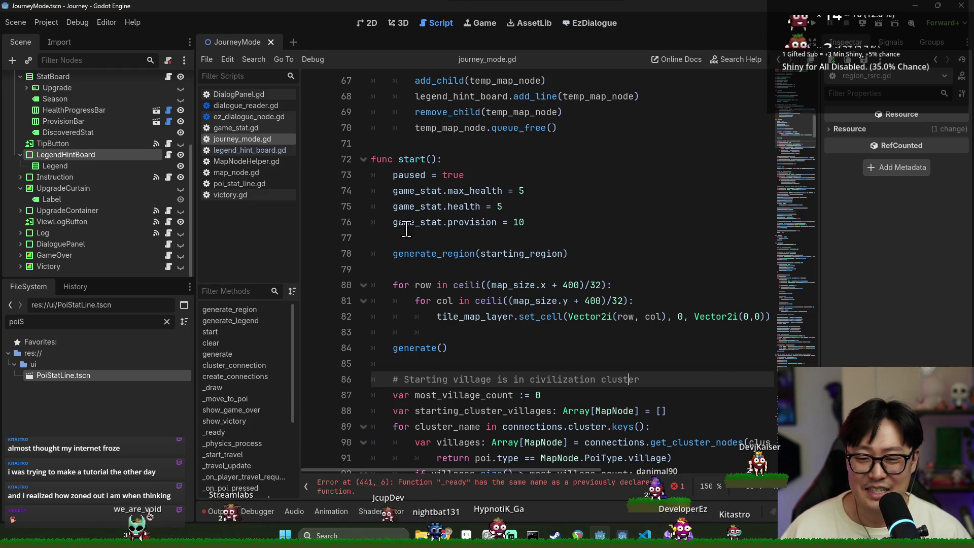
Inspect the generate_region definition and its region_size Vector2 line.
click(439, 254)
scroll(437, 265, up, 1)
scroll(437, 265, down, 3)
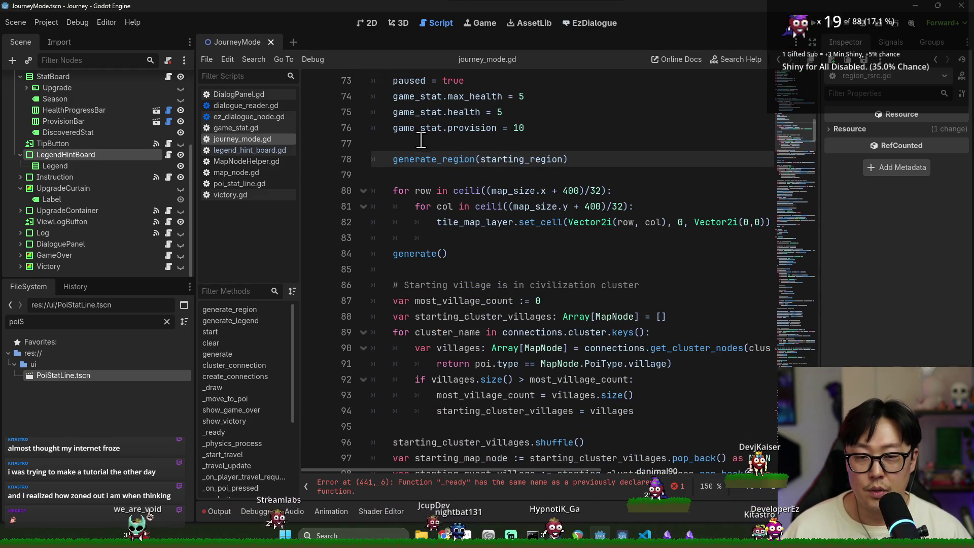
double_click(427, 161)
scroll(456, 183, up, 9)
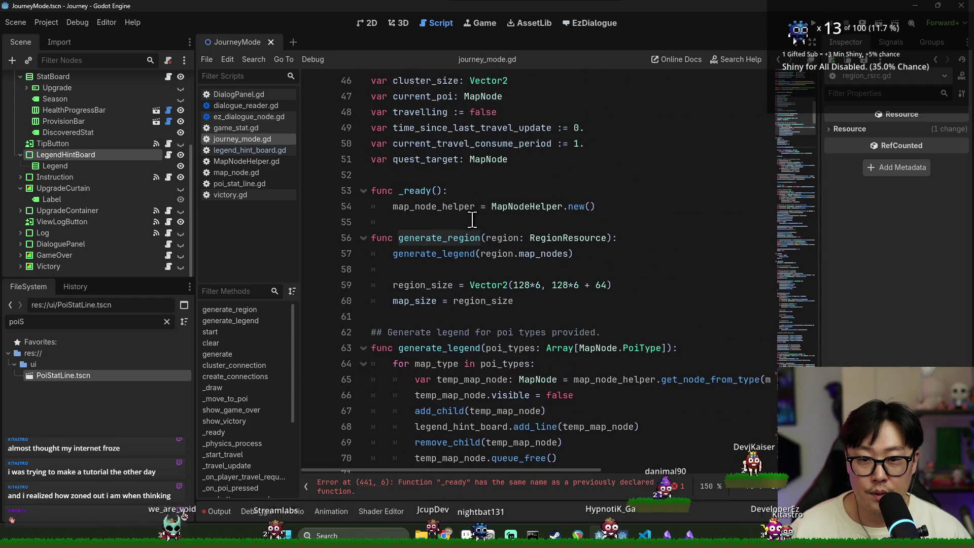
double_click(422, 285)
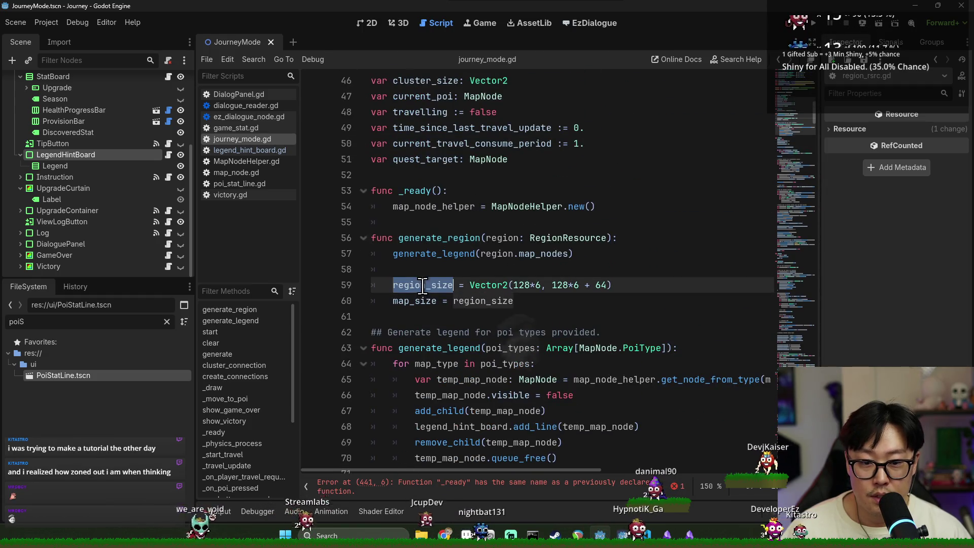
click(510, 284)
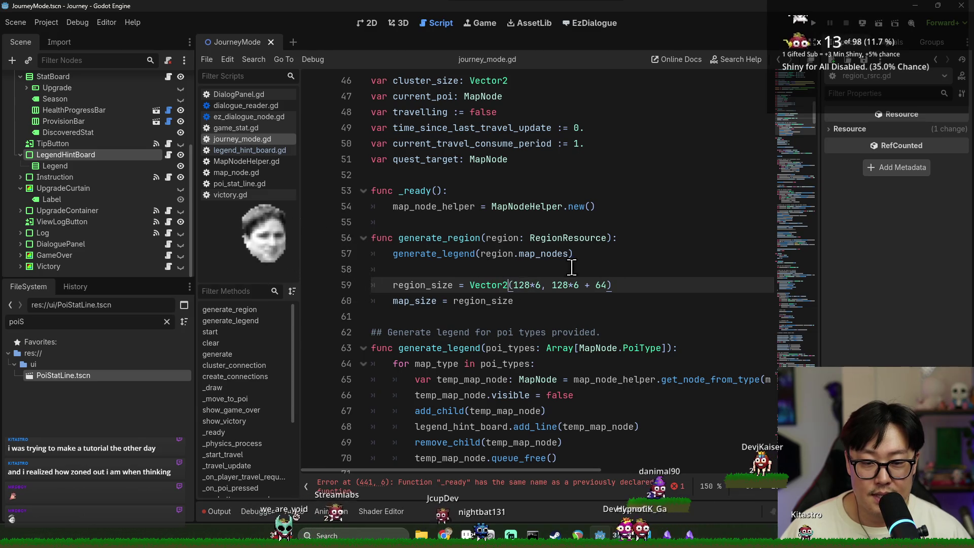
scroll(572, 268, down, 8)
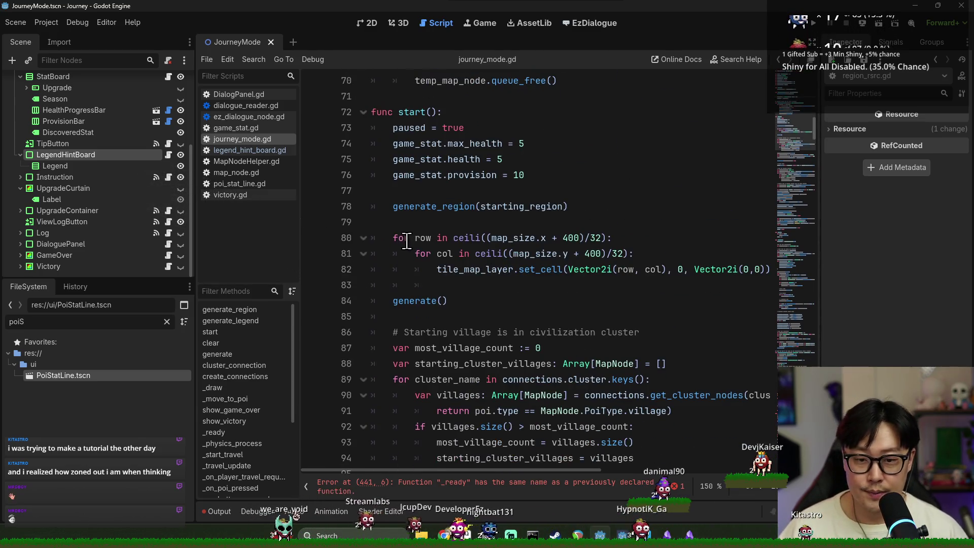
Select the for row/for col tile_map_layer loop in start() and delete it.
click(378, 222)
click(409, 242)
double_click(474, 269)
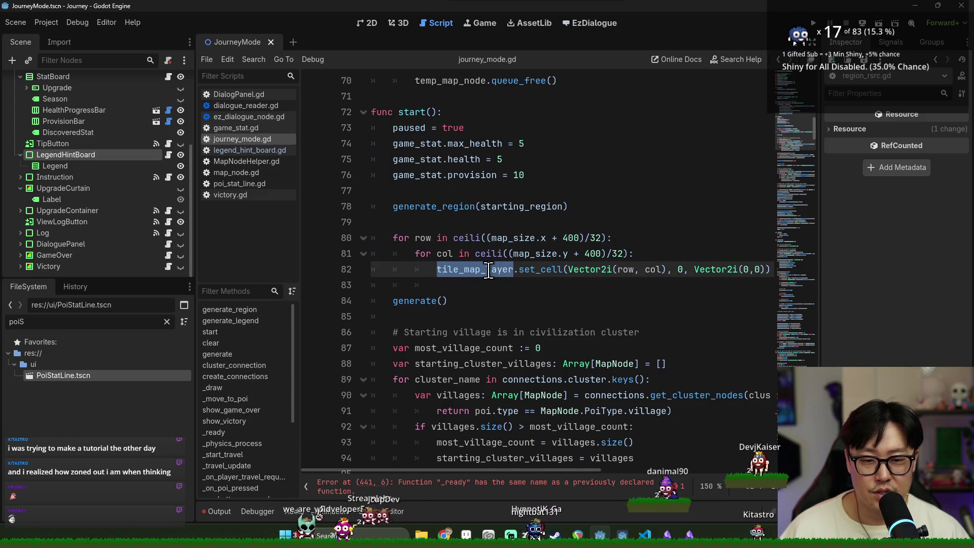
key(Up)
key(Up)
key(Up)
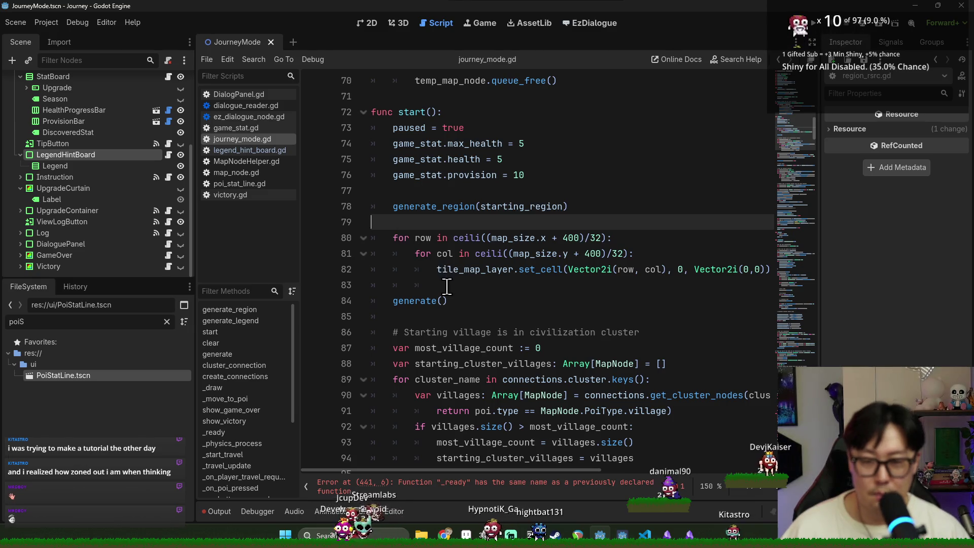
shift+click(447, 286)
key(BackSpace)
Insert a new line above start() and begin typing a new function header.
scroll(436, 258, up, 6)
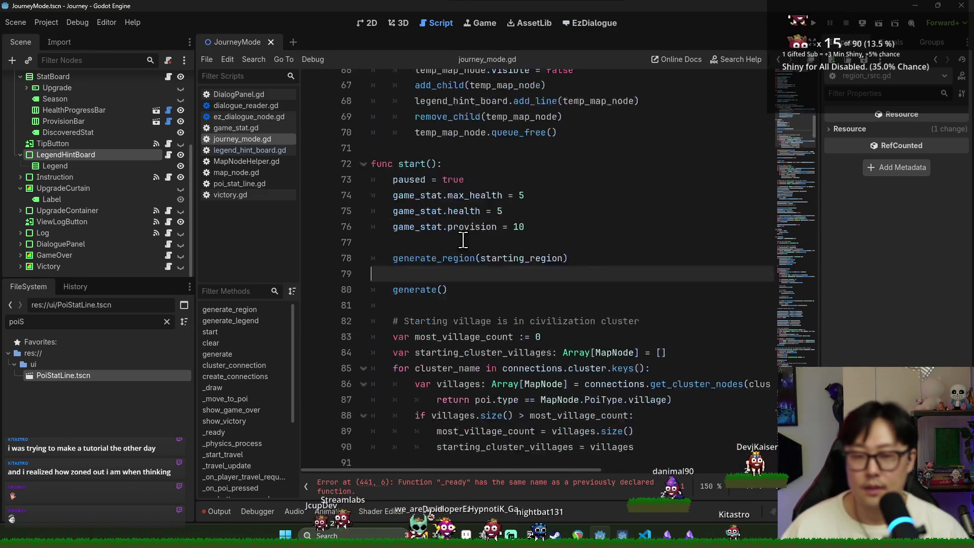
click(388, 213)
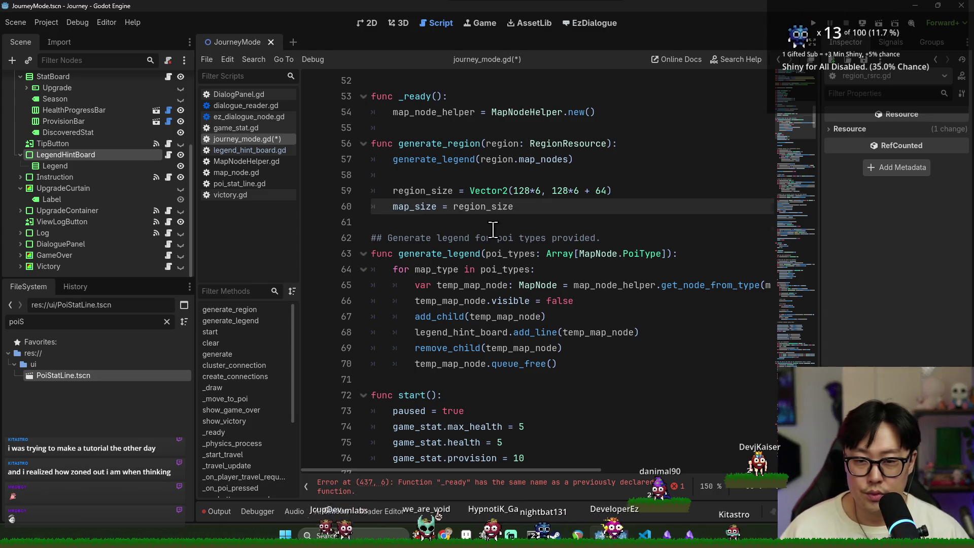
key(Down)
click(426, 379)
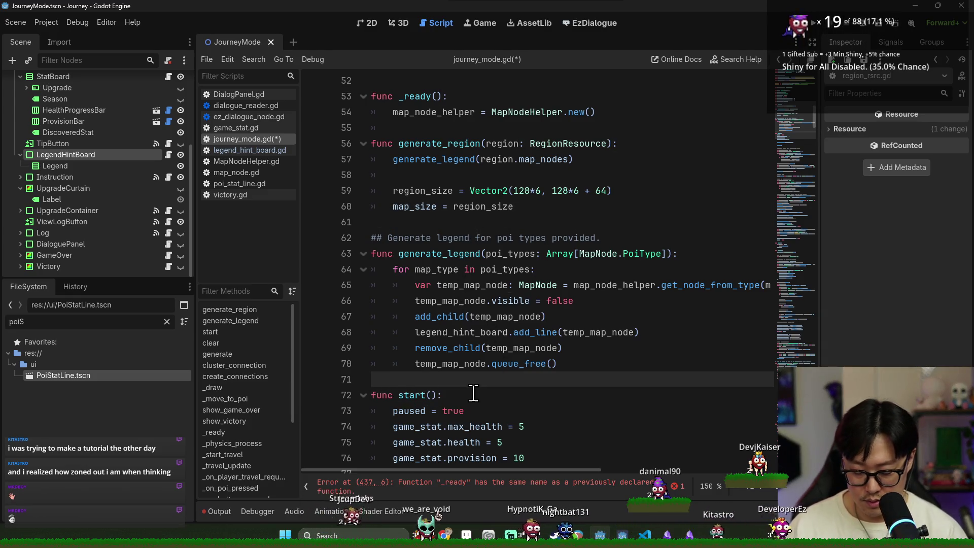
key(Return)
key(Return)
key(Up)
text(f)
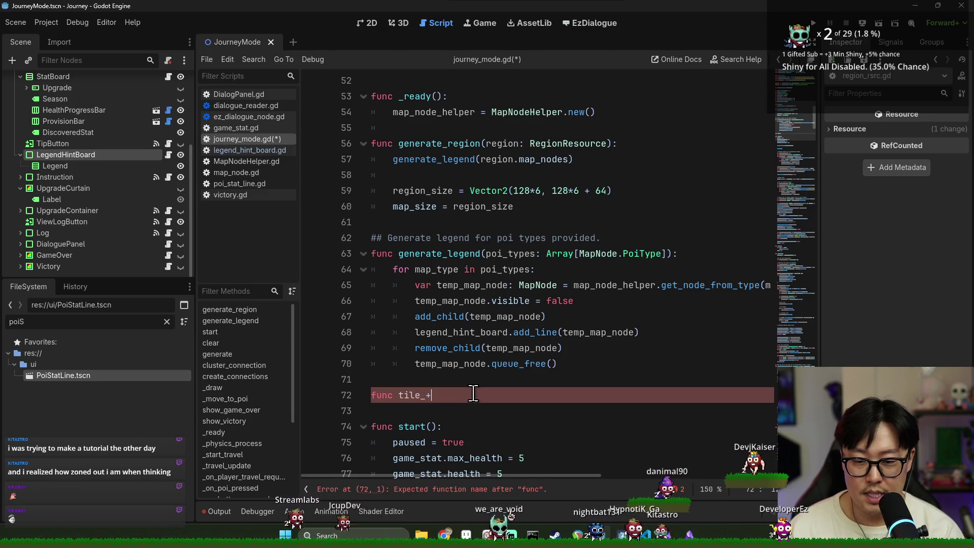
text(nd():)
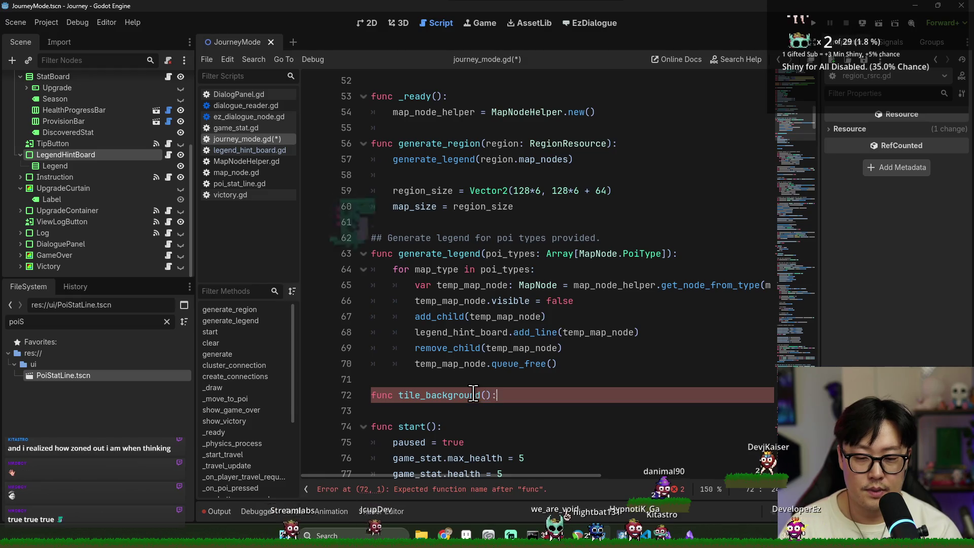
Complete tile_background() with the pasted row/col tile-filling loops over map_size, and save.
key(ctrl+v)
key(Return)
key(BackSpace)
scroll(477, 419, down, 1)
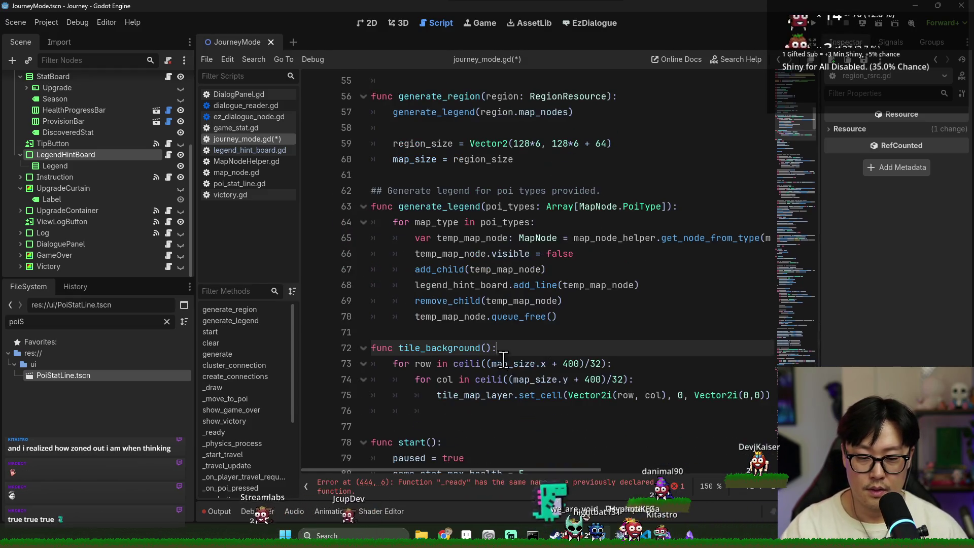
key(ctrl+s)
double_click(513, 364)
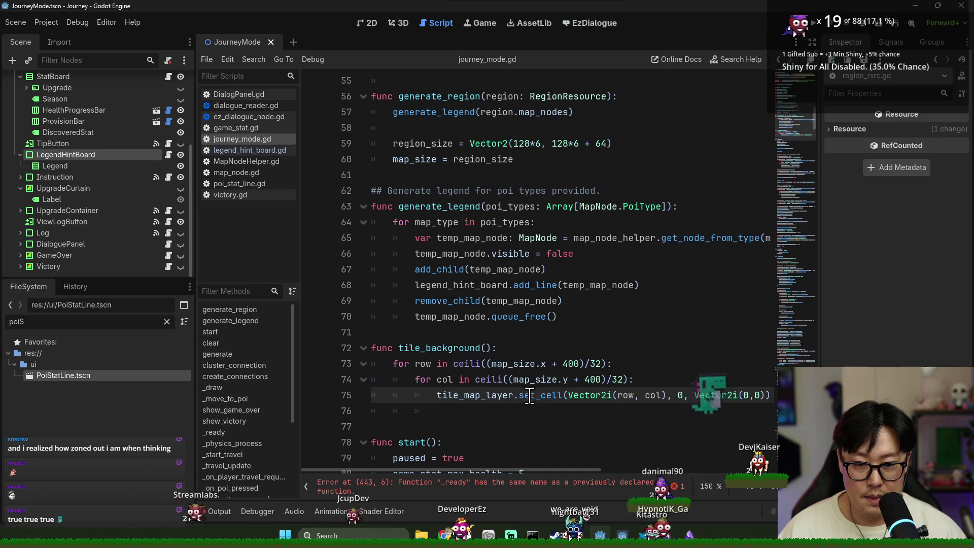
click(446, 411)
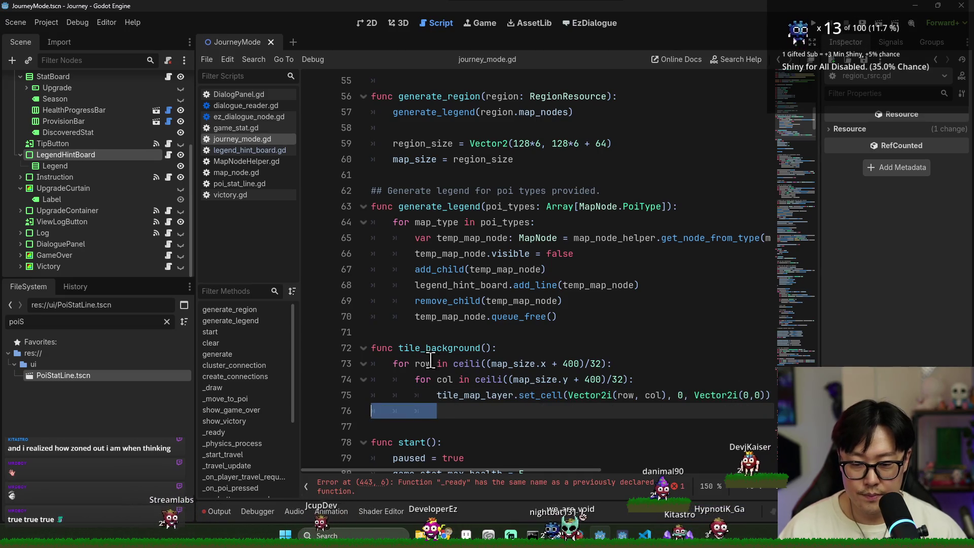
key(BackSpace)
key(BackSpace)
Add a tile_background() call after the map_size line in generate_region and save.
double_click(401, 348)
click(445, 159)
click(534, 171)
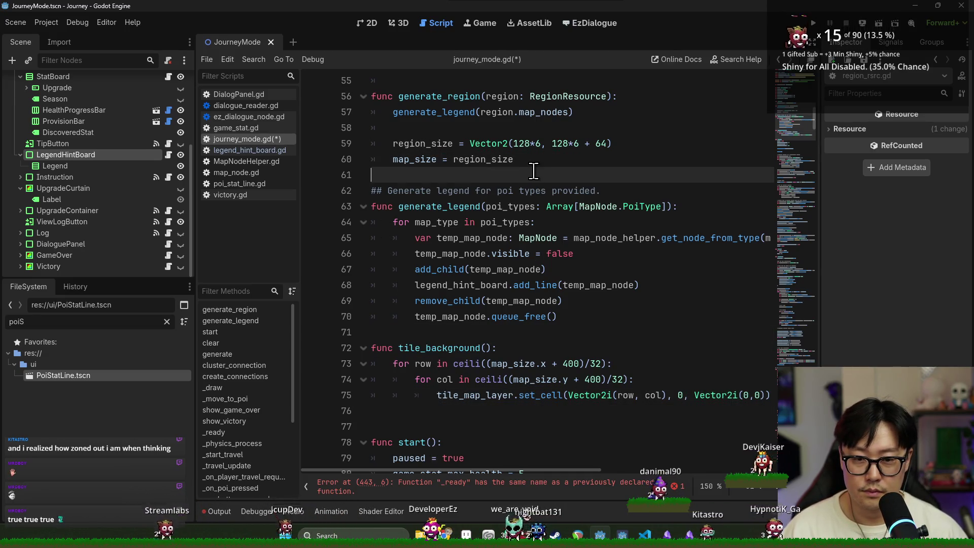
key(Return)
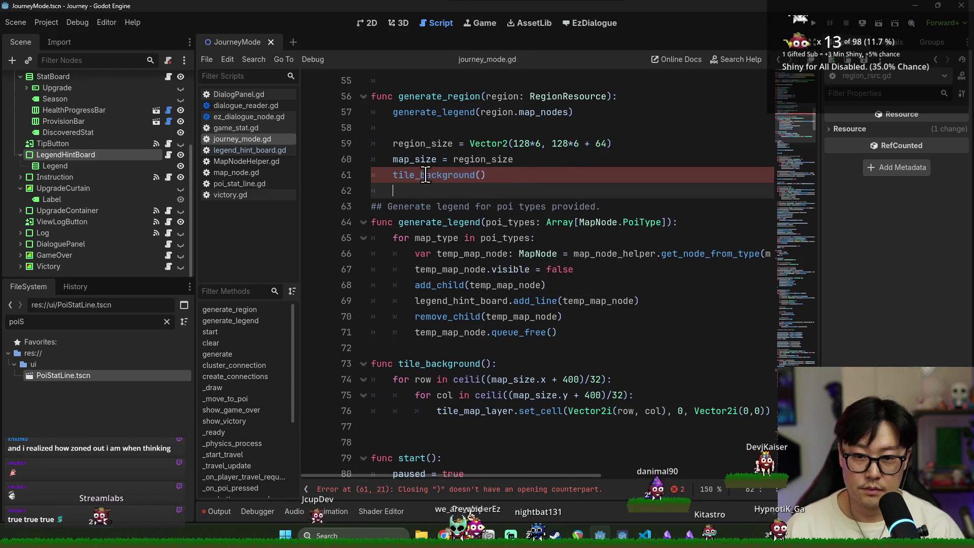
key(ctrl+s)
scroll(510, 242, down, 4)
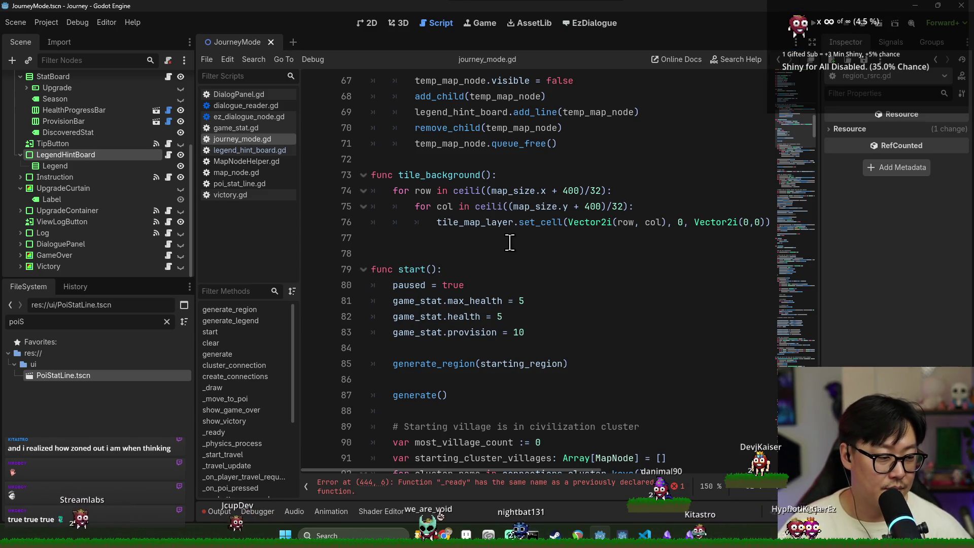
Delete the extra blank lines before start() and above generate() inside it, then save.
click(505, 254)
key(BackSpace)
scroll(420, 287, down, 1)
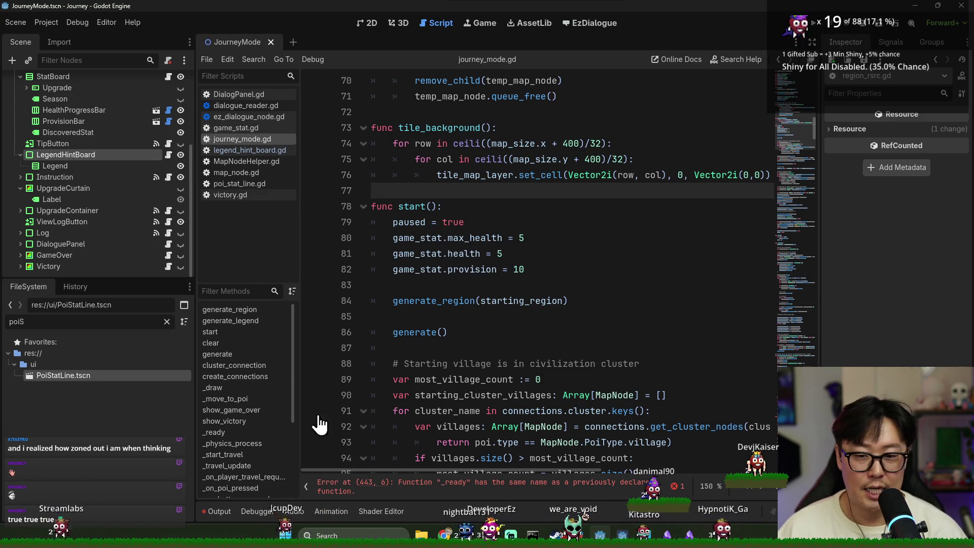
click(469, 316)
key(BackSpace)
key(ctrl+s)
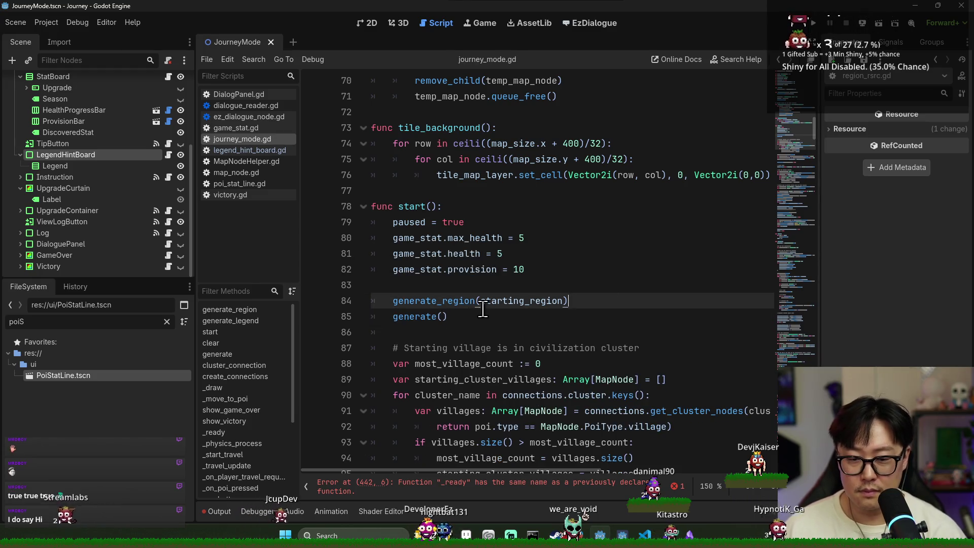
Move the generate() call from start() to just after tile_background() in generate_region, and save.
scroll(421, 280, down, 2)
double_click(420, 223)
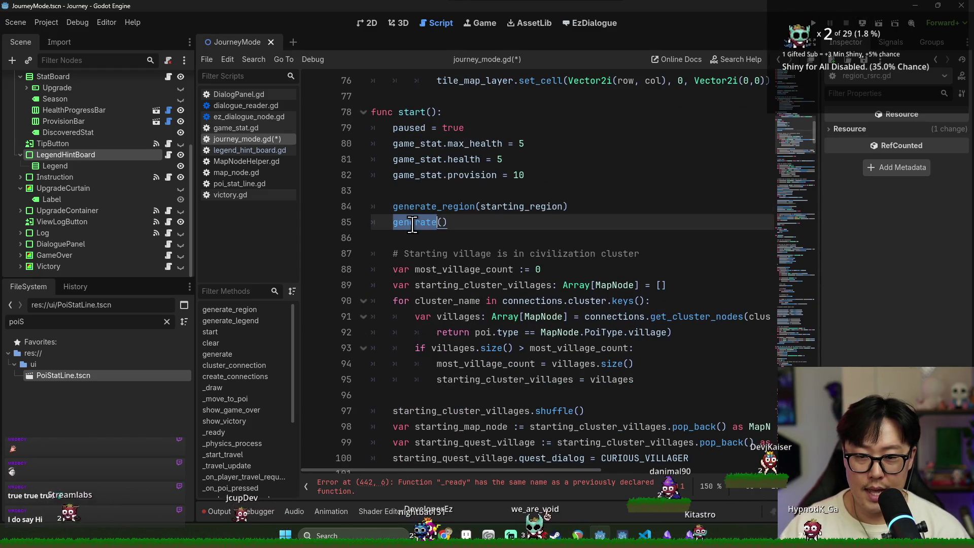
key(shift+Home)
scroll(470, 236, up, 8)
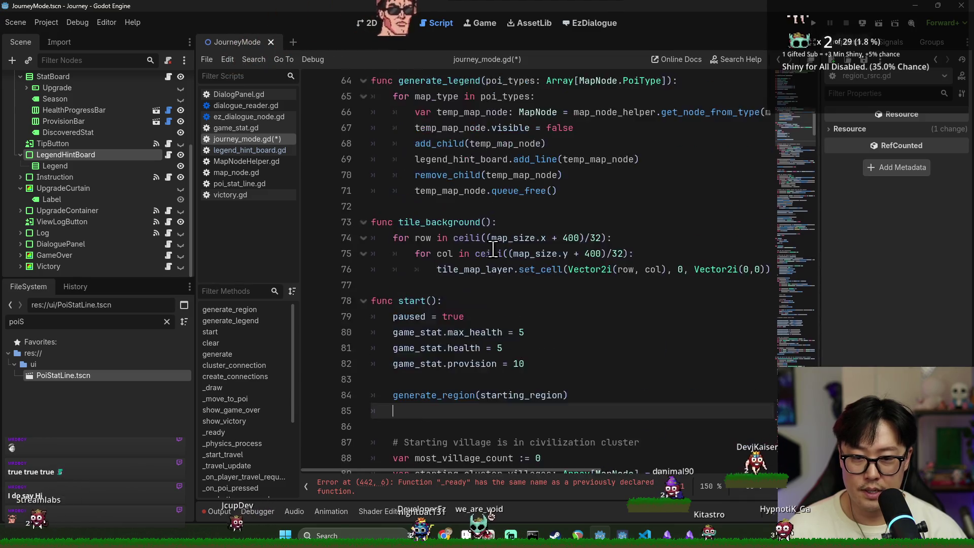
click(470, 236)
text(generate())
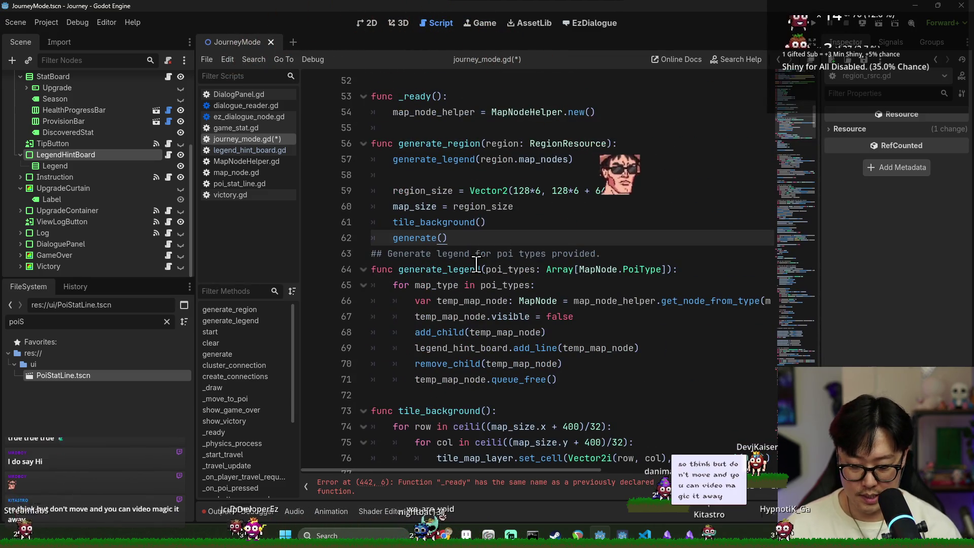
key(Return)
key(ctrl+s)
key(Up)
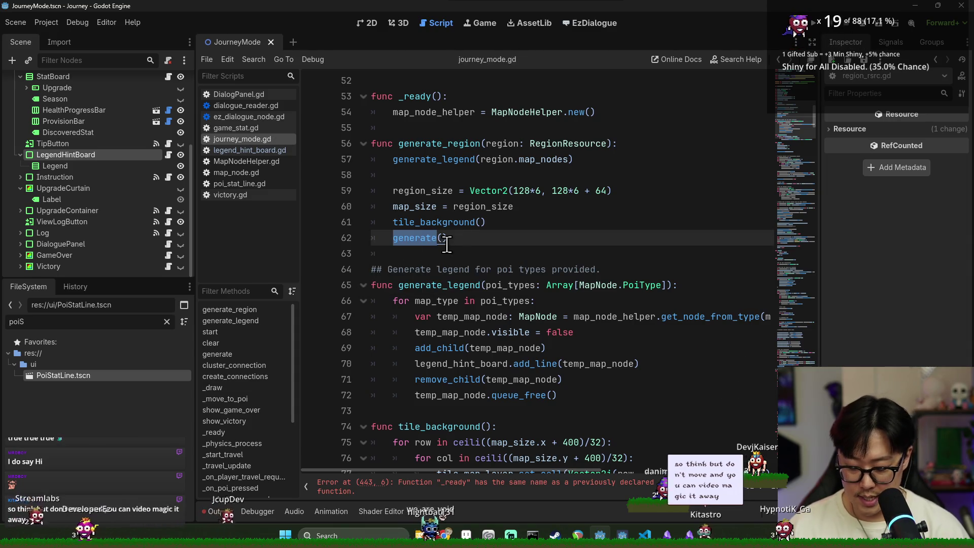
Rename the generate() call on line 62 to generate_map() and save.
text(a)
key(BackSpace)
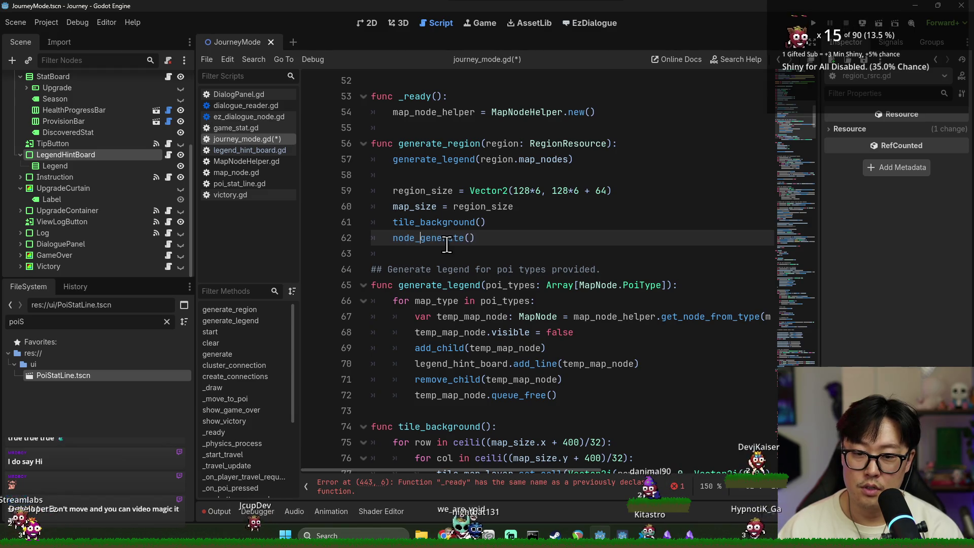
key(BackSpace)
key(BackSpace)
key(BackSpace)
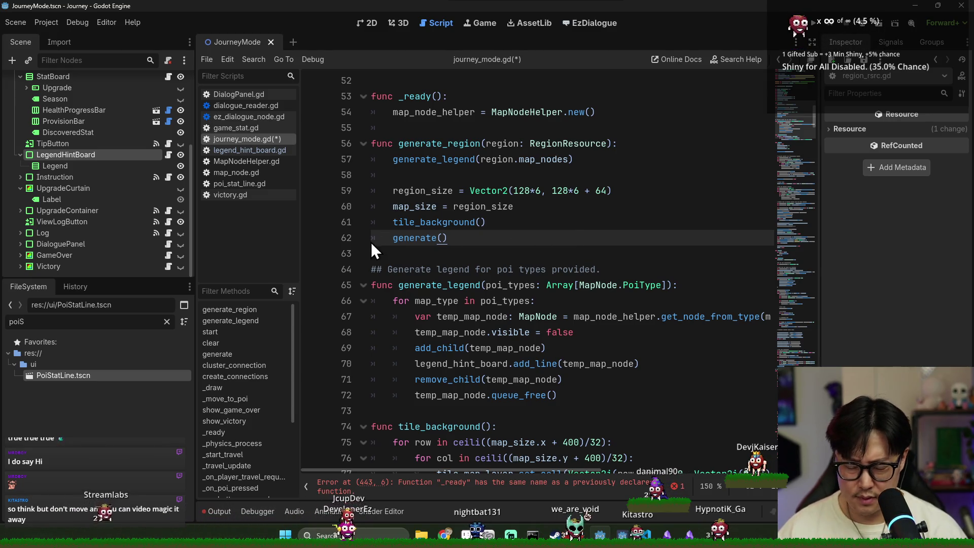
ctrl+click(406, 238)
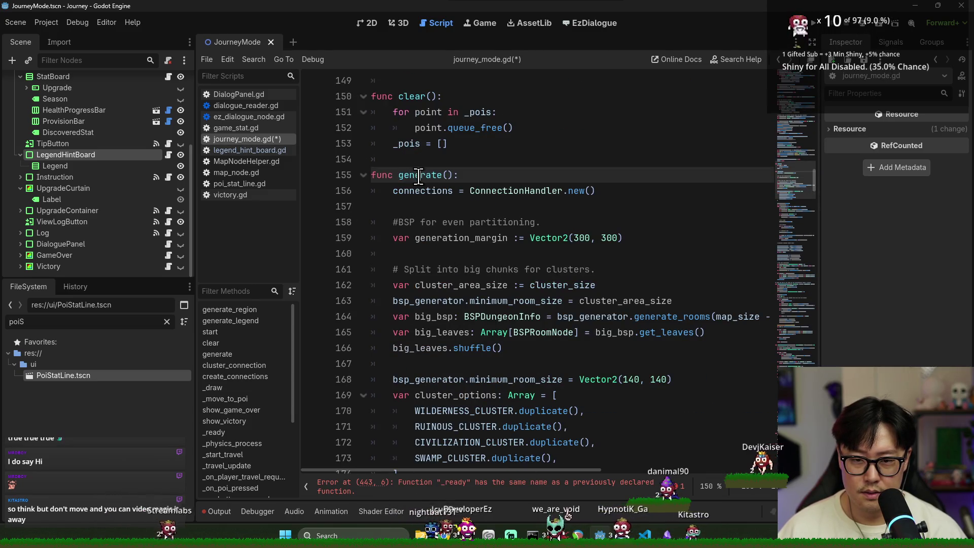
scroll(480, 233, up, 20)
scroll(481, 239, up, 6)
click(438, 270)
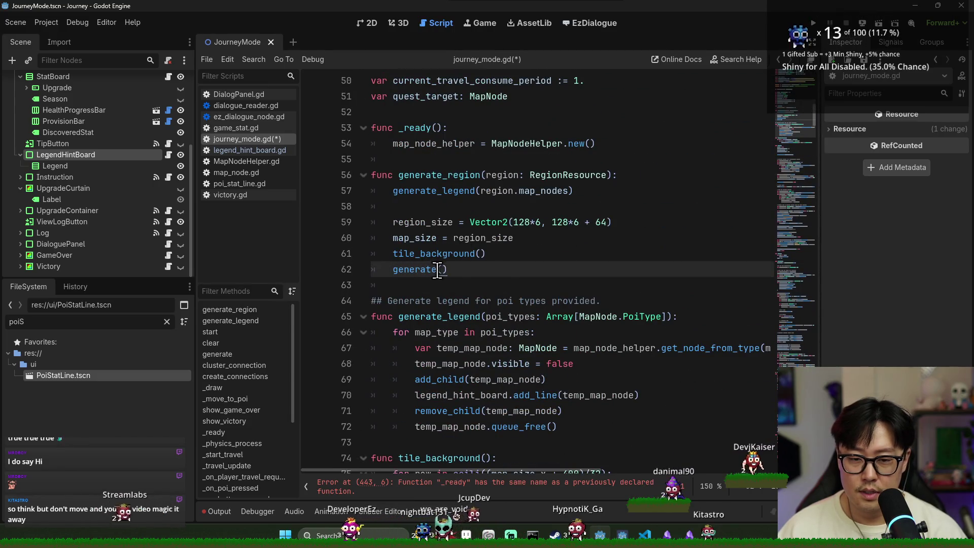
text(map)
key(ctrl+s)
Rename the generate function definition on line 155 to generate_map and save.
double_click(437, 270)
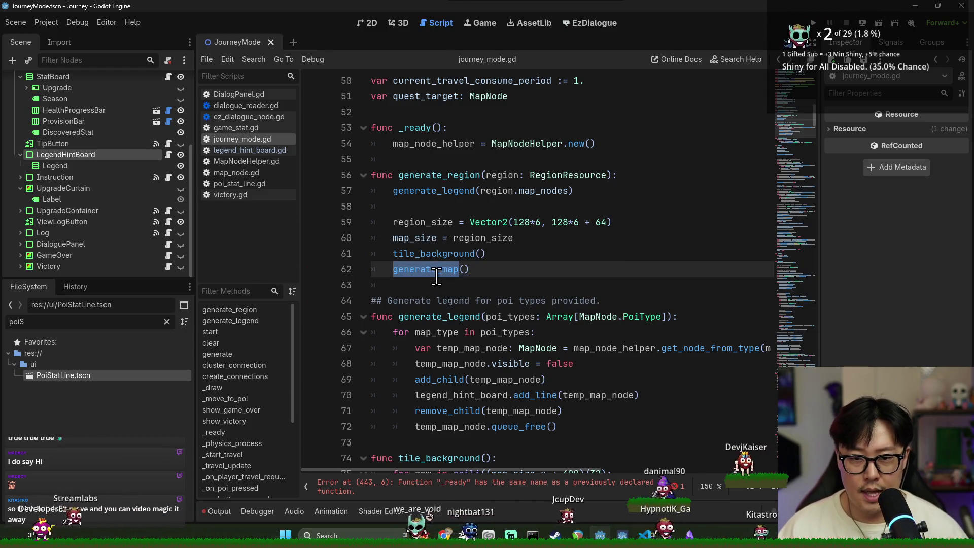
scroll(466, 324, down, 18)
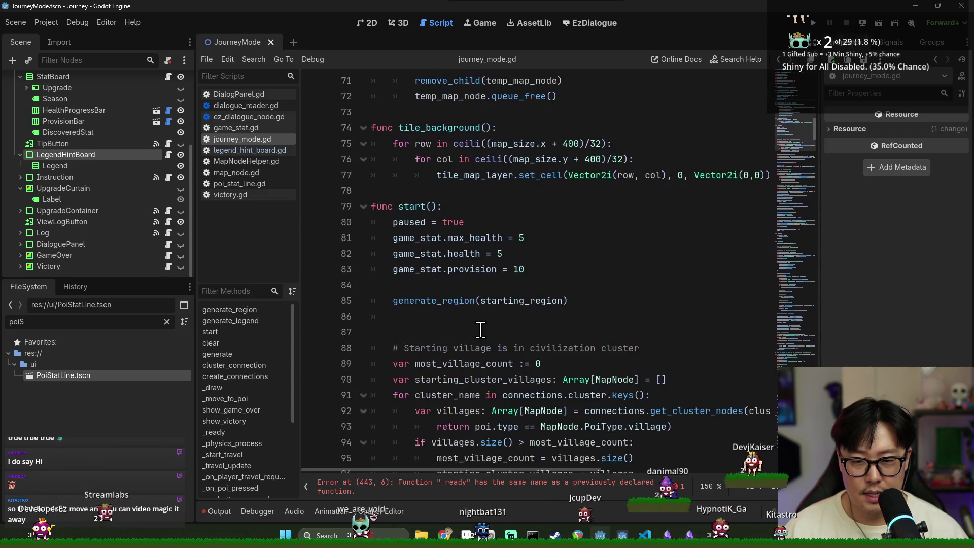
scroll(458, 325, down, 5)
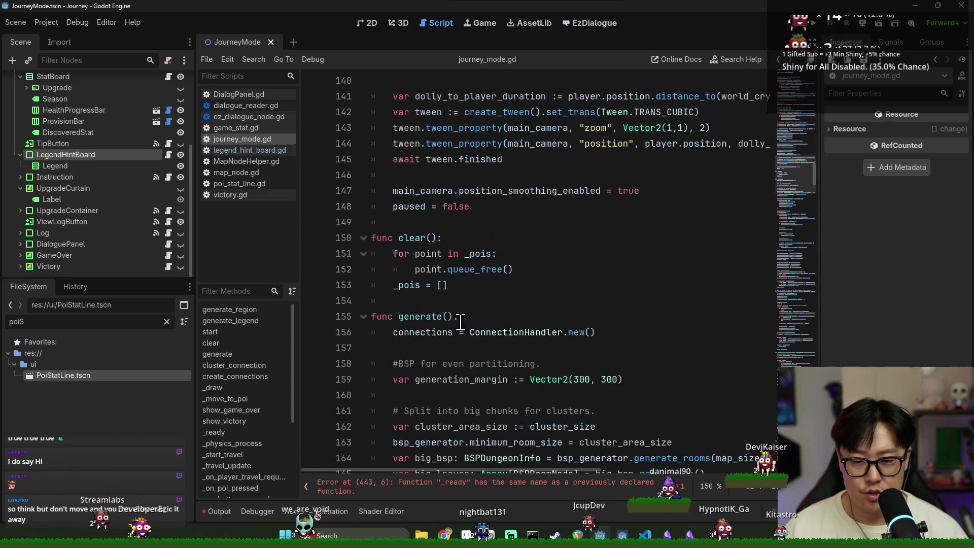
click(444, 319)
text(_map)
key(ctrl+s)
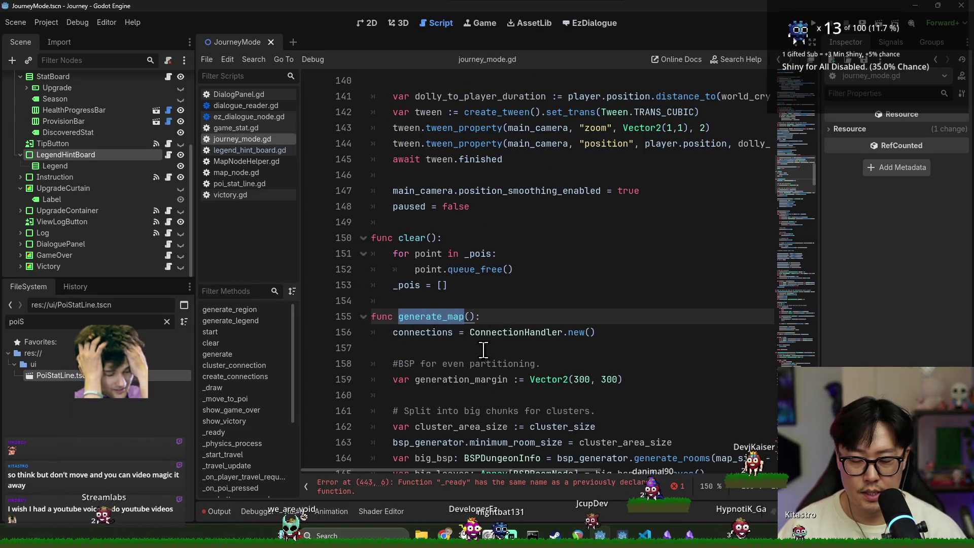
double_click(422, 332)
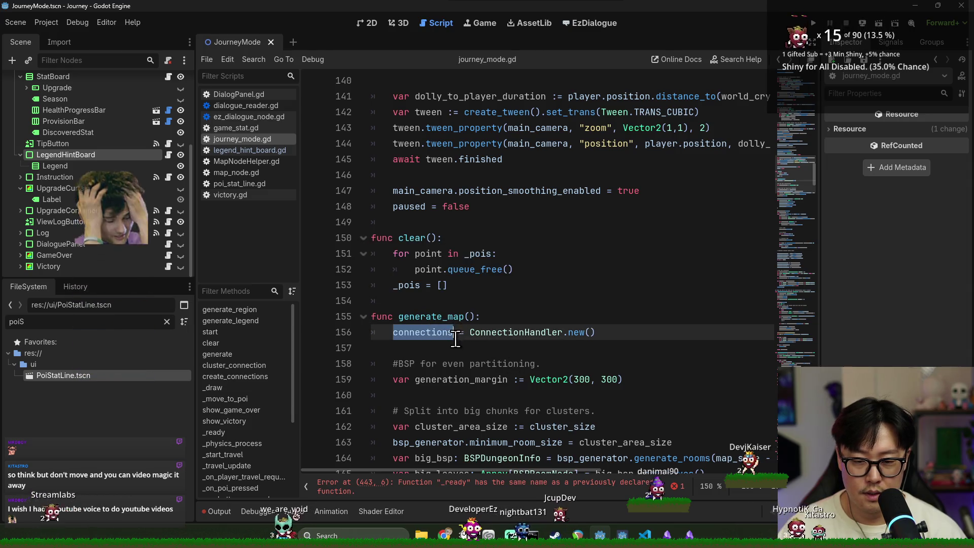
scroll(487, 330, down, 2)
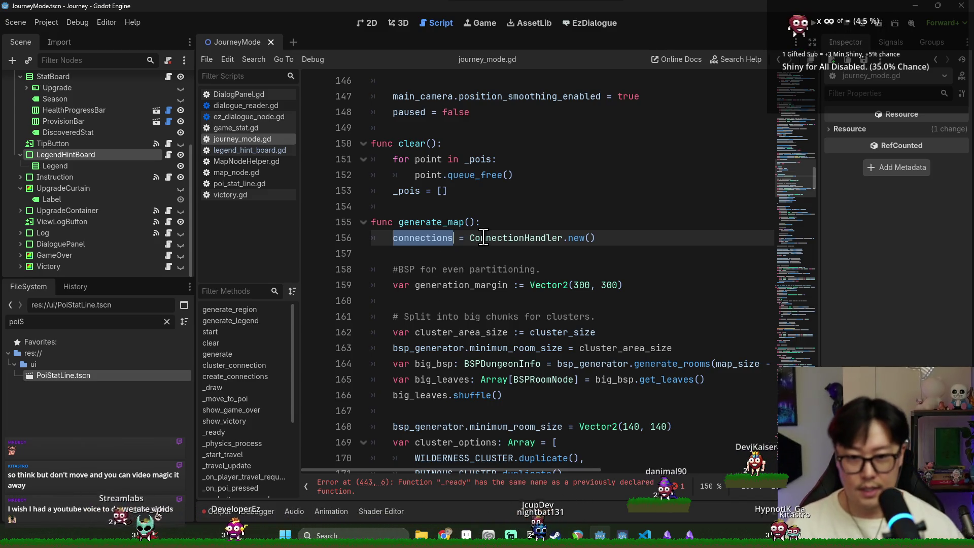
click(465, 216)
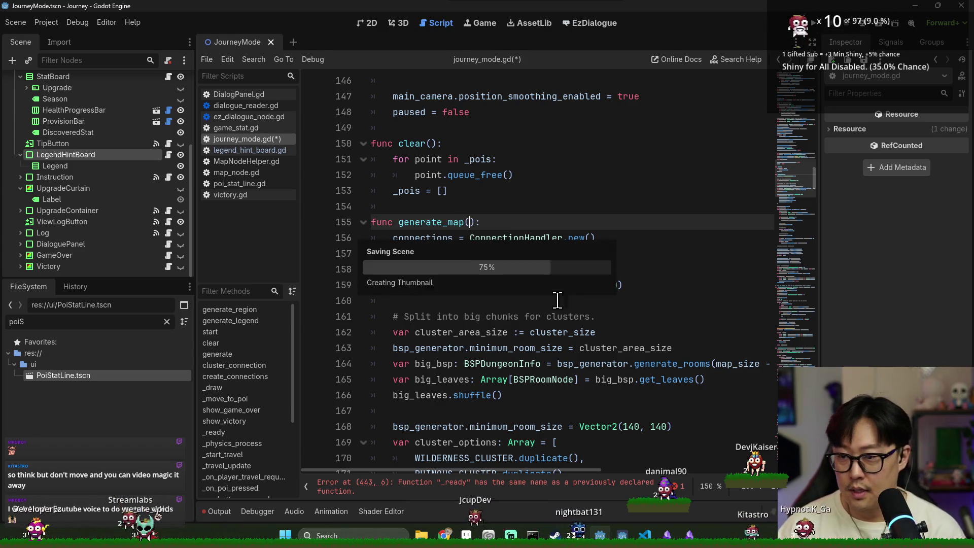
key(ctrl+s)
click(166, 321)
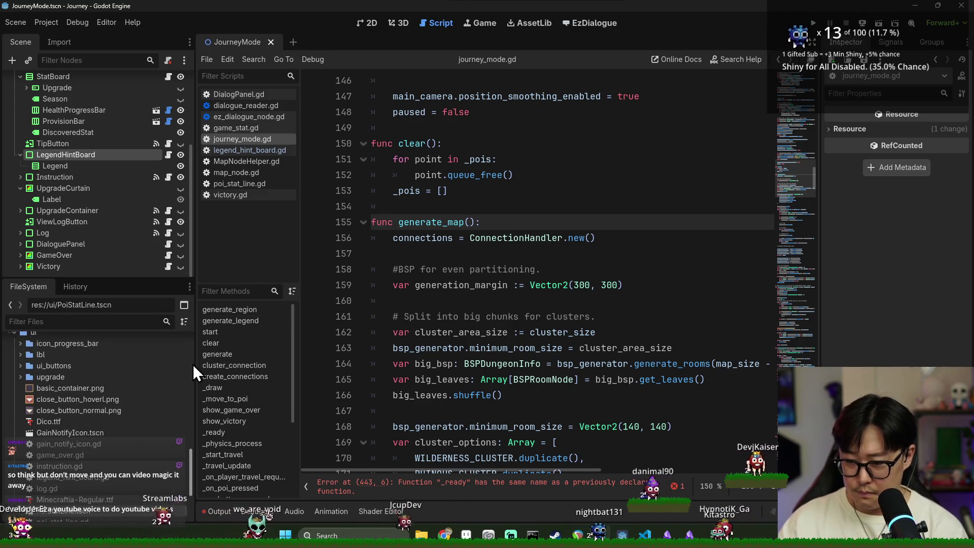
text(poi)
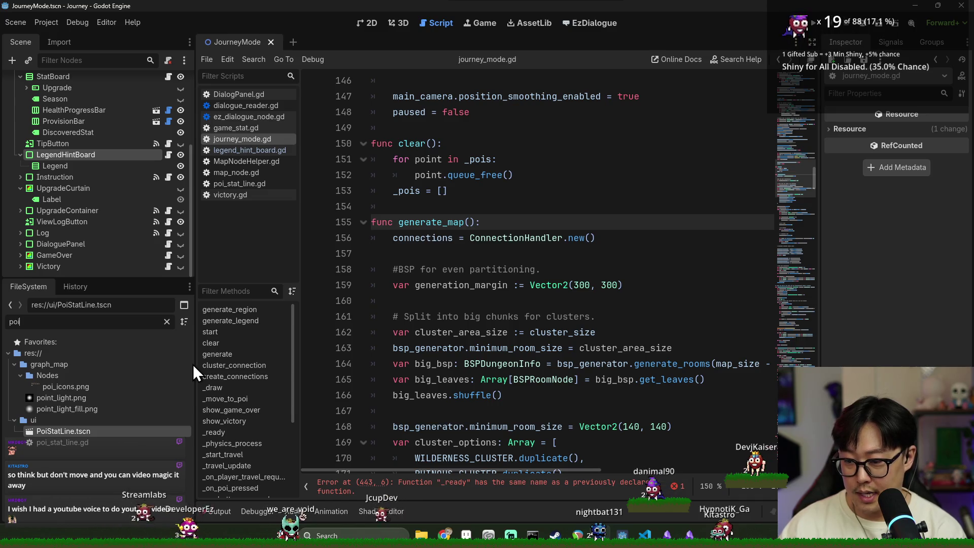
key(BackSpace)
key(BackSpace)
key(BackSpace)
text(map_node)
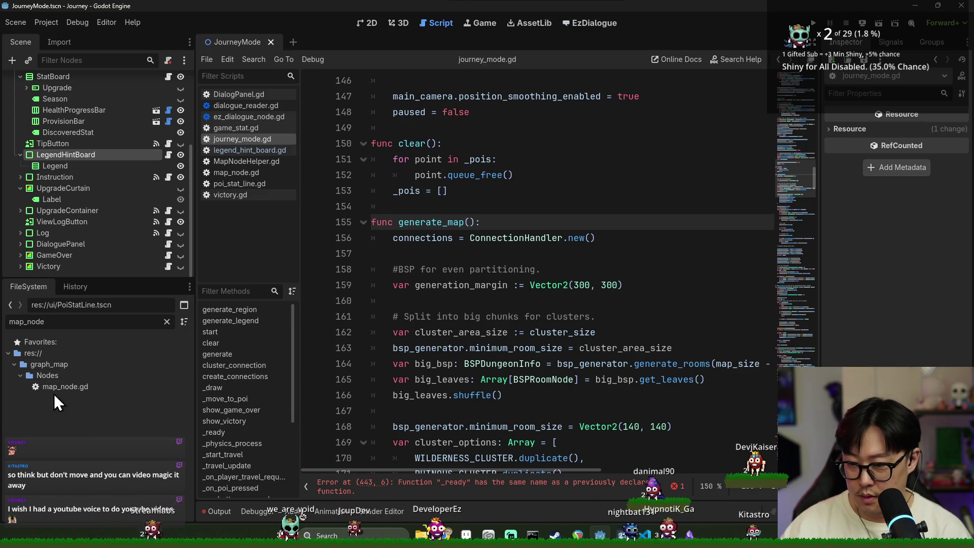
key(BackSpace)
key(BackSpace)
key(BackSpace)
text(helper)
double_click(95, 389)
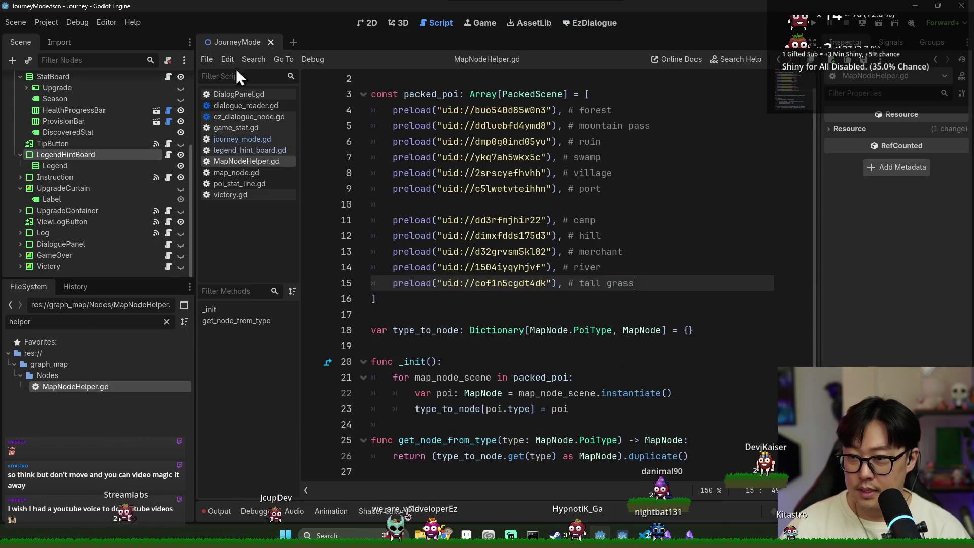
scroll(491, 152, up, 1)
click(491, 133)
scroll(491, 133, down, 1)
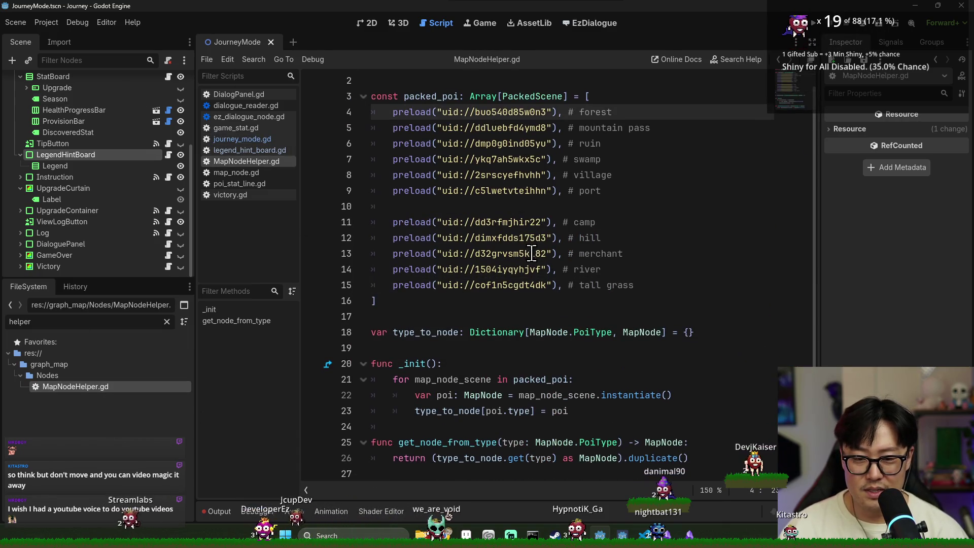
click(496, 314)
double_click(404, 365)
key(Down)
key(Down)
key(Down)
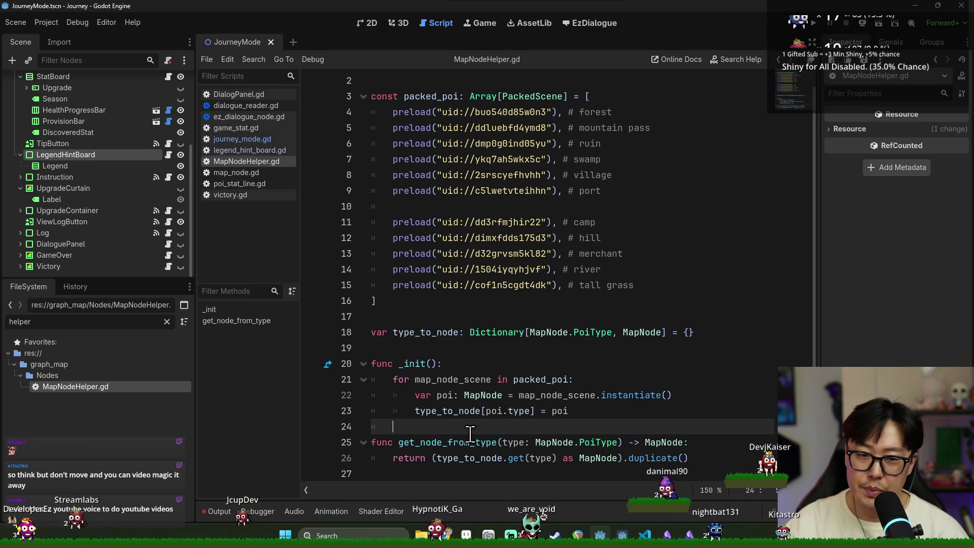
click(437, 333)
click(437, 360)
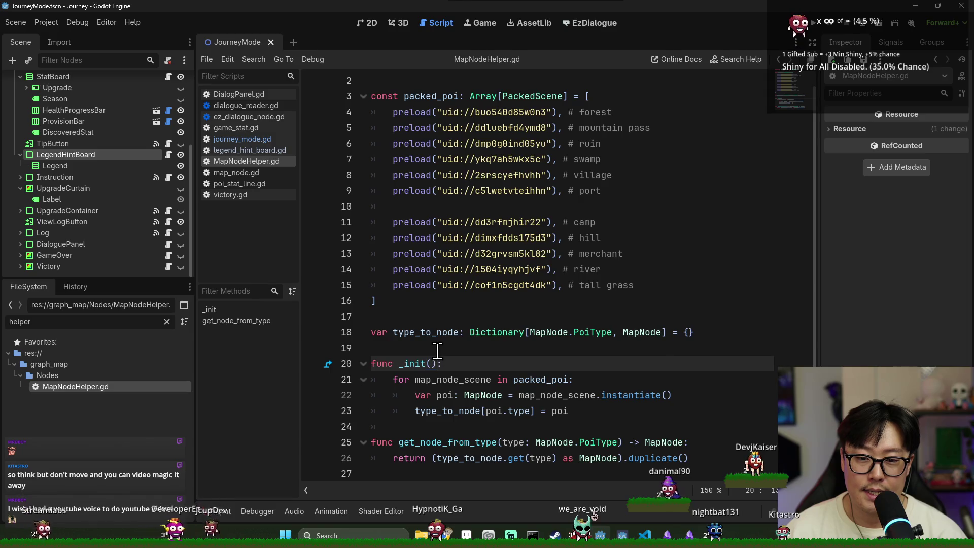
click(437, 350)
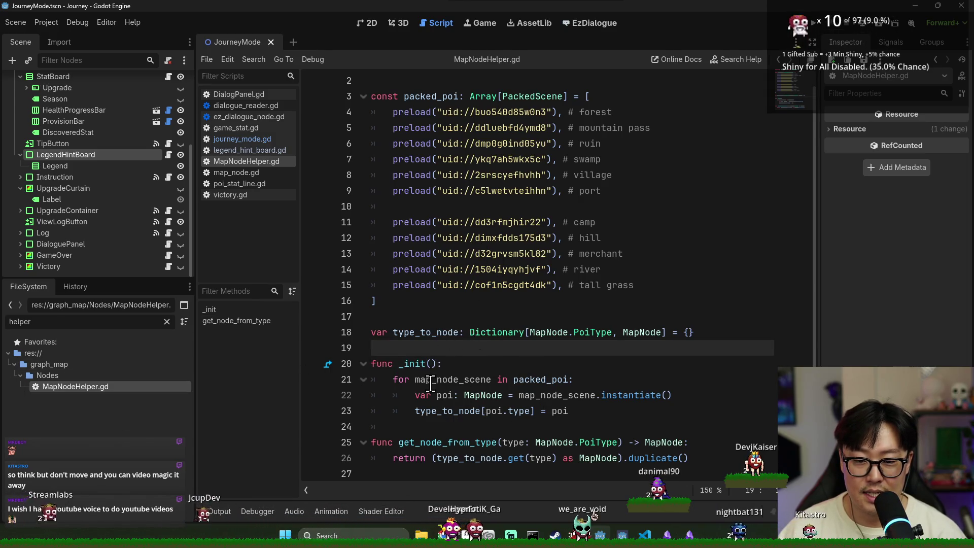
scroll(457, 368, up, 1)
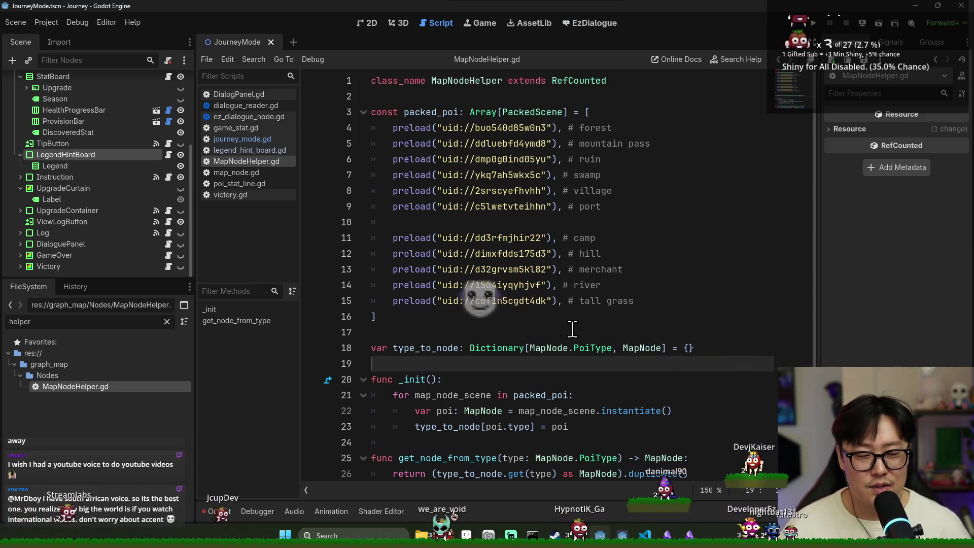
click(500, 333)
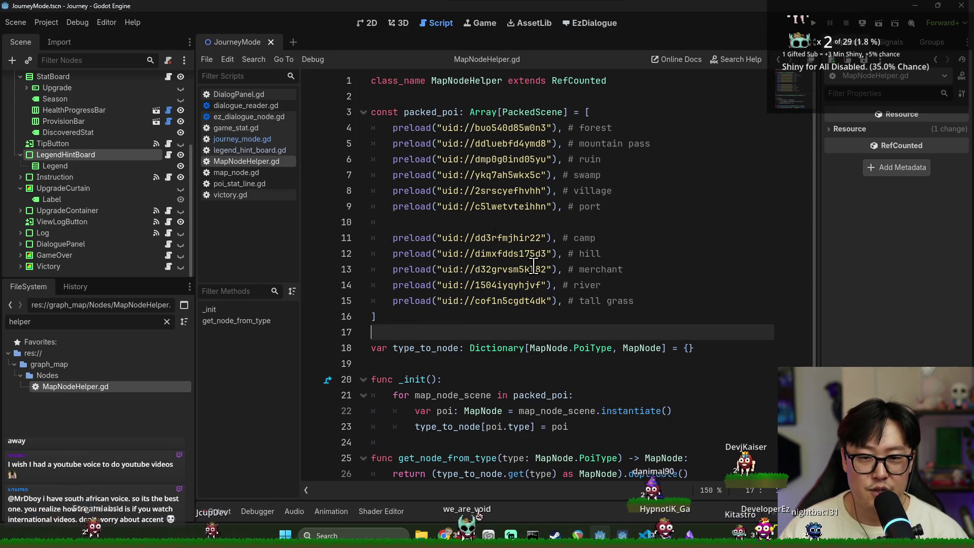
scroll(602, 359, down, 1)
click(728, 464)
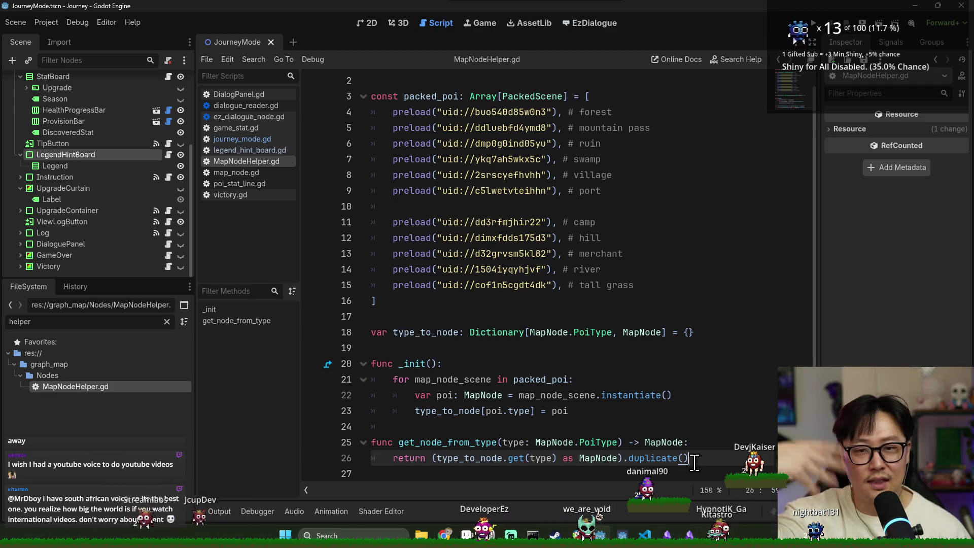
scroll(154, 160, up, 5)
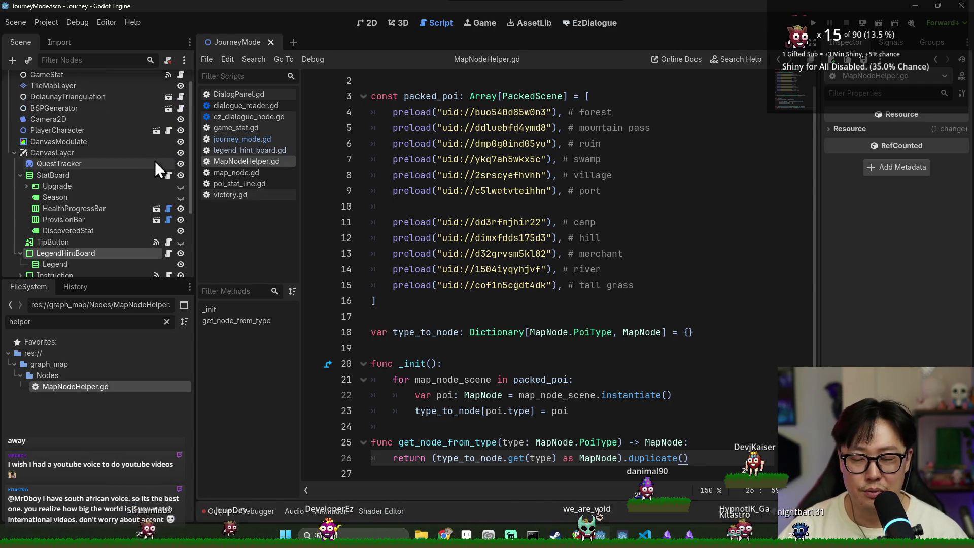
click(168, 80)
key(ctrl+s)
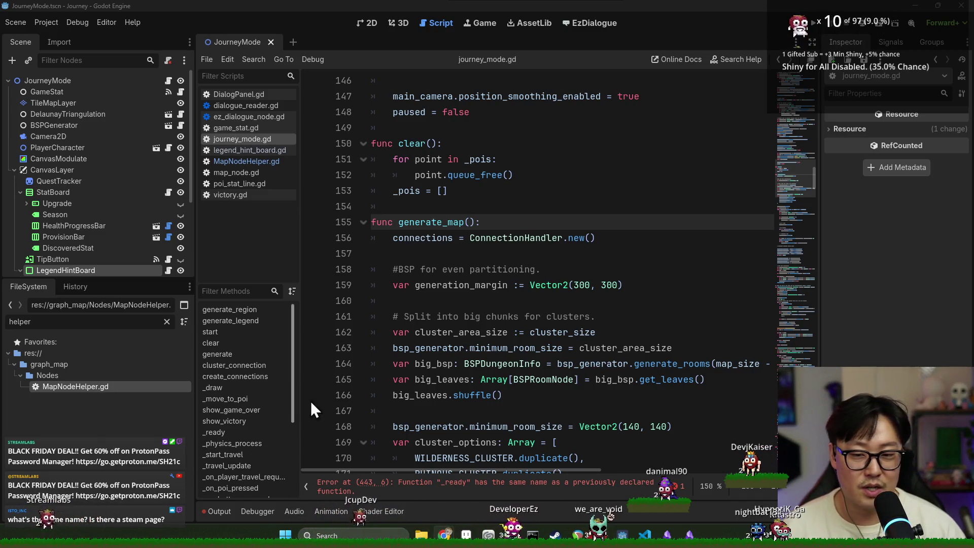
Scroll through journey_mode.gd down to empty line 442.
scroll(696, 320, down, 15)
drag(818, 234, 817, 431)
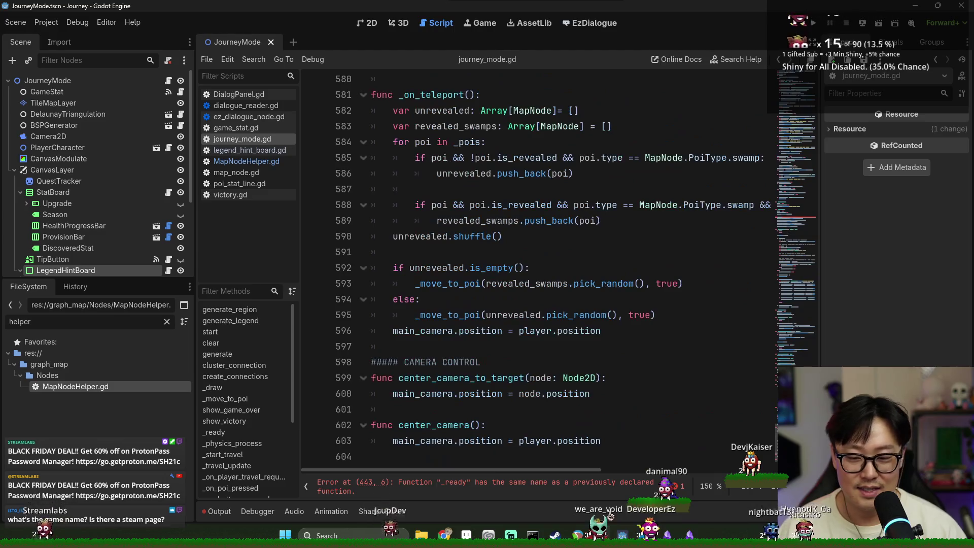
scroll(655, 393, up, 20)
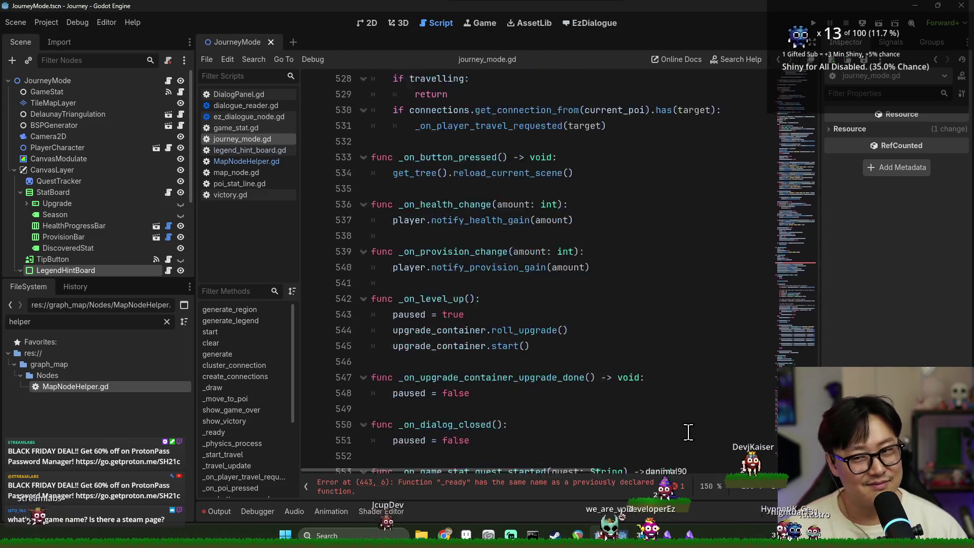
scroll(696, 420, up, 20)
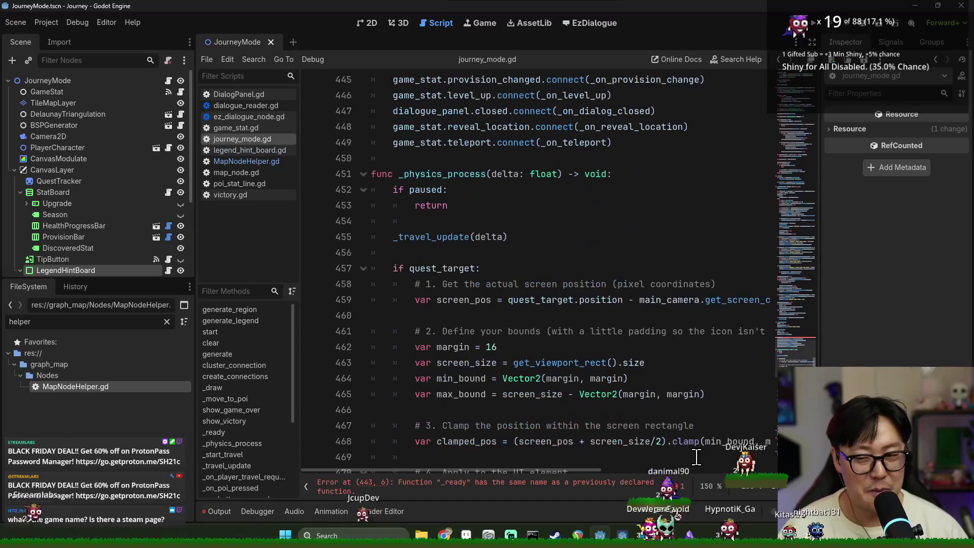
scroll(696, 450, up, 11)
scroll(660, 413, down, 3)
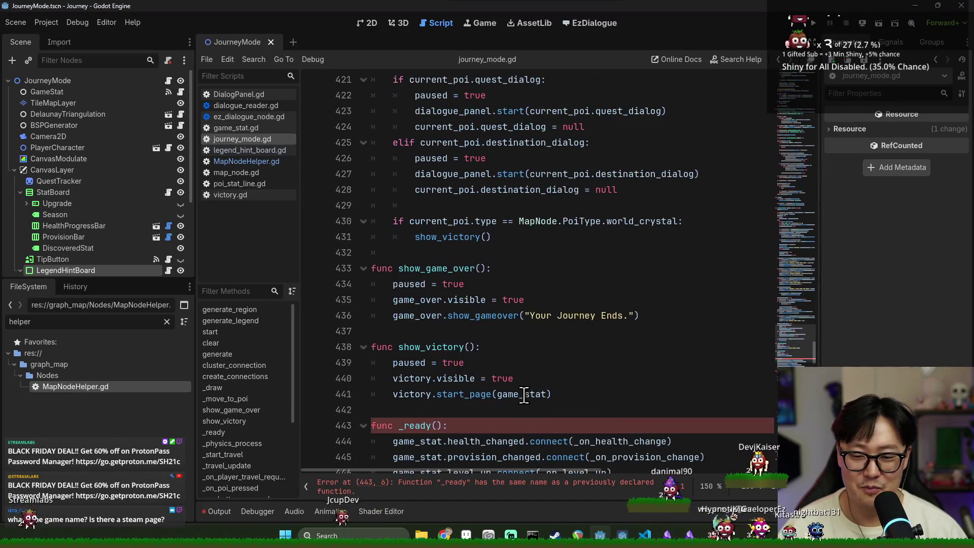
click(536, 415)
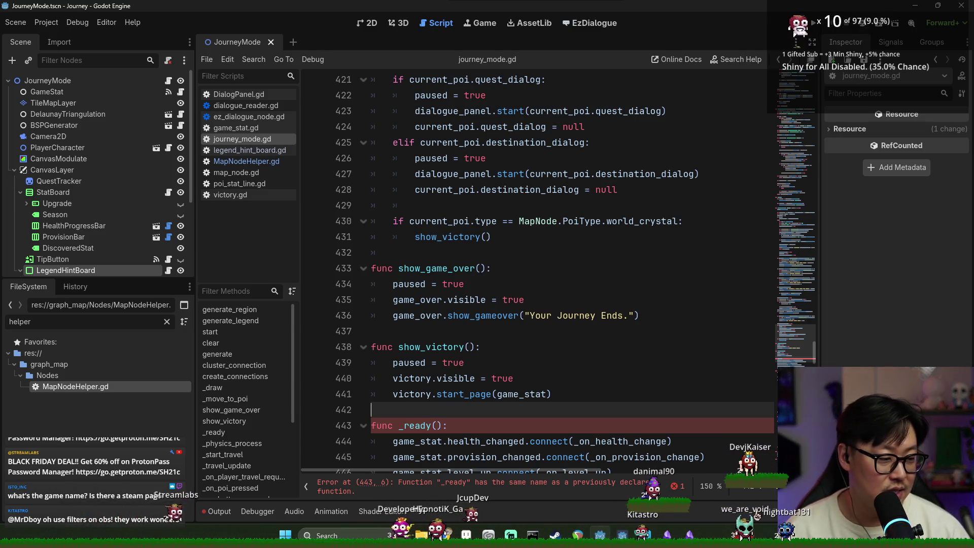
Switch from Godot to the browser showing Cartographer's itch.io page.
click(494, 158)
key(super+Tab)
key(super+Tab)
key(super+Tab)
key(super+Tab)
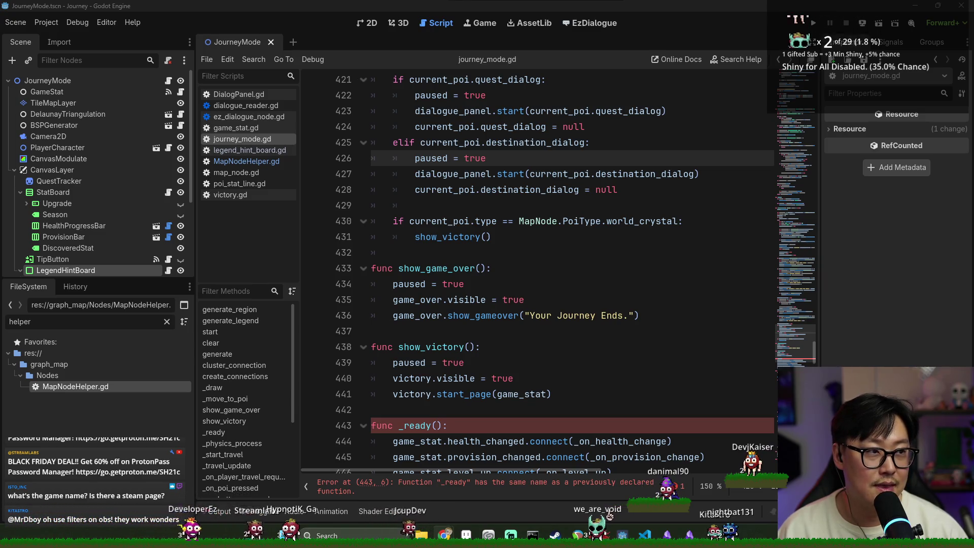
key(alt+Tab)
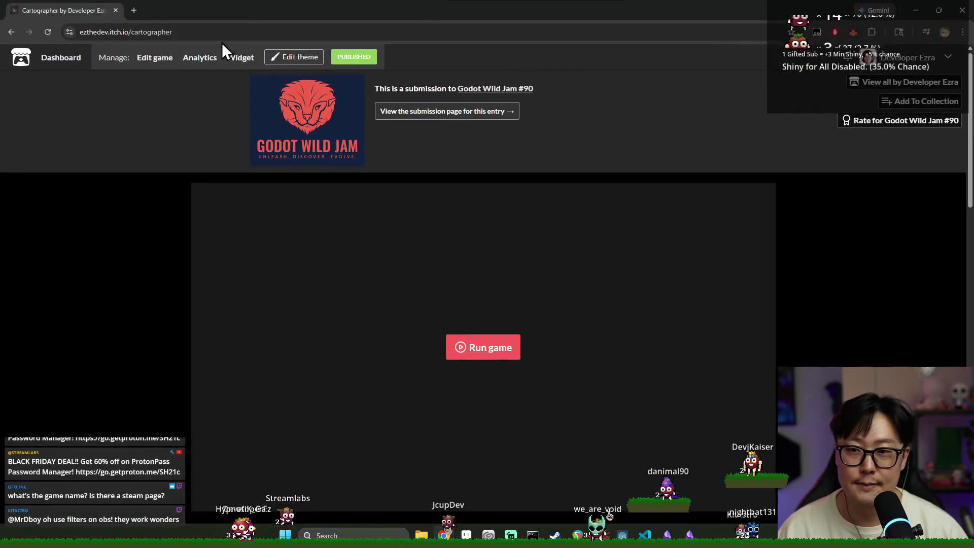
Select the Cartographer page URL in the address bar, then switch to the Obsidian Region note.
click(227, 33)
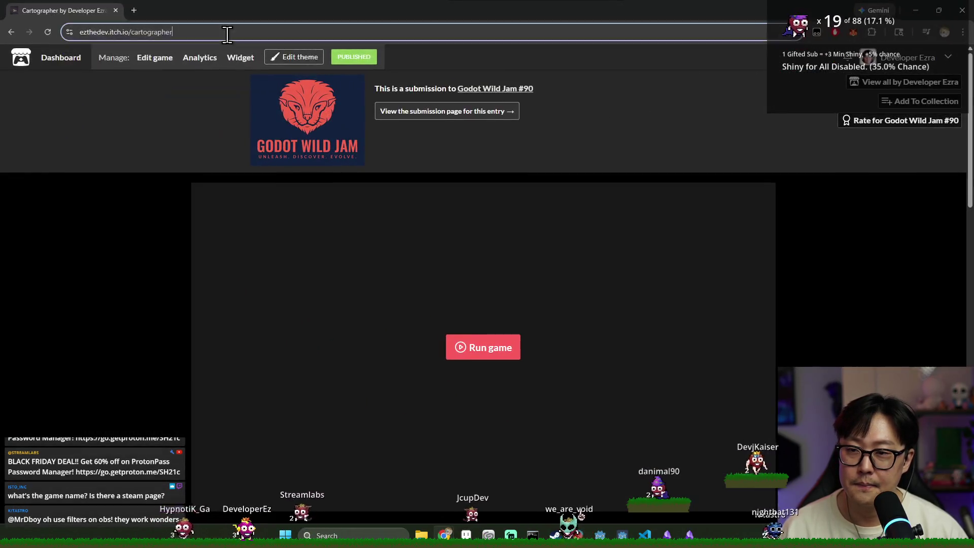
click(226, 33)
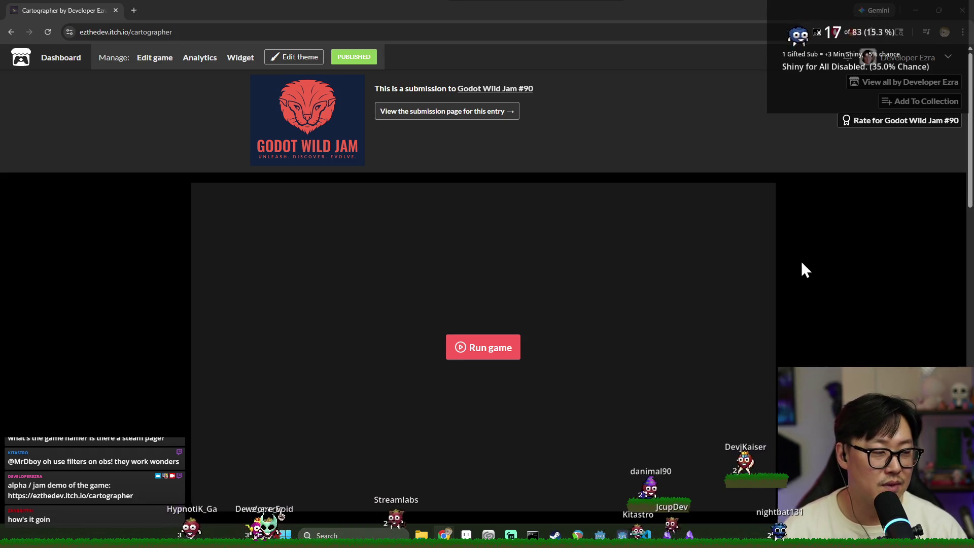
key(alt+Tab)
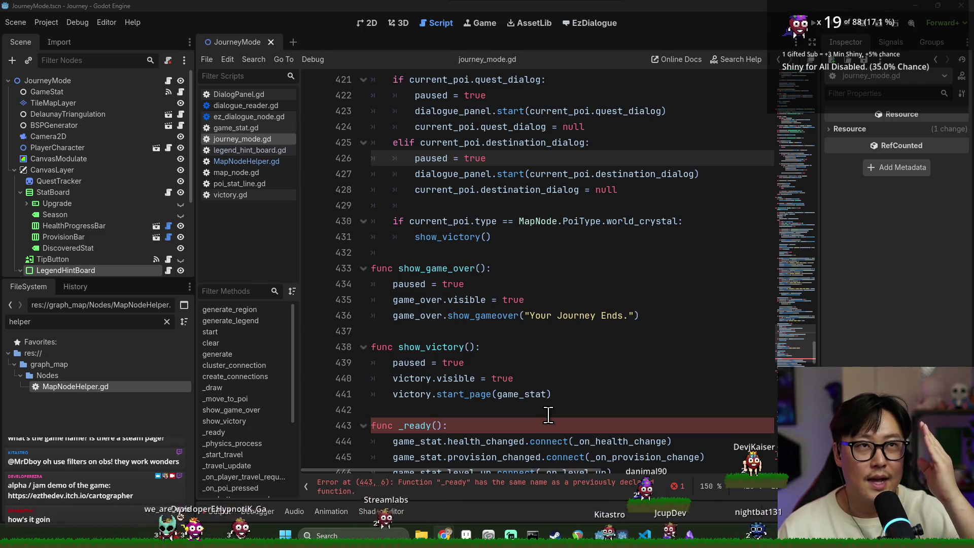
key(super+Tab)
click(284, 374)
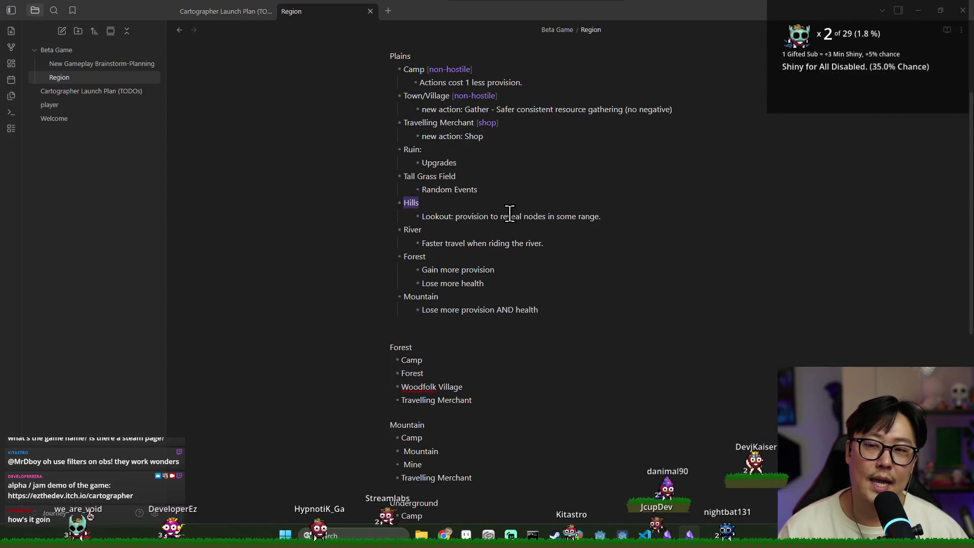
Open the New Gameplay Brainstorm-Planning note in Obsidian, then return to the Godot editor.
click(135, 64)
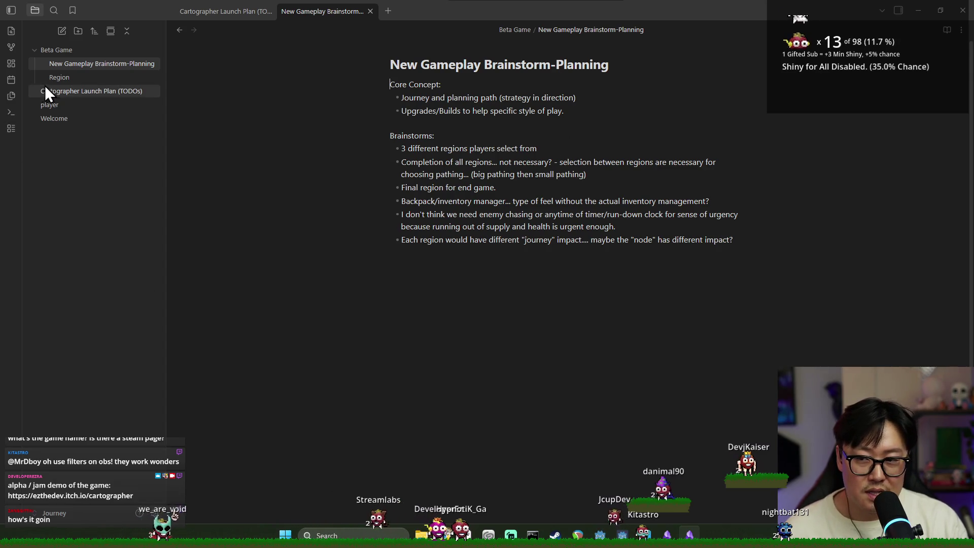
key(alt+Tab)
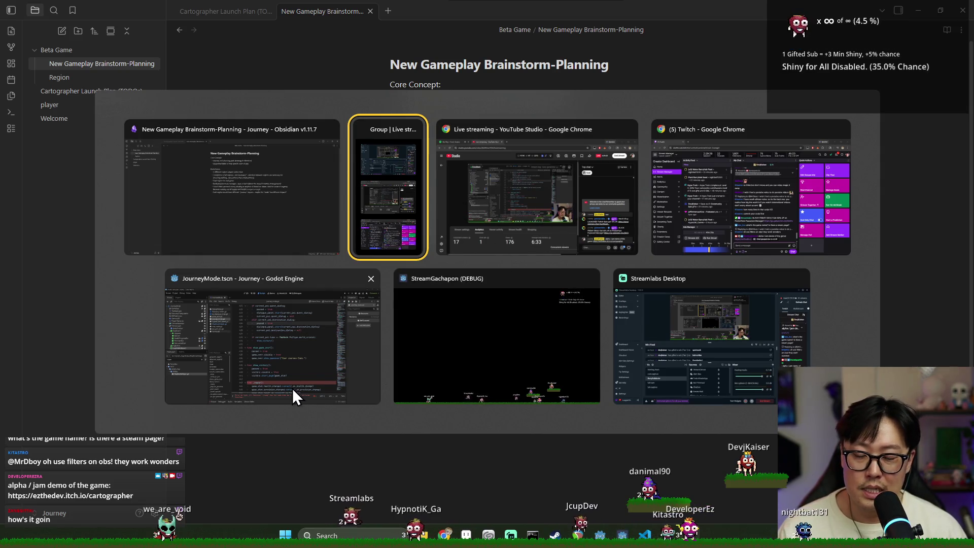
click(222, 342)
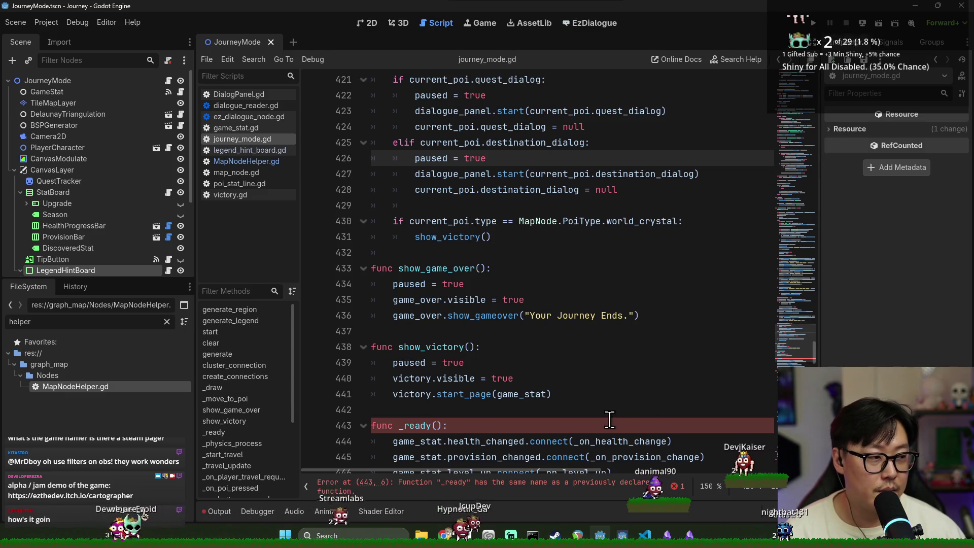
Scroll up through journey_mode.gd from show_victory() toward the top of the script.
drag(473, 143, 463, 158)
click(614, 237)
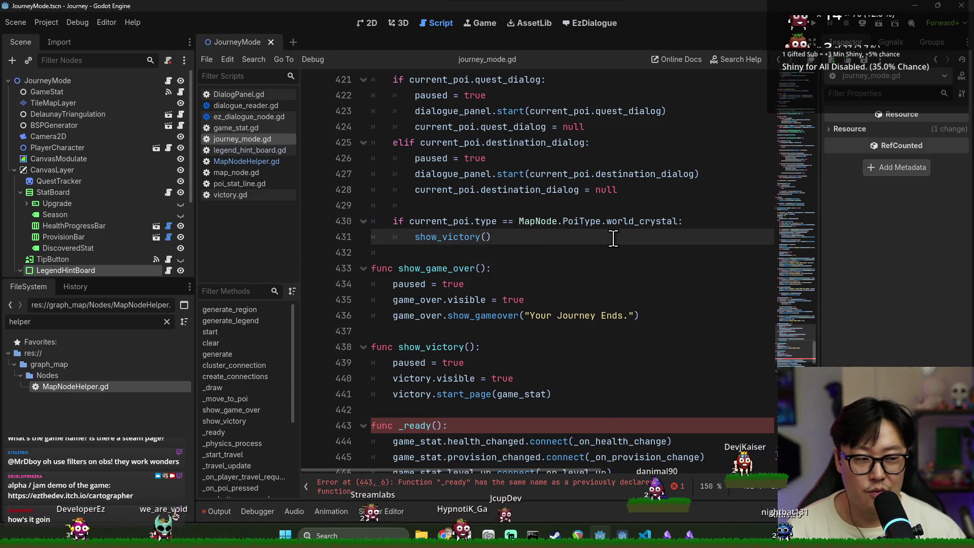
key(Left)
key(Left)
key(Left)
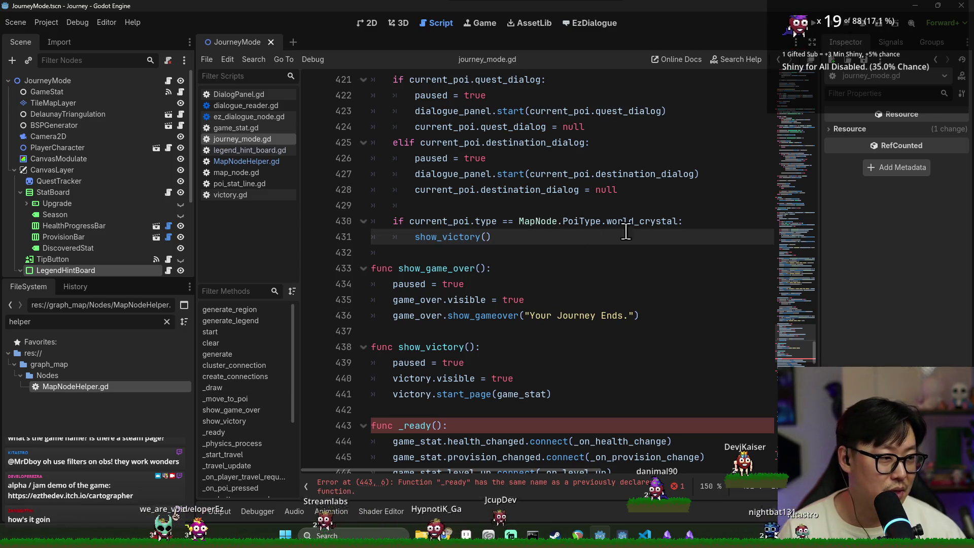
scroll(507, 184, up, 1)
scroll(532, 234, down, 2)
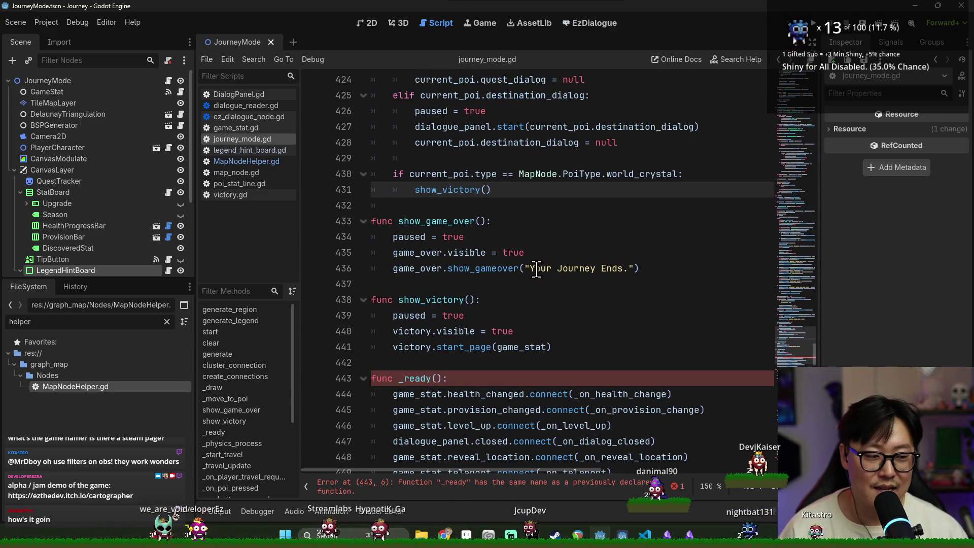
scroll(478, 274, up, 7)
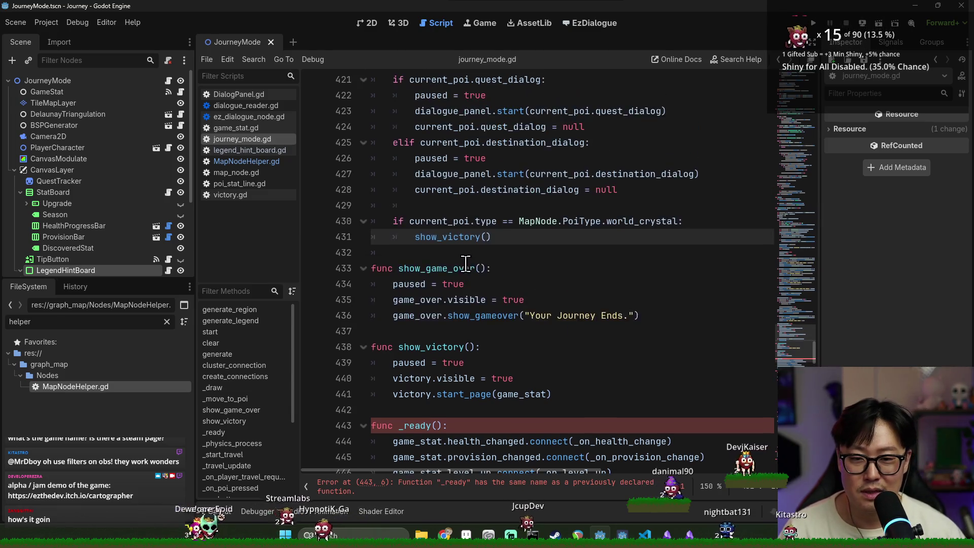
scroll(478, 274, up, 10)
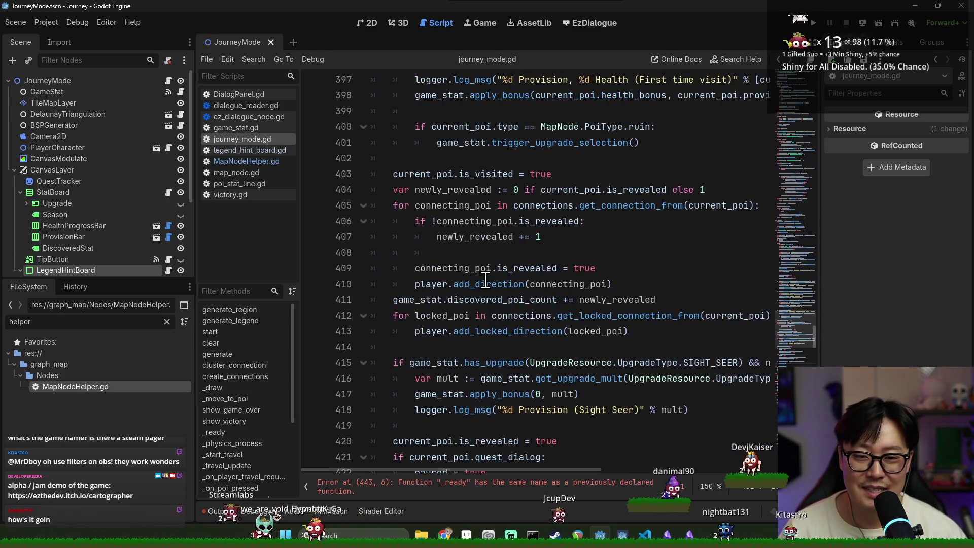
scroll(528, 256, up, 20)
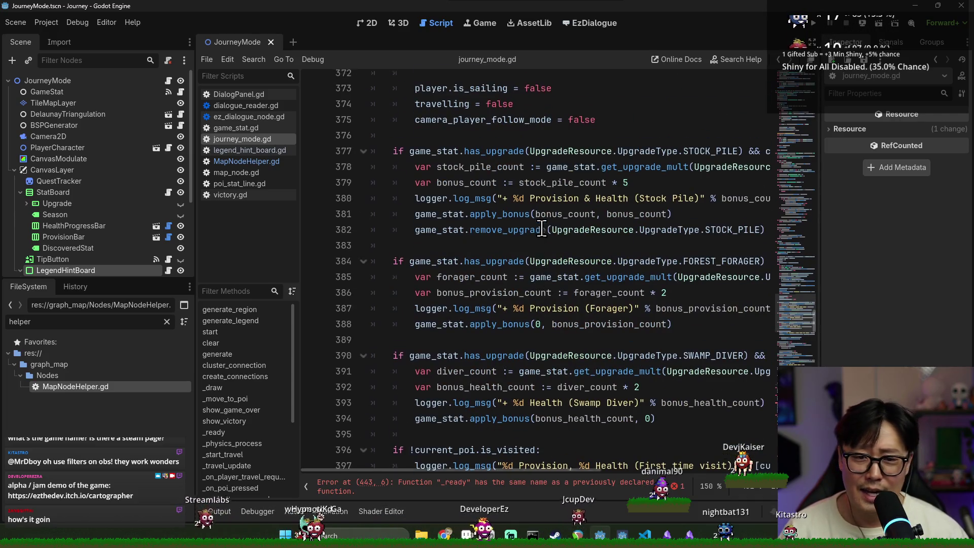
scroll(516, 244, up, 20)
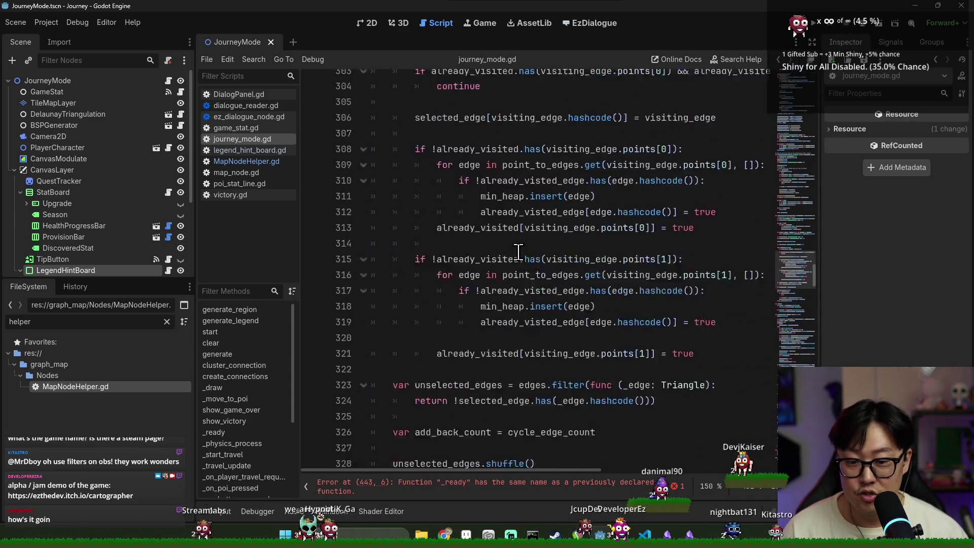
scroll(607, 294, up, 20)
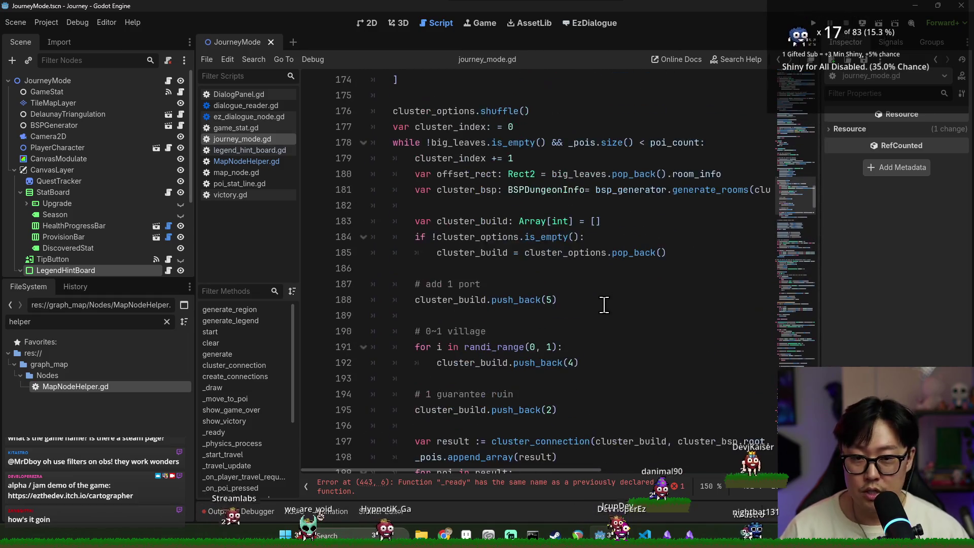
scroll(530, 247, up, 12)
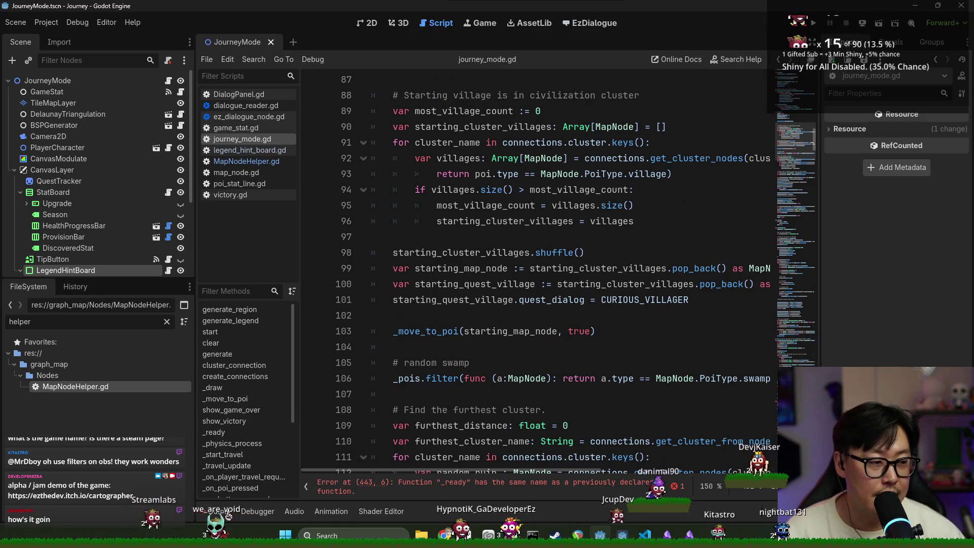
Check lines 99–102, then jump to the _ready error at the STOCK_PILE upgrade check.
click(559, 272)
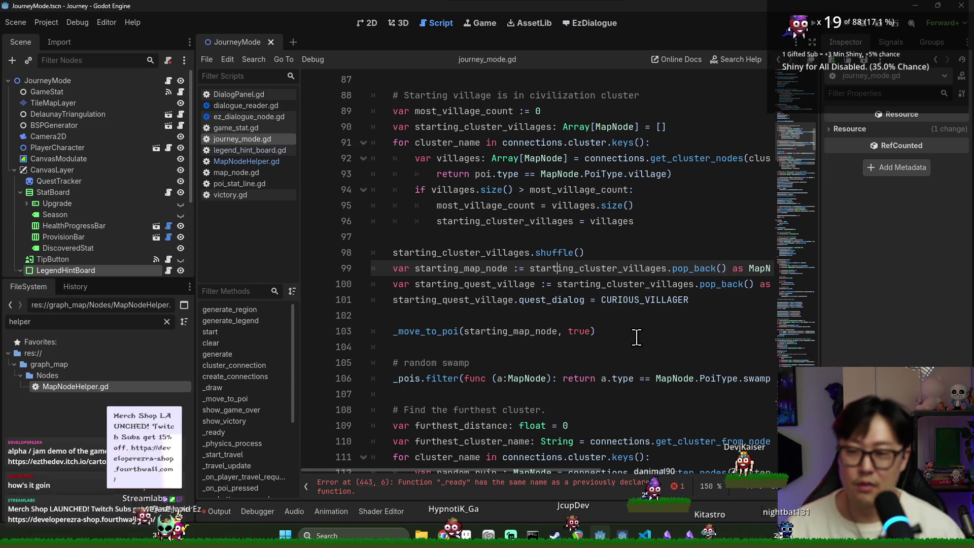
click(558, 316)
click(503, 482)
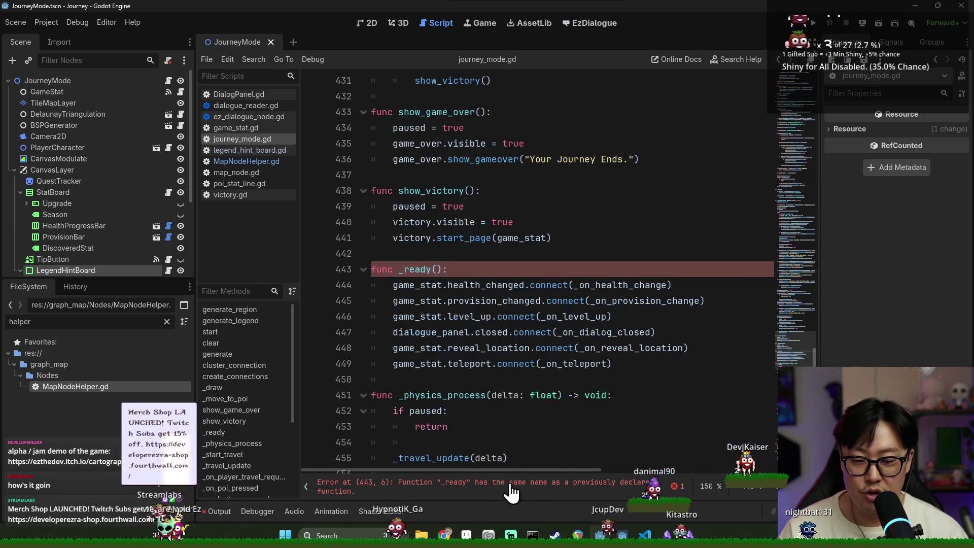
scroll(491, 288, up, 20)
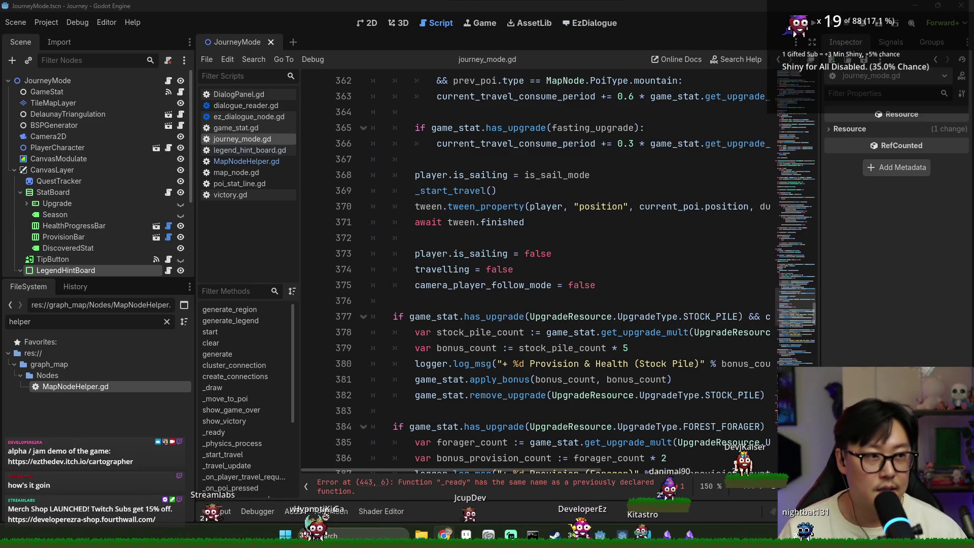
click(498, 316)
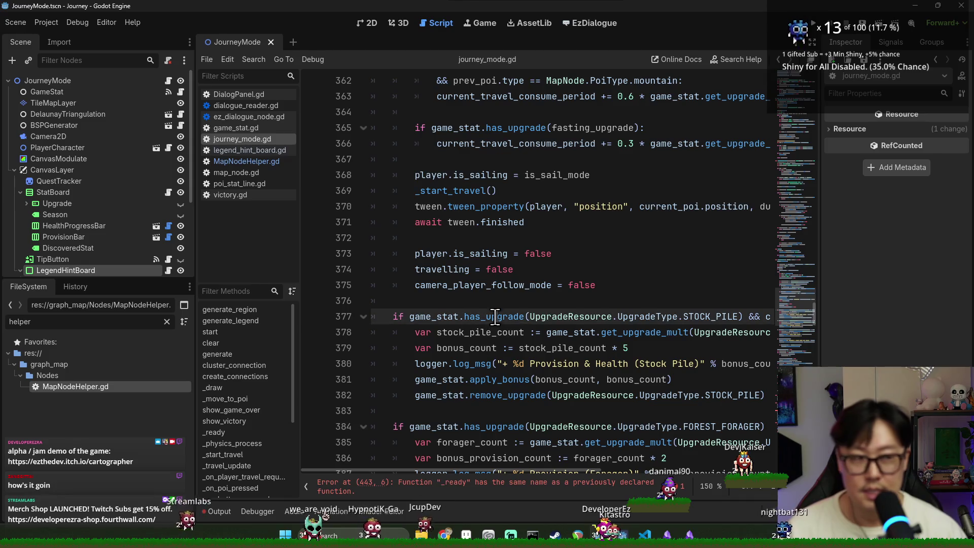
scroll(580, 302, up, 3)
scroll(580, 301, up, 6)
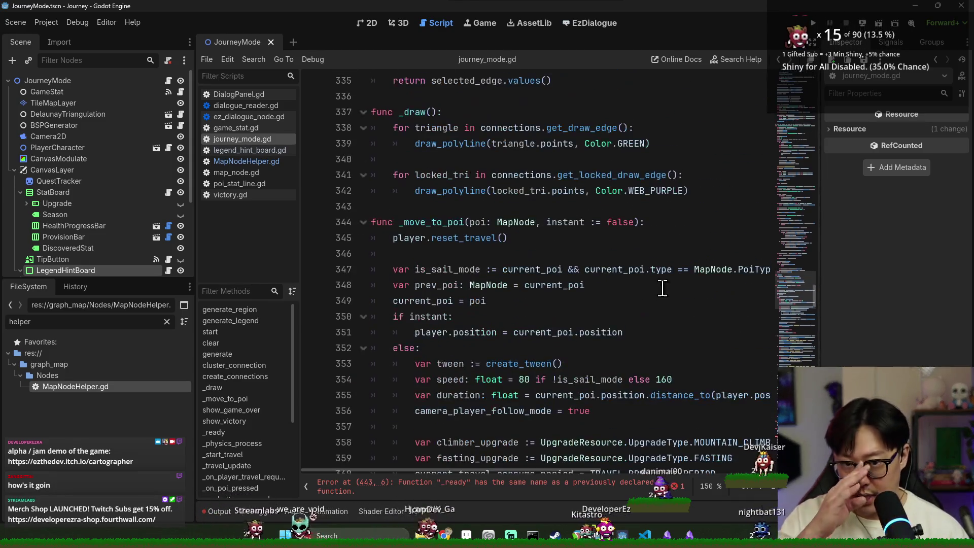
scroll(479, 252, up, 20)
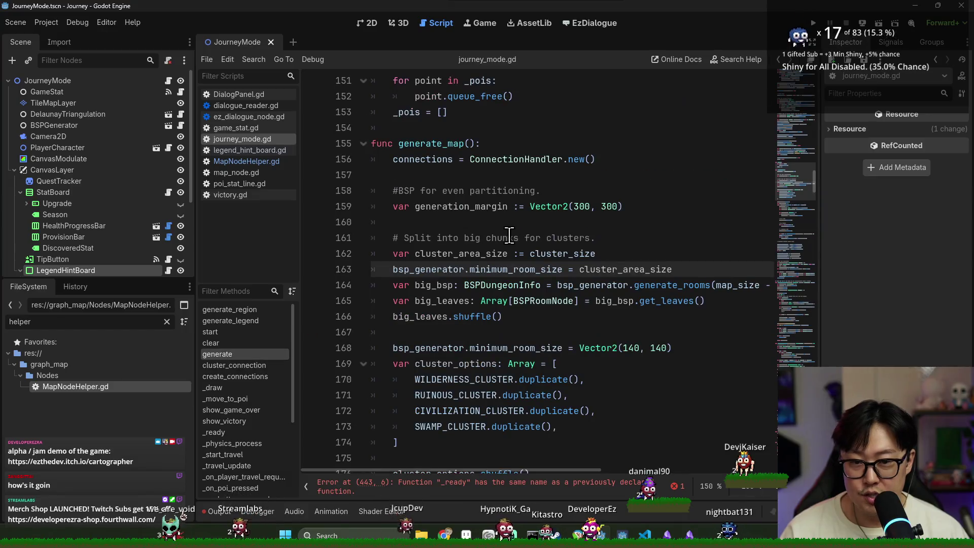
Jump to generate_map and inspect its connections, ConnectionHandler and generation_margin Vector2(300, 300) lines.
click(430, 273)
scroll(431, 273, down, 5)
scroll(436, 228, up, 5)
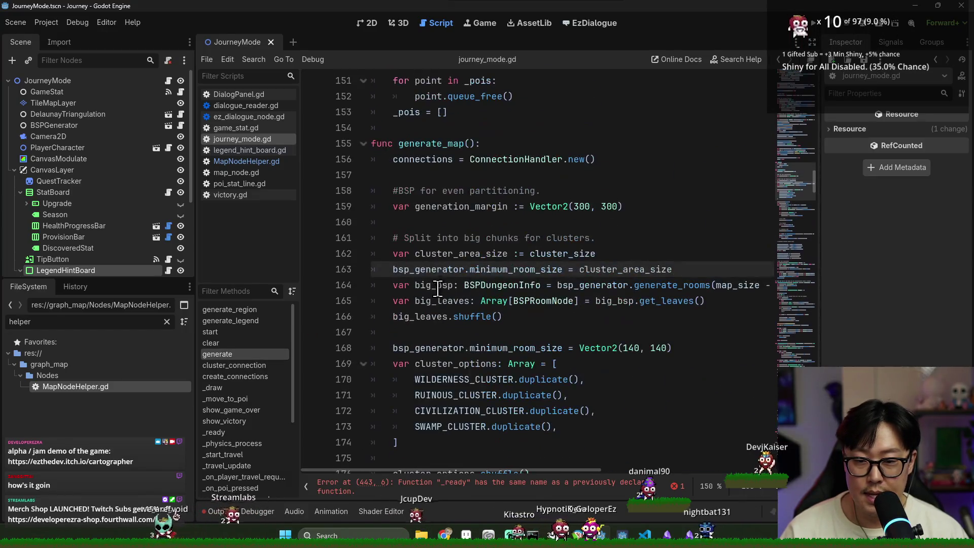
click(421, 160)
double_click(439, 144)
double_click(423, 159)
click(495, 159)
double_click(495, 159)
double_click(477, 206)
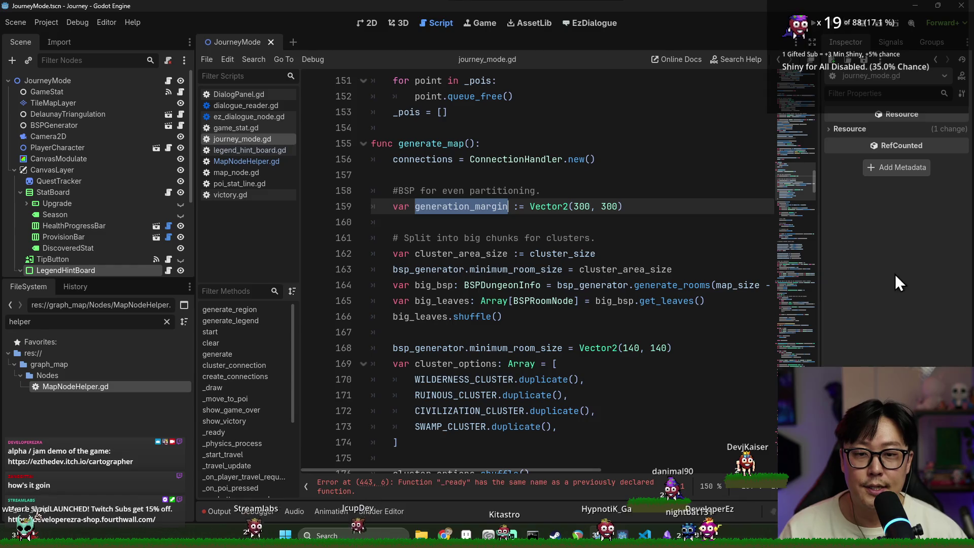
Type generate_map's parameter as Array[MapNode.PoiType] on line 155 via autocomplete, and save.
click(478, 145)
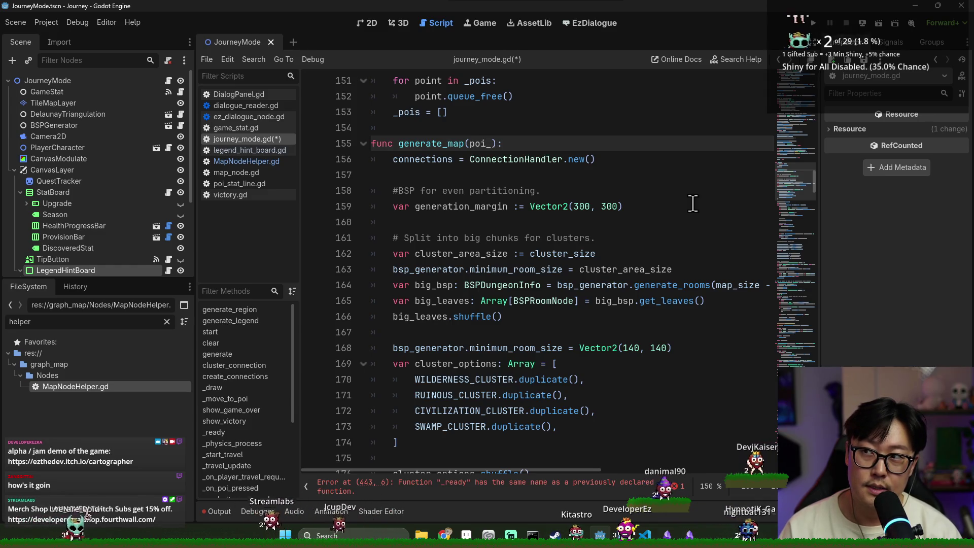
text(: Array[)
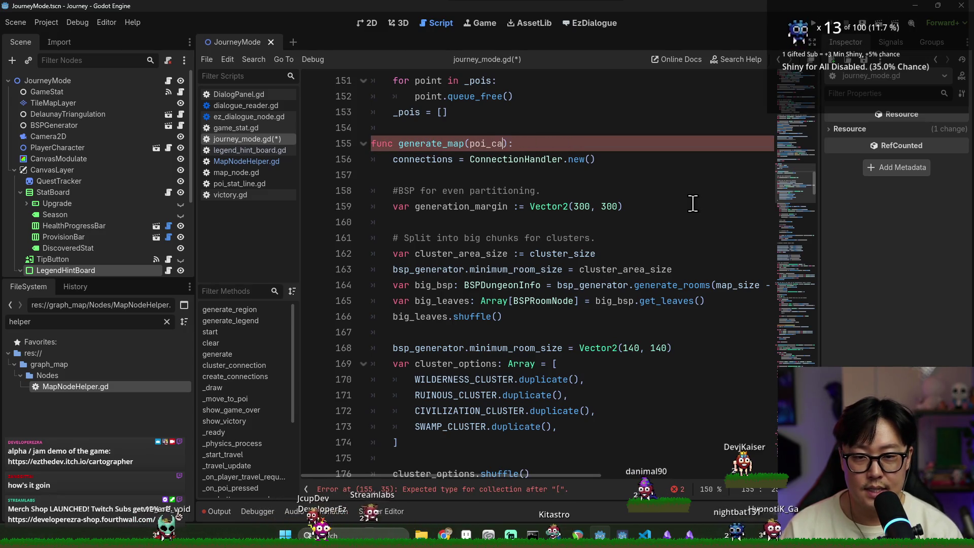
text(: Array[Map;)
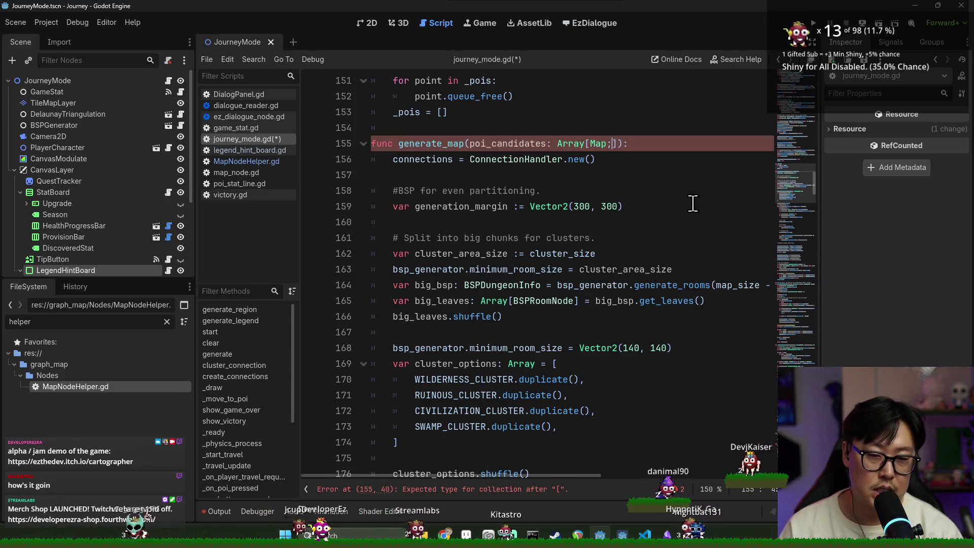
key(BackSpace)
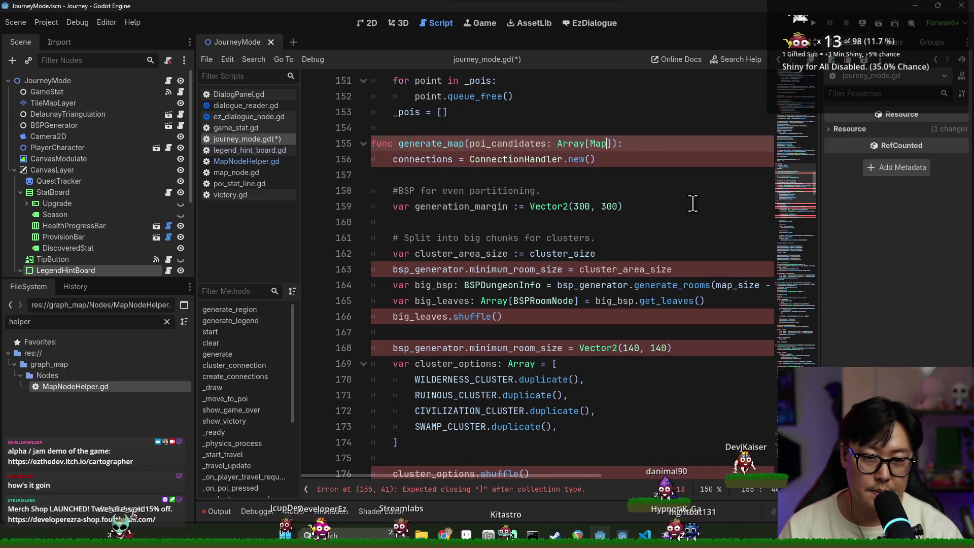
text(.Type)
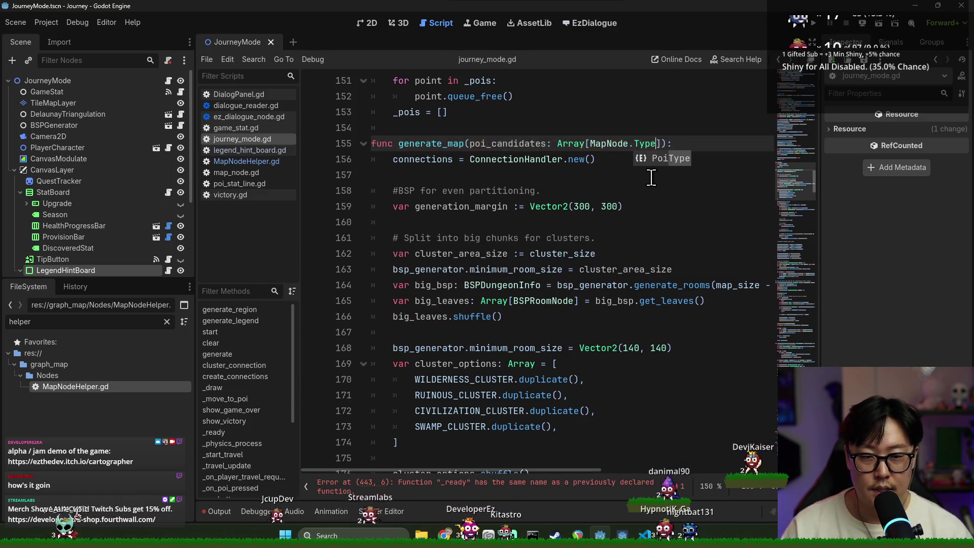
click(670, 162)
key(ctrl+s)
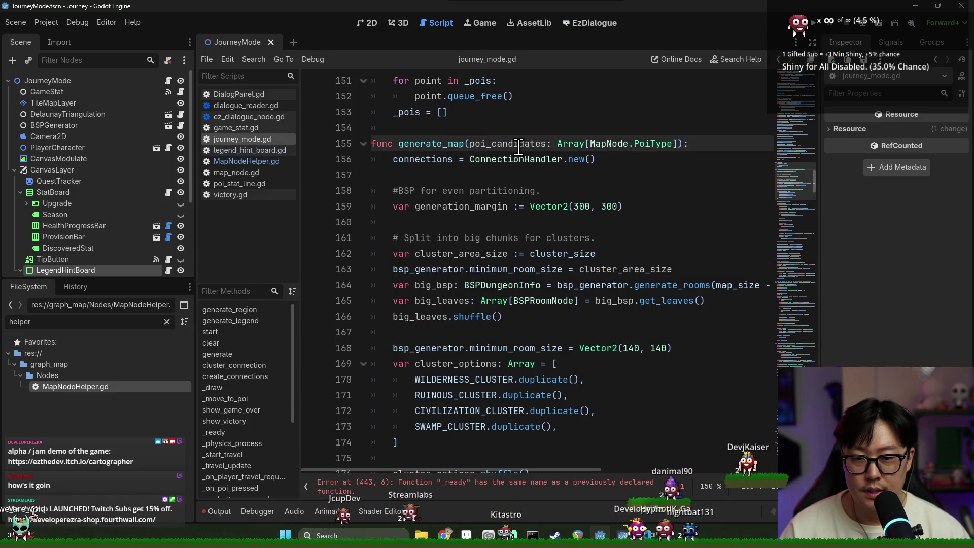
key(ctrl+f)
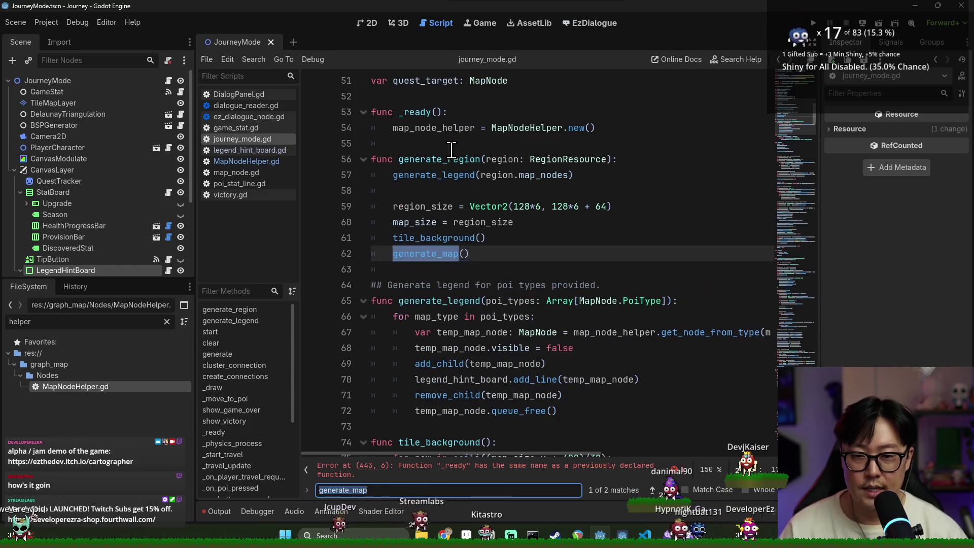
Pass region.map_nodes as the argument of the generate_map call on line 62.
click(472, 255)
drag(481, 175, 572, 175)
key(ctrl+c)
click(463, 253)
key(ctrl+v)
click(539, 245)
double_click(424, 254)
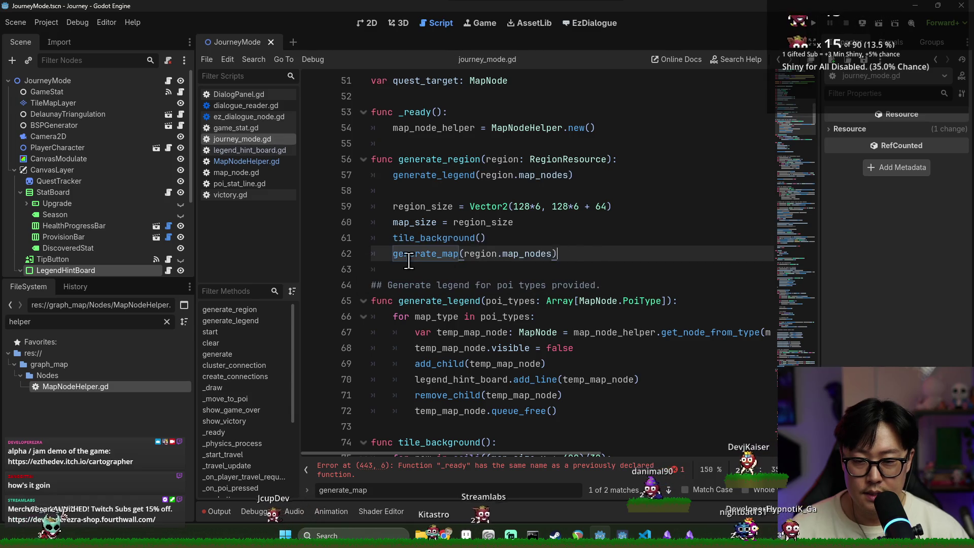
At the generate_map definition, try an Array return type, back it out, and save.
ctrl+click(421, 256)
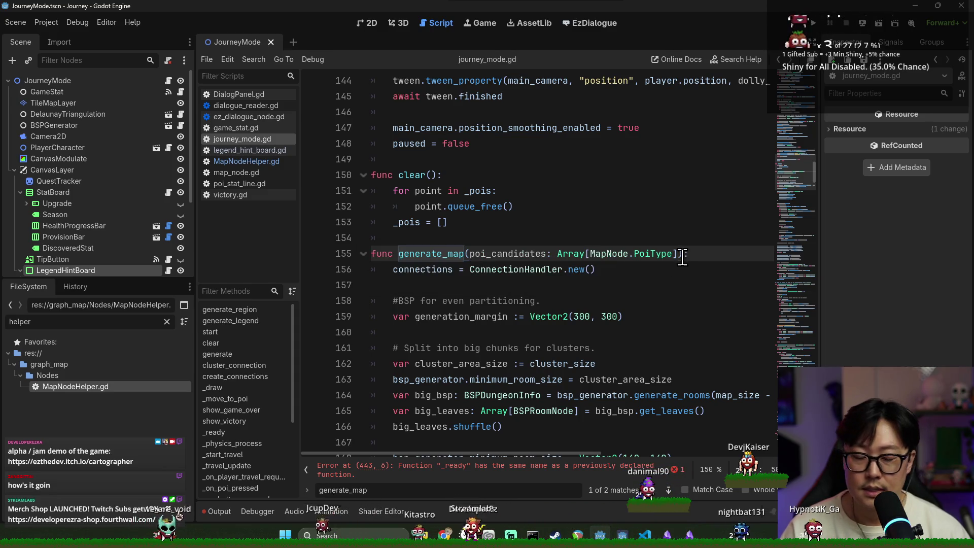
double_click(431, 254)
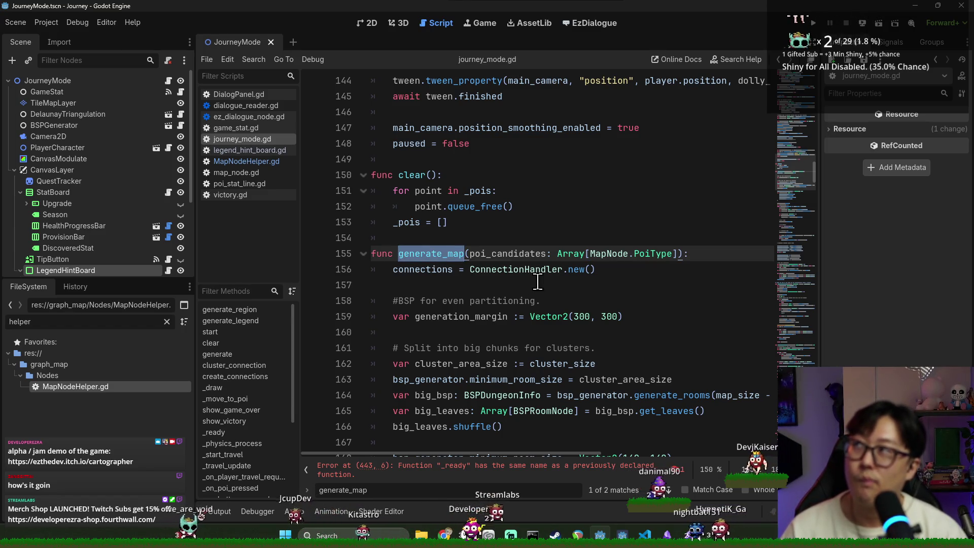
click(684, 254)
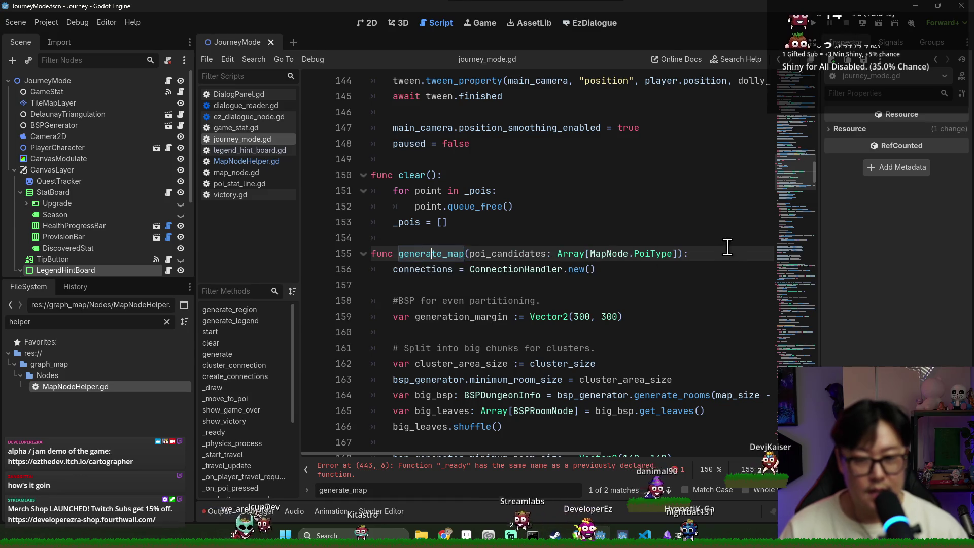
text(-)
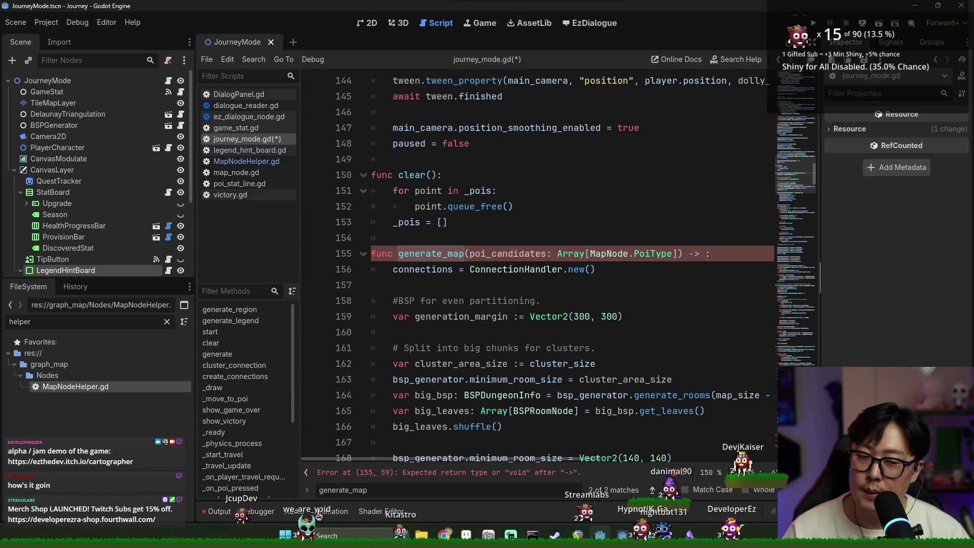
text(ray[)
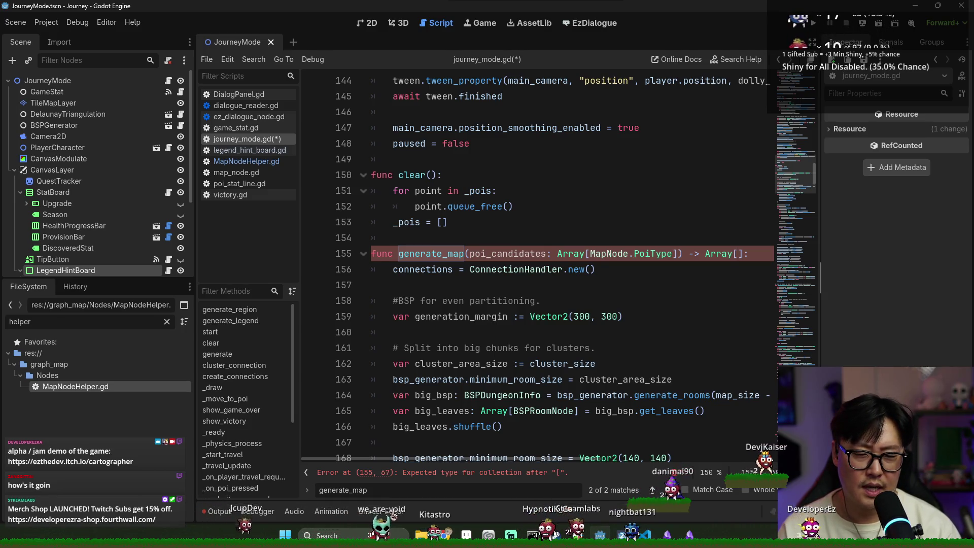
key(BackSpace)
key(ctrl+s)
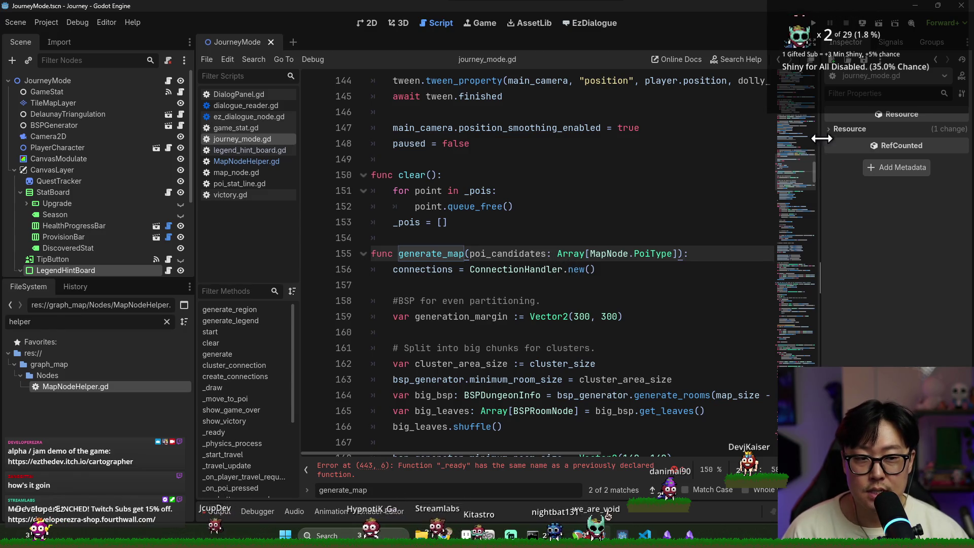
click(790, 79)
scroll(415, 231, down, 3)
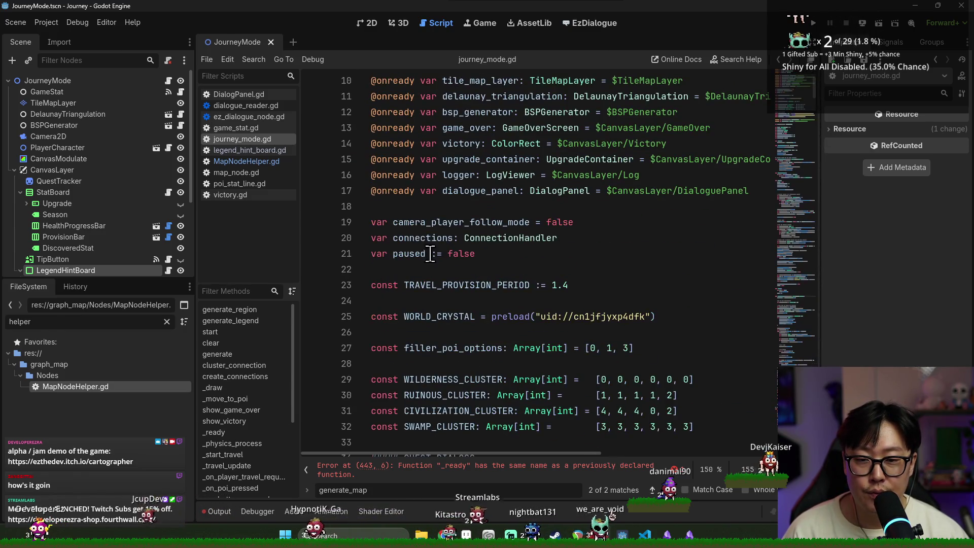
scroll(427, 254, down, 2)
click(448, 283)
scroll(456, 281, down, 4)
scroll(472, 280, up, 5)
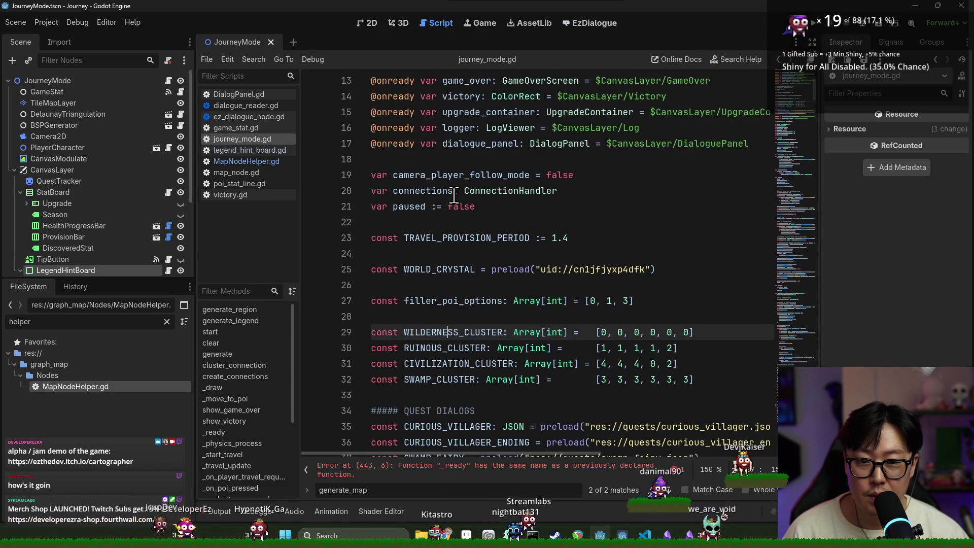
double_click(453, 191)
scroll(491, 242, up, 3)
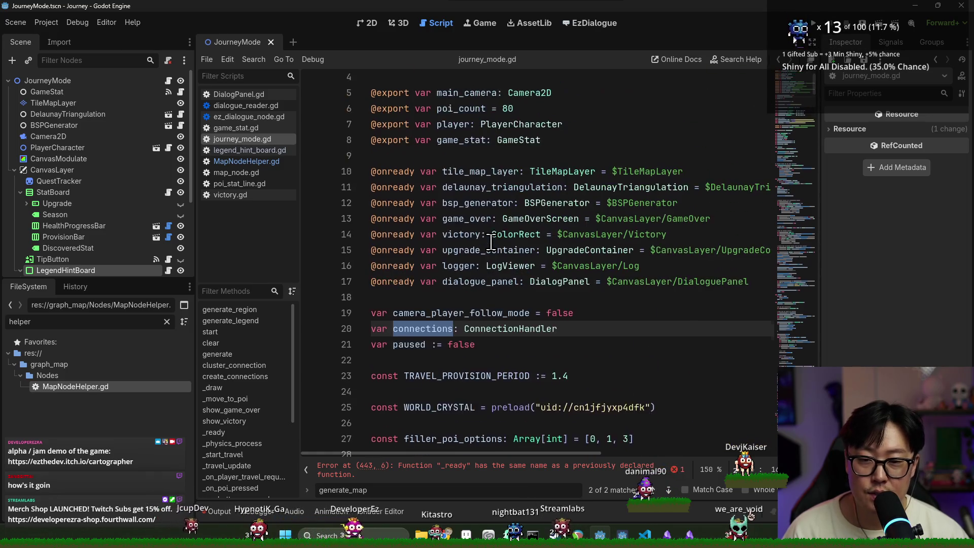
scroll(487, 248, down, 2)
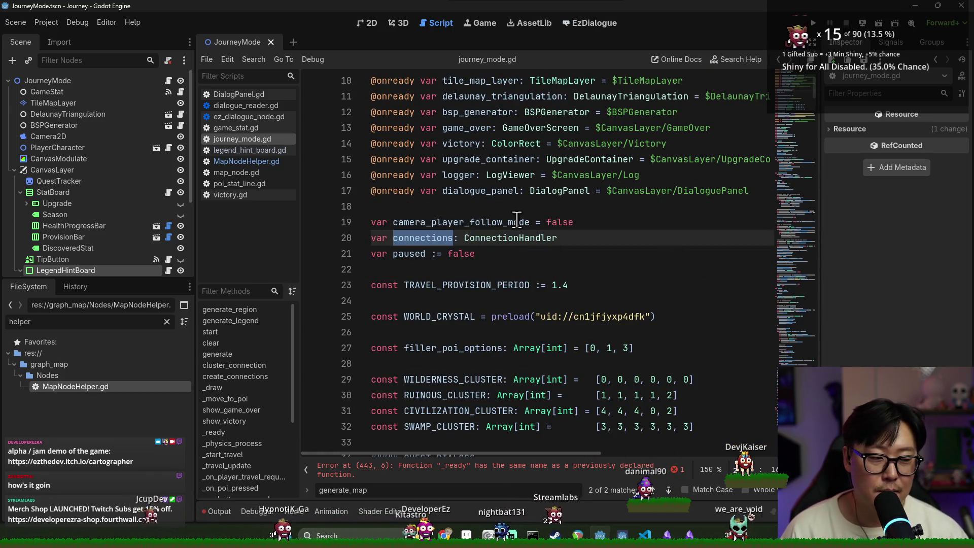
scroll(589, 236, down, 4)
scroll(588, 236, down, 20)
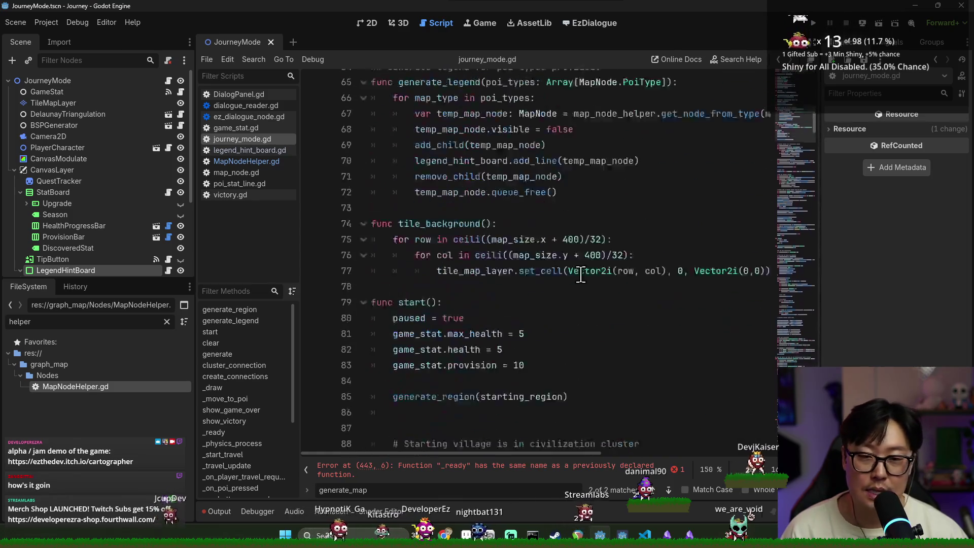
scroll(550, 242, up, 5)
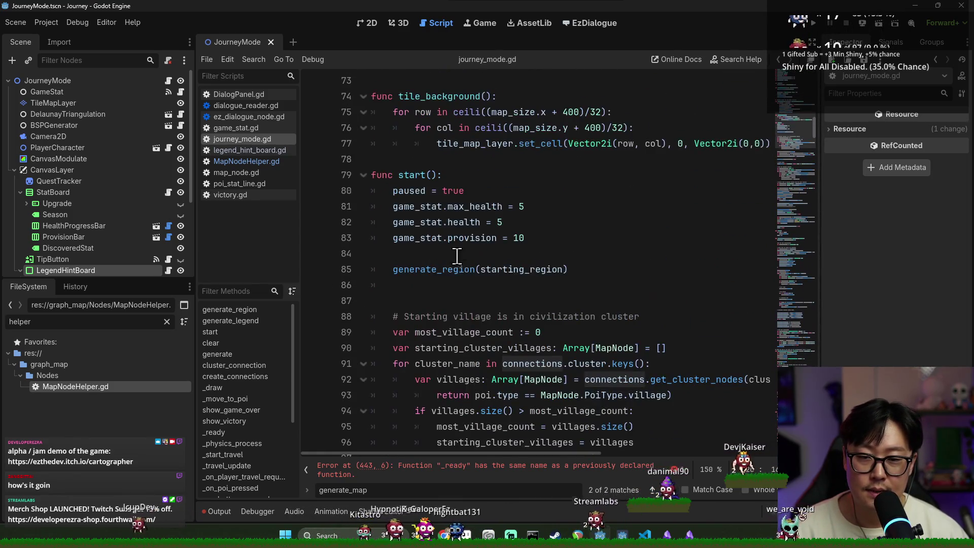
click(457, 283)
ctrl+click(455, 269)
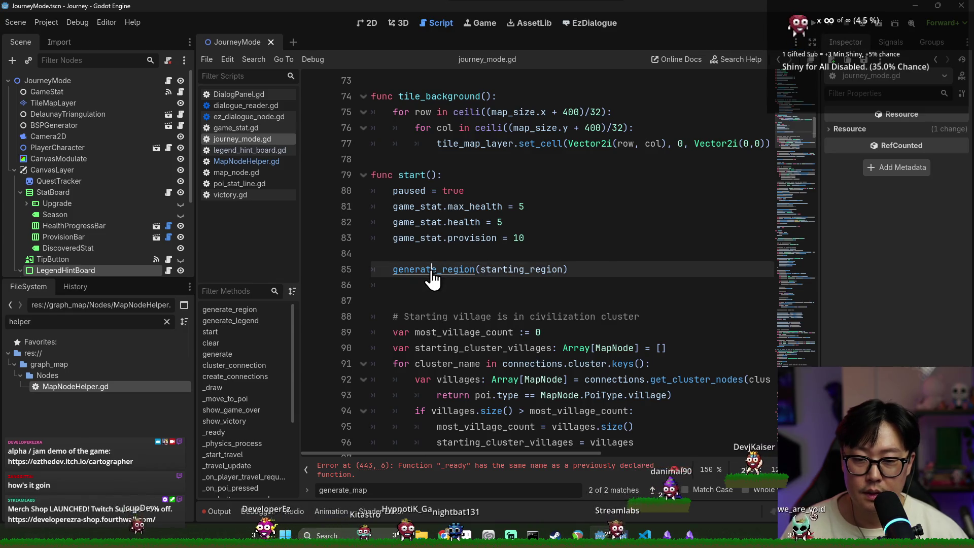
ctrl+click(430, 355)
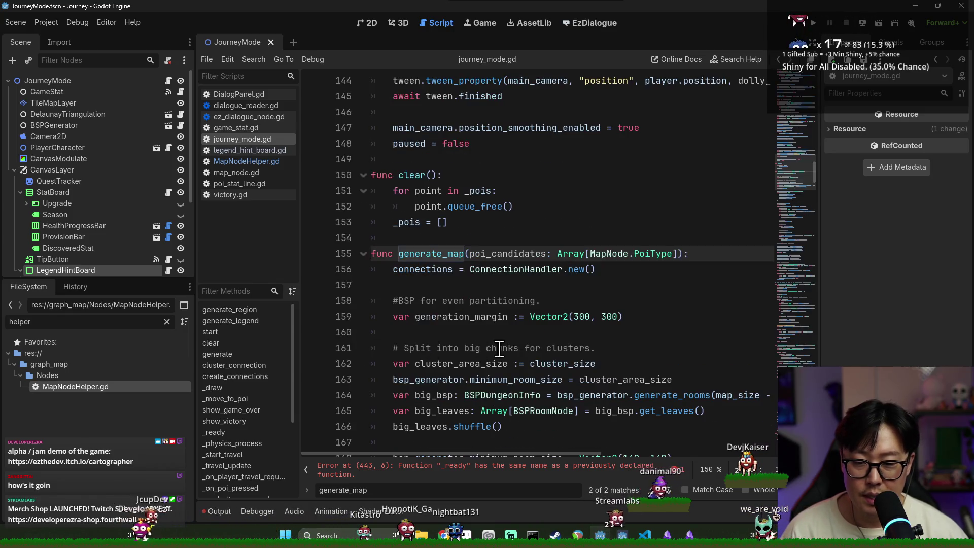
double_click(453, 270)
scroll(465, 269, down, 2)
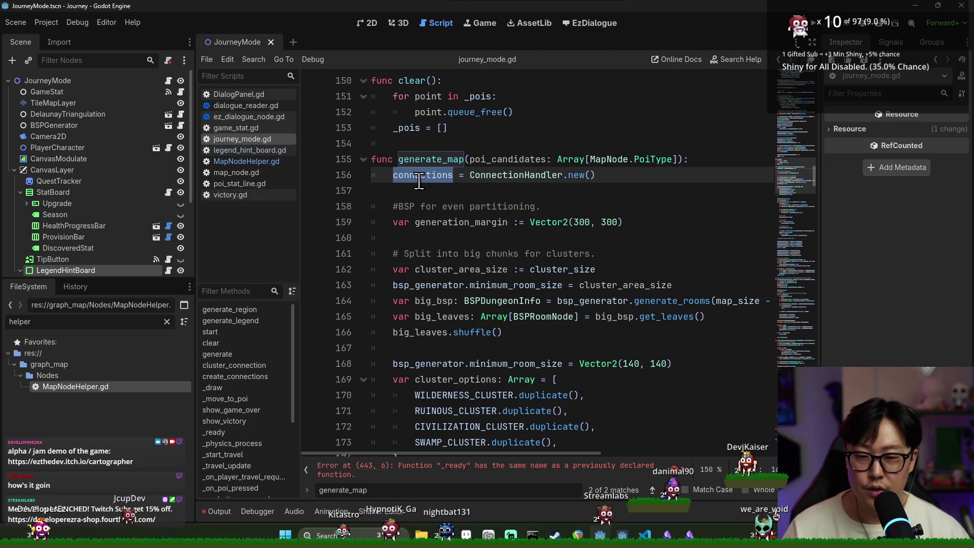
double_click(457, 222)
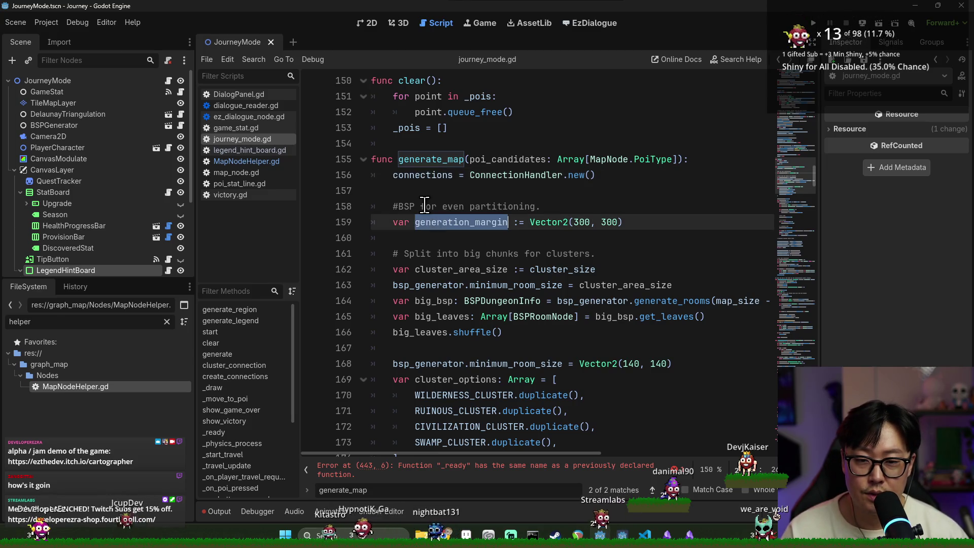
Change generation_margin to Vector2(250, 250) and save the script.
double_click(582, 223)
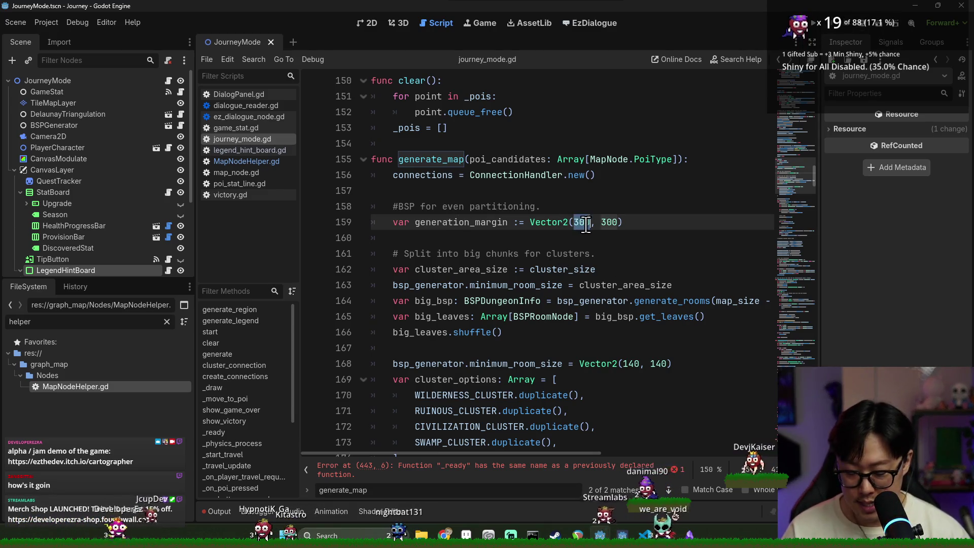
text(250, 2)
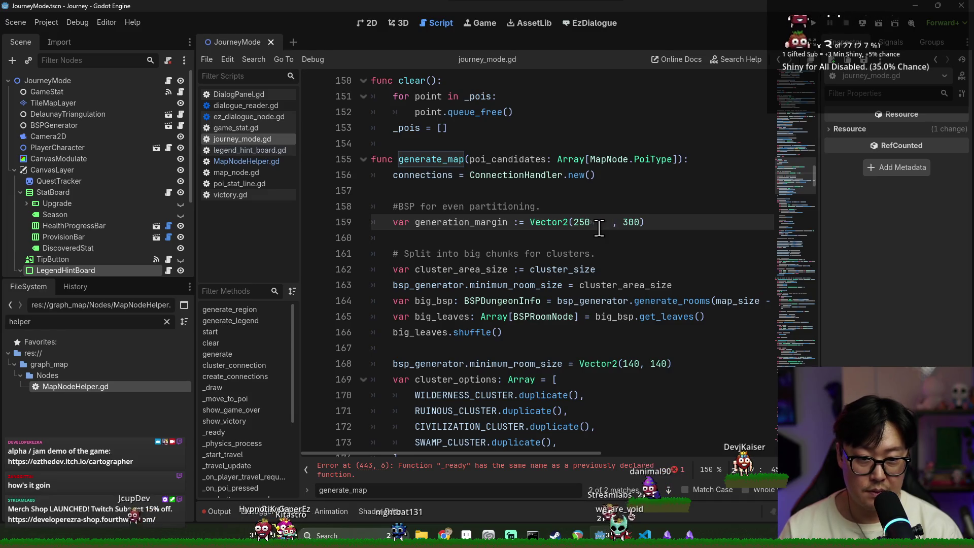
text(50)
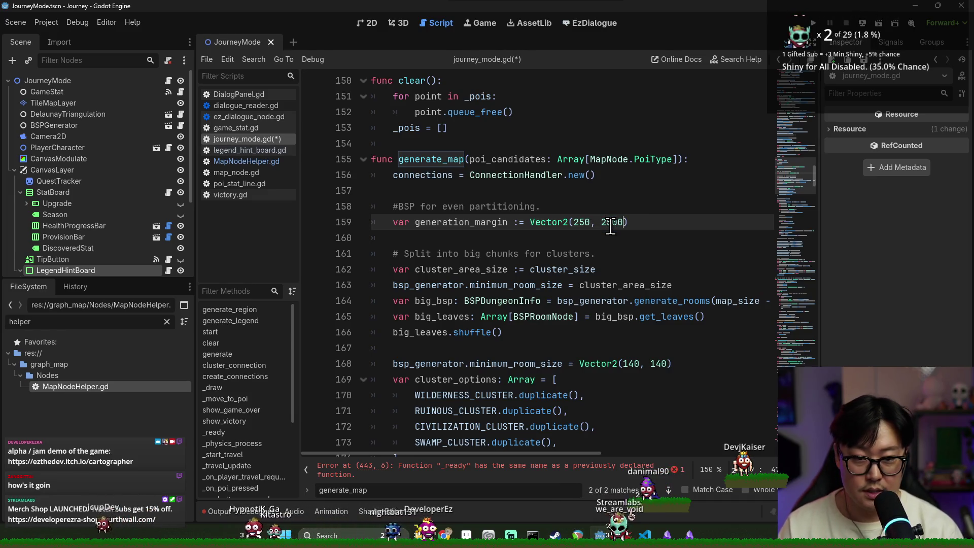
key(Down)
key(ctrl+s)
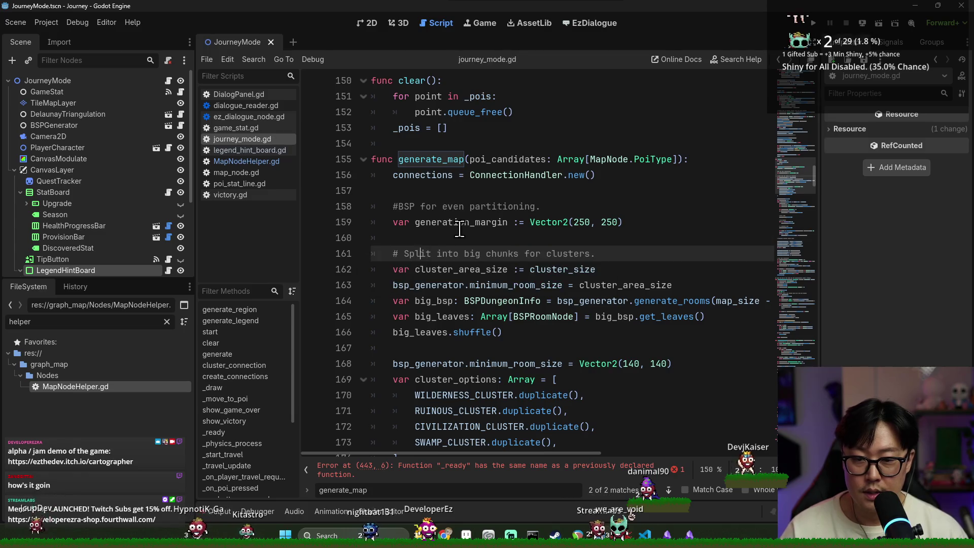
Look up where cluster_size from line 162 is declared, on line 46.
double_click(425, 270)
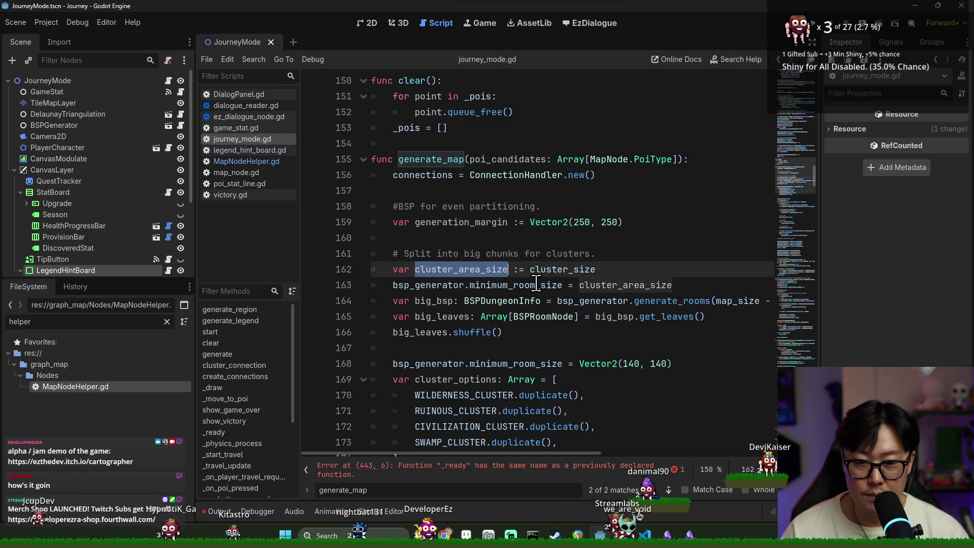
key(End)
key(ctrl+shift+Left)
double_click(439, 274)
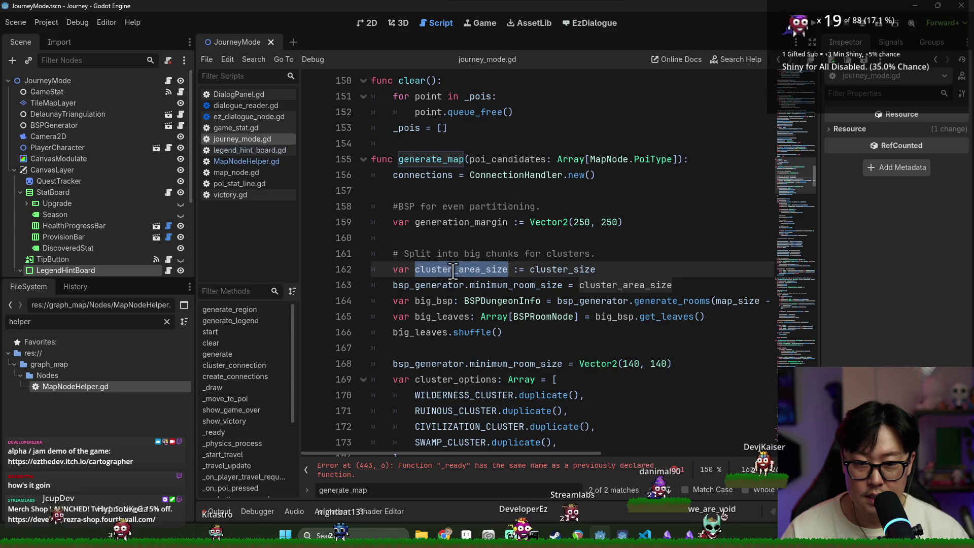
double_click(558, 269)
ctrl+click(544, 274)
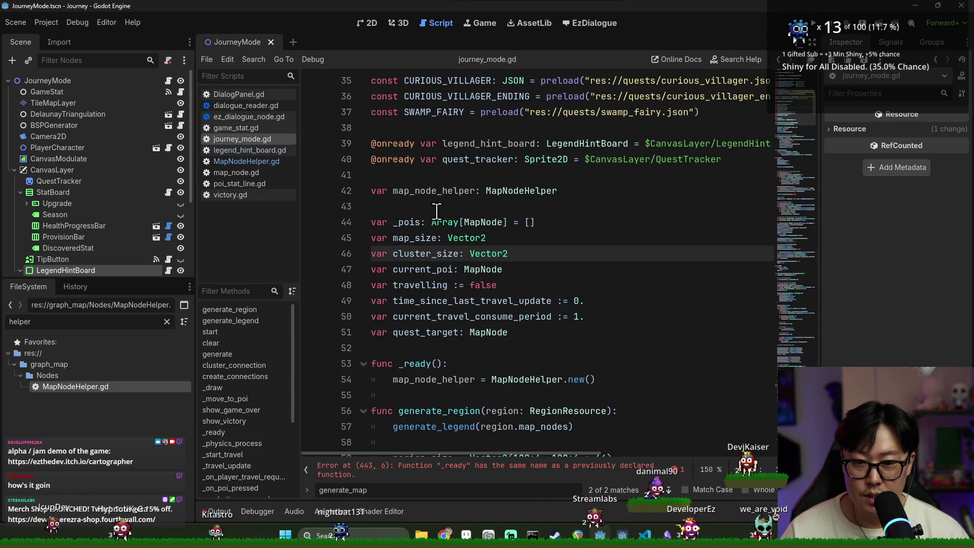
double_click(426, 259)
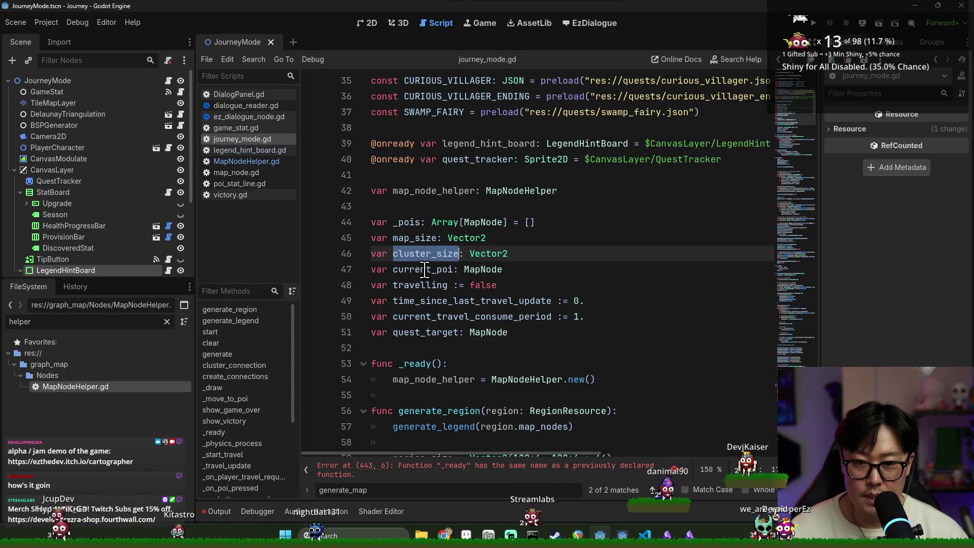
click(421, 260)
double_click(431, 256)
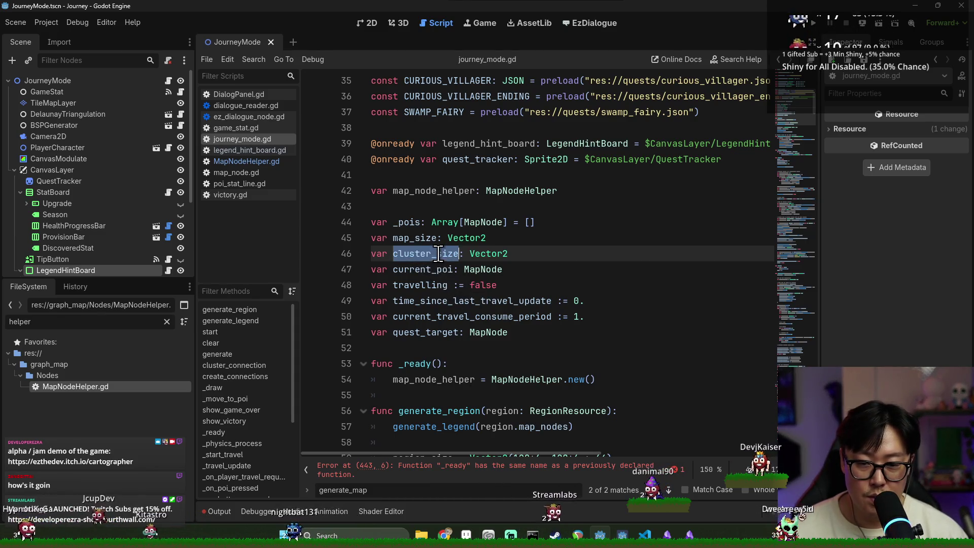
Go back to the generate_map function via the method list.
key(ctrl+f)
text(\)
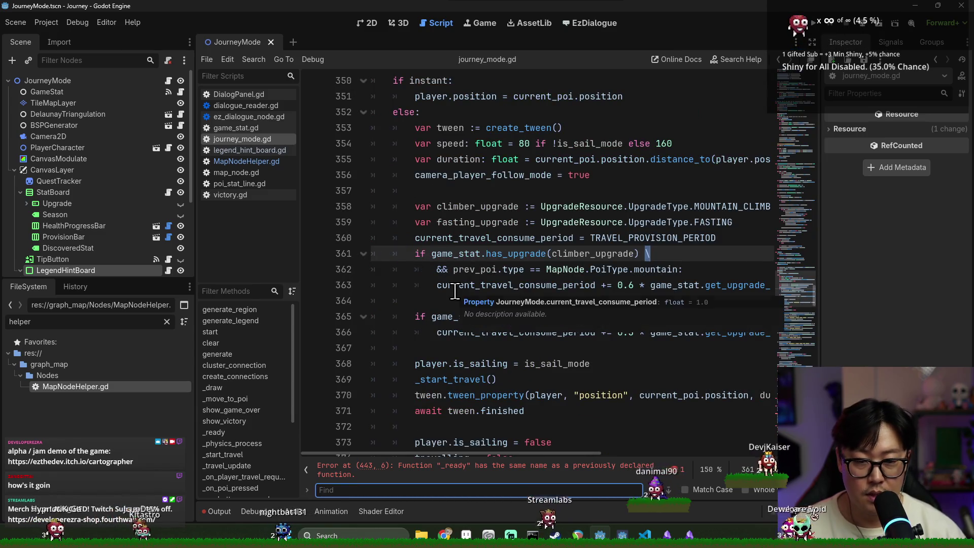
key(Escape)
scroll(455, 269, up, 5)
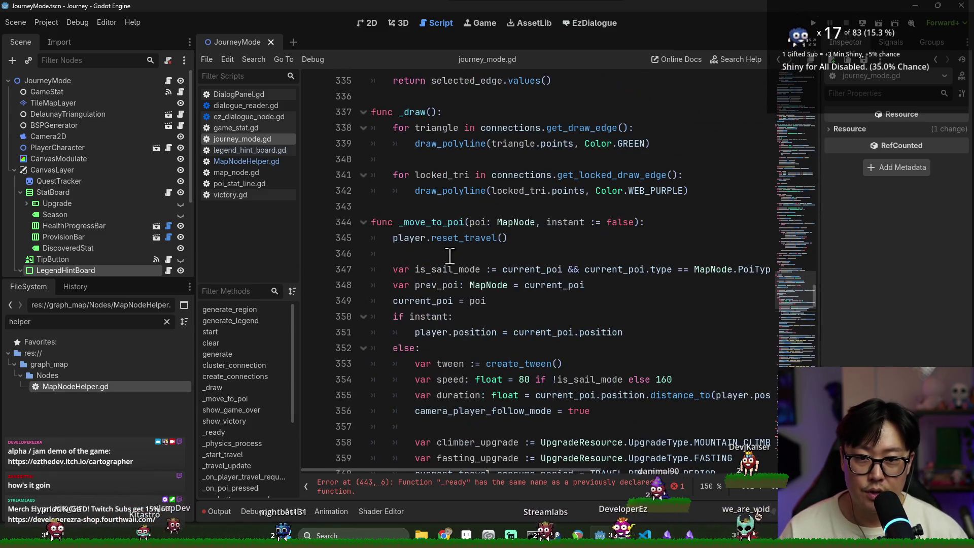
click(240, 354)
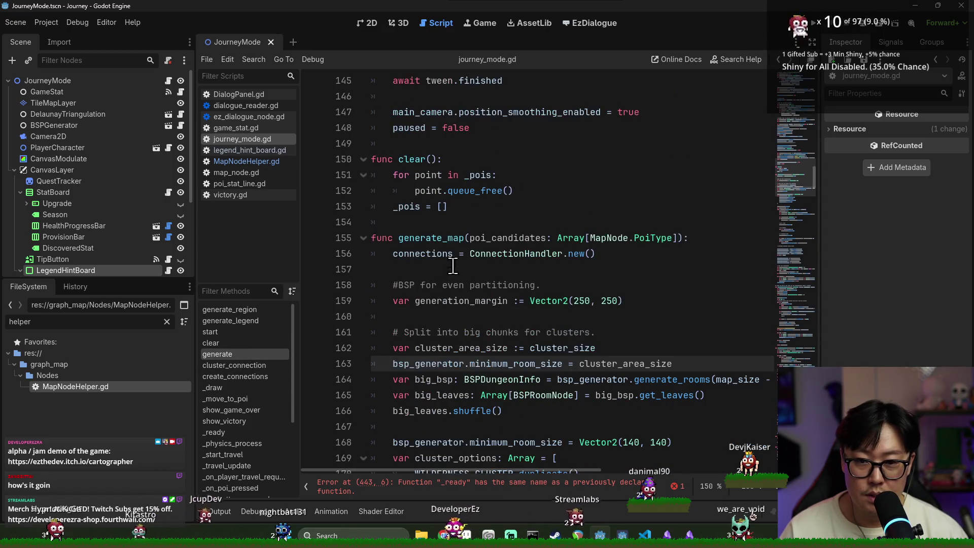
key(ctrl+Left)
key(ctrl+Left)
key(ctrl+Left)
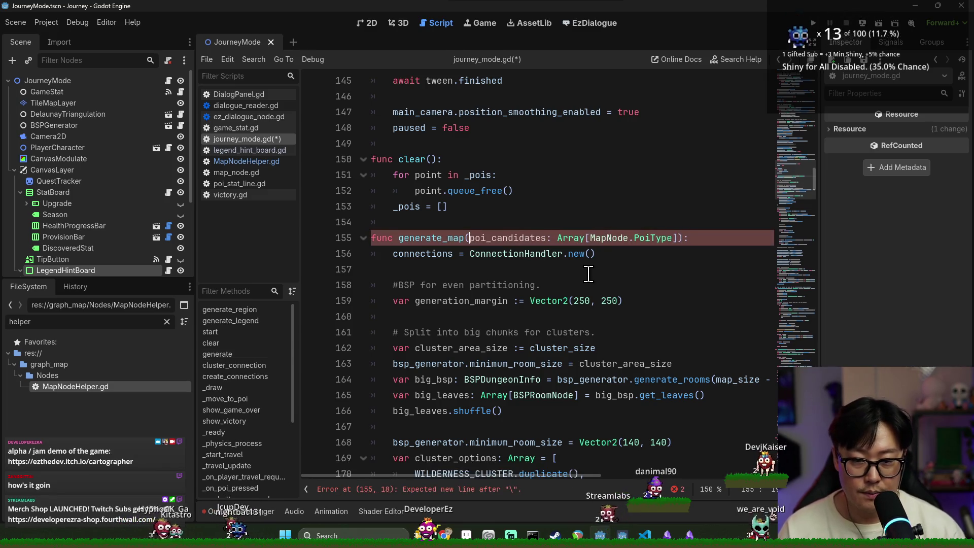
Split generate_map's signature: poi_candidates on its own line, then a new map_size: Vector2 parameter.
key(Return)
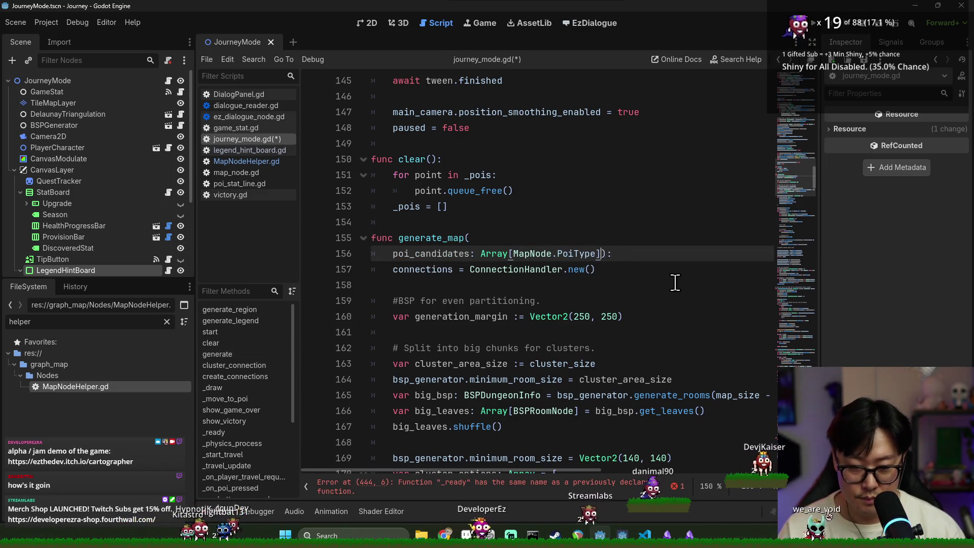
text(,)
key(Return)
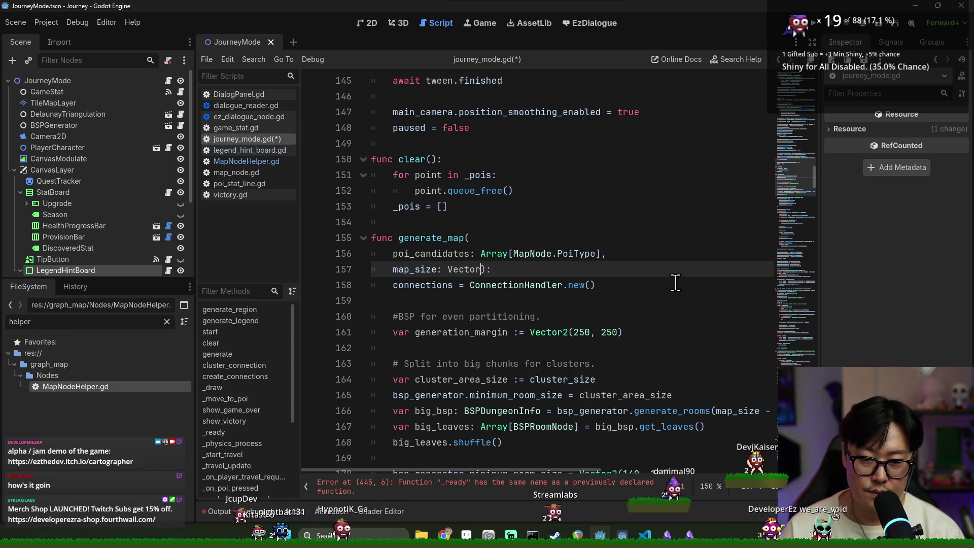
text(r2)
double_click(401, 269)
key(ctrl+c)
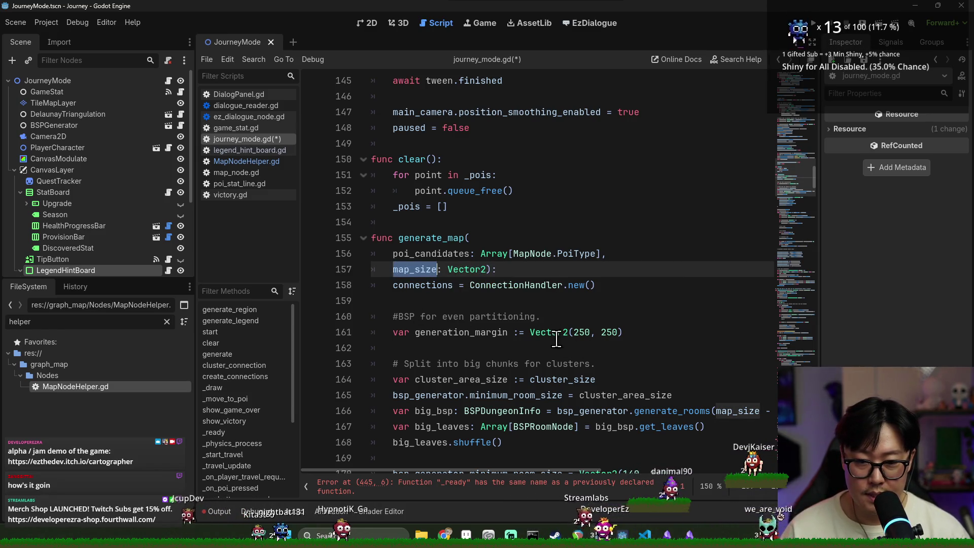
double_click(556, 333)
double_click(504, 332)
scroll(508, 342, down, 2)
click(487, 170)
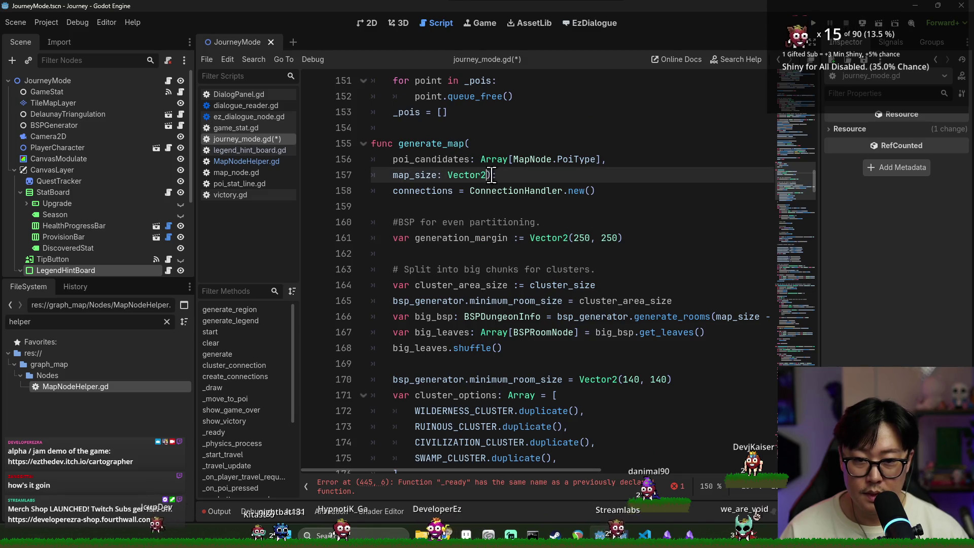
Make cluster_area_size use map_size, set the margin to Vector2(300, 300), and save.
double_click(538, 285)
key(ctrl+v)
click(457, 238)
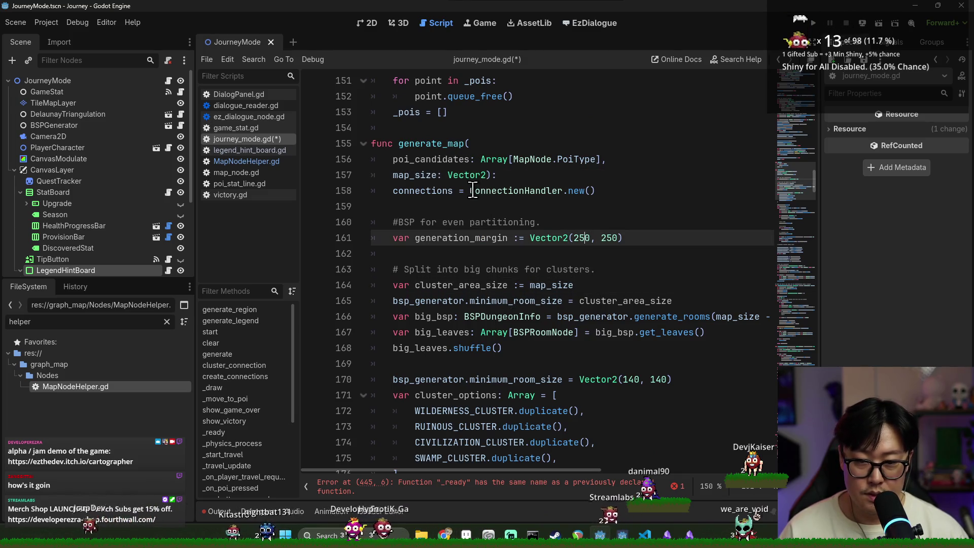
double_click(433, 144)
click(491, 176)
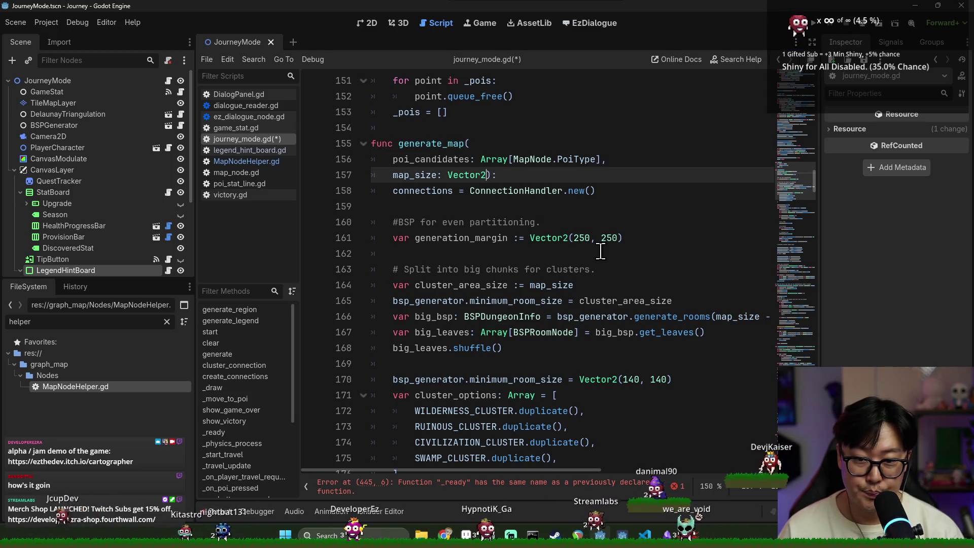
text(,)
key(Return)
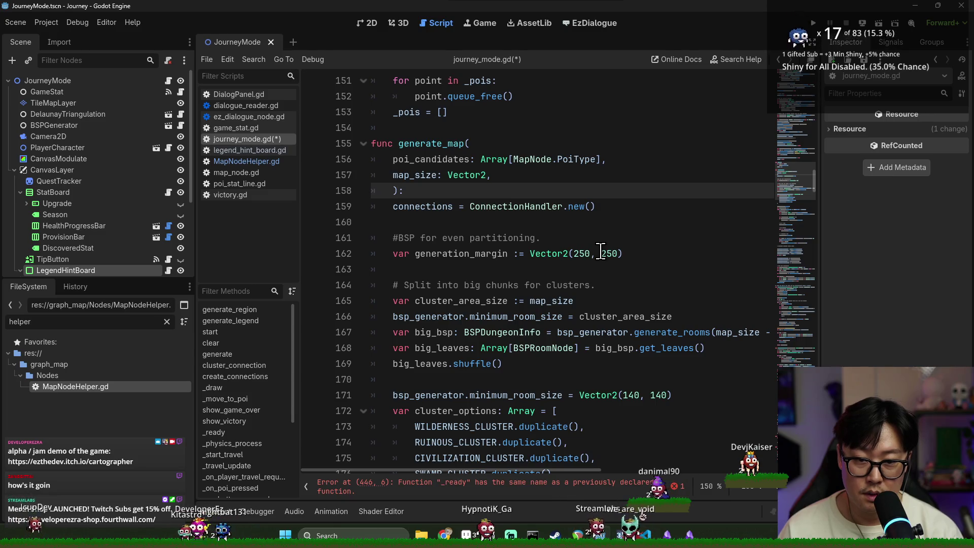
double_click(579, 254)
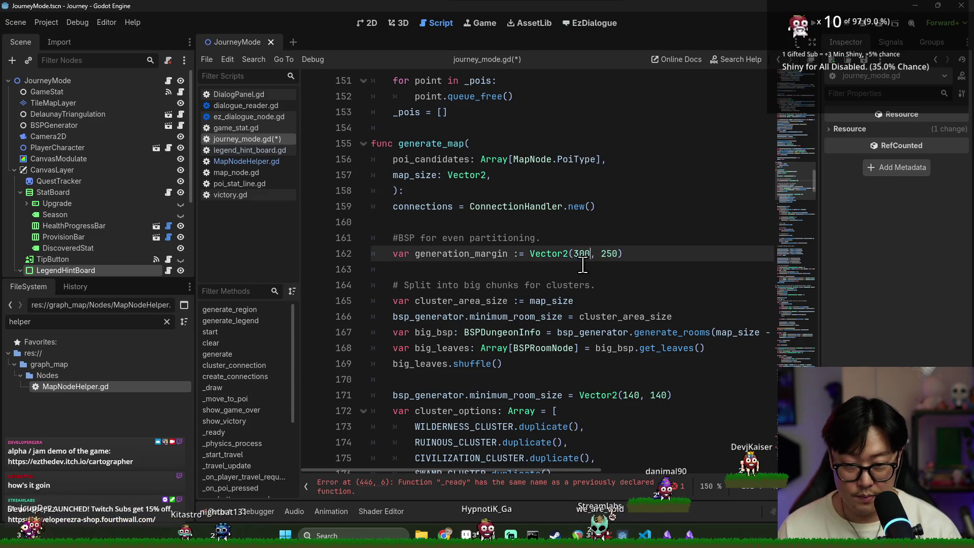
key(ctrl+s)
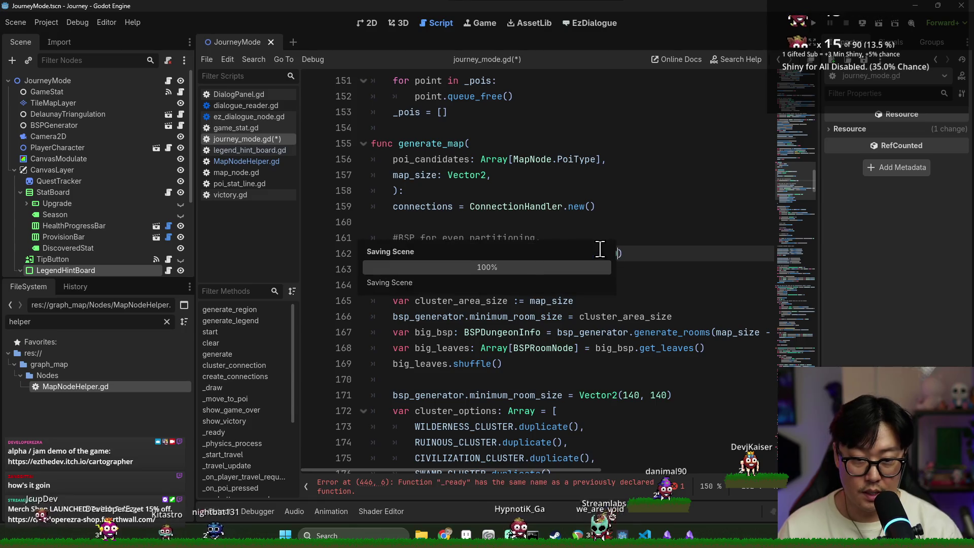
Rejoin the closing parenthesis onto the map_size line and tidy the poi_candidates line.
double_click(431, 143)
scroll(482, 384, up, 4)
scroll(628, 247, down, 2)
click(394, 285)
key(BackSpace)
key(BackSpace)
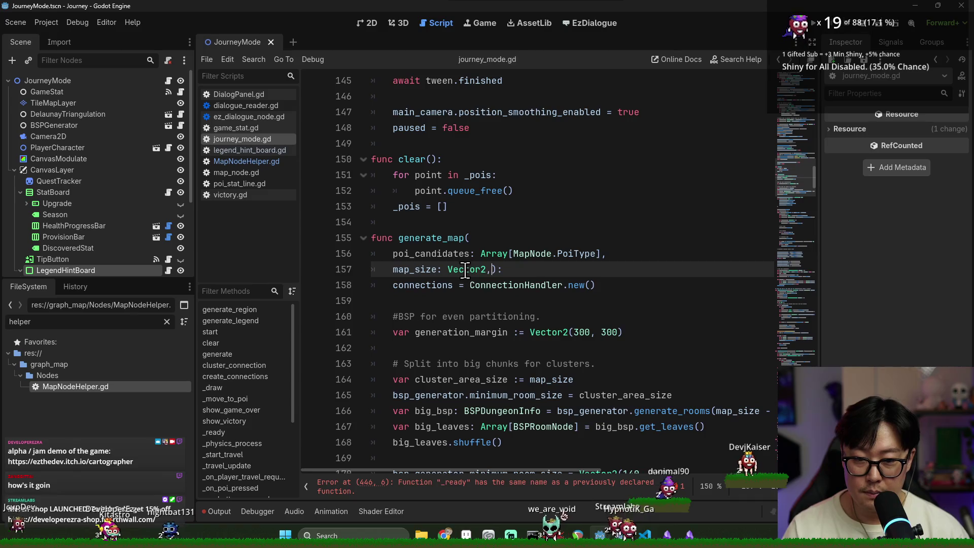
click(615, 260)
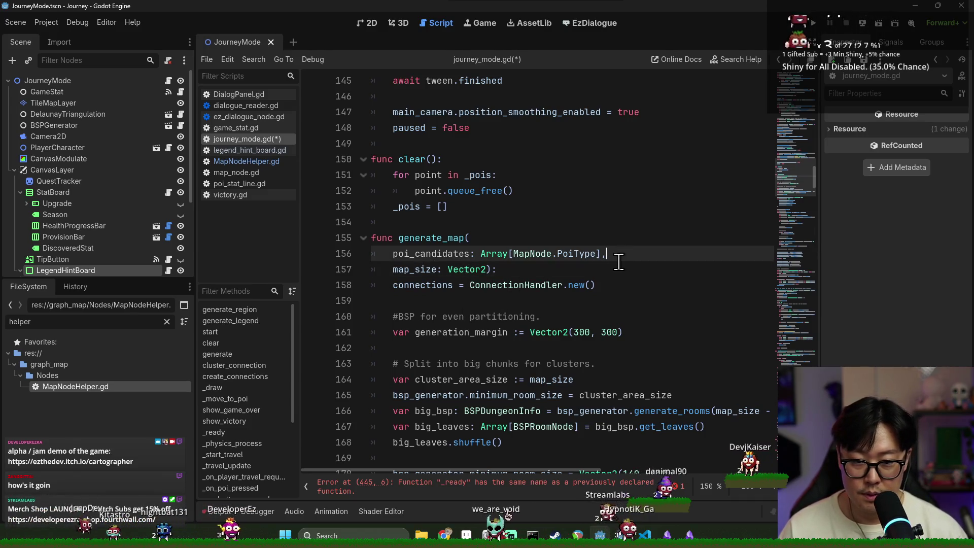
key(Delete)
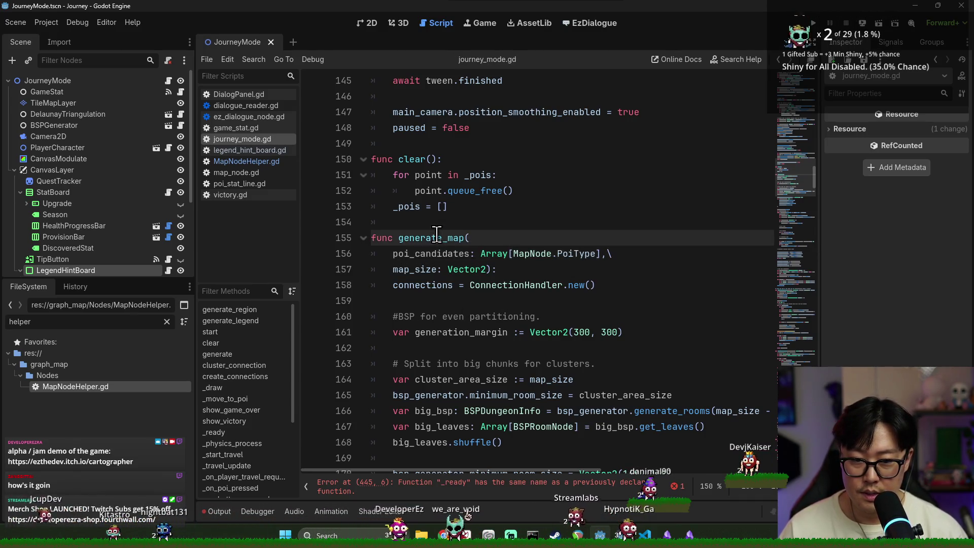
Add cluster_size as the second argument of generate_region's generate_map call and save.
key(ctrl+s)
scroll(516, 240, up, 6)
scroll(516, 241, up, 19)
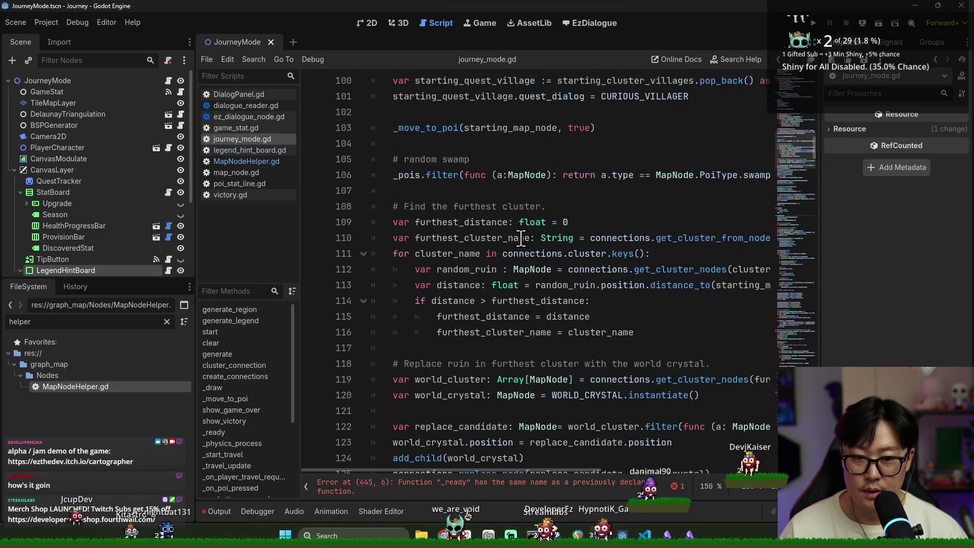
scroll(501, 269, up, 6)
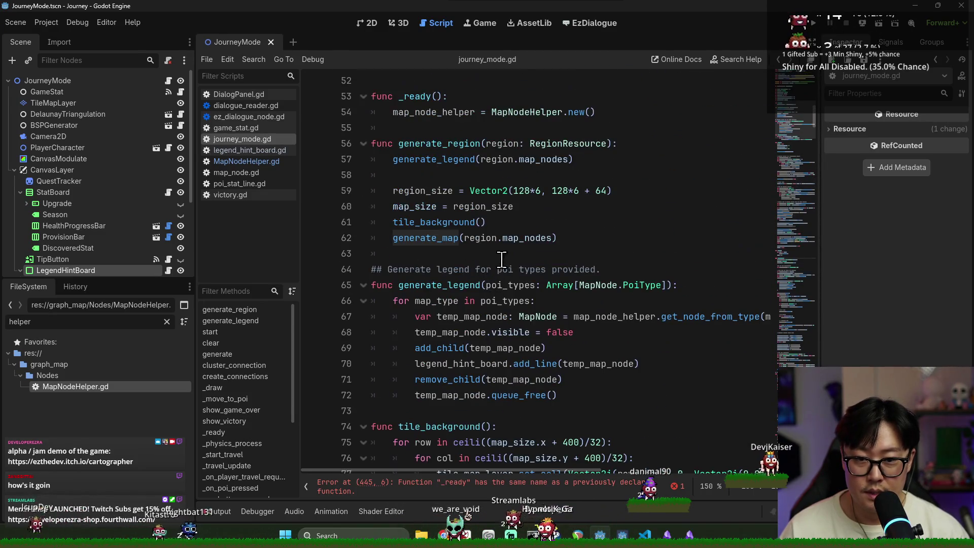
click(552, 239)
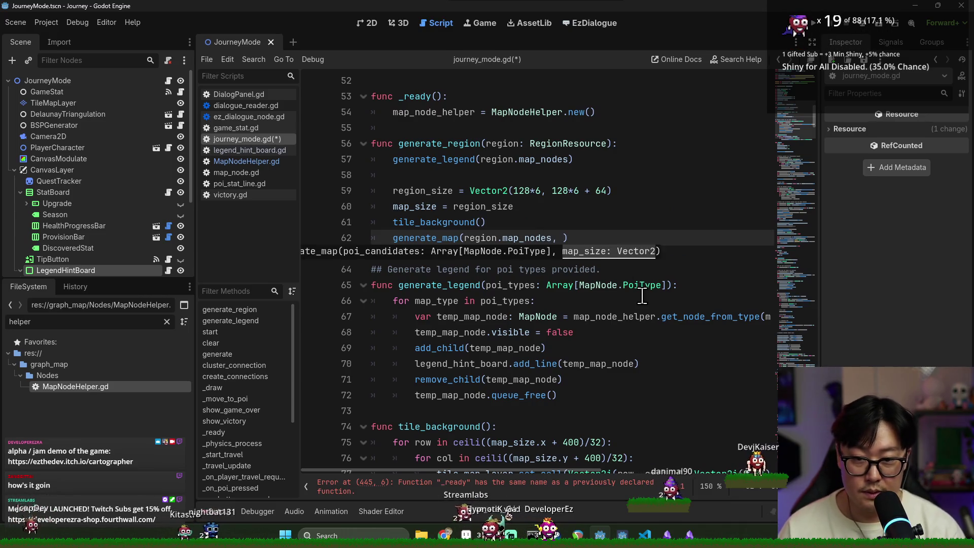
text(r)
key(Down)
key(Return)
key(ctrl+s)
Search the script for cluster_size and step through each match.
double_click(591, 238)
key(ctrl+f)
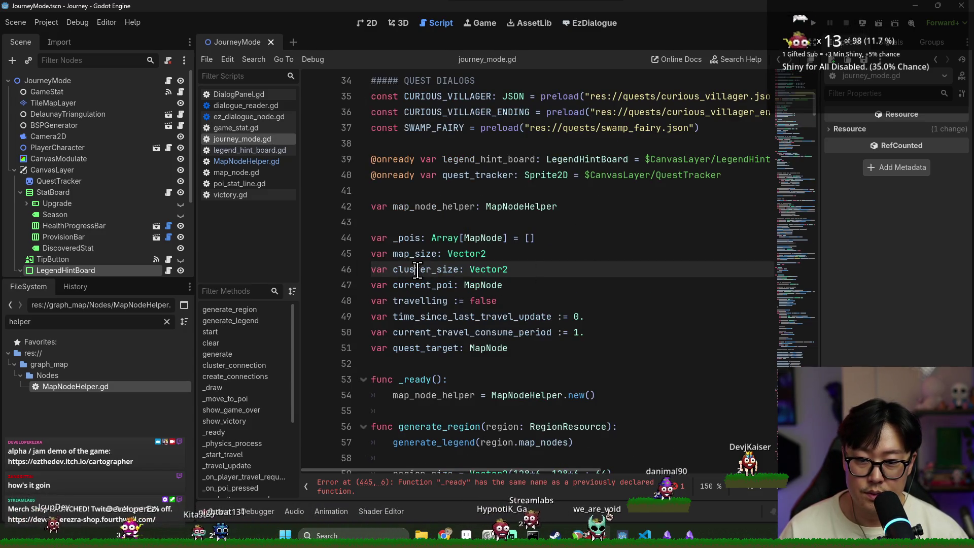
key(Return)
key(Return)
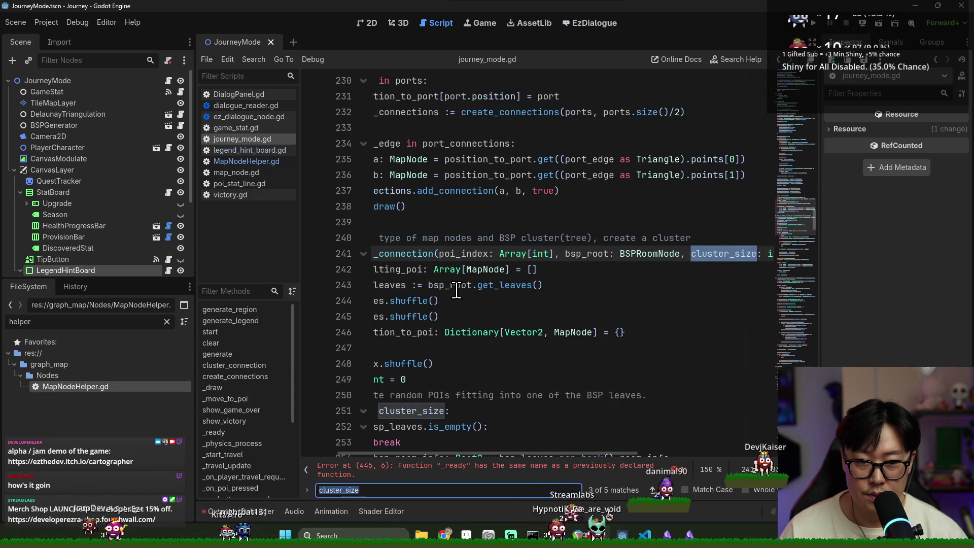
key(Return)
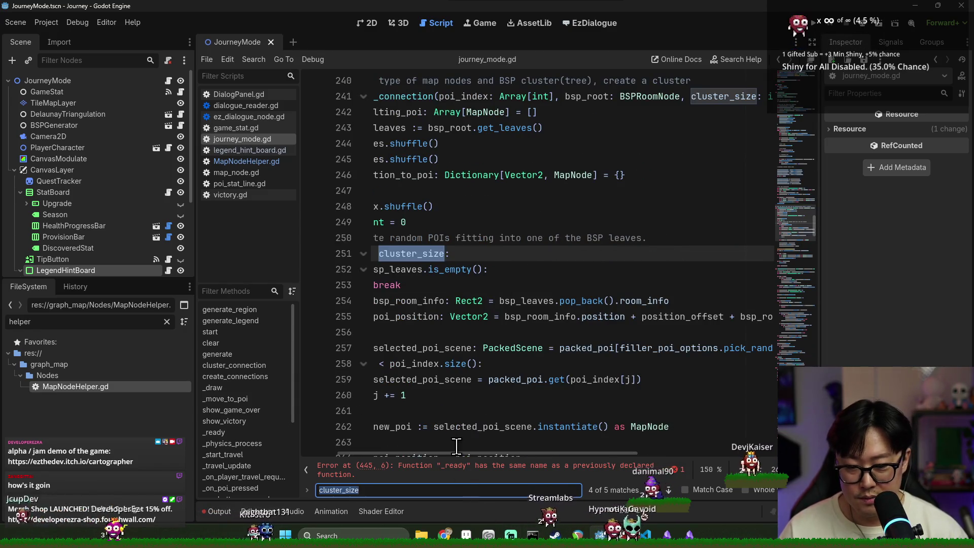
key(Return)
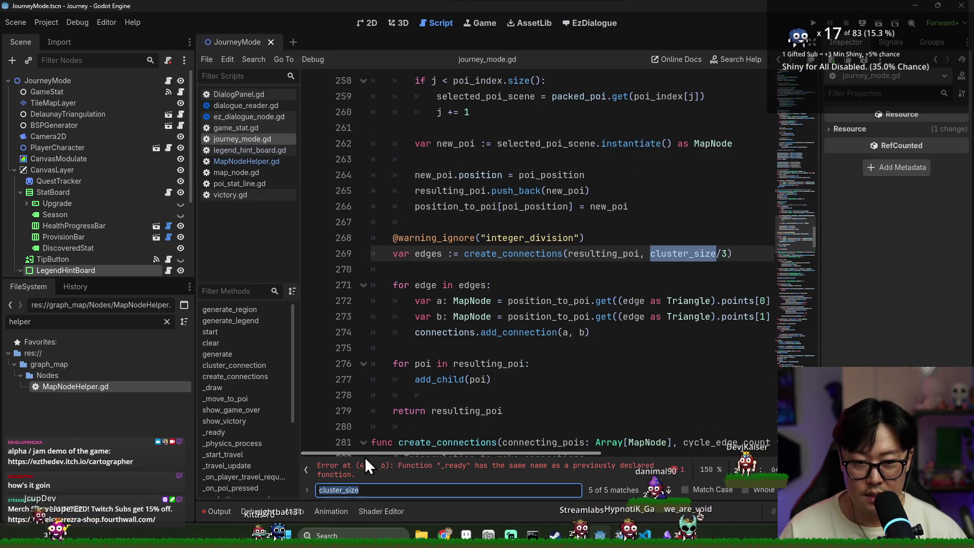
key(Return)
key(Return)
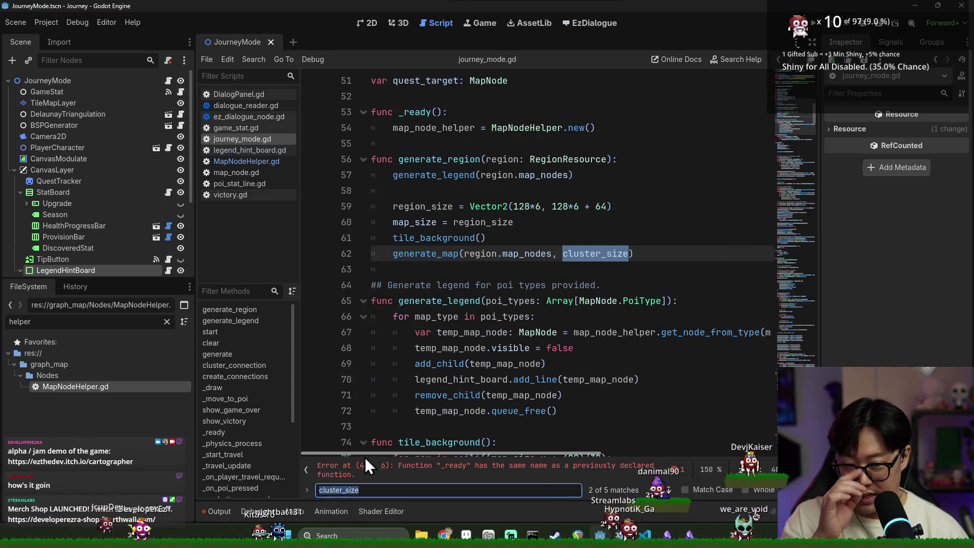
Jump from the line-62 call to the generate_map definition and its map_size parameter.
double_click(414, 223)
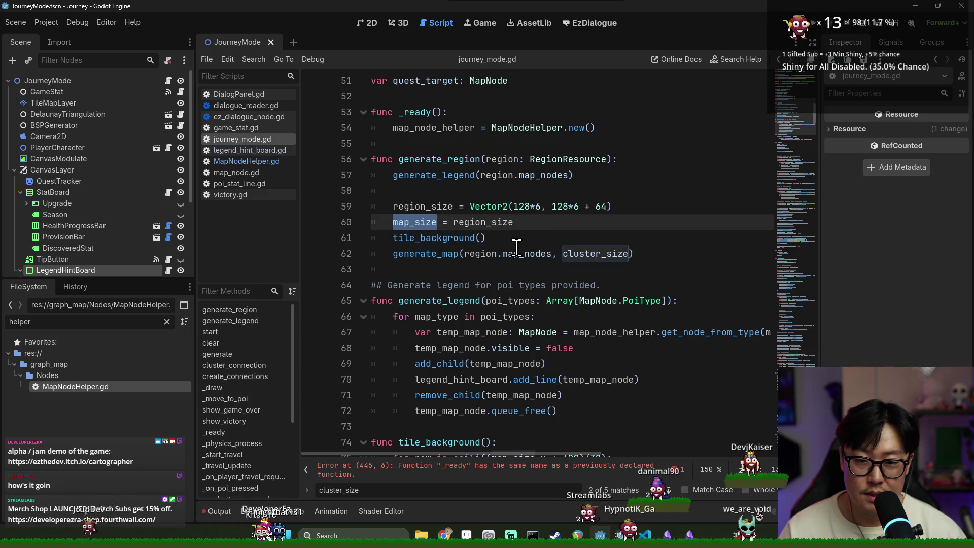
double_click(595, 254)
ctrl+click(419, 255)
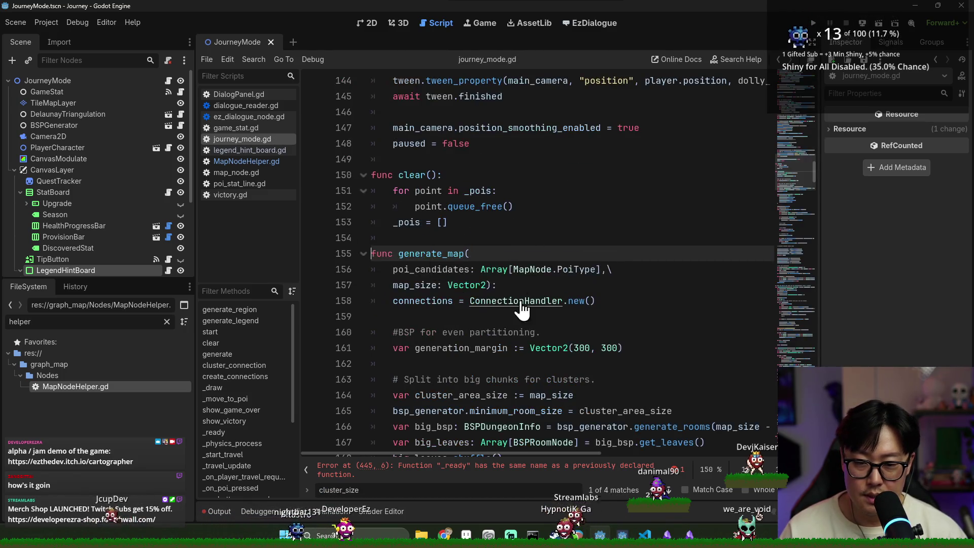
double_click(416, 285)
scroll(456, 285, down, 3)
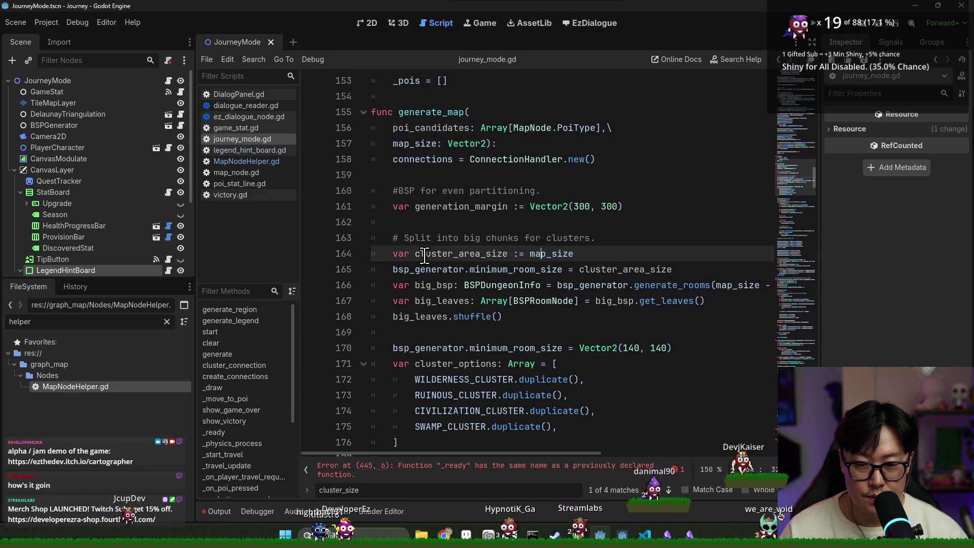
Rename cluster_area_size on line 164 to map_area.
double_click(461, 254)
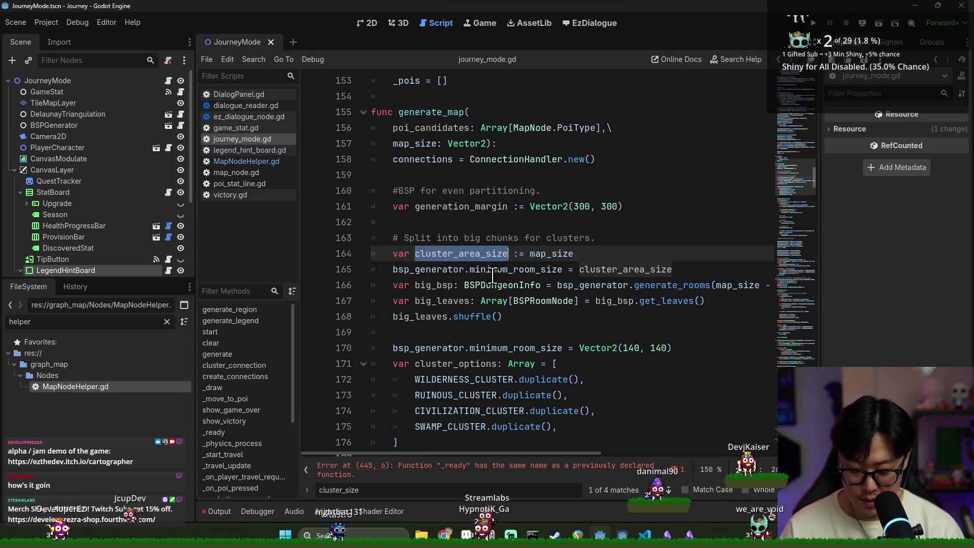
text(map_area)
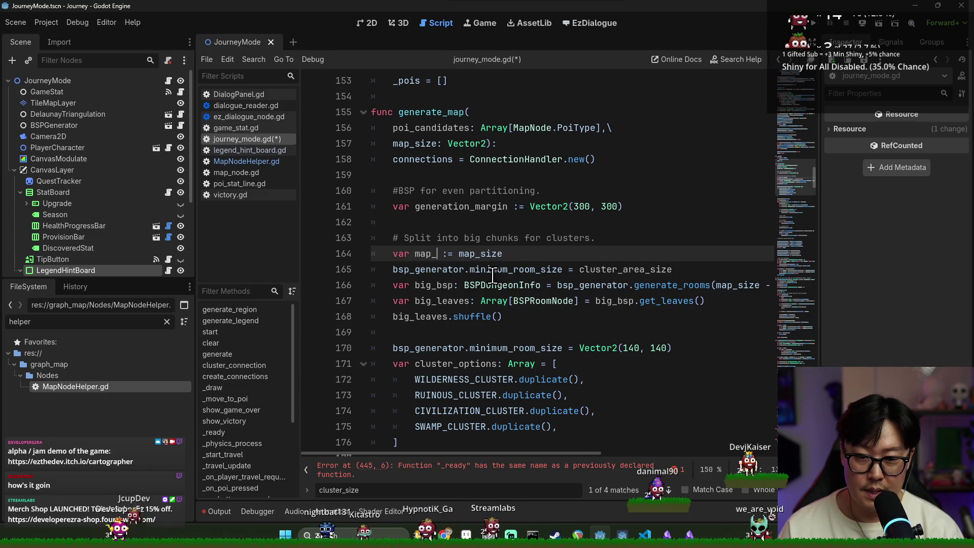
click(495, 284)
click(496, 255)
double_click(497, 255)
Inspect where bsp_generator, minimum_room_size and cluster_area_size are used on lines 165-166.
click(563, 284)
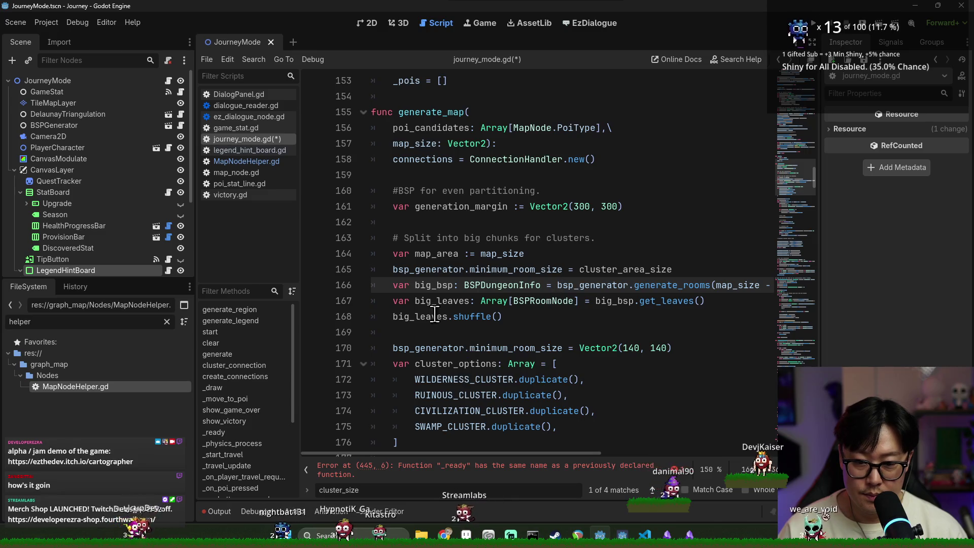
double_click(429, 270)
scroll(456, 243, down, 1)
double_click(501, 223)
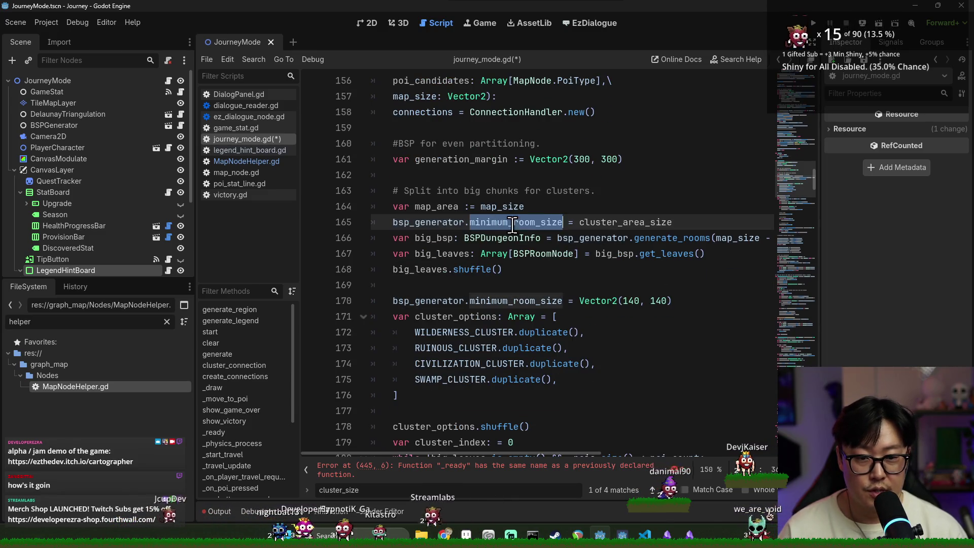
double_click(625, 223)
double_click(516, 223)
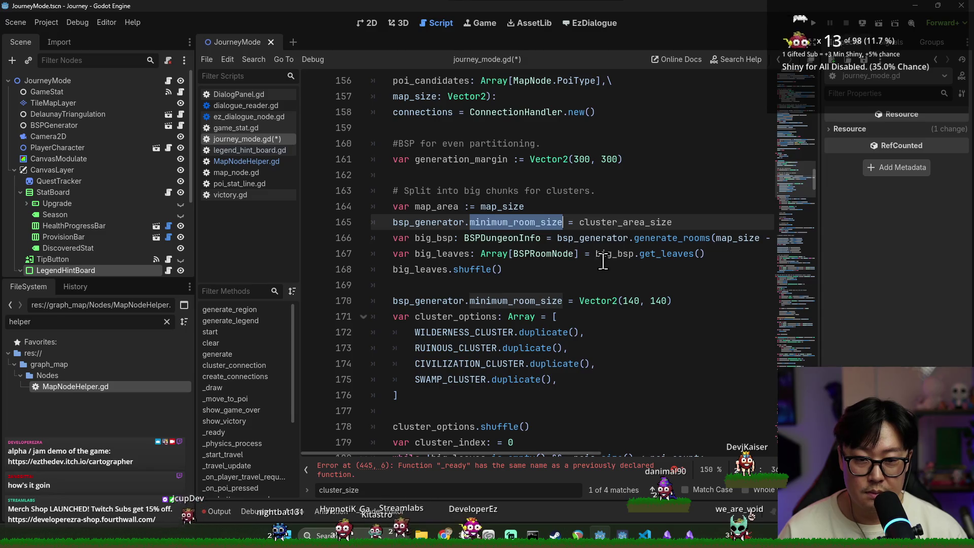
scroll(601, 259, up, 1)
double_click(625, 270)
double_click(461, 206)
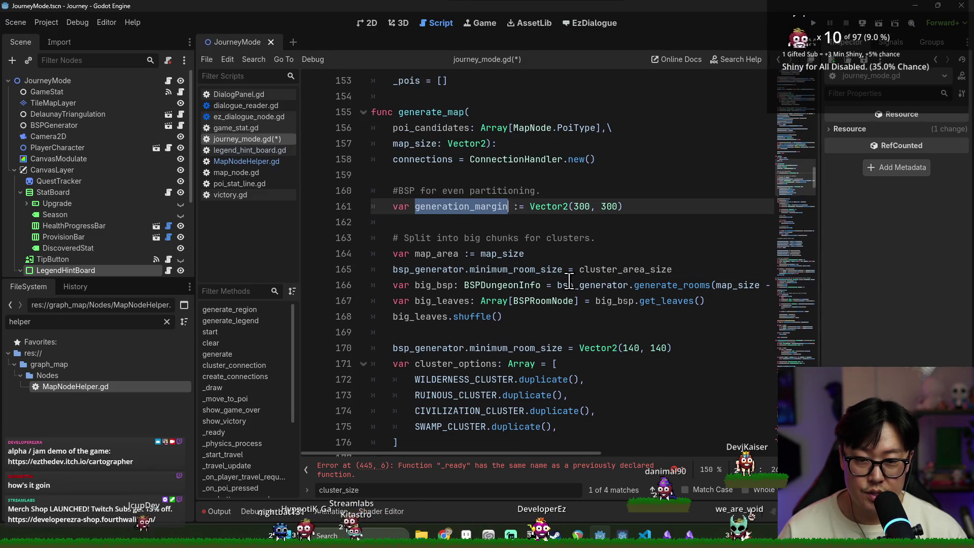
double_click(630, 278)
double_click(629, 274)
scroll(601, 315, up, 2)
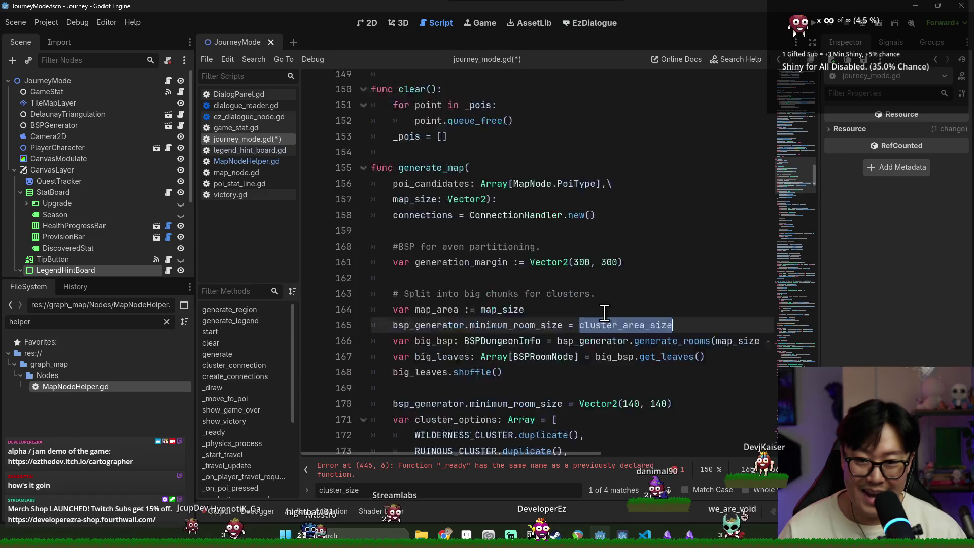
Step through the cluster_area_size search matches and save the script.
key(ctrl+f)
key(Return)
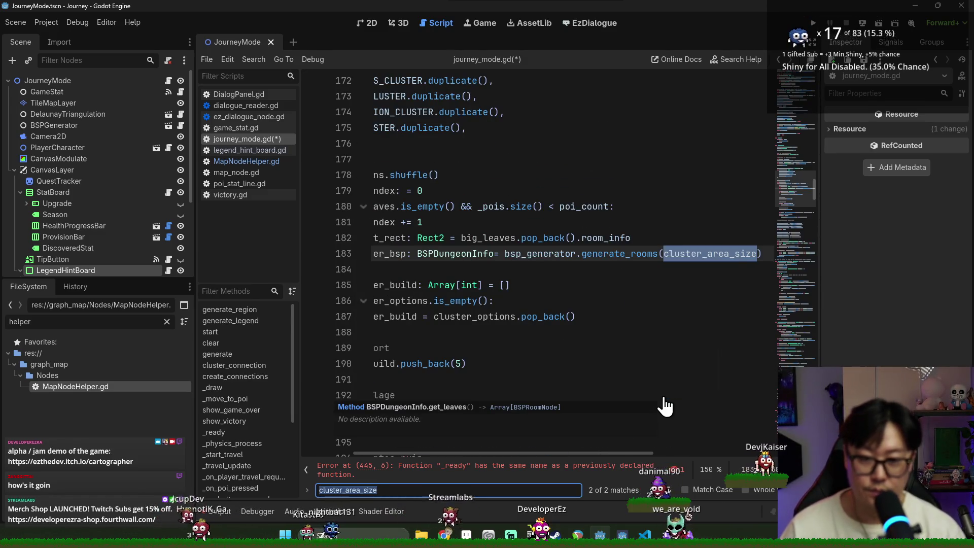
key(Return)
key(Return)
key(Return)
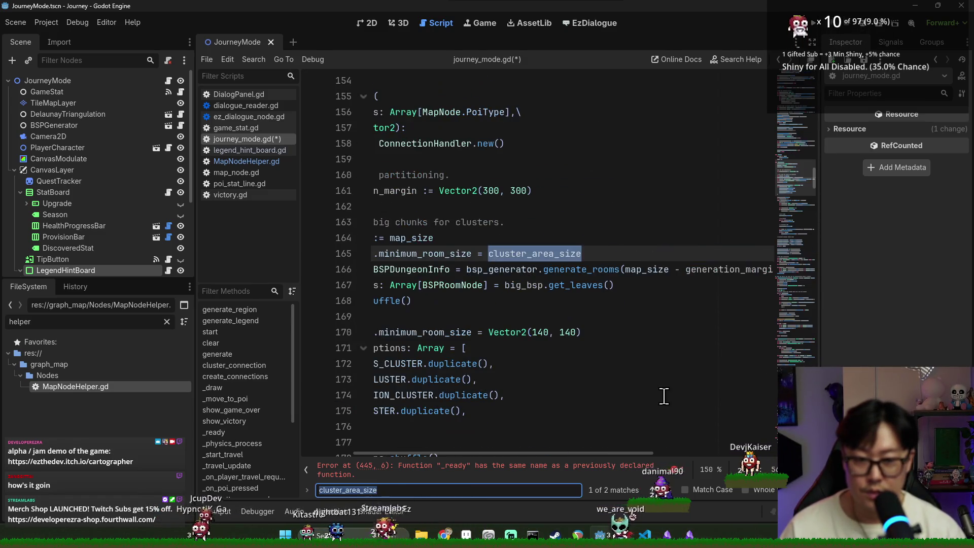
key(Return)
key(Return)
key(Return)
key(ctrl+s)
drag(461, 454, 348, 446)
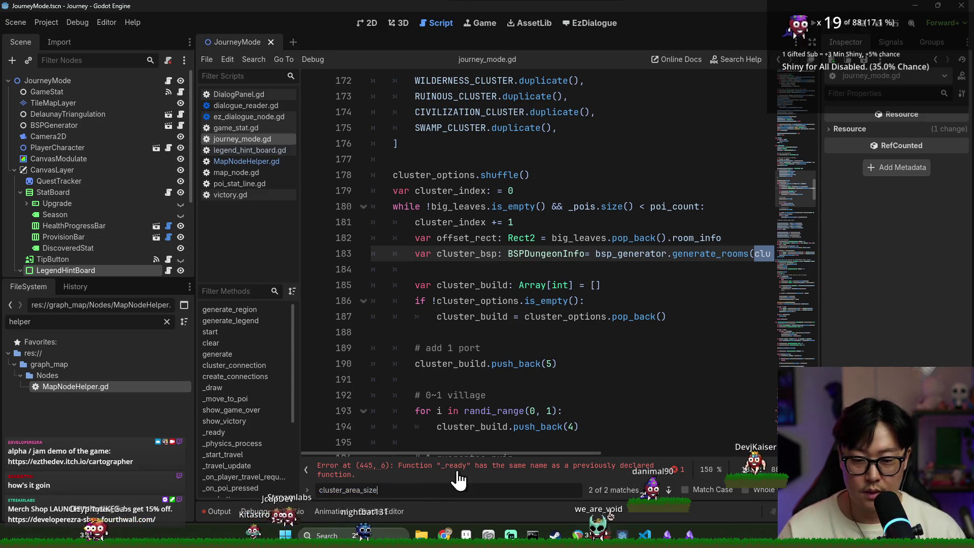
scroll(463, 282, up, 1)
key(Return)
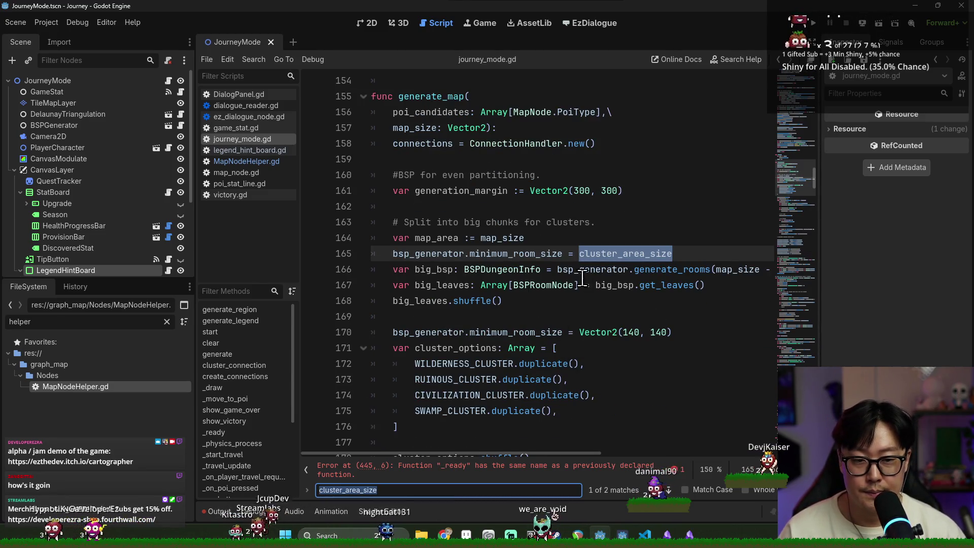
double_click(507, 253)
double_click(401, 253)
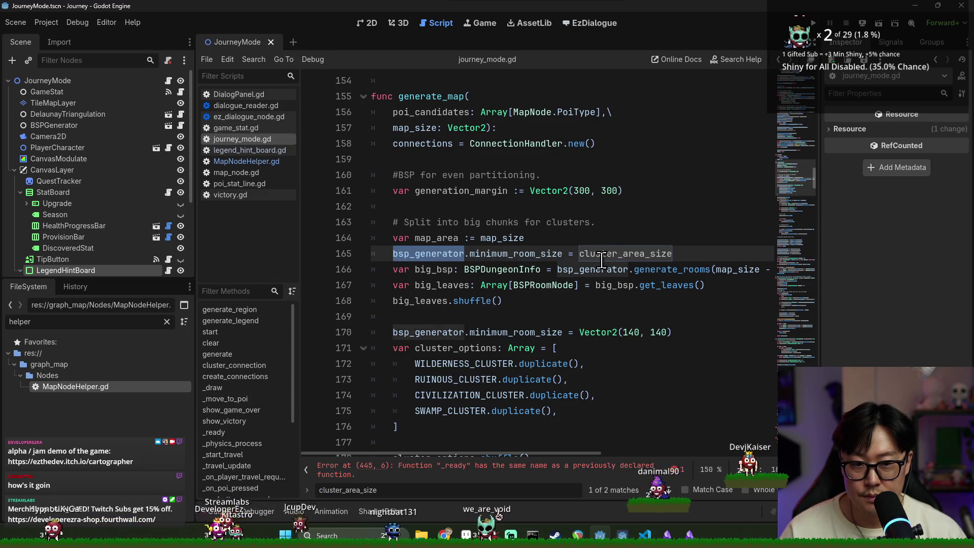
double_click(616, 254)
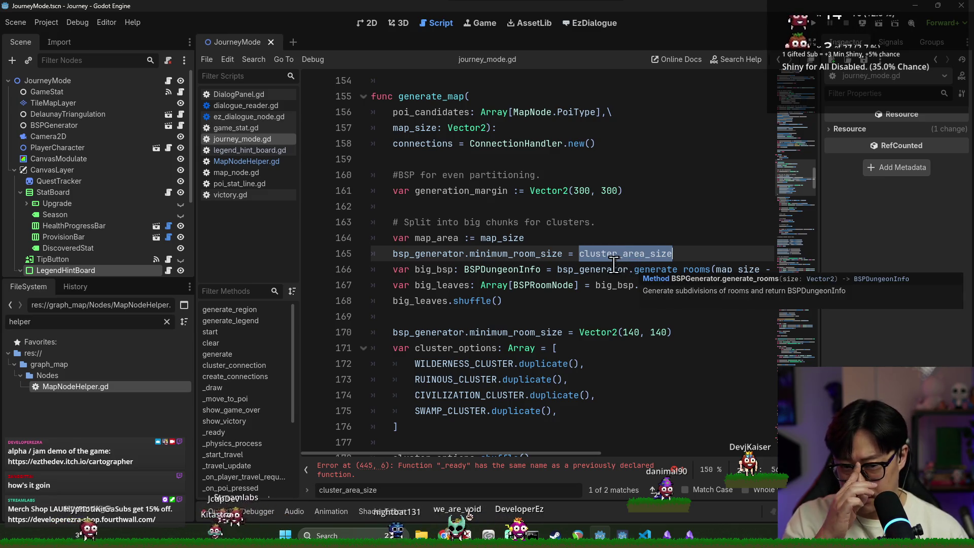
Undo the map_area rename so line 164 again reads cluster_area_size := map_size.
key(ctrl+z)
key(ctrl+z)
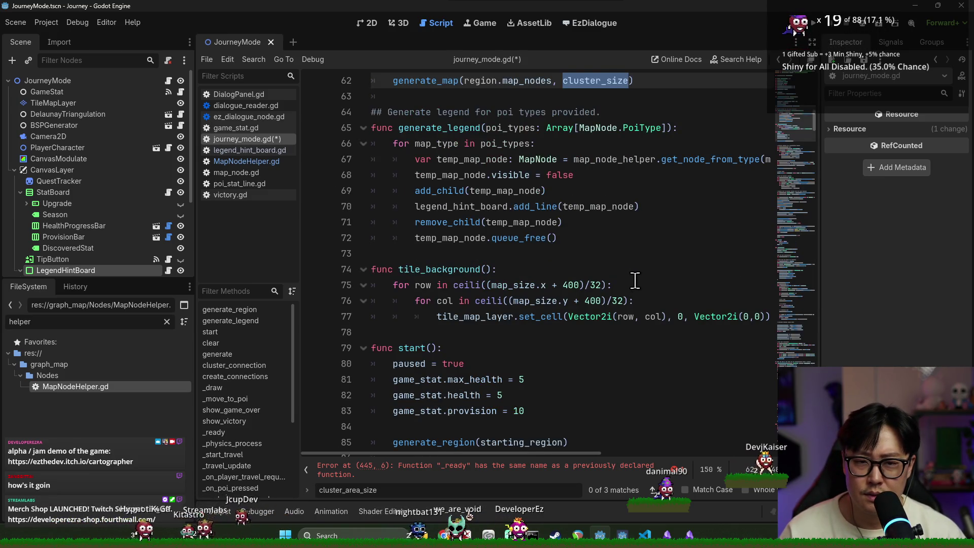
text(map_size)
key(ctrl+z)
text(cluster)
key(ctrl+z)
key(ctrl+z)
key(ctrl+z)
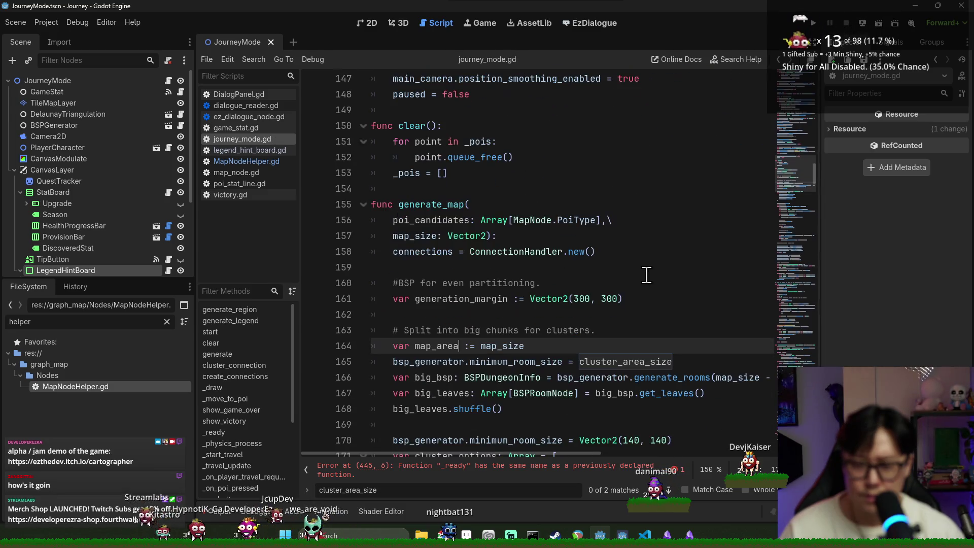
key(ctrl+y)
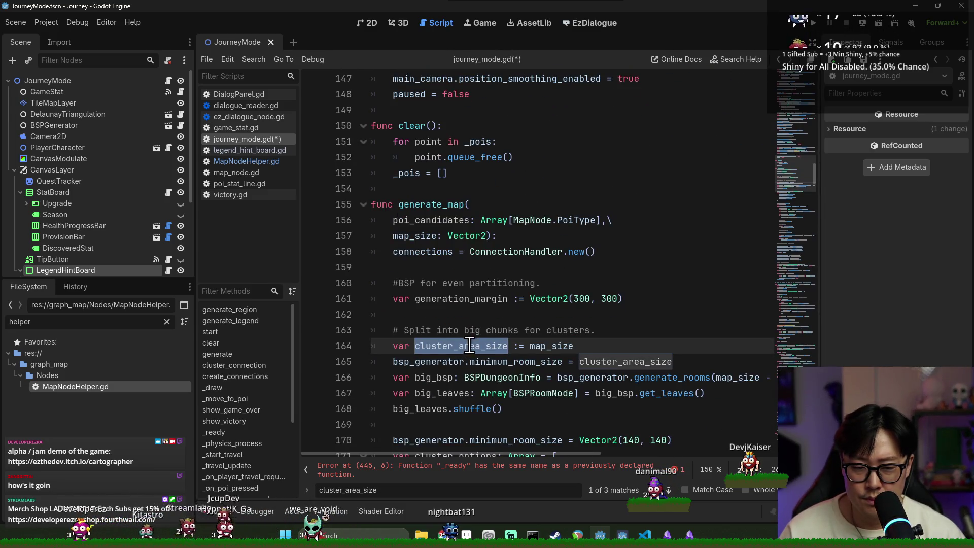
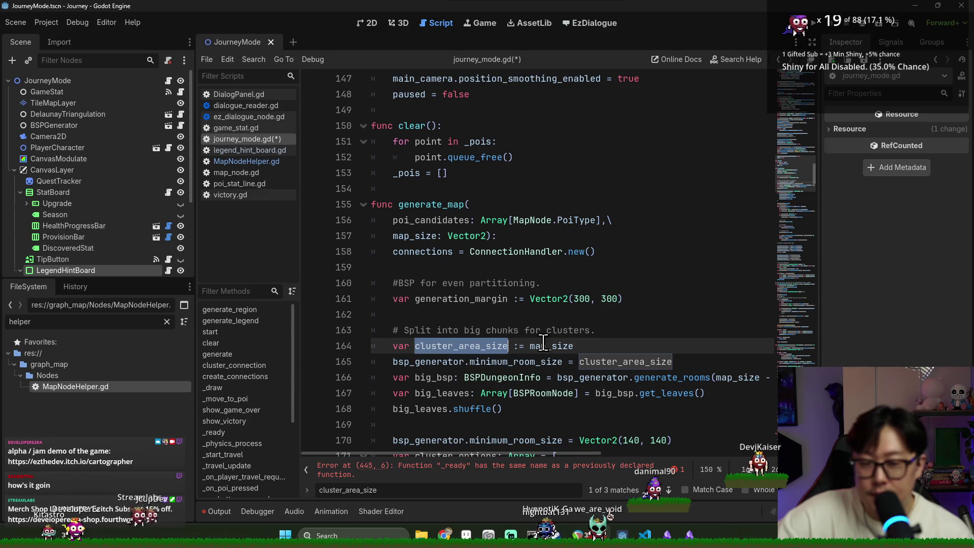
Review how map_size, cluster_area_size and the BSP room size are used in generate_map.
ctrl+click(543, 346)
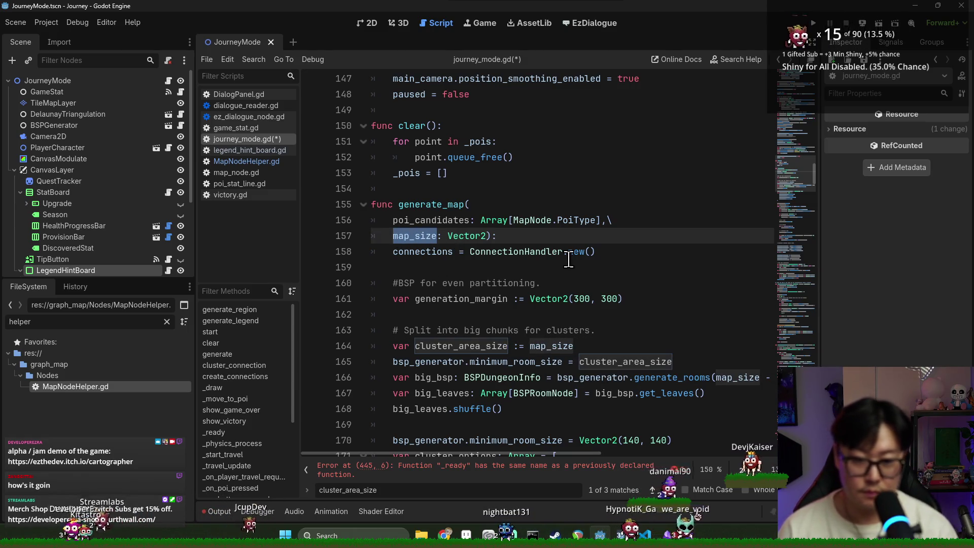
scroll(459, 248, down, 2)
double_click(459, 251)
double_click(428, 267)
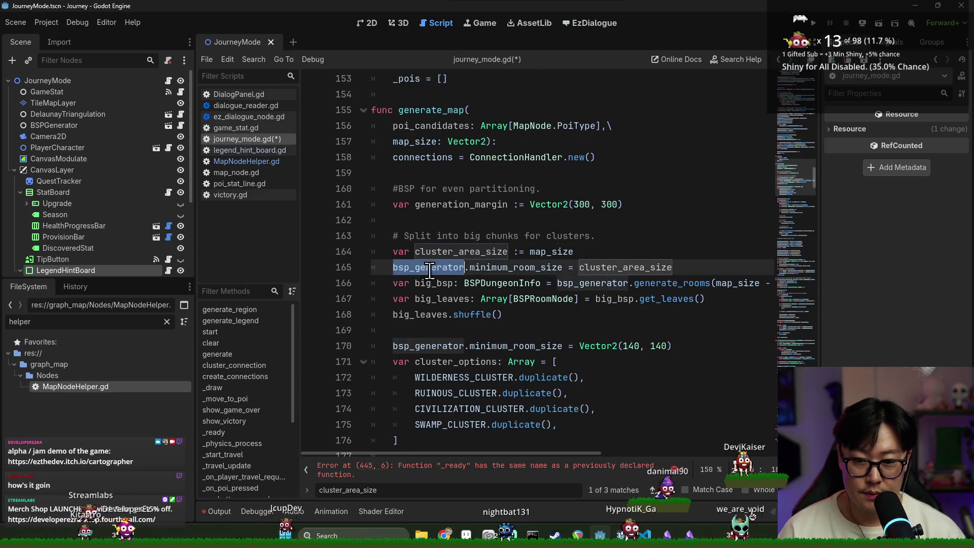
drag(559, 453, 646, 454)
double_click(587, 283)
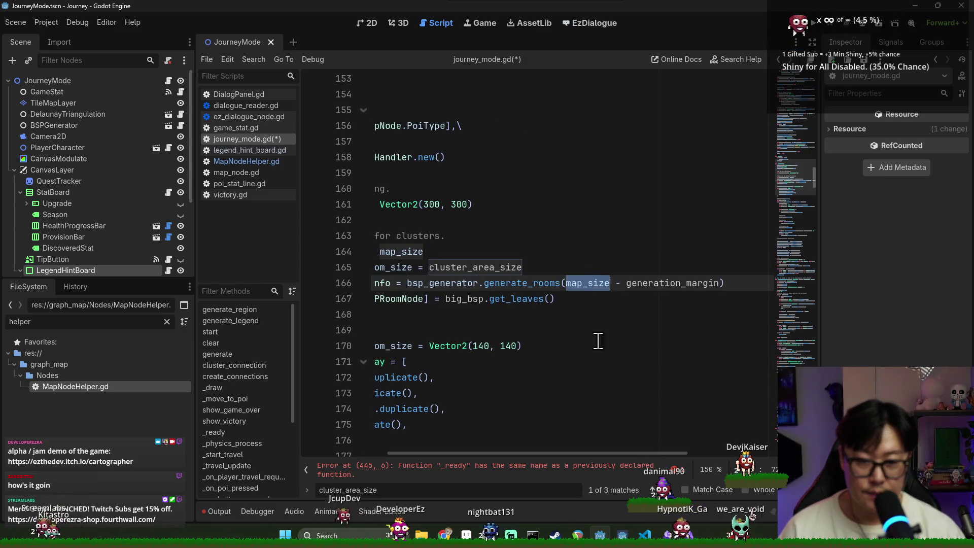
drag(524, 453, 438, 445)
scroll(507, 304, up, 1)
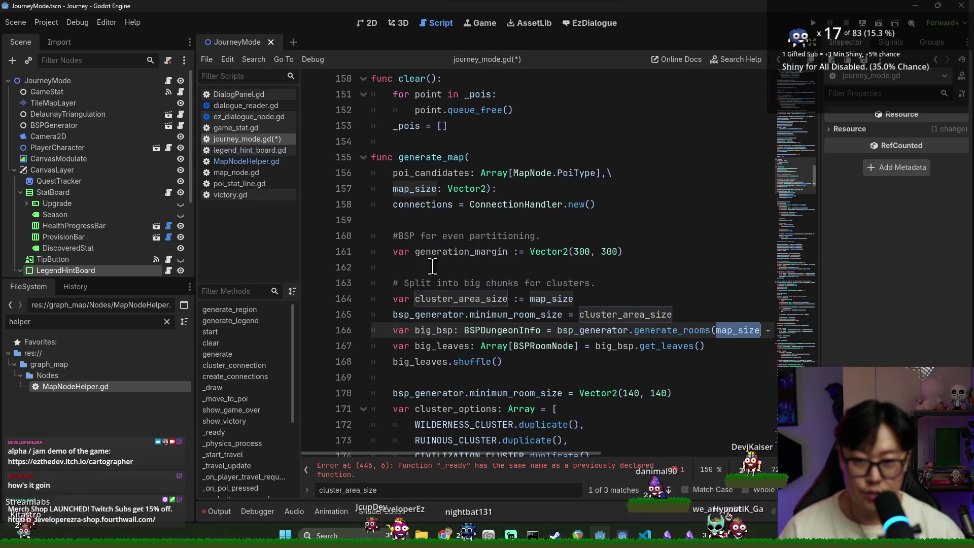
Rename the map_size parameter to generation_area_size: Vector2 and add a map_node_size: Vector2 parameter.
double_click(414, 189)
text(g)
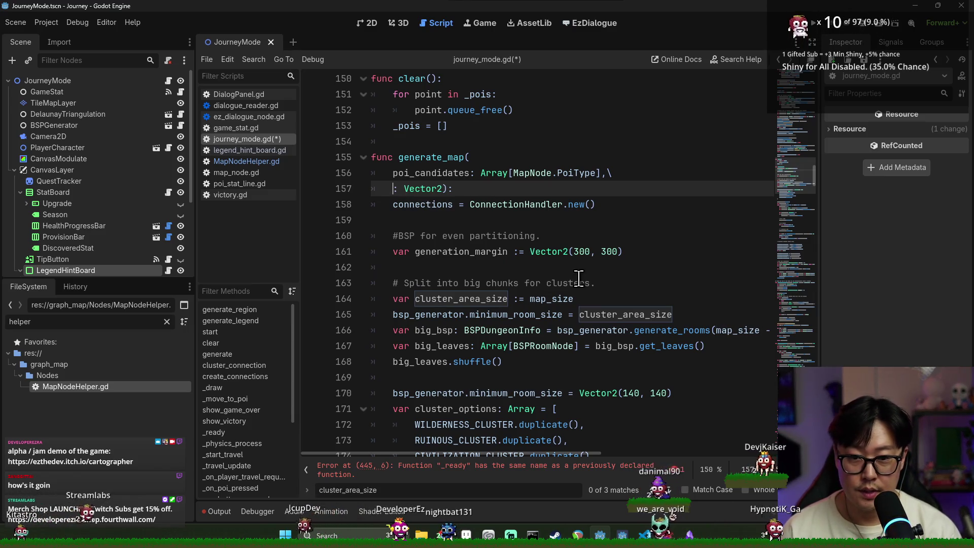
text(ene)
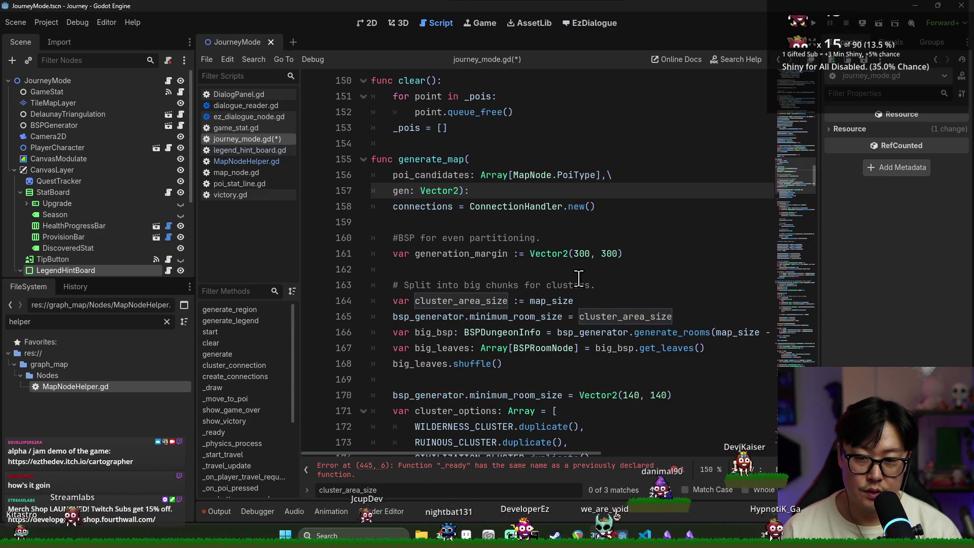
text(ration_area)
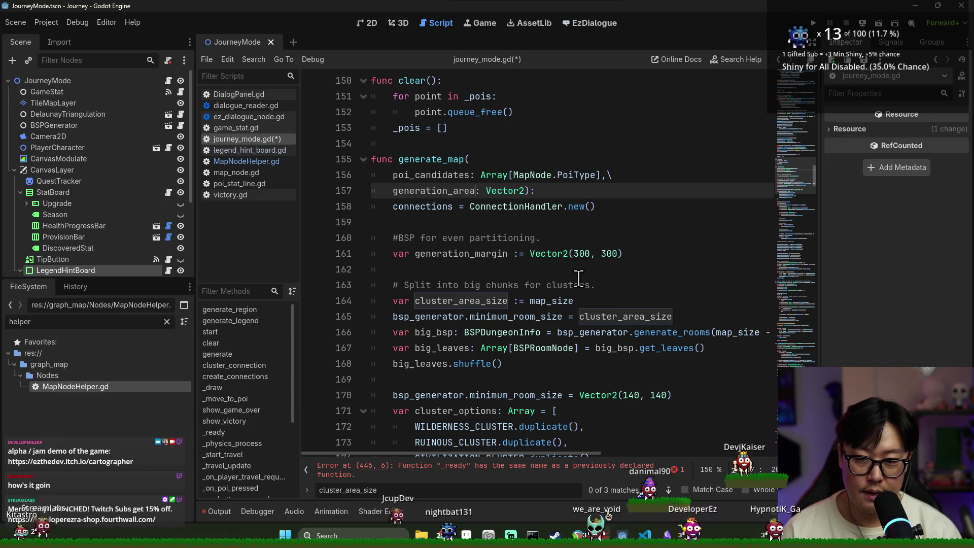
text(_size: Vector2)
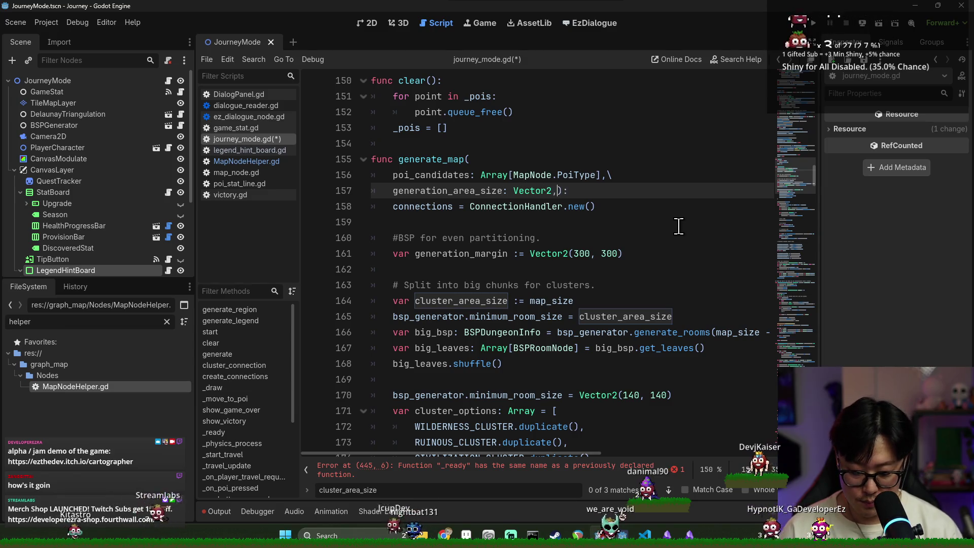
text(,)
key(Return)
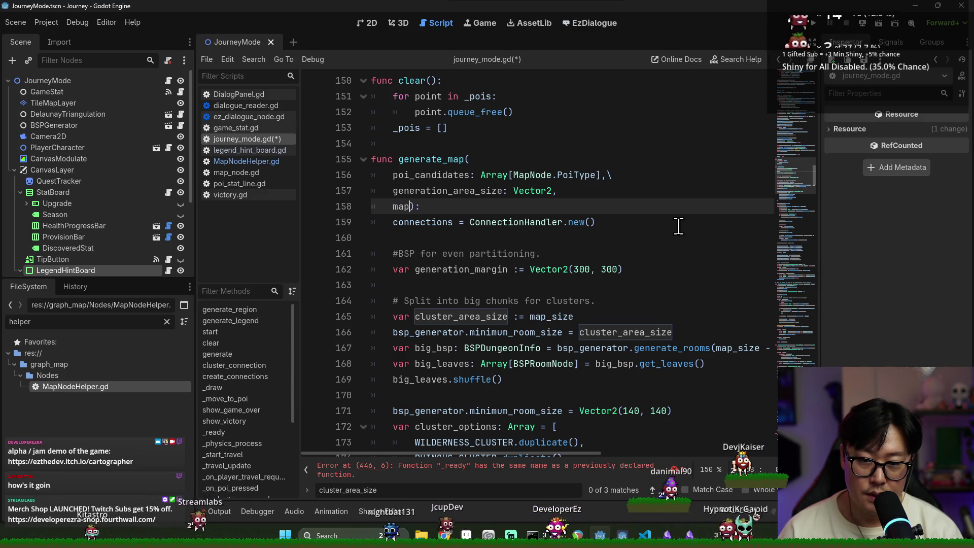
text(_node_size: Vector)
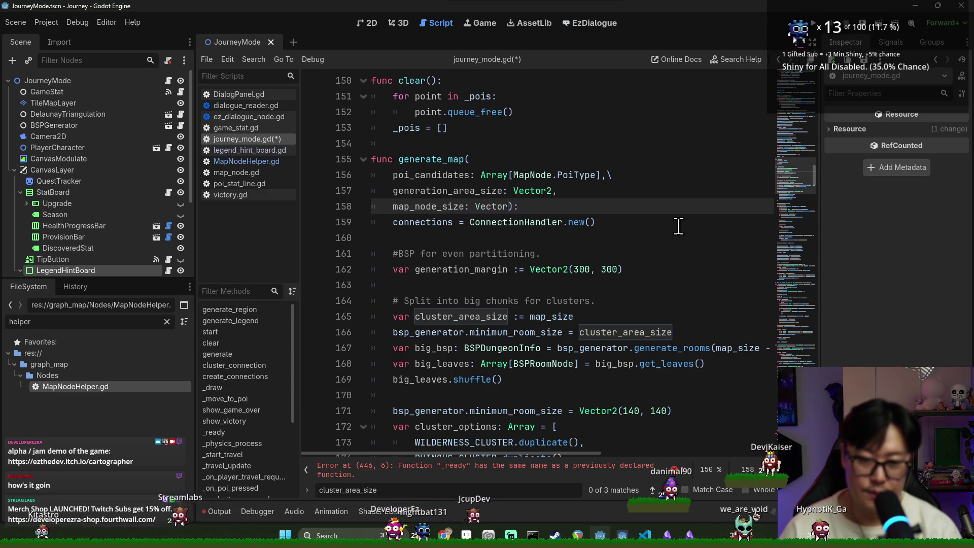
text(2)
click(430, 217)
Delete the cluster_area_size line, use map_node_size as the minimum room size, and save.
double_click(432, 206)
key(ctrl+c)
scroll(576, 253, down, 1)
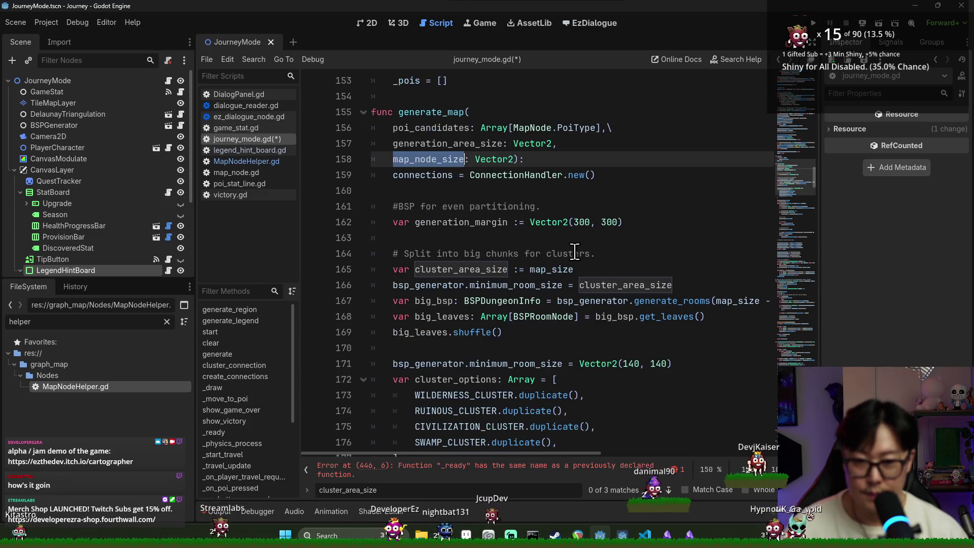
triple_click(482, 269)
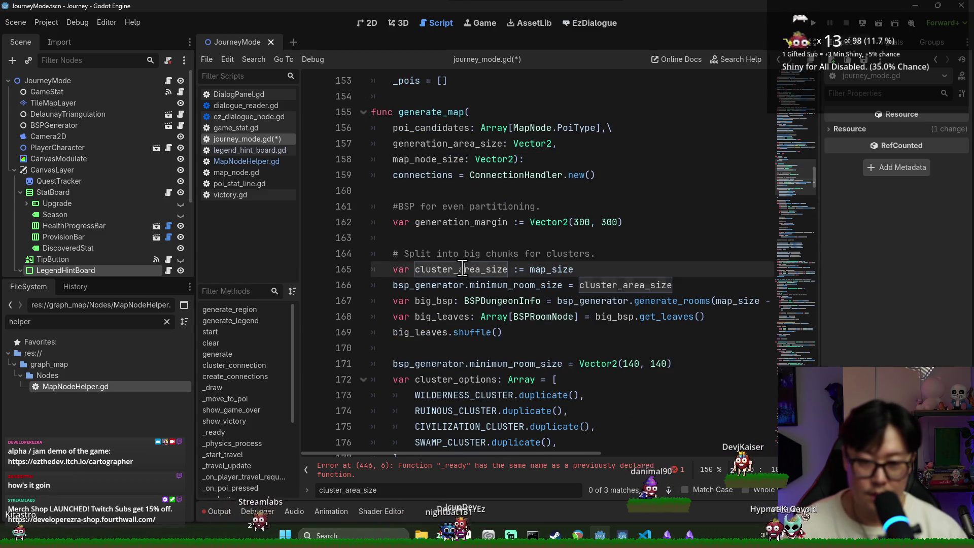
key(BackSpace)
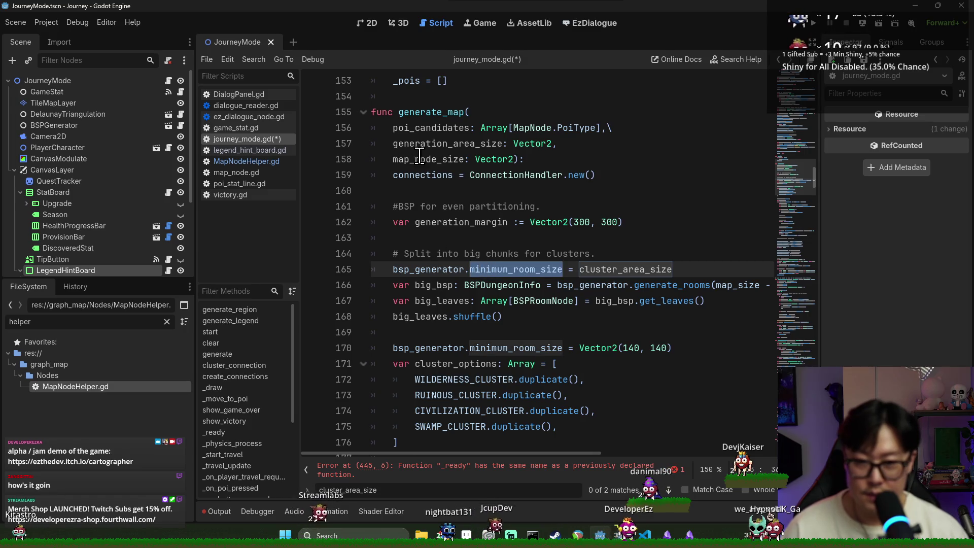
double_click(634, 269)
key(ctrl+v)
key(ctrl+s)
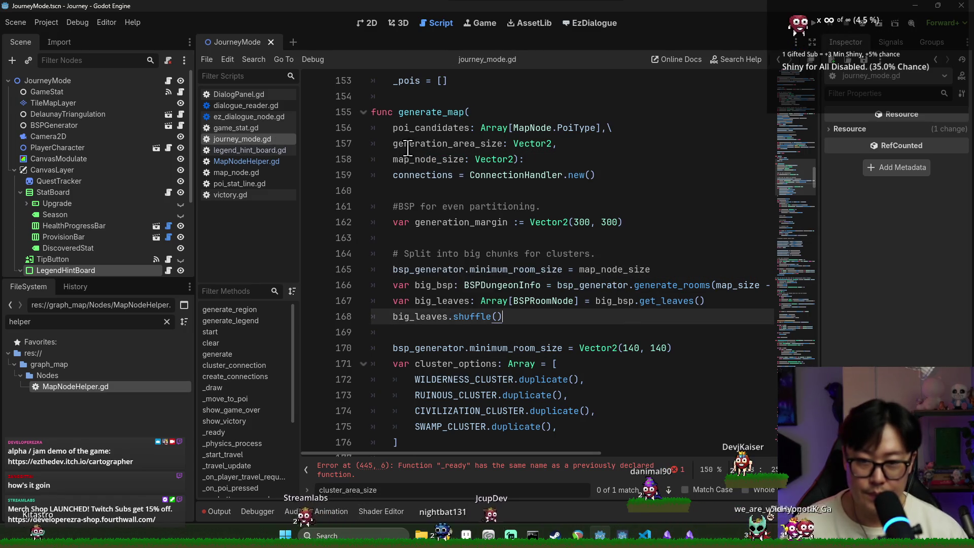
Replace map_size with map_node_size in the big_bsp generate_rooms call.
double_click(447, 144)
drag(505, 455, 564, 458)
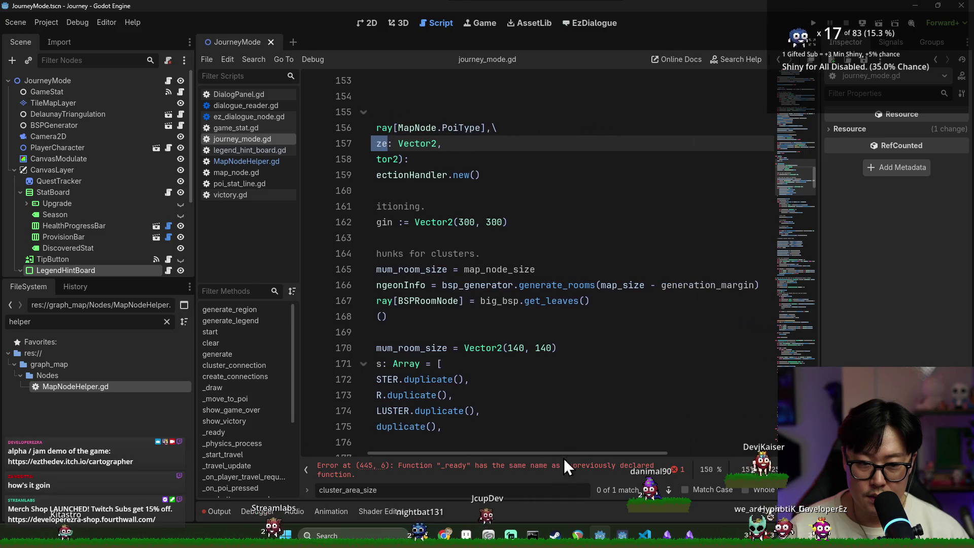
double_click(623, 285)
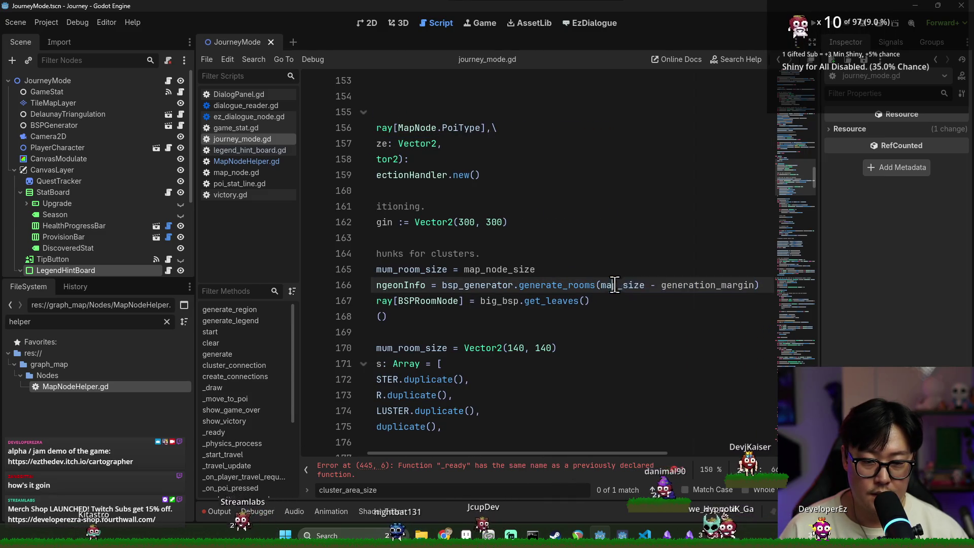
key(ctrl+v)
drag(578, 454, 511, 457)
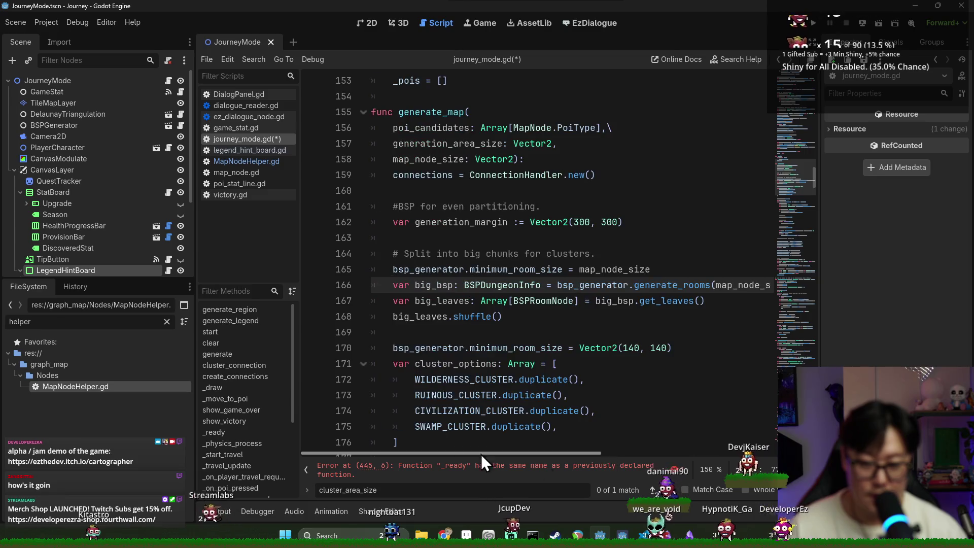
click(477, 333)
double_click(433, 158)
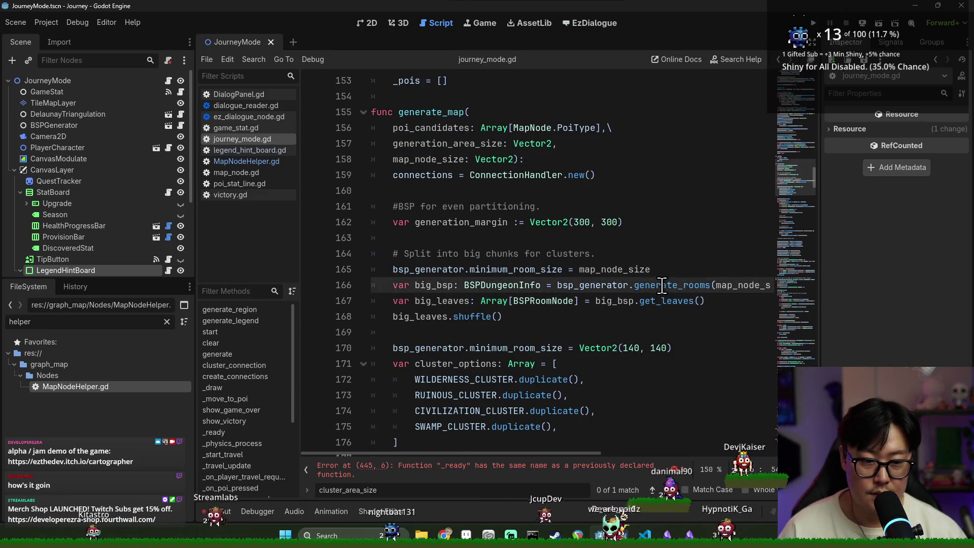
click(639, 325)
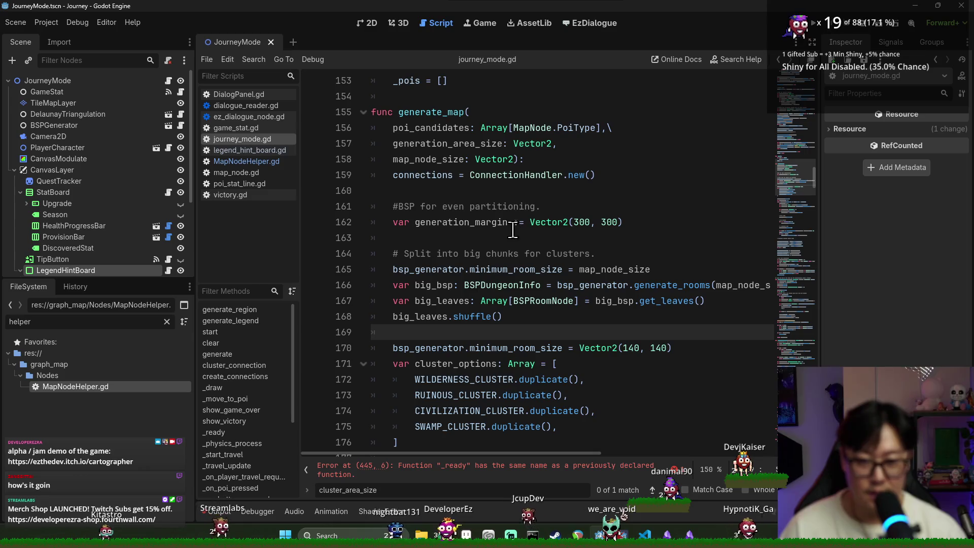
Set generation_margin to Vector2(0, 0) and save the script.
double_click(579, 223)
text(0)
double_click(597, 223)
text(0)
key(ctrl+s)
Review where big_bsp and big_leaves are used further down generate_map.
double_click(442, 301)
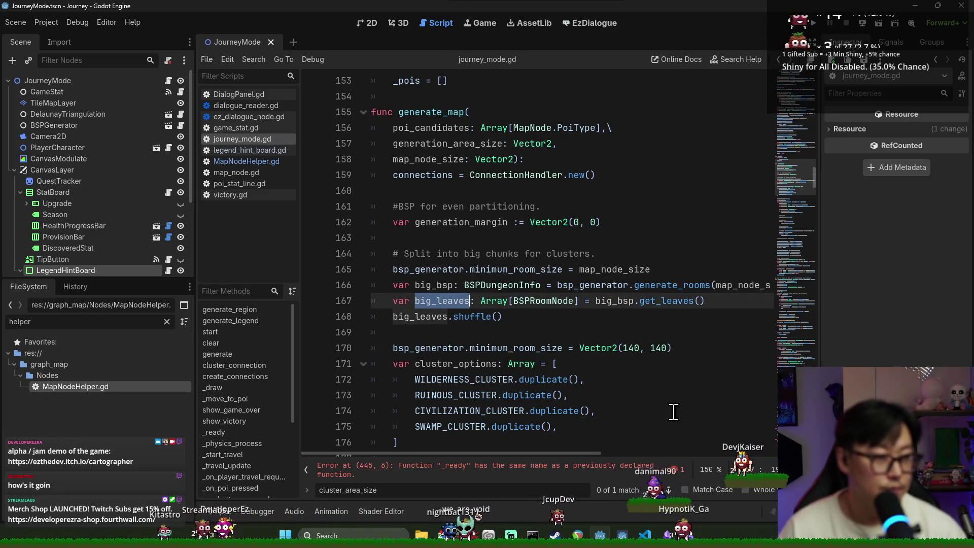
double_click(434, 286)
scroll(572, 320, down, 2)
scroll(573, 321, down, 1)
double_click(454, 206)
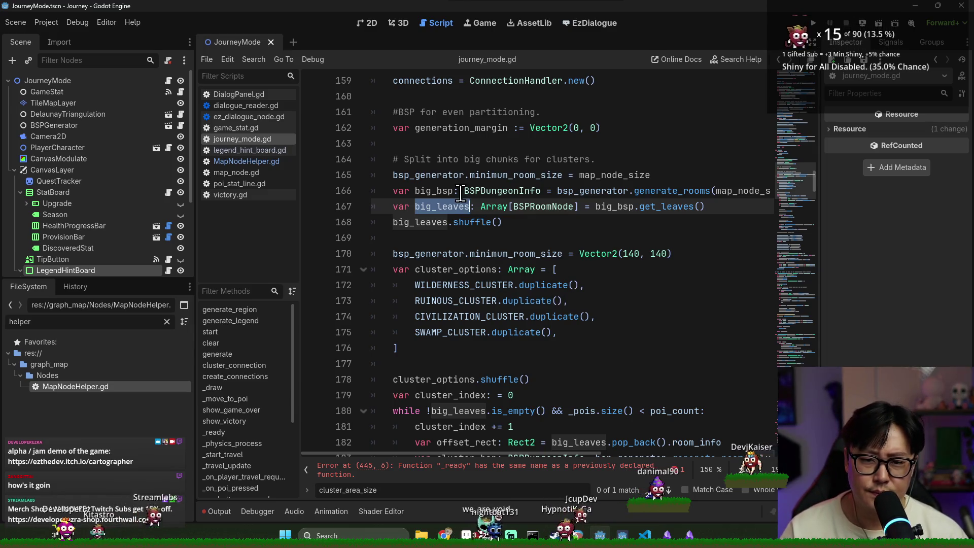
scroll(471, 208, down, 5)
scroll(463, 188, up, 1)
scroll(482, 229, down, 3)
scroll(502, 269, up, 8)
scroll(522, 266, down, 3)
scroll(526, 287, up, 1)
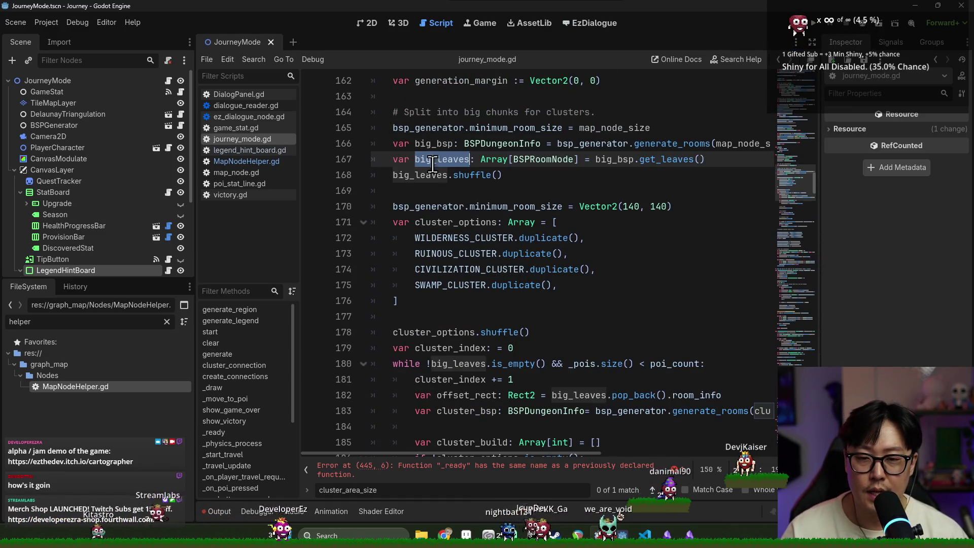
Select the cluster setup code from the BSP comment down through cluster_index.
click(395, 111)
scroll(524, 255, up, 2)
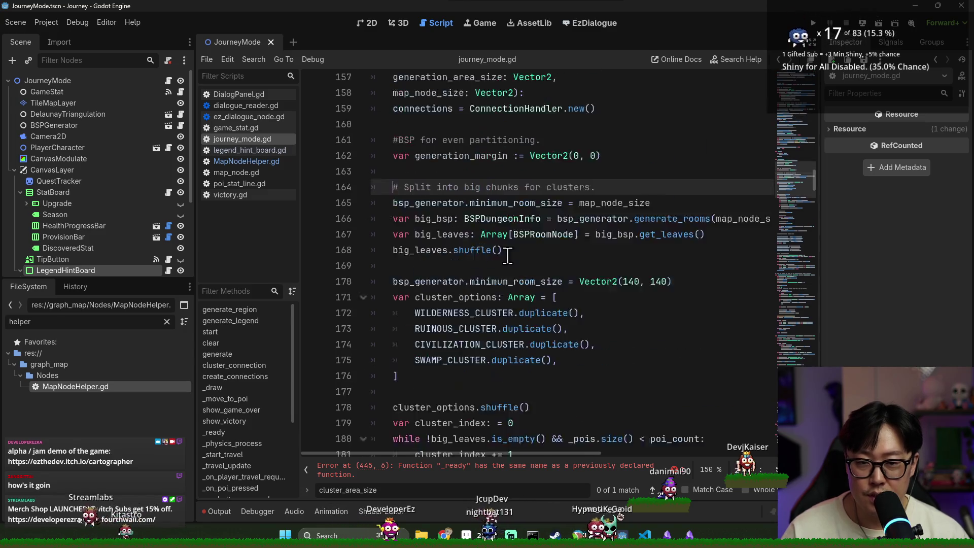
click(394, 159)
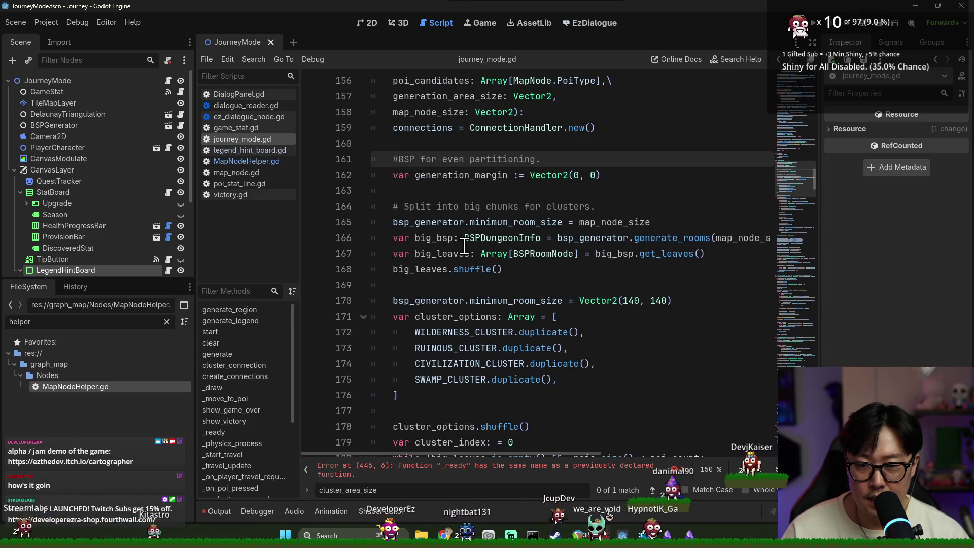
scroll(529, 315, down, 2)
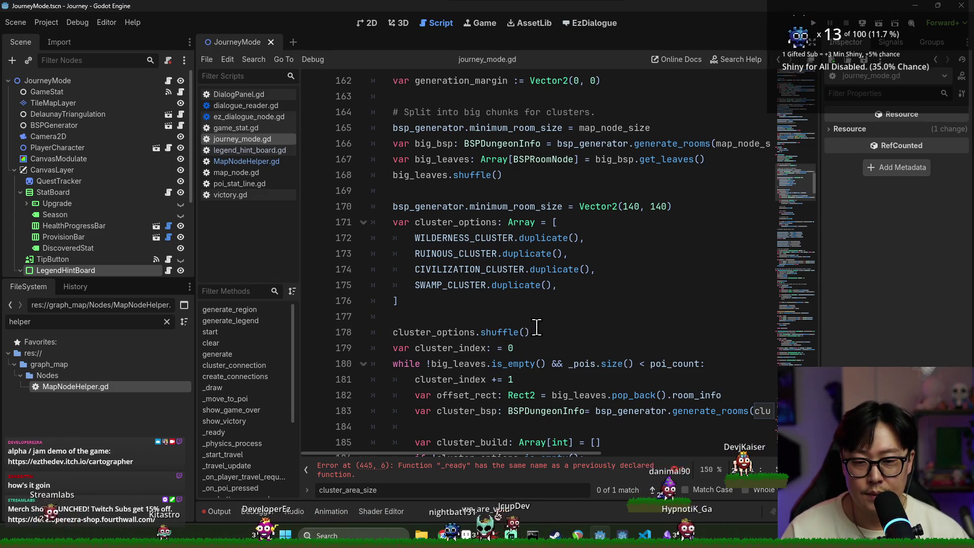
shift+click(548, 344)
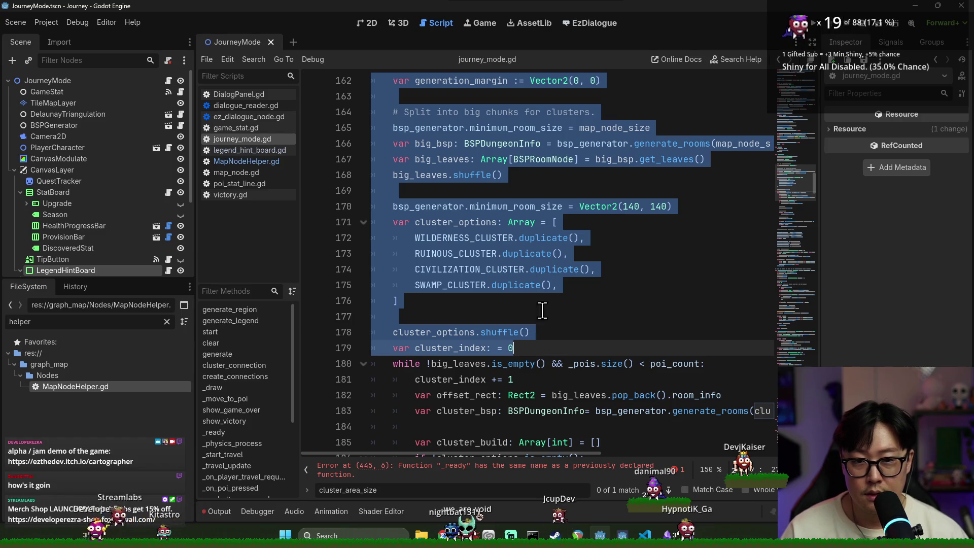
Delete the old cluster setup lines.
click(533, 347)
scroll(534, 347, up, 2)
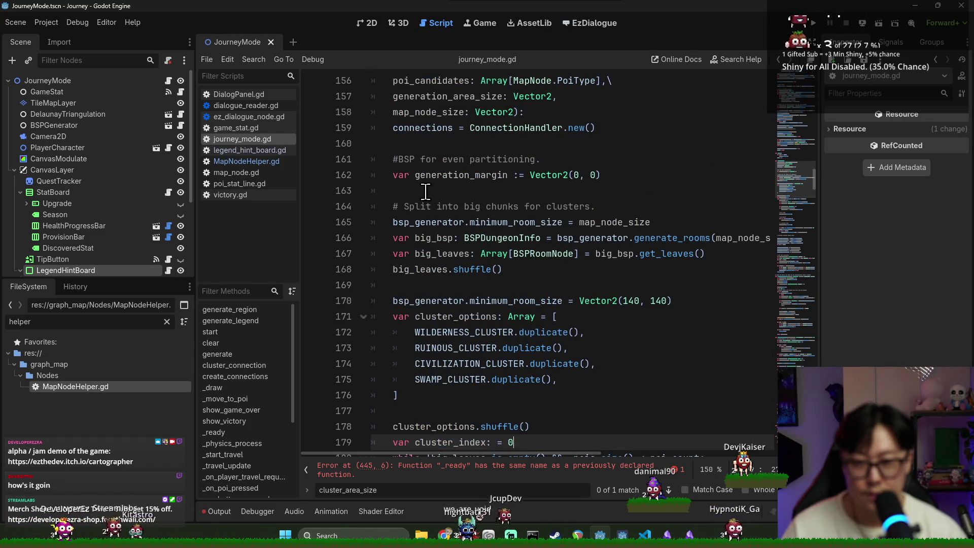
shift+click(426, 191)
key(BackSpace)
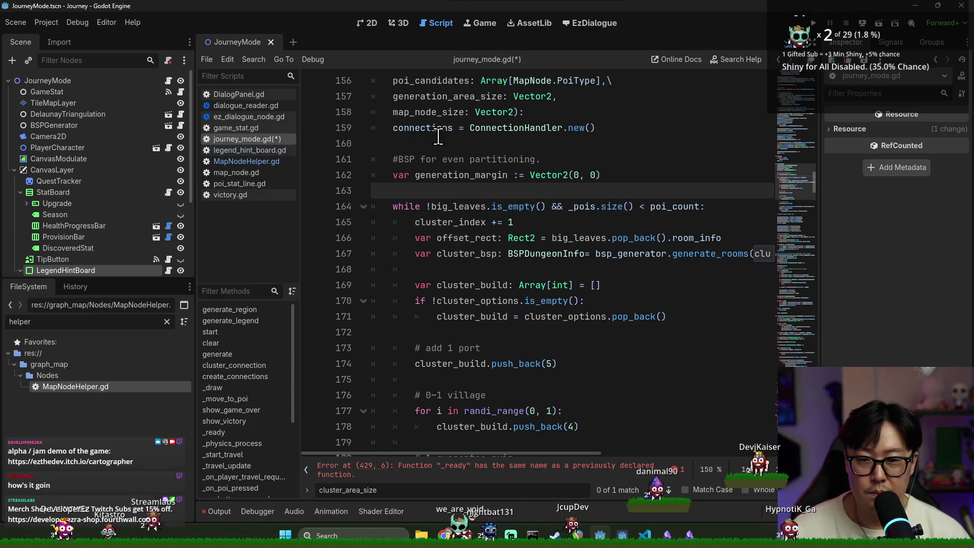
Delete the leftover while loop header line that iterated over big_leaves.
click(438, 137)
scroll(617, 223, up, 2)
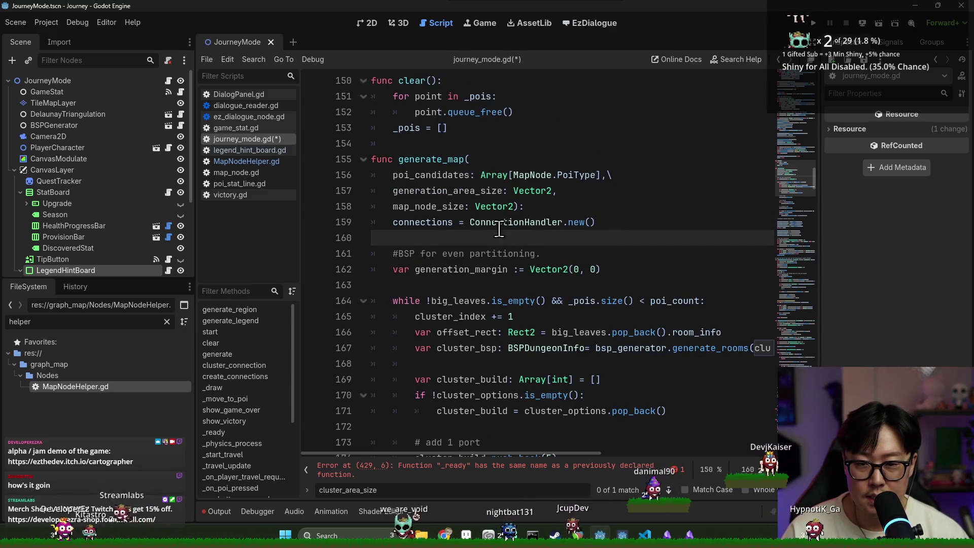
scroll(499, 226, down, 1)
double_click(458, 254)
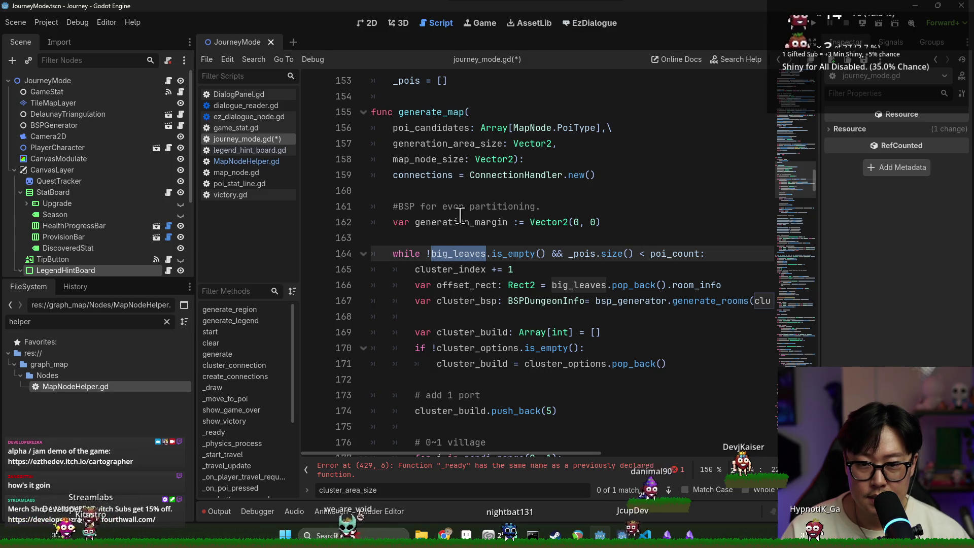
double_click(420, 249)
scroll(483, 248, down, 2)
triple_click(442, 162)
scroll(444, 188, up, 2)
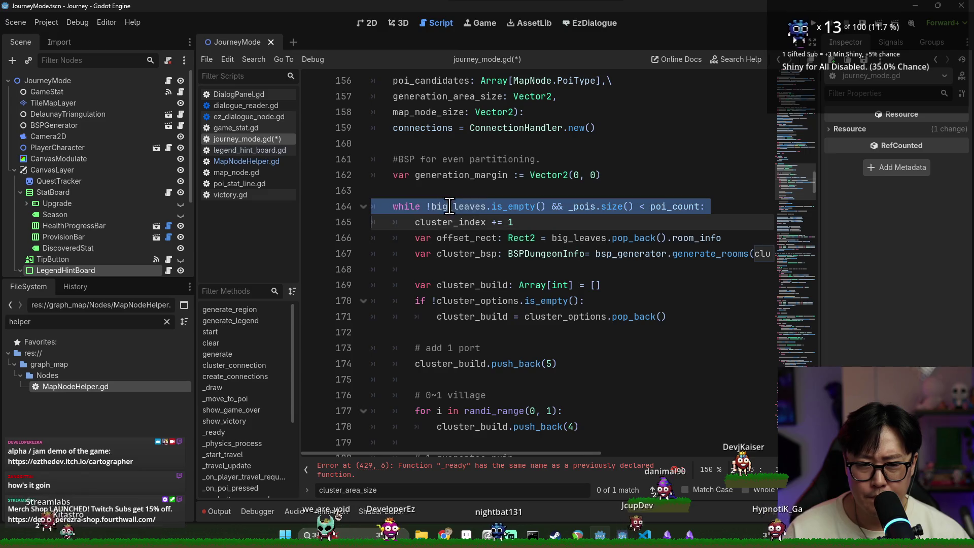
key(BackSpace)
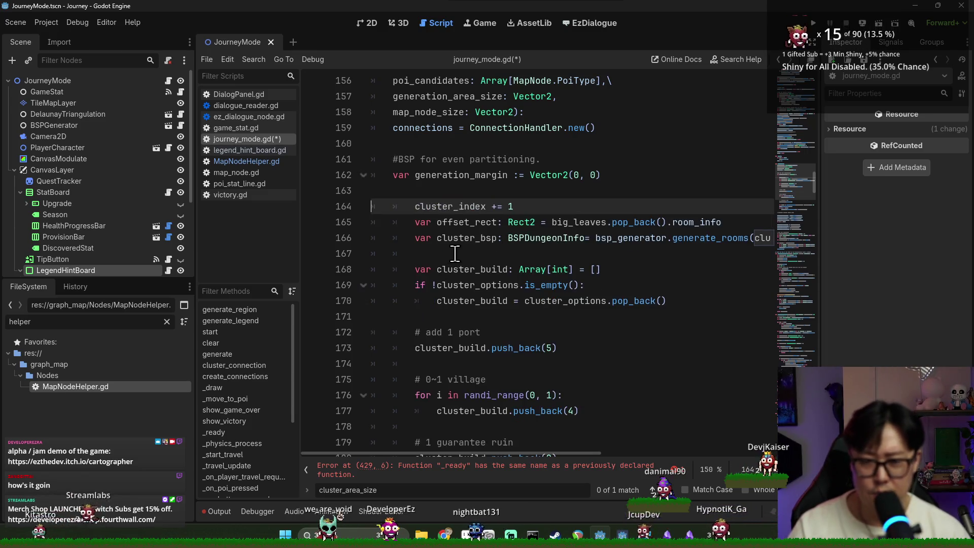
Insert a blank line before the connections line.
scroll(457, 285, down, 5)
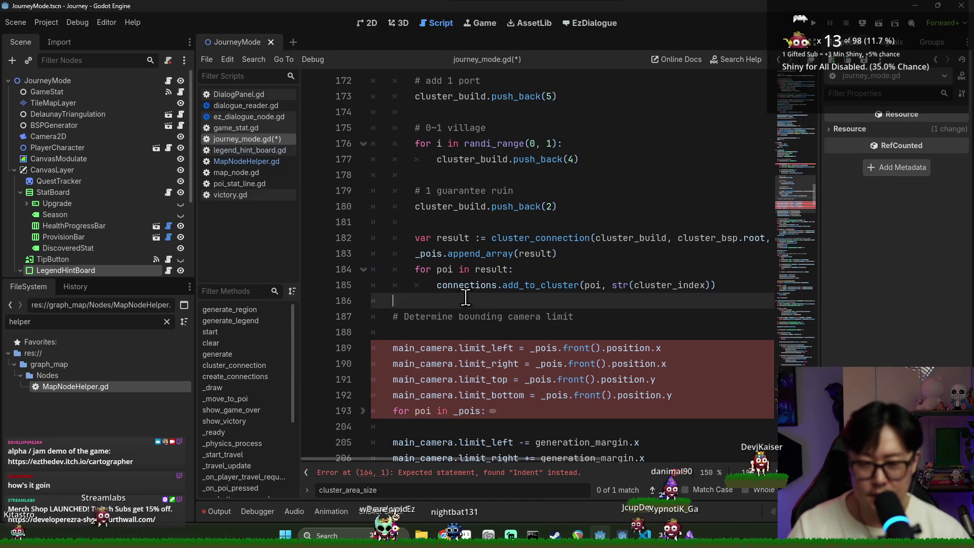
scroll(447, 319, up, 5)
drag(447, 457, 444, 178)
scroll(444, 178, up, 2)
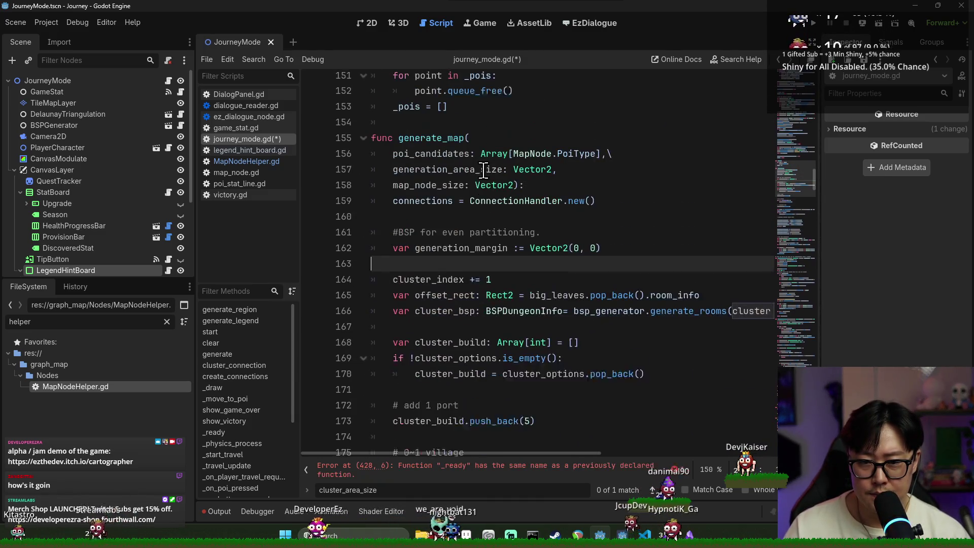
double_click(421, 206)
click(528, 191)
key(Return)
Delete the #BSP partitioning comment and the empty line above generation_margin.
click(426, 253)
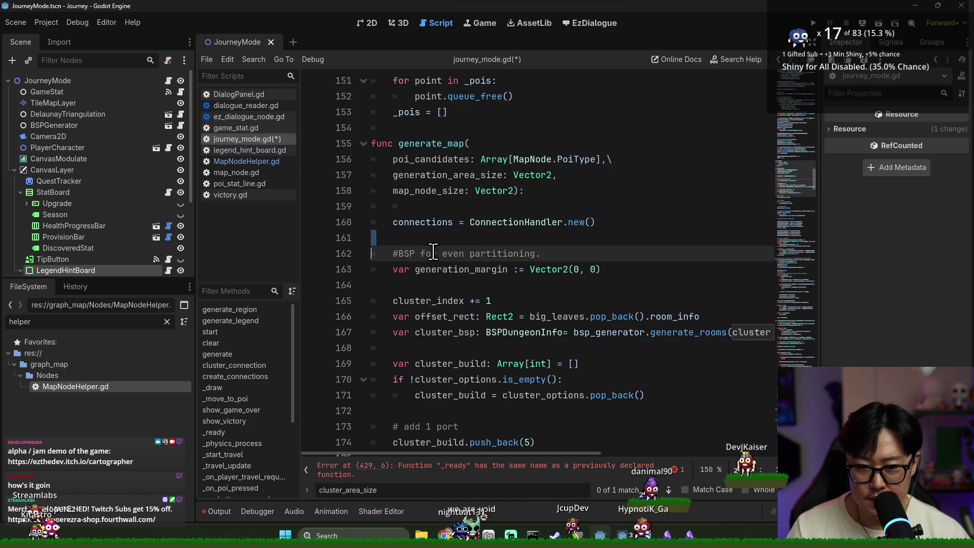
triple_click(395, 254)
key(BackSpace)
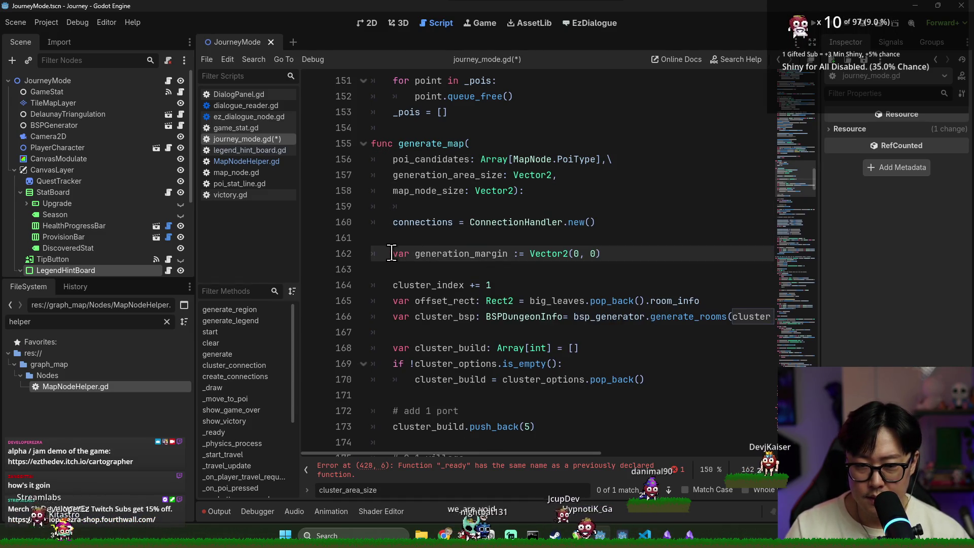
key(BackSpace)
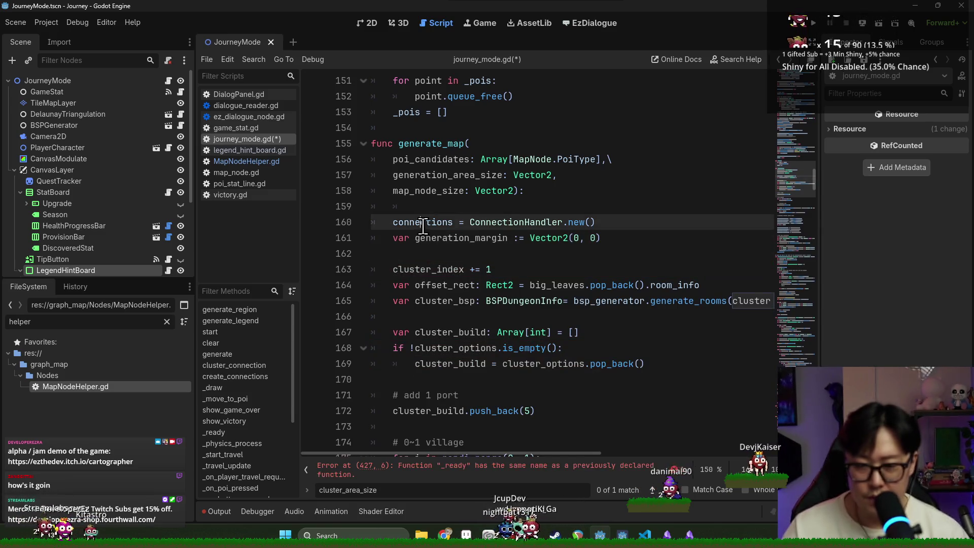
Delete the cluster_index += 1 line.
double_click(423, 222)
scroll(421, 178, down, 2)
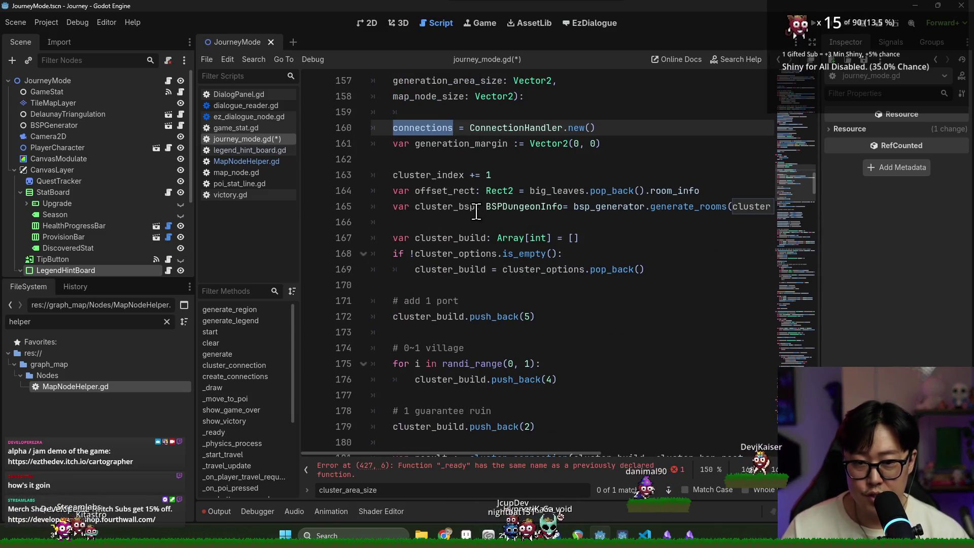
triple_click(406, 174)
key(BackSpace)
Delete the offset_rect line along with the blank line above it.
double_click(445, 175)
scroll(444, 274, up, 2)
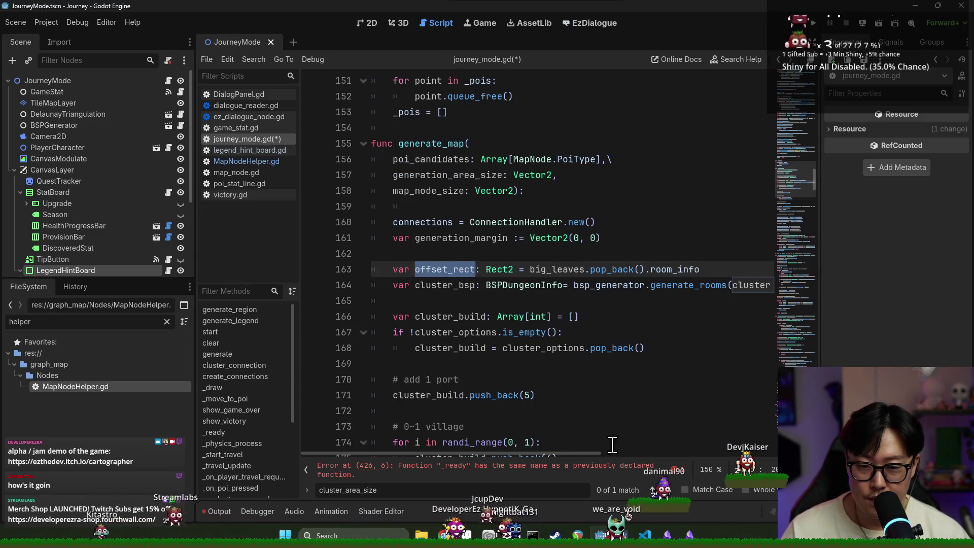
mouse_move(532, 453)
mouse_down()
mouse_move(572, 456)
mouse_move(465, 461)
mouse_up()
drag(372, 270, 378, 301)
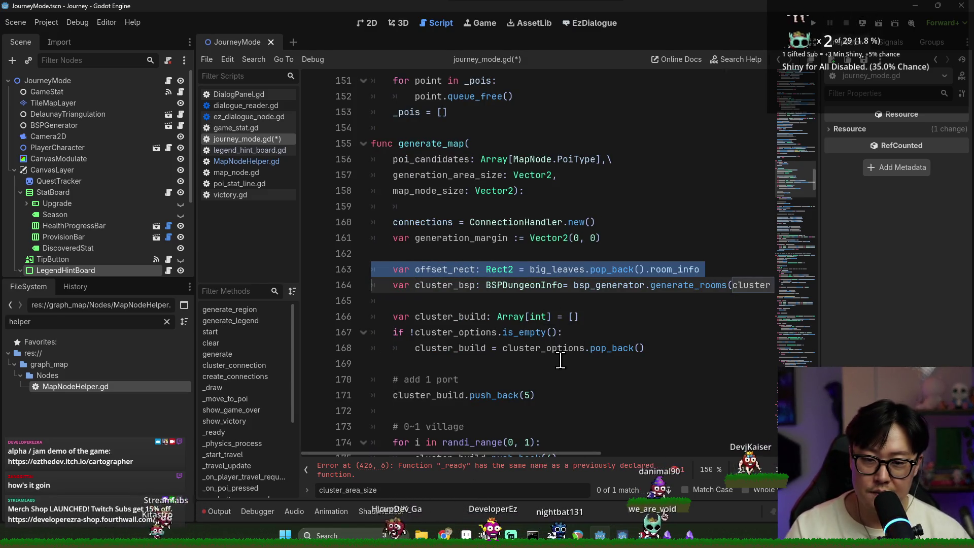
key(BackSpace)
key(BackSpace)
Close the find bar and start renaming cluster_bsp to region_bsp.
double_click(451, 254)
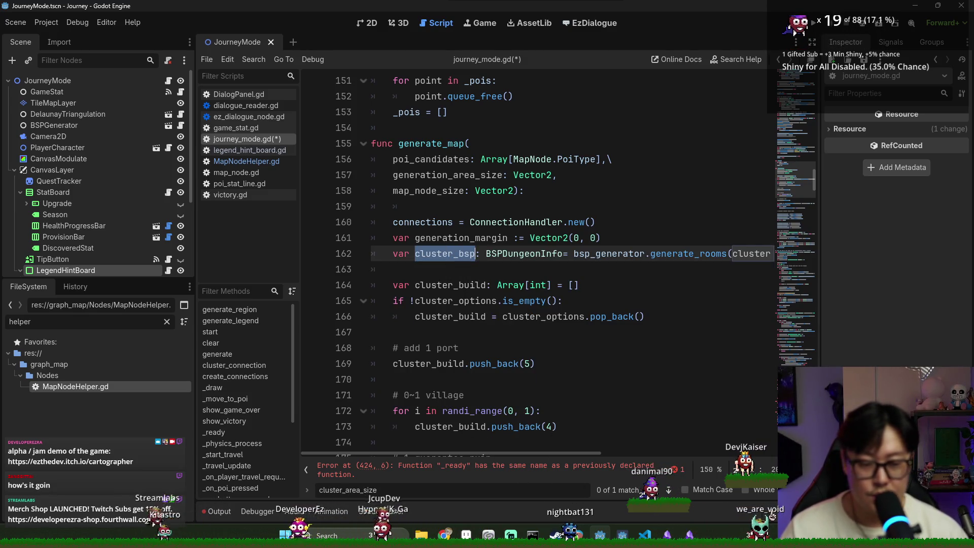
key(Escape)
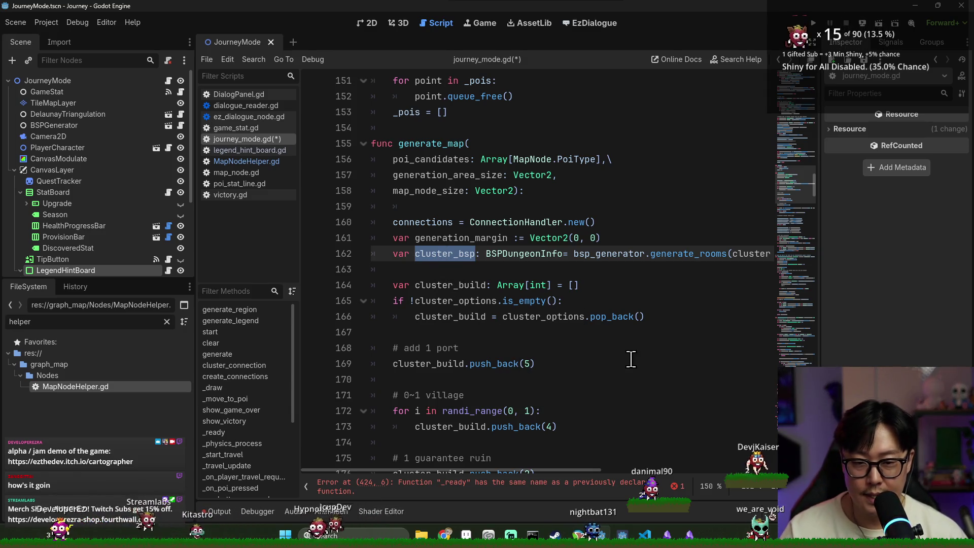
text(region_)
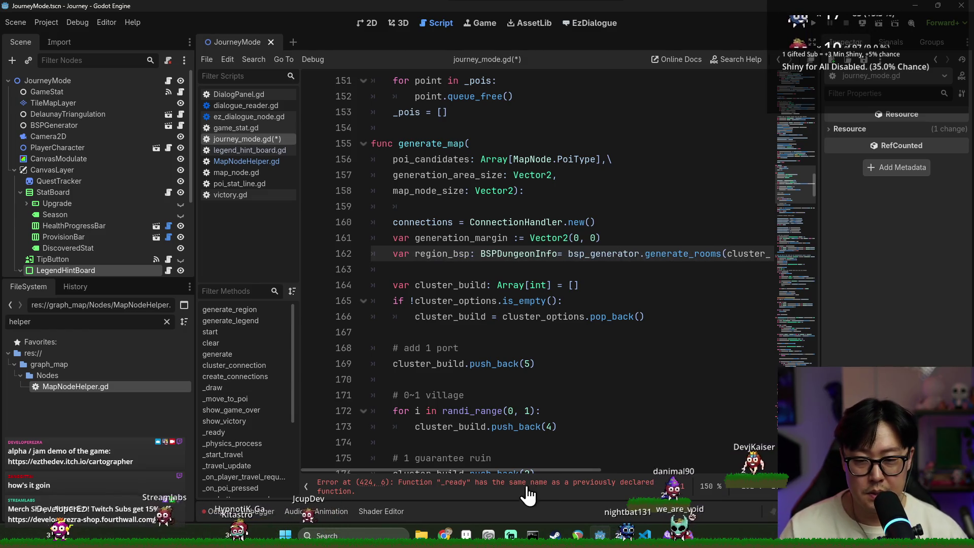
Pass map_node_size instead of cluster_area_size to region_bsp's generate_rooms call and save.
drag(554, 469, 626, 470)
drag(702, 253, 651, 254)
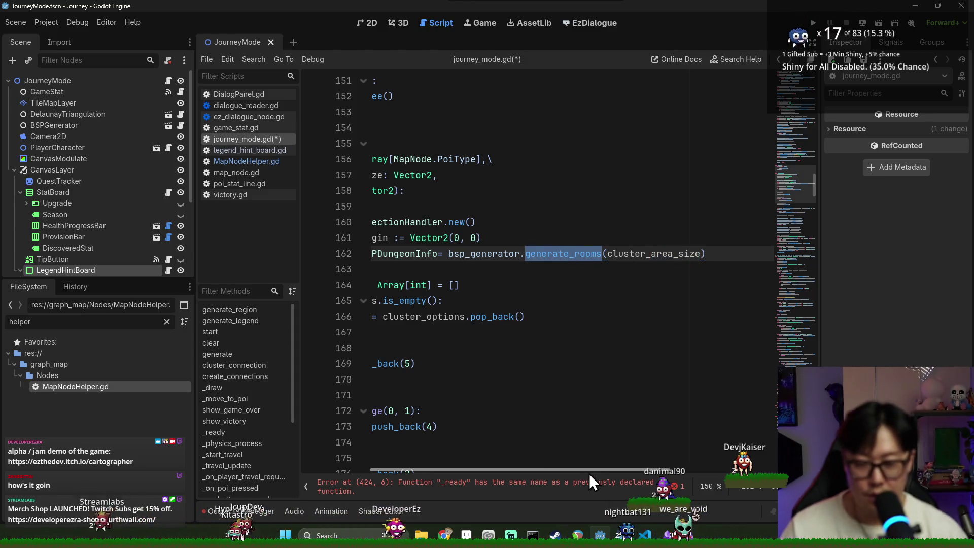
drag(589, 470, 530, 470)
double_click(394, 190)
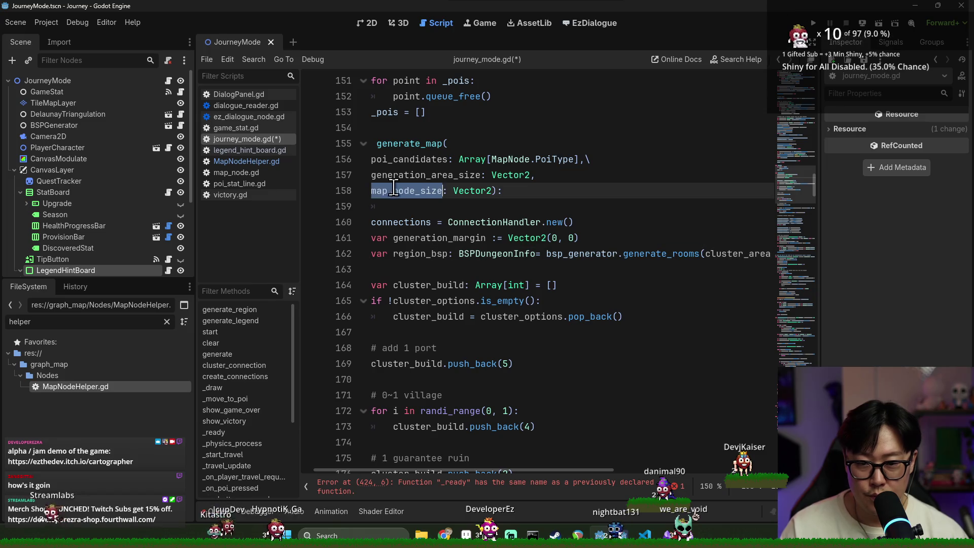
key(ctrl+c)
double_click(751, 253)
key(ctrl+v)
drag(583, 470, 561, 470)
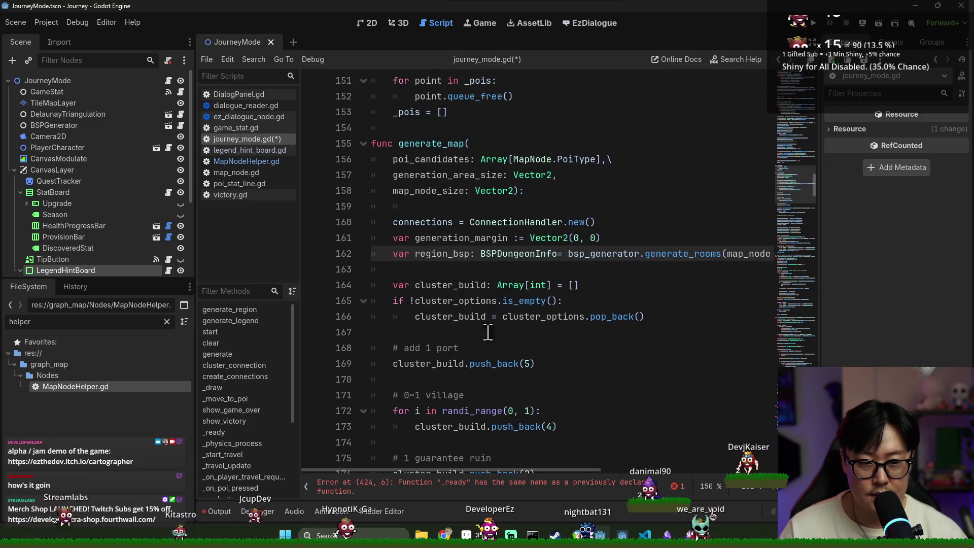
key(ctrl+s)
Delete the cluster_build declaration and its cluster_options pop_back if block.
double_click(441, 254)
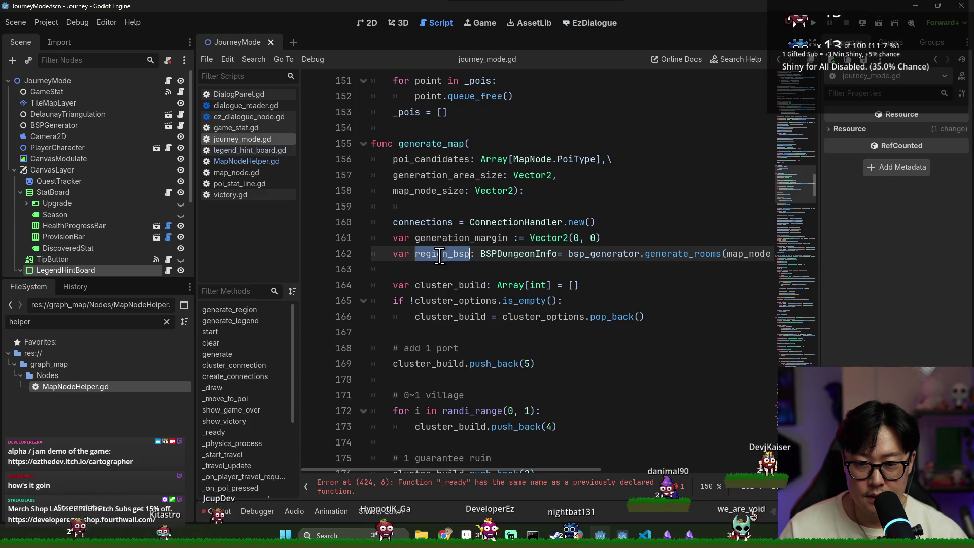
double_click(445, 285)
triple_click(459, 286)
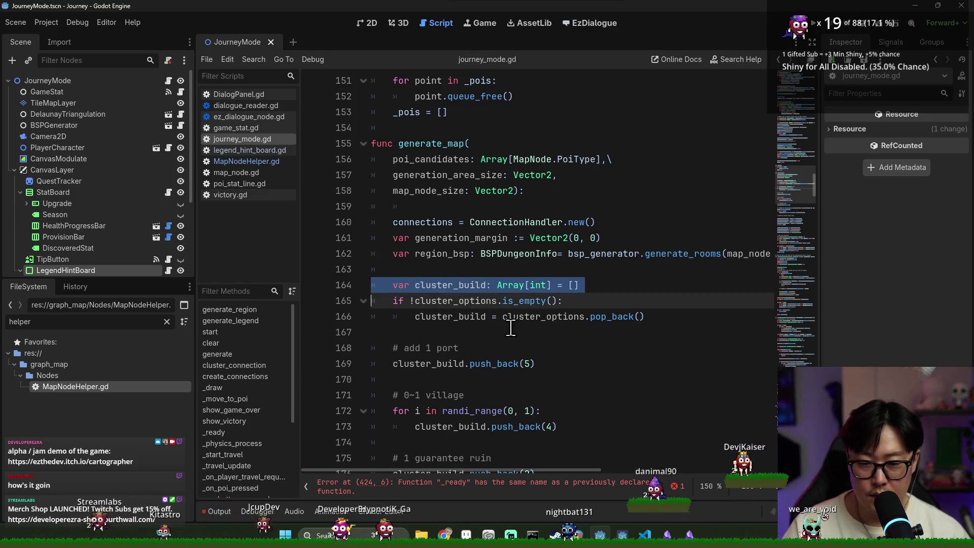
mouse_move(649, 325)
mouse_down()
mouse_move(488, 331)
mouse_move(355, 271)
mouse_up()
key(BackSpace)
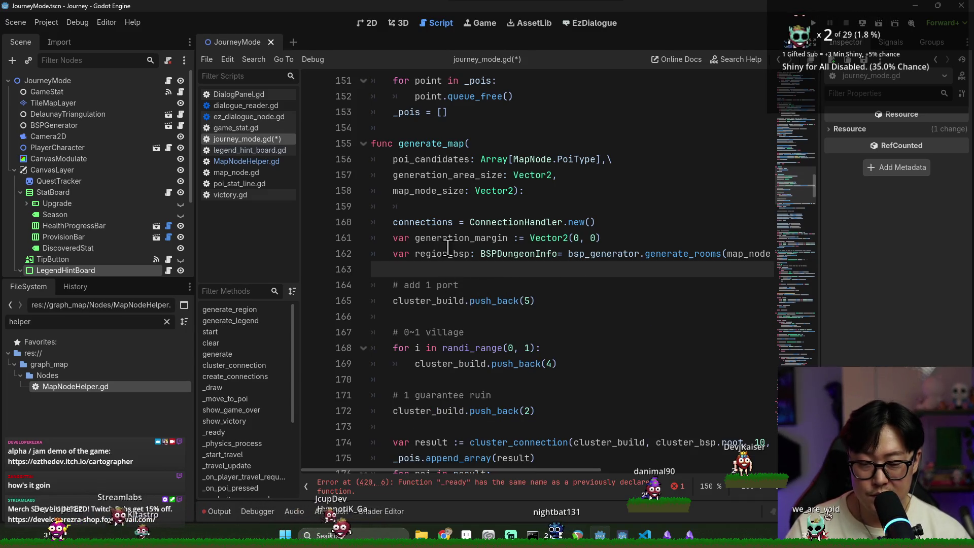
Delete the port, village and ruin cluster_build lines after region_bsp.
double_click(449, 249)
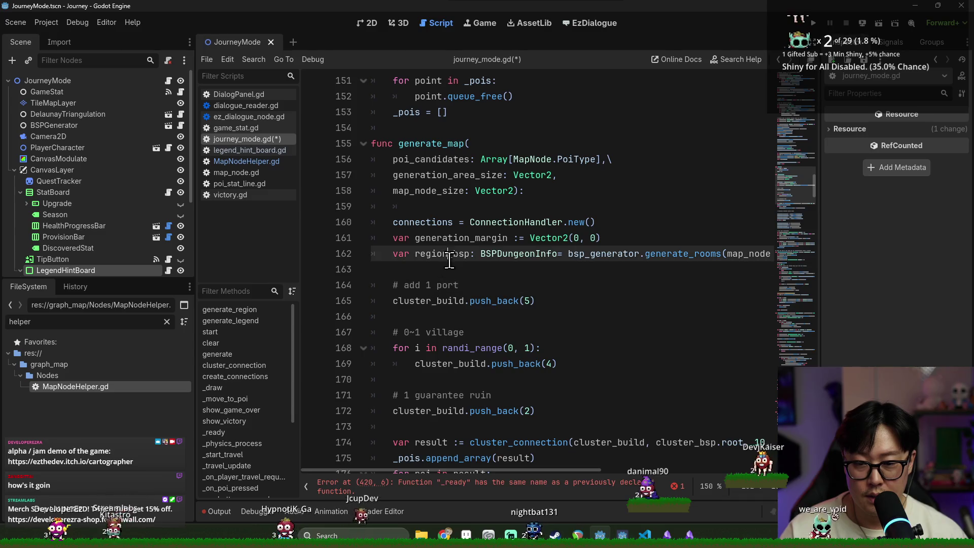
click(421, 285)
double_click(416, 252)
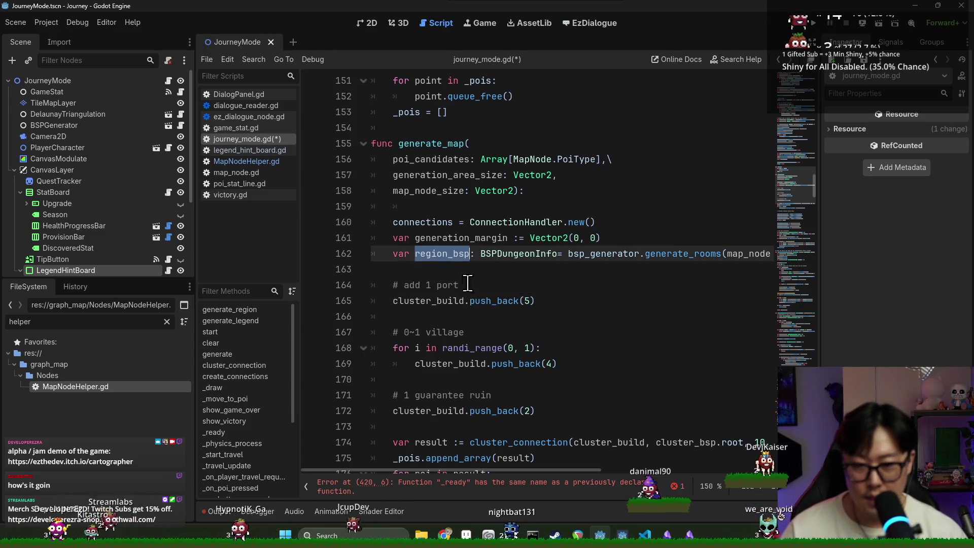
click(441, 269)
scroll(414, 261, down, 1)
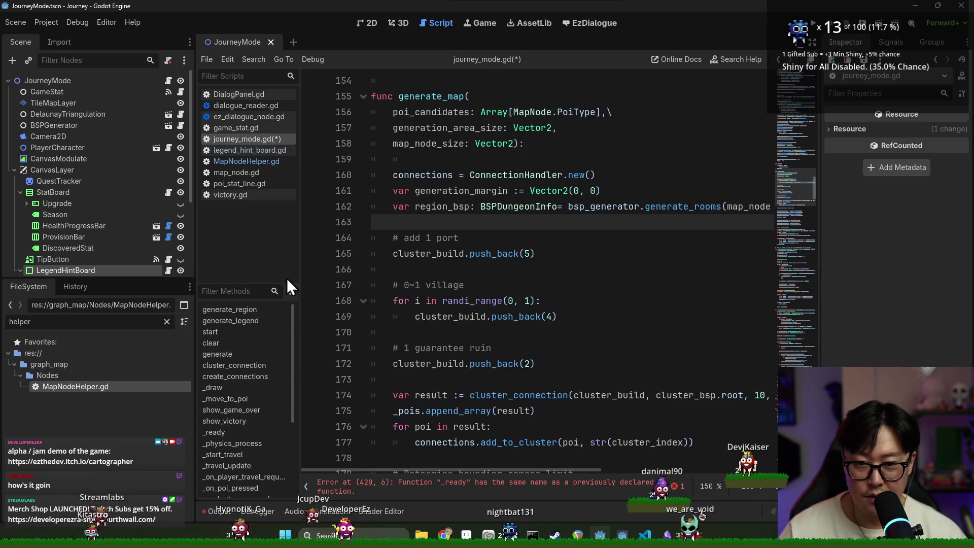
shift+click(580, 381)
key(BackSpace)
key(BackSpace)
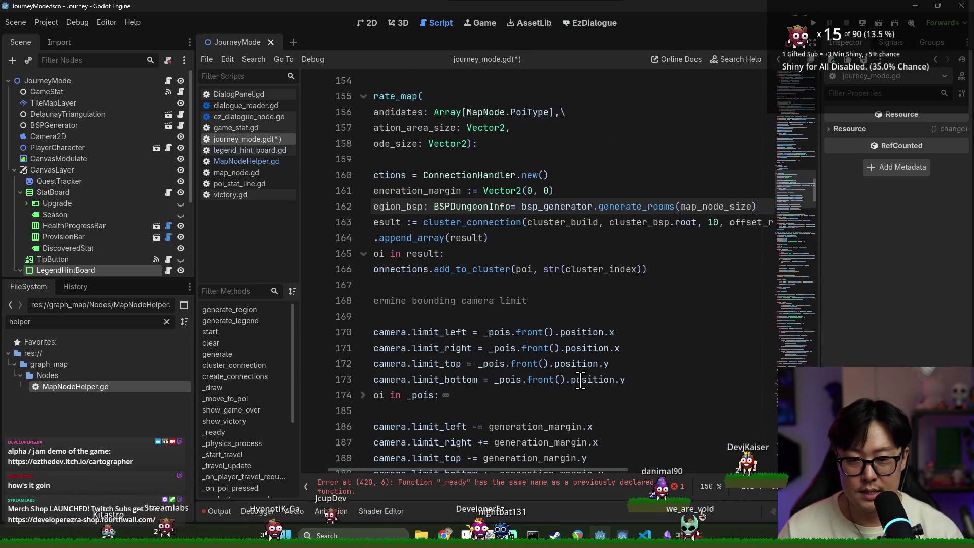
key(Return)
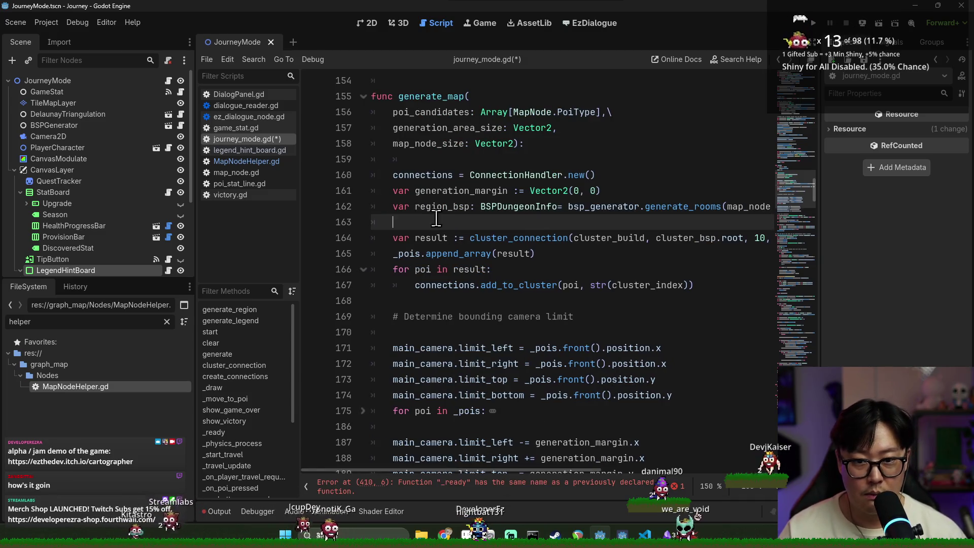
Remove the blank line before var result and jump to the cluster_connection definition.
double_click(440, 206)
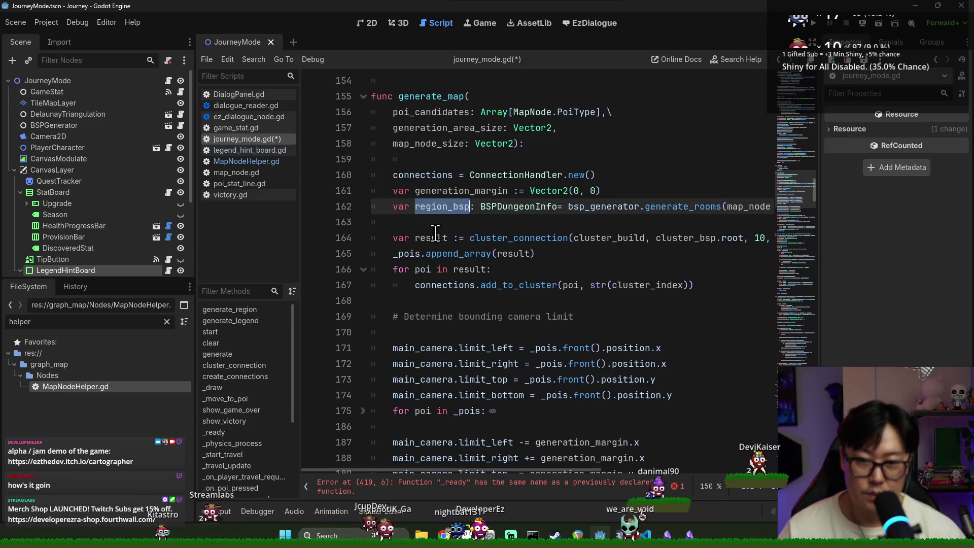
double_click(426, 238)
double_click(440, 207)
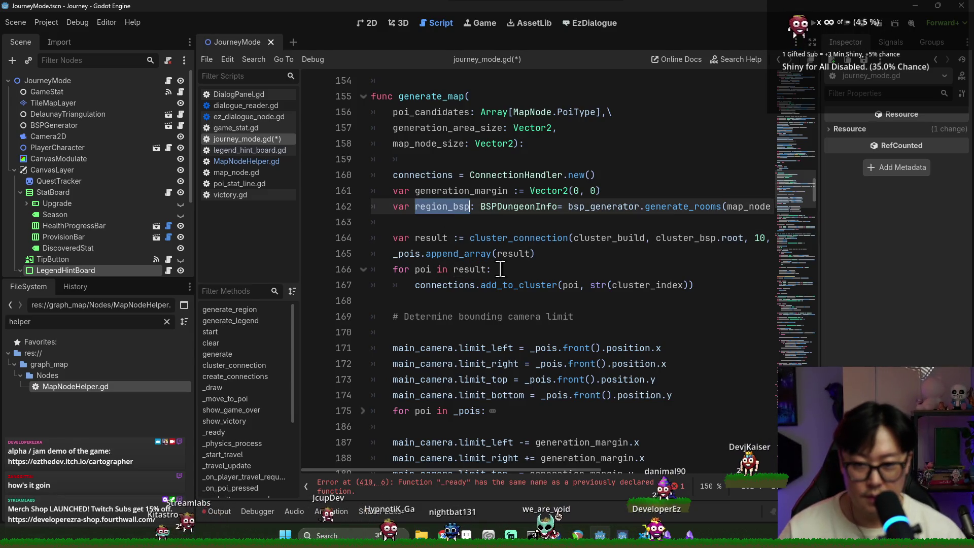
double_click(435, 240)
double_click(514, 238)
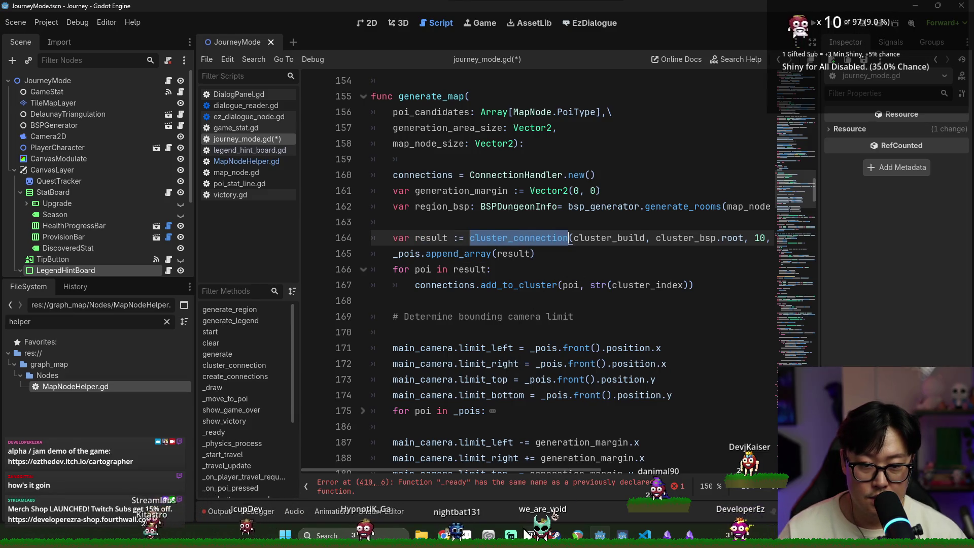
mouse_move(498, 471)
mouse_down()
mouse_move(601, 476)
mouse_move(482, 469)
mouse_up()
click(448, 242)
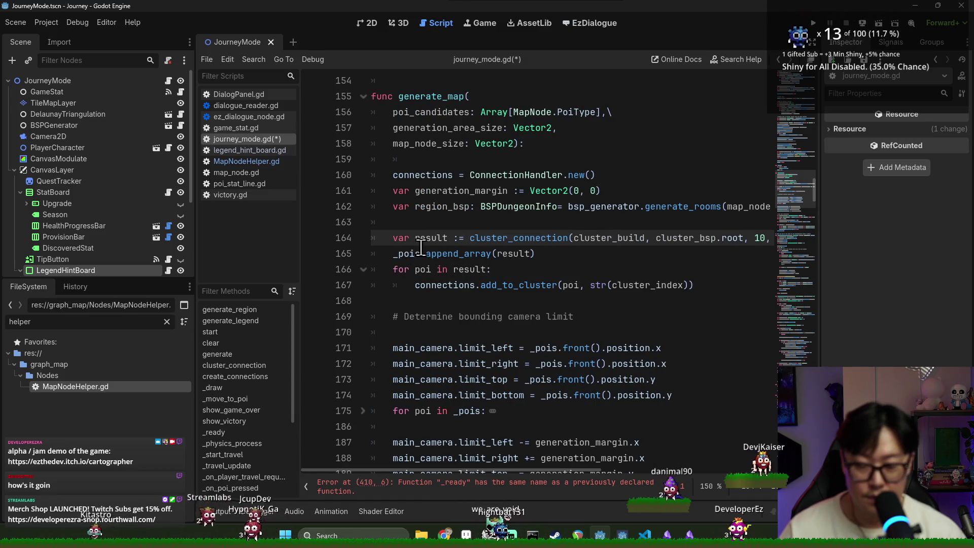
key(Up)
key(BackSpace)
key(BackSpace)
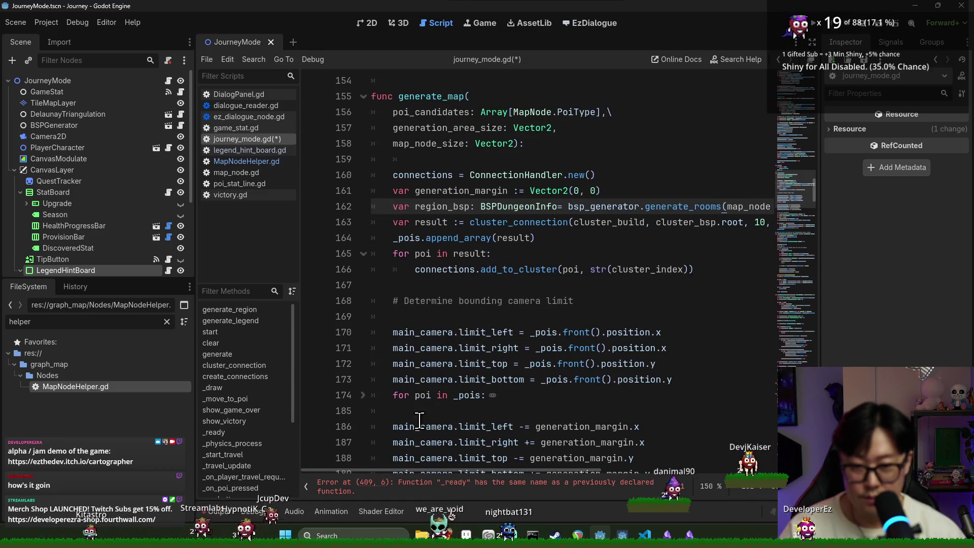
double_click(514, 218)
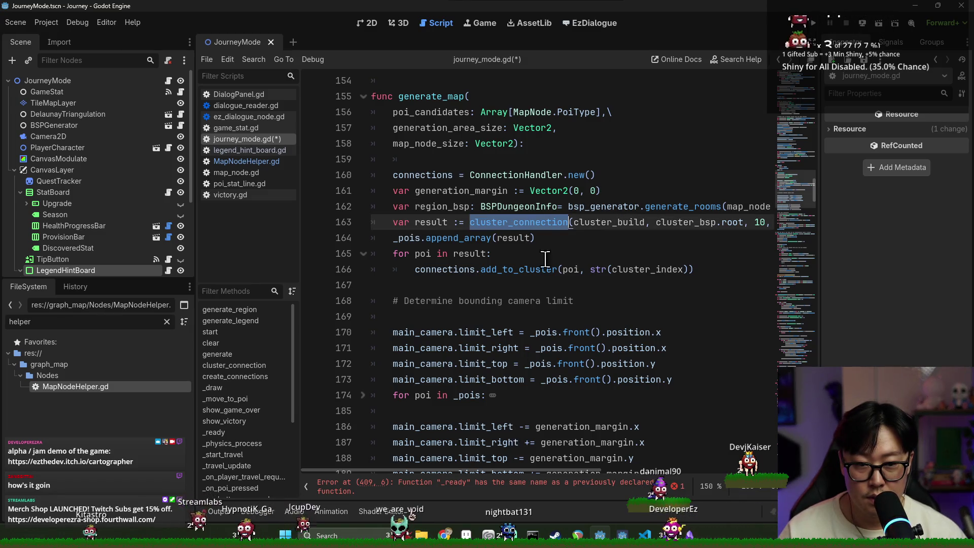
ctrl+click(531, 225)
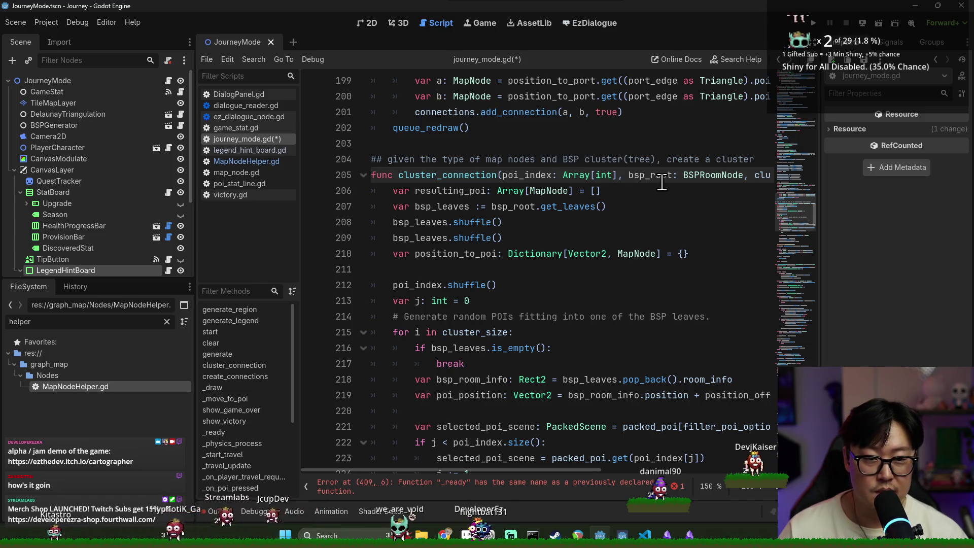
Review the cluster_connection function's bsp_leaves, cluster_size and poi_index code.
scroll(565, 217, down, 3)
double_click(460, 205)
double_click(460, 194)
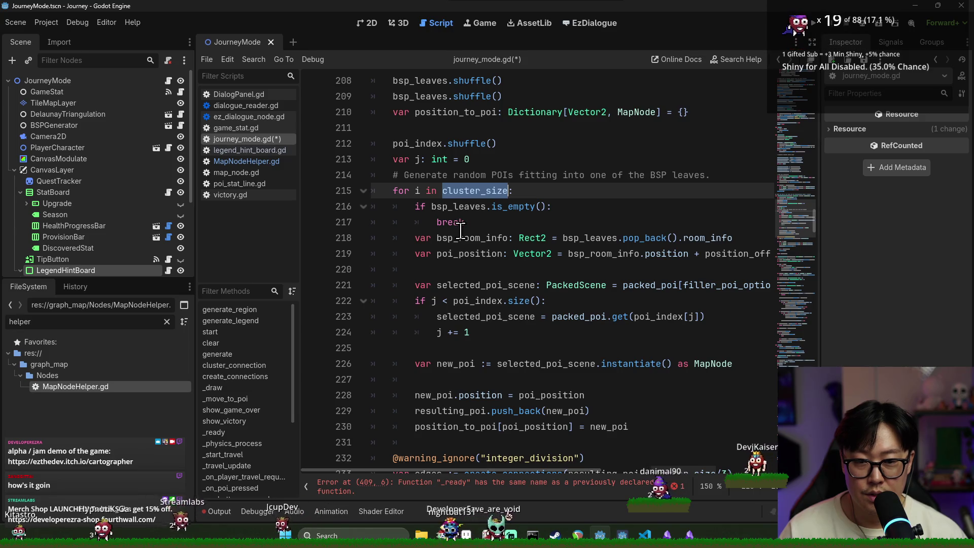
scroll(478, 440, up, 4)
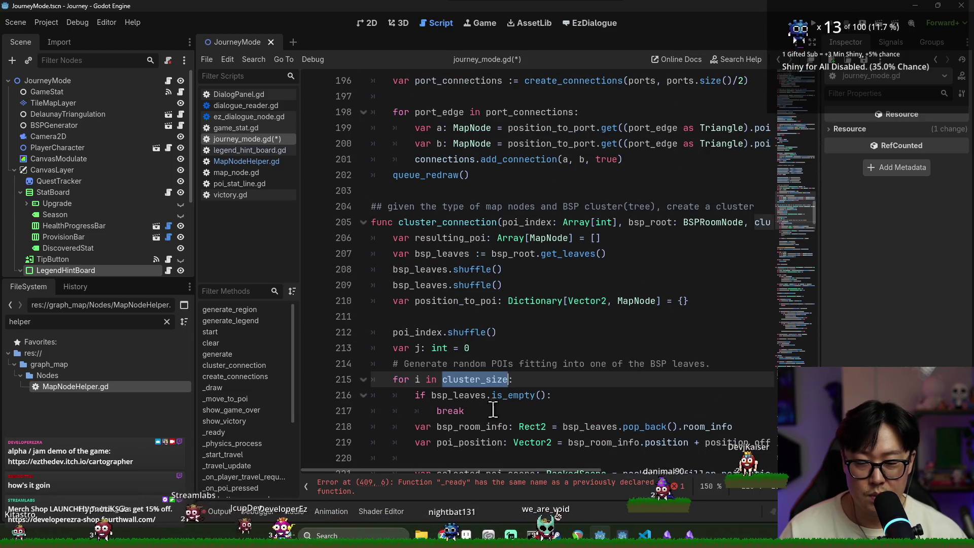
scroll(432, 248, down, 2)
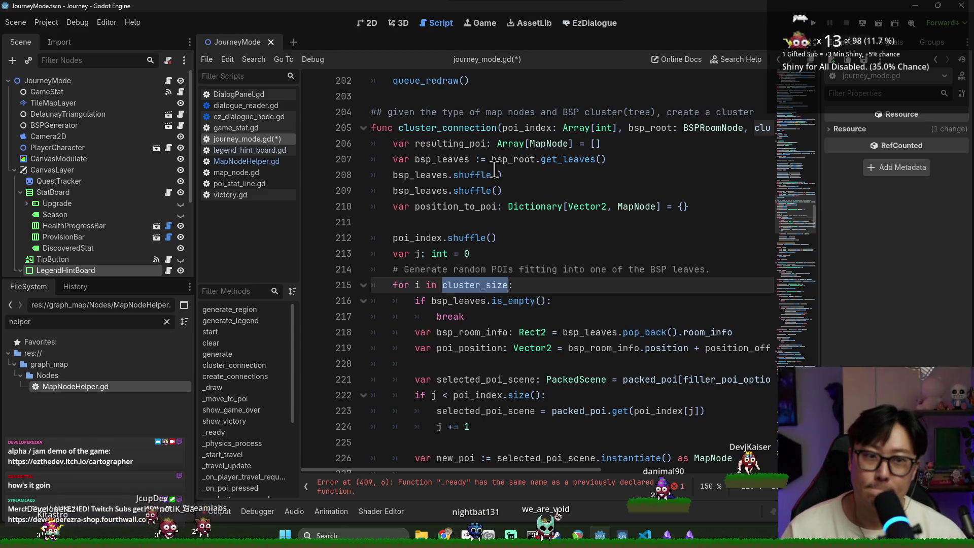
double_click(525, 128)
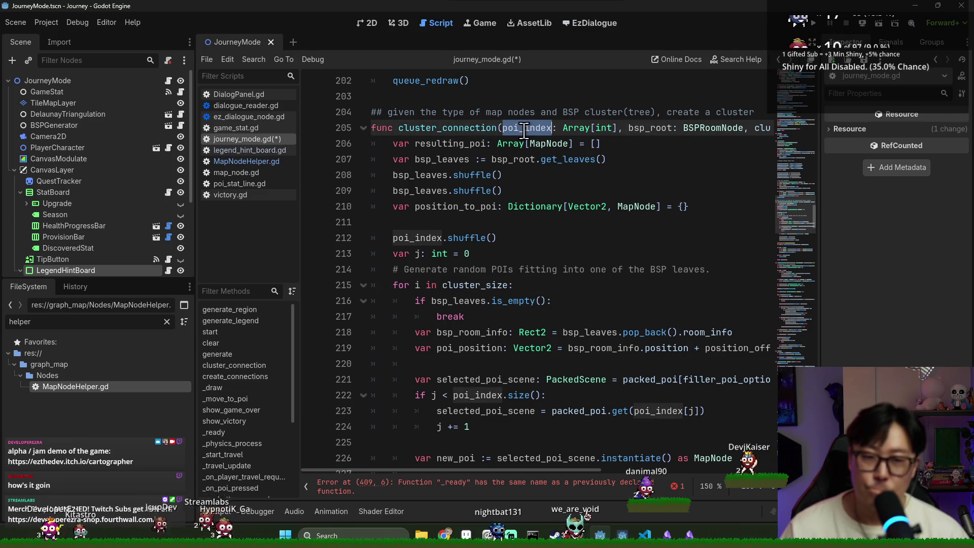
scroll(474, 239, down, 9)
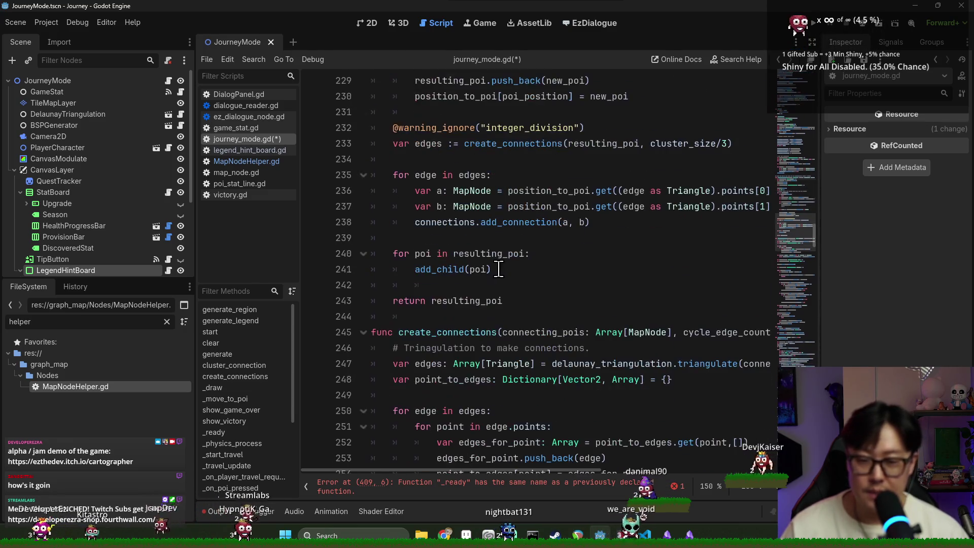
Delete the whole cluster_connection function with its doc comment and header, then save.
key(shift+Up)
key(shift+Up)
key(shift+Up)
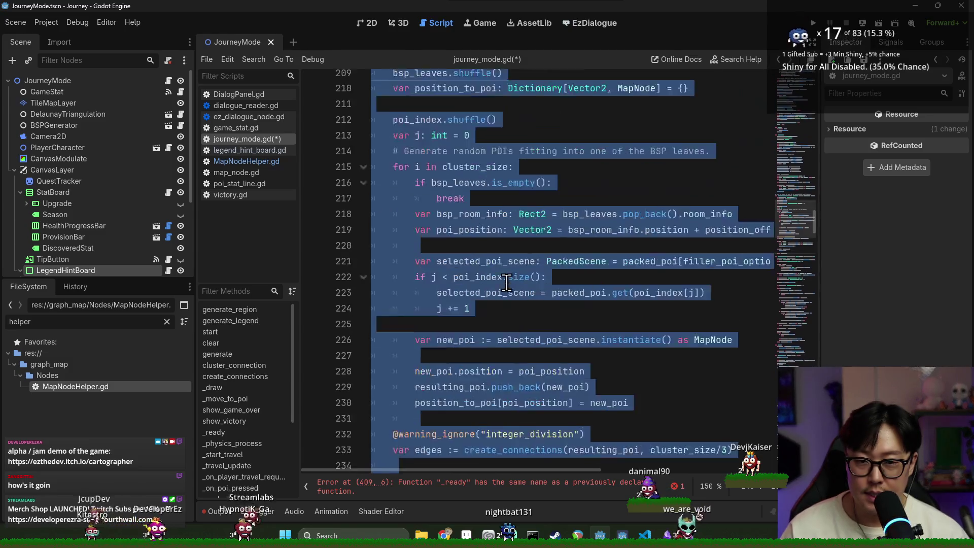
scroll(513, 289, up, 1)
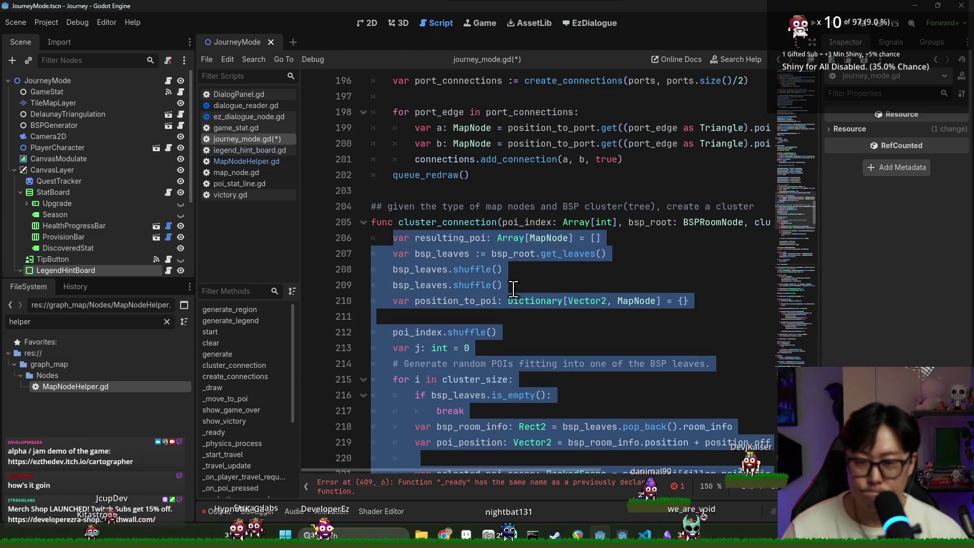
key(BackSpace)
drag(414, 190, 421, 208)
key(BackSpace)
key(ctrl+s)
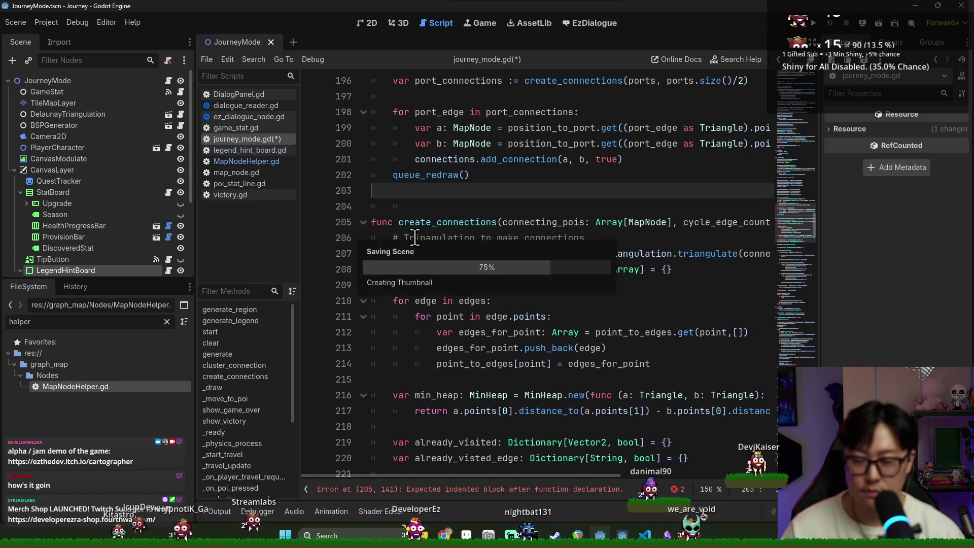
scroll(415, 237, up, 15)
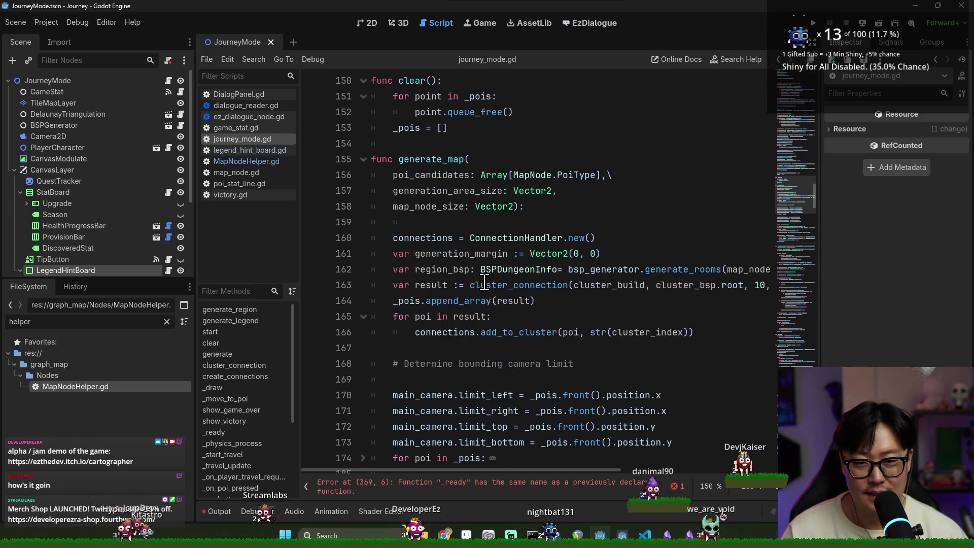
Open blank lines in generate_map above _pois.append_array, just below the cluster_connection call.
scroll(461, 252, down, 2)
click(496, 285)
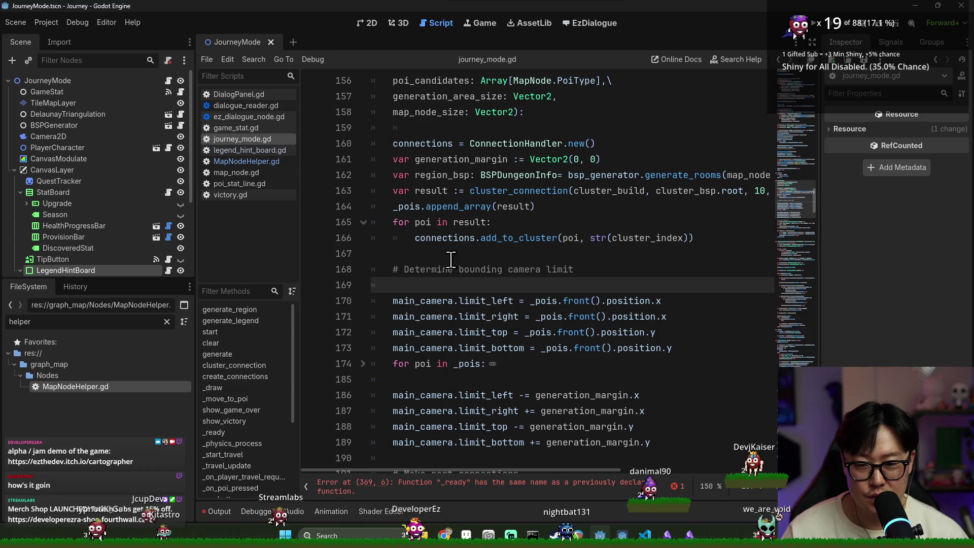
scroll(489, 291, up, 1)
click(456, 303)
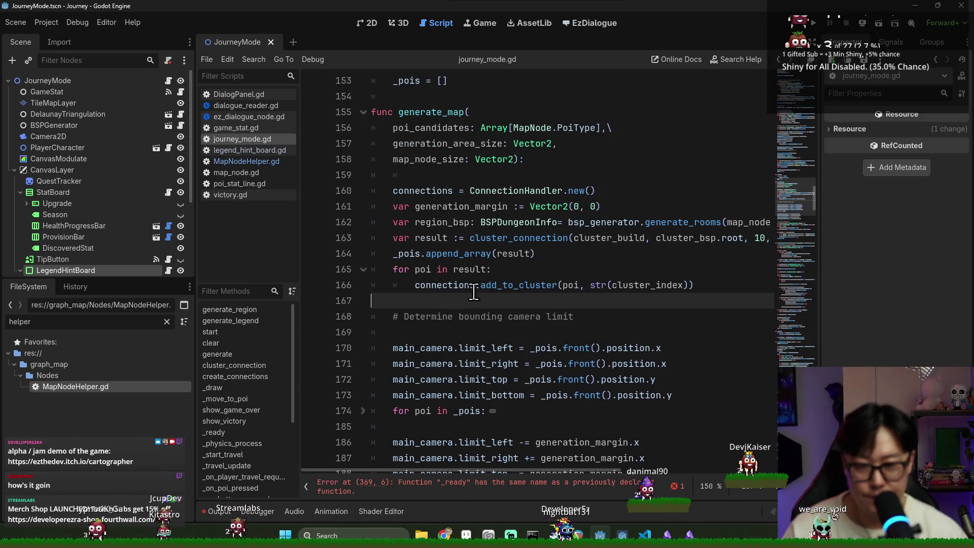
click(415, 238)
click(394, 253)
double_click(512, 235)
click(386, 254)
key(Return)
key(Return)
key(Return)
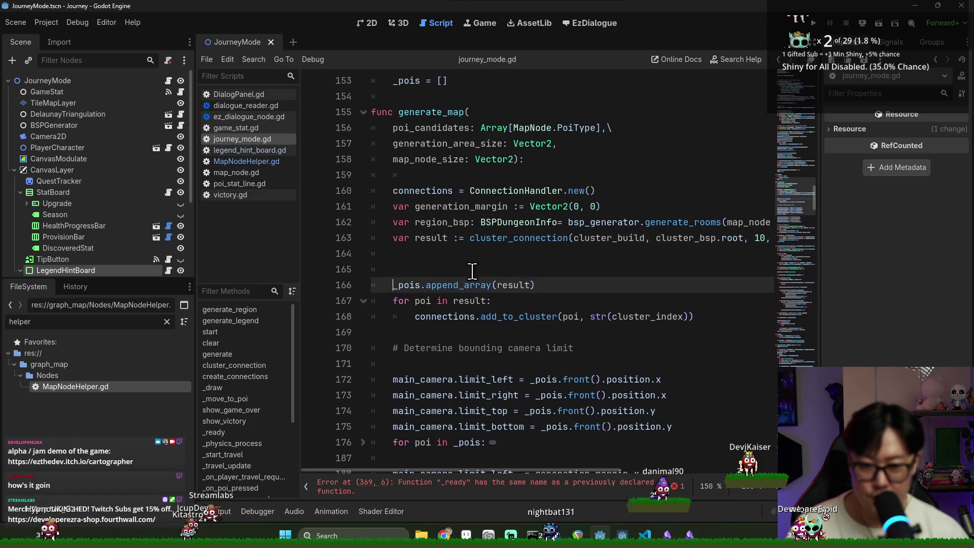
click(502, 265)
Paste the cluster_connection body there and delete the leftover return line.
key(ctrl+v)
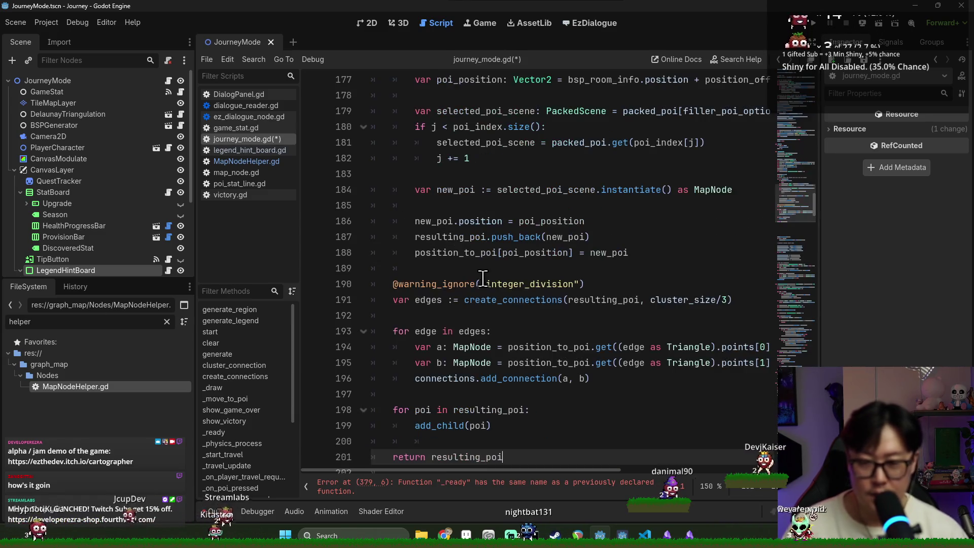
key(shift+Home)
key(BackSpace)
click(462, 441)
Revert the inlining edits so the original cluster_connection function returns, then save the script.
scroll(462, 443, up, 8)
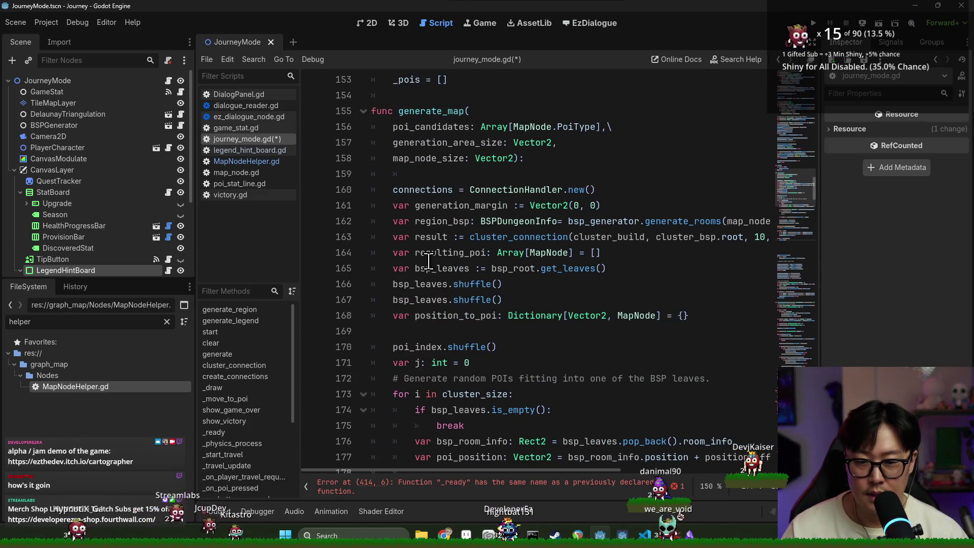
double_click(427, 205)
double_click(422, 190)
key(End)
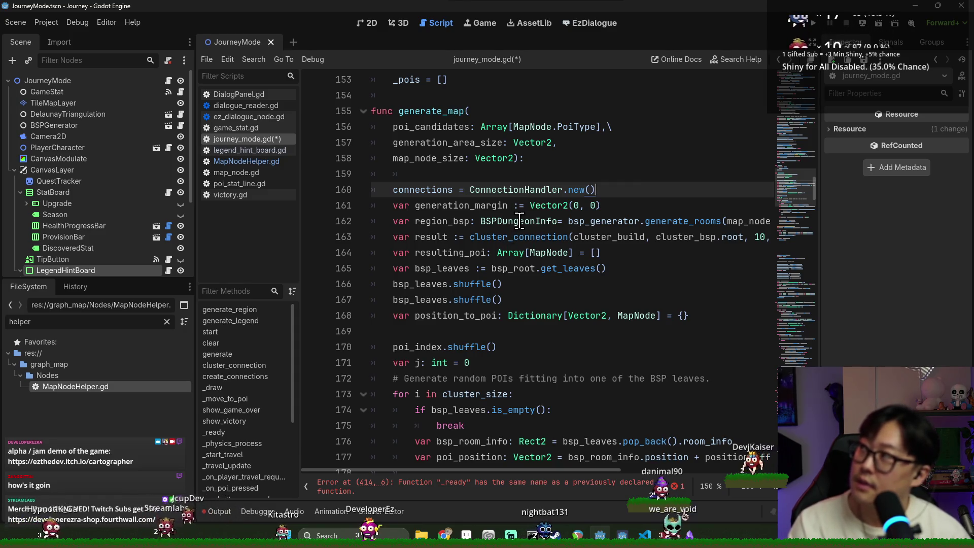
scroll(520, 222, down, 8)
scroll(518, 208, up, 4)
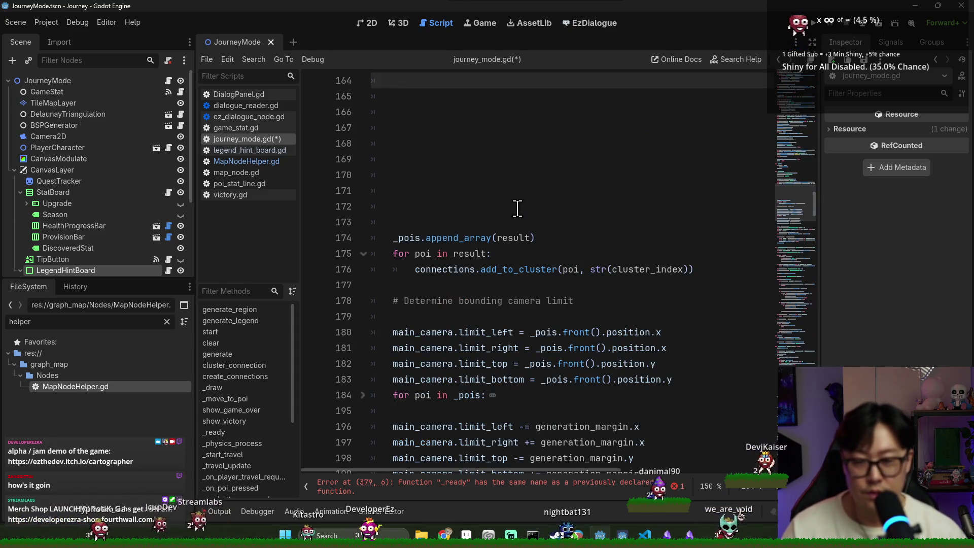
key(BackSpace)
key(BackSpace)
key(BackSpace)
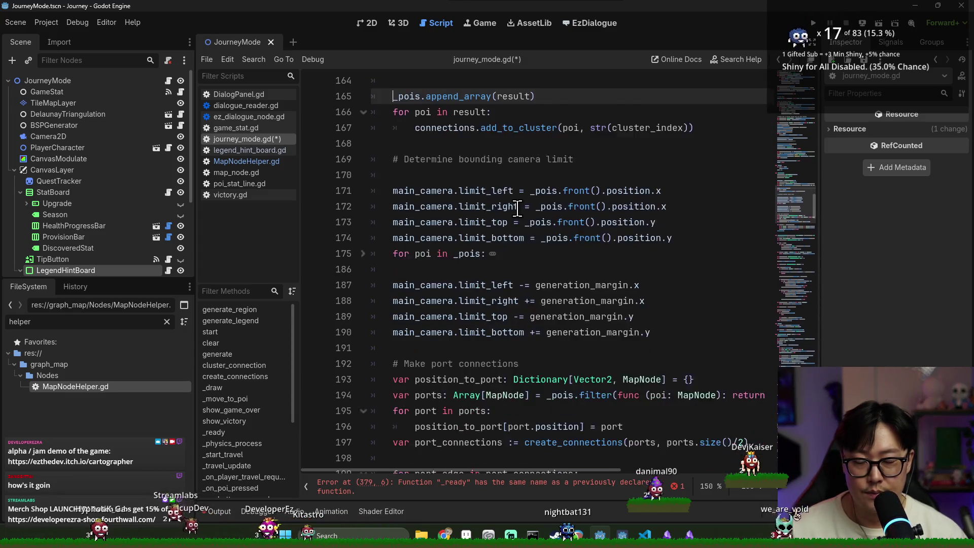
key(shift+Page_Down)
key(shift+Page_Down)
key(shift+Page_Down)
key(ctrl+s)
scroll(505, 209, up, 6)
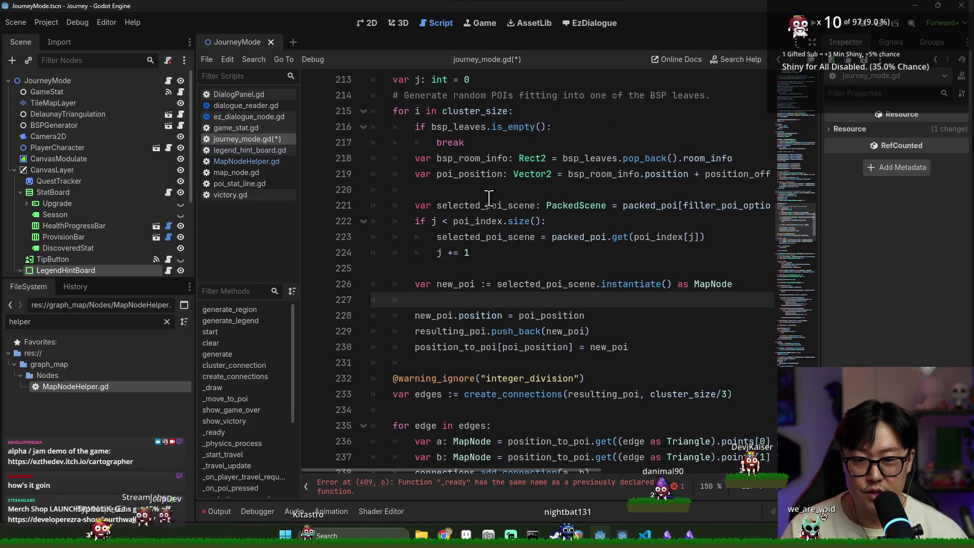
Inspect the cluster_connection signature and its poi_index parameter, then save.
double_click(422, 144)
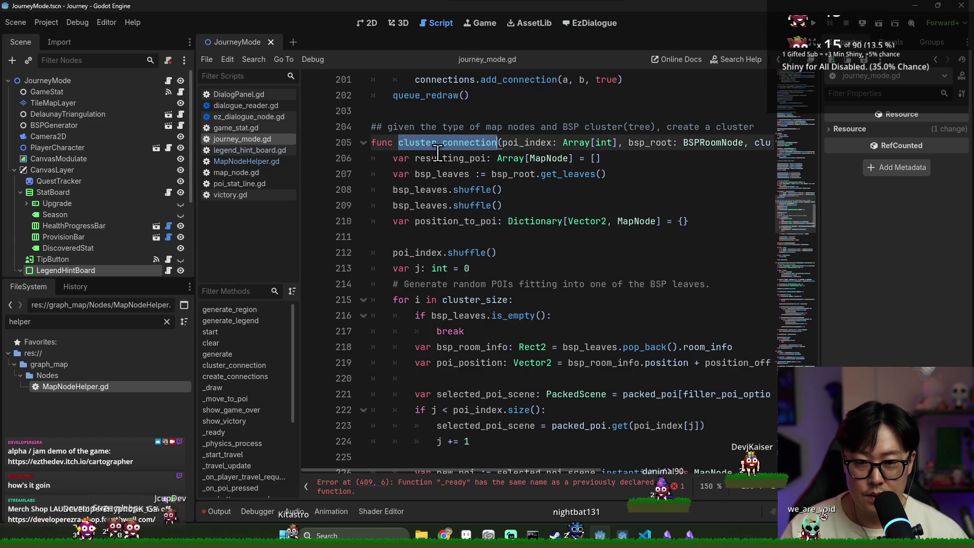
double_click(429, 126)
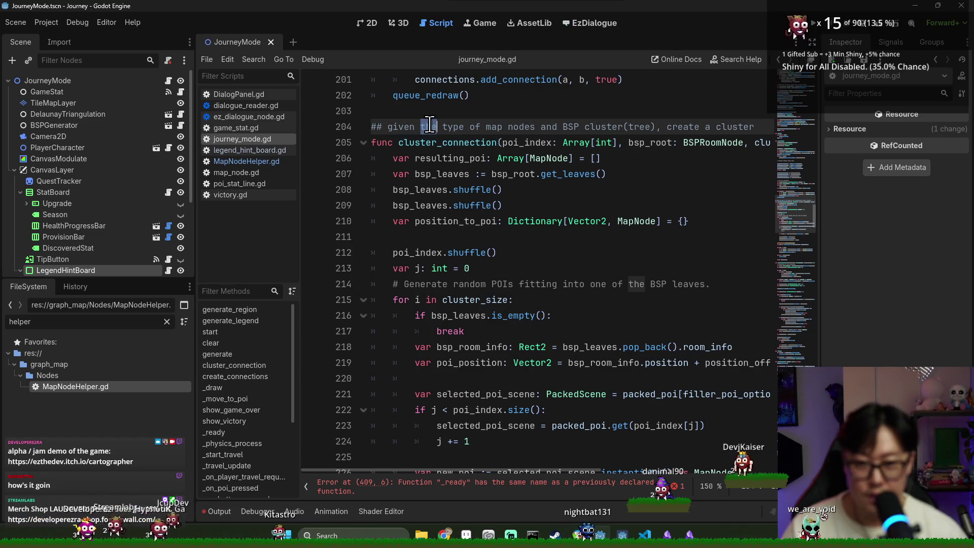
double_click(526, 143)
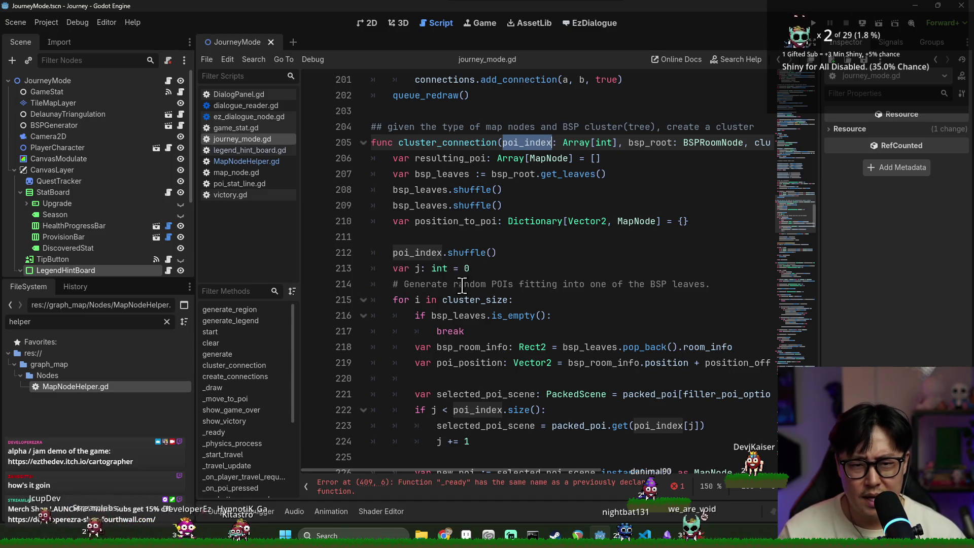
double_click(460, 144)
scroll(622, 242, up, 1)
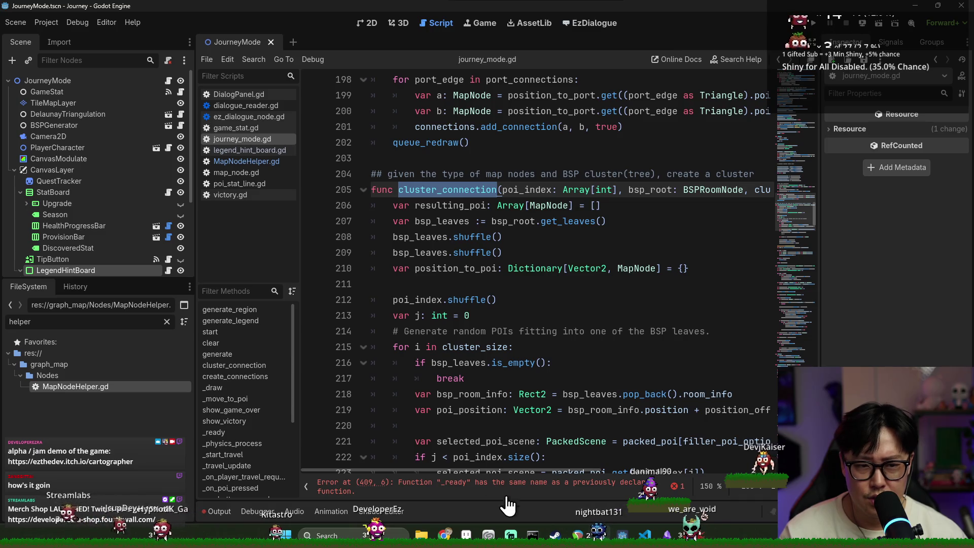
scroll(513, 477, right, 3)
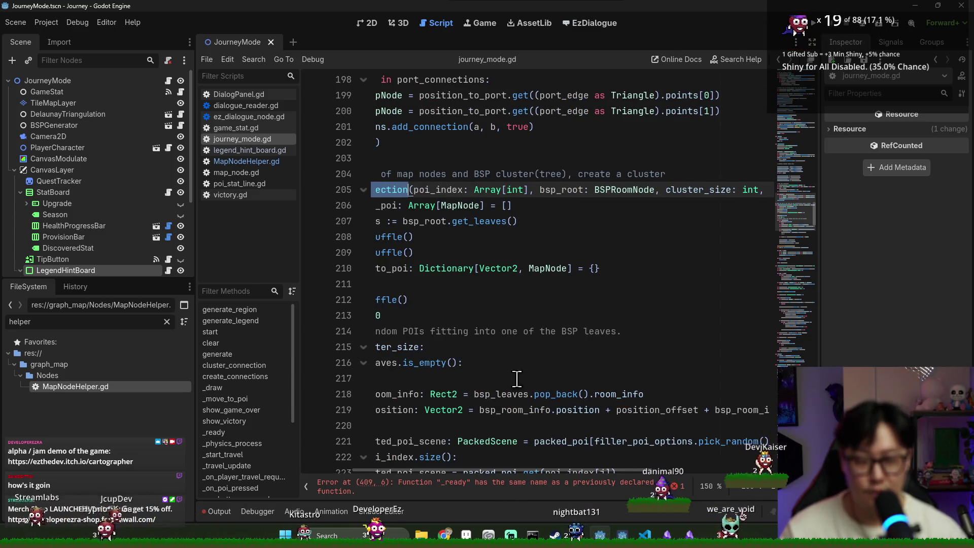
scroll(493, 471, left, 3)
key(ctrl+s)
Review how poi_index, packed_poi, selected_poi_scene and new_poi are used in the function body.
double_click(520, 189)
scroll(427, 349, down, 2)
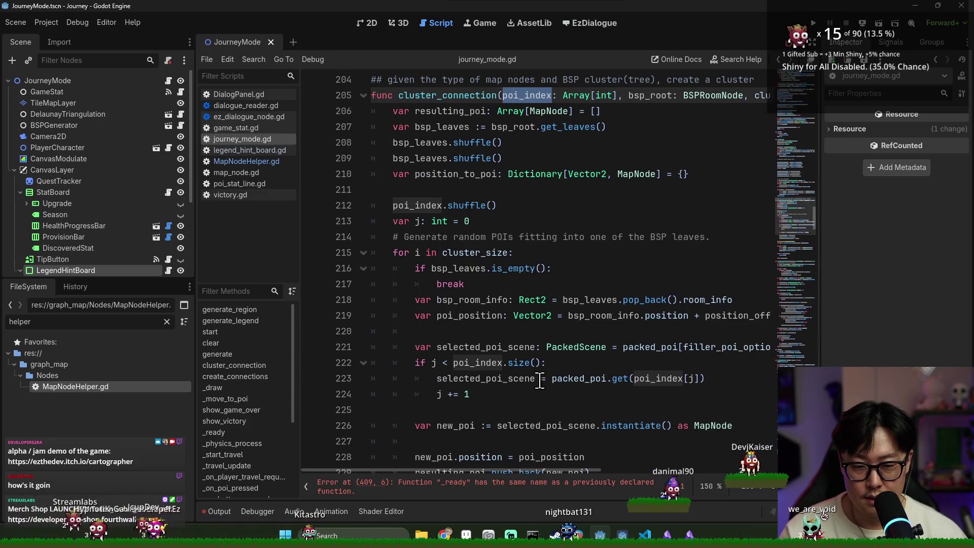
scroll(540, 382, down, 4)
scroll(494, 261, up, 2)
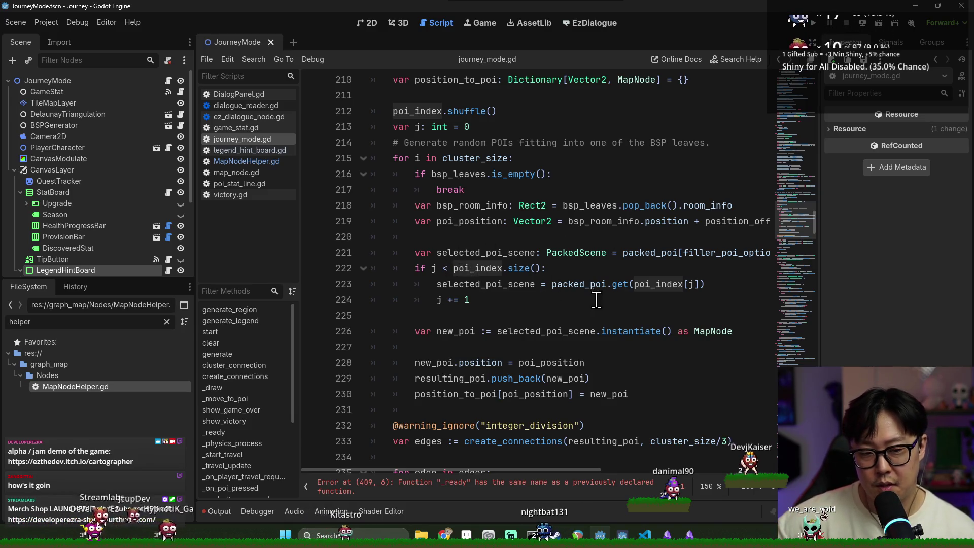
double_click(577, 280)
double_click(489, 286)
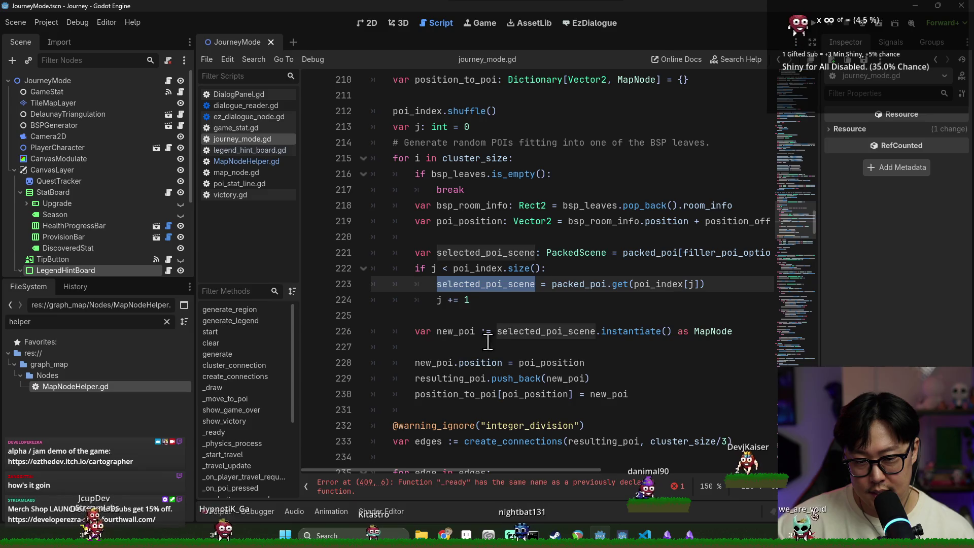
double_click(455, 331)
scroll(523, 306, up, 4)
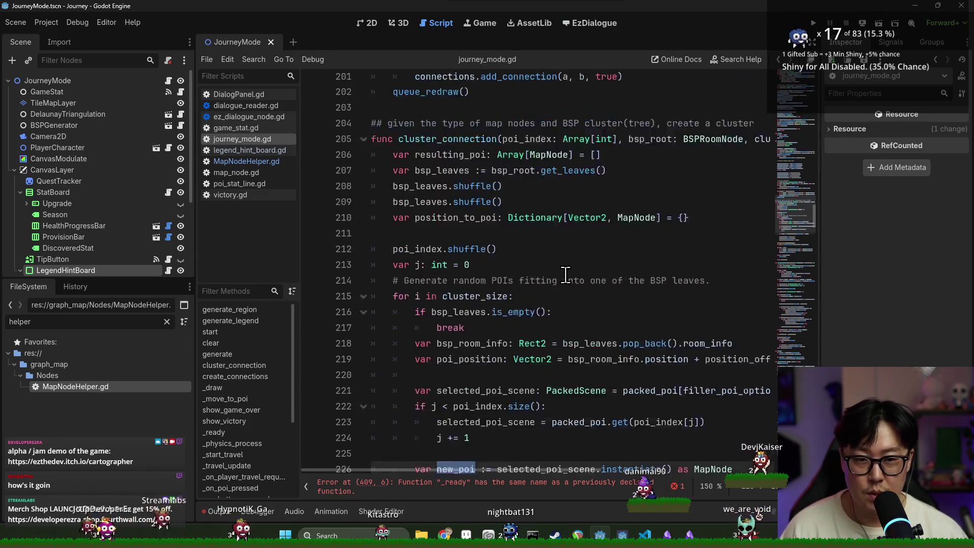
Change the parameter poi_index: Array[int] to poi_types: Array[MapNode.PoiType] and save.
double_click(527, 193)
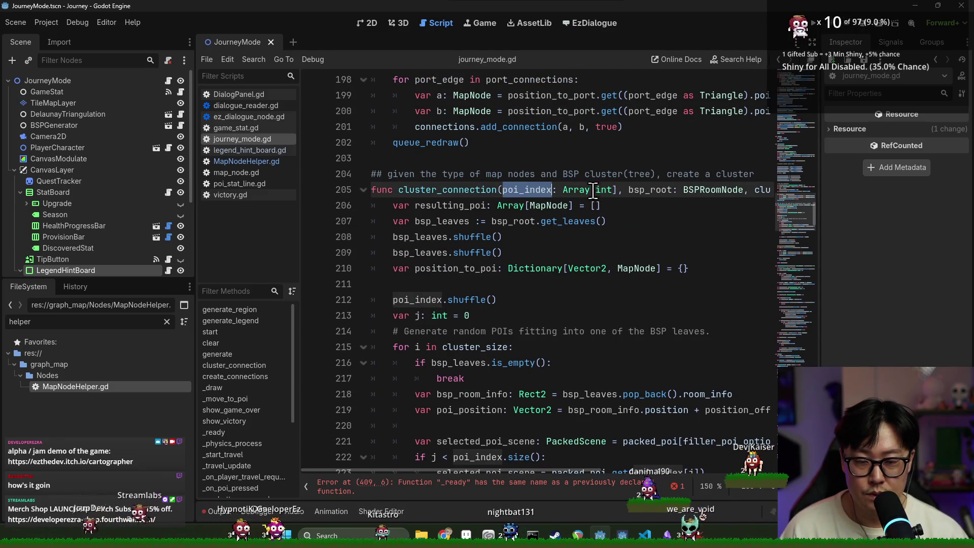
drag(565, 190, 618, 191)
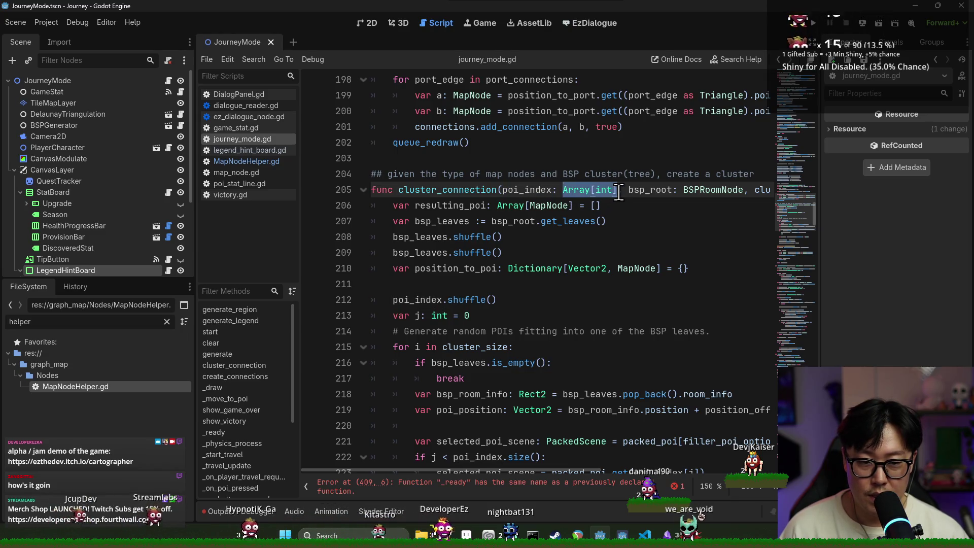
key(BackSpace)
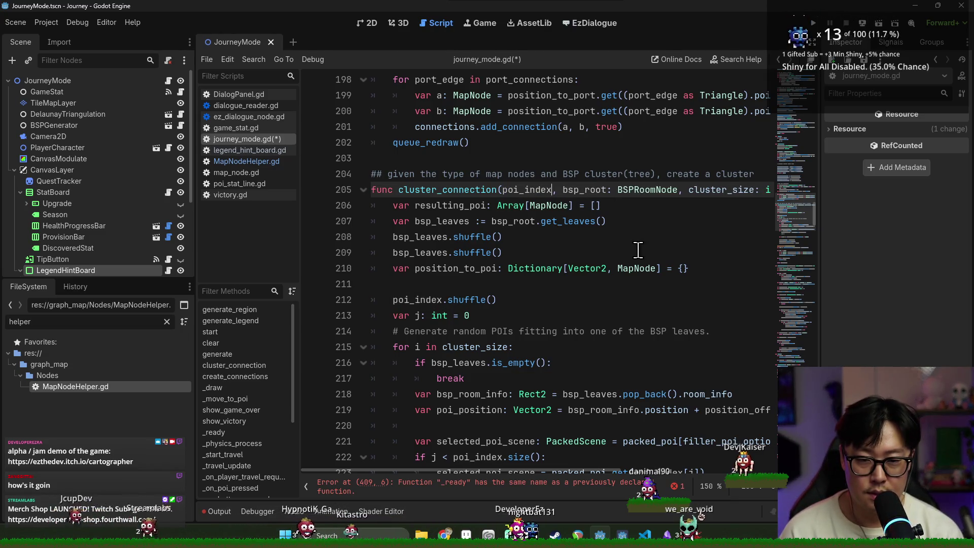
text(types: Array[MapN)
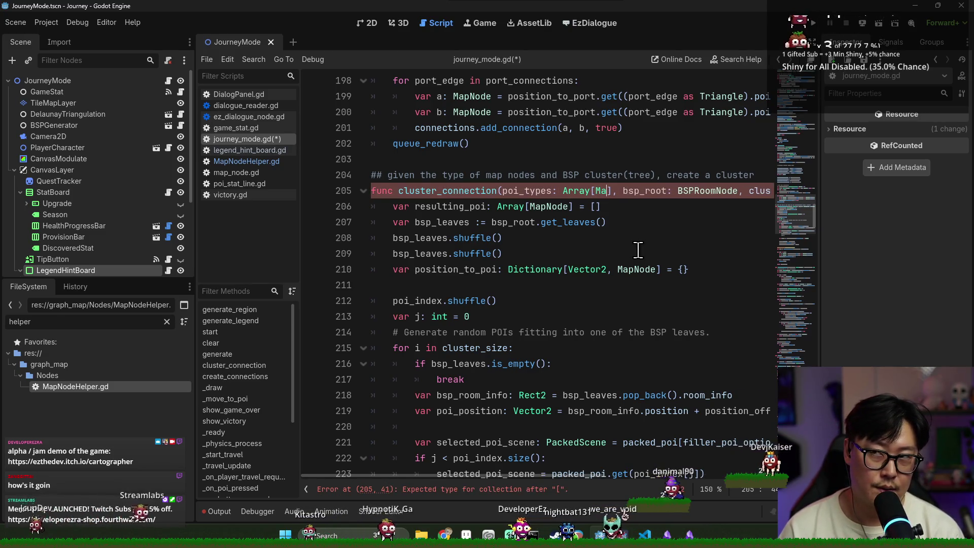
text(ode.PoiType)
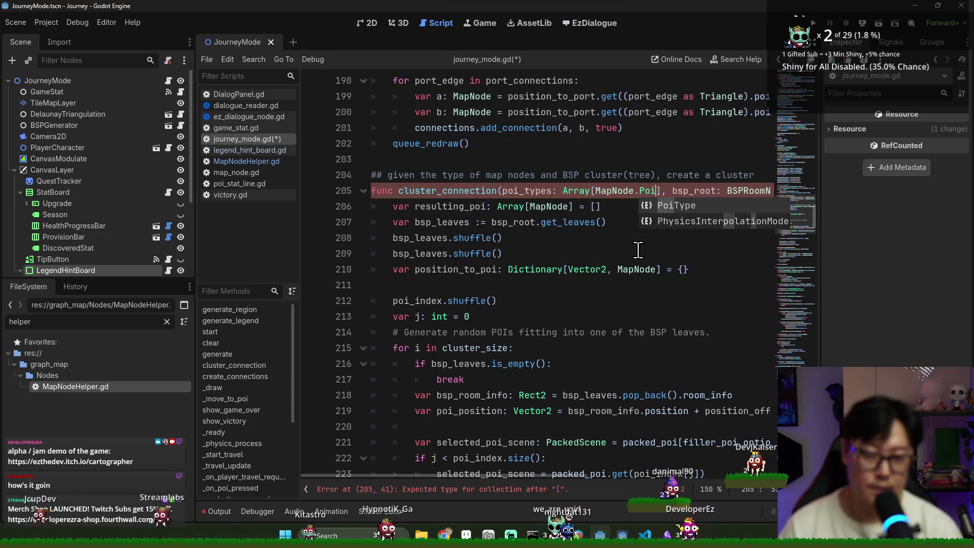
key(ctrl+s)
double_click(526, 190)
double_click(447, 190)
scroll(508, 227, up, 15)
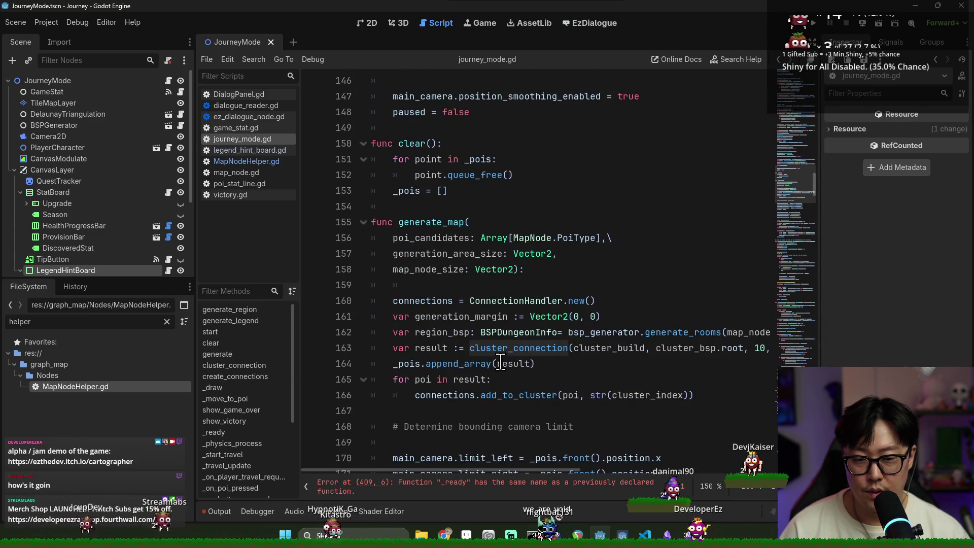
Inspect the region_bsp declaration and its bsp_generator call on line 162, saving the script.
click(442, 331)
double_click(441, 332)
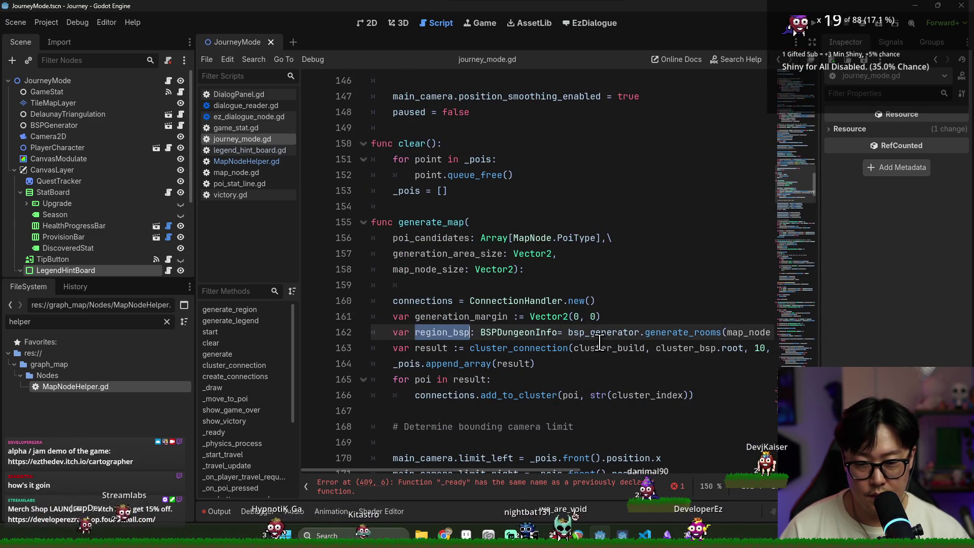
click(559, 332)
key(ctrl+s)
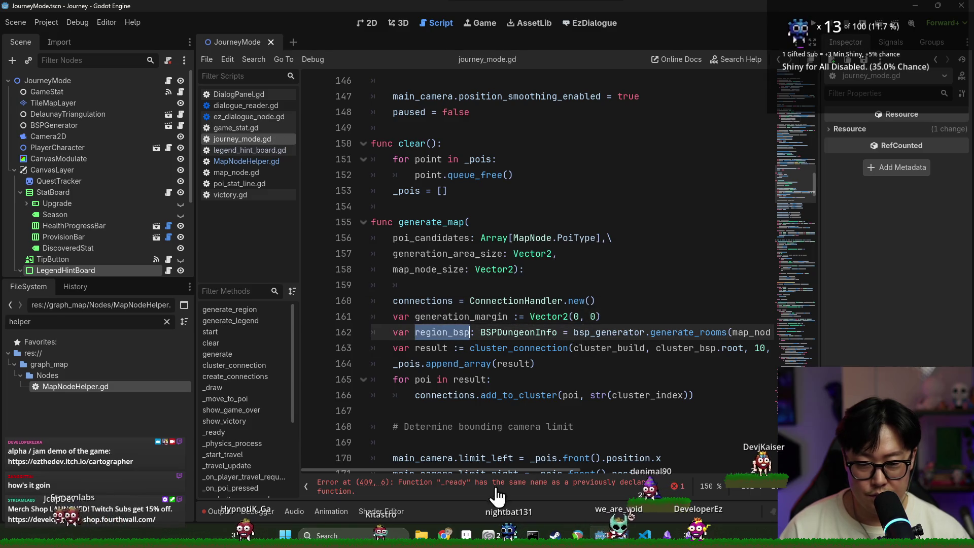
mouse_move(495, 470)
mouse_down()
mouse_move(555, 470)
mouse_move(463, 470)
mouse_up()
double_click(573, 333)
double_click(508, 332)
double_click(654, 332)
click(430, 335)
Check the duplicate _ready error line, then return to generate_map.
double_click(430, 334)
scroll(446, 304, down, 1)
mouse_move(501, 473)
mouse_down()
mouse_move(698, 486)
mouse_move(669, 486)
mouse_up()
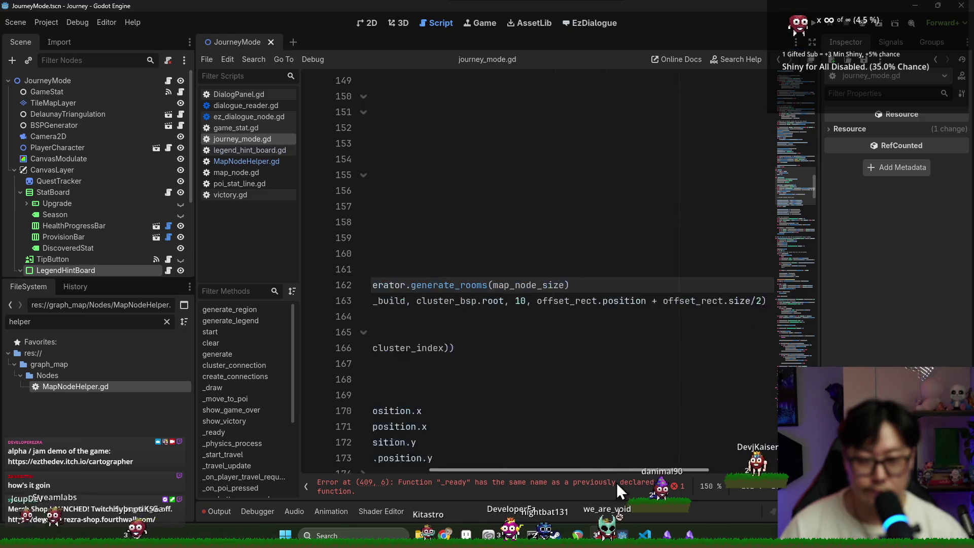
click(668, 485)
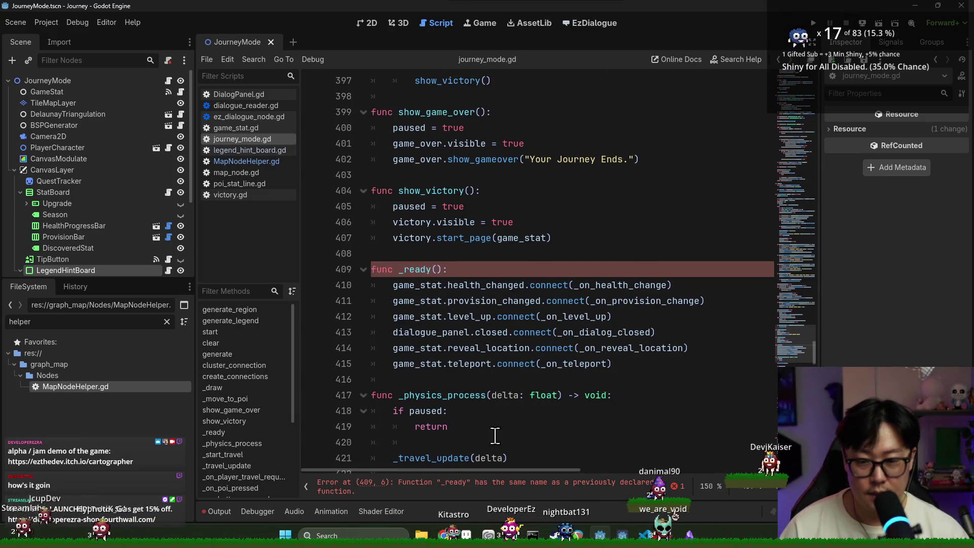
scroll(482, 398, down, 5)
scroll(482, 397, up, 4)
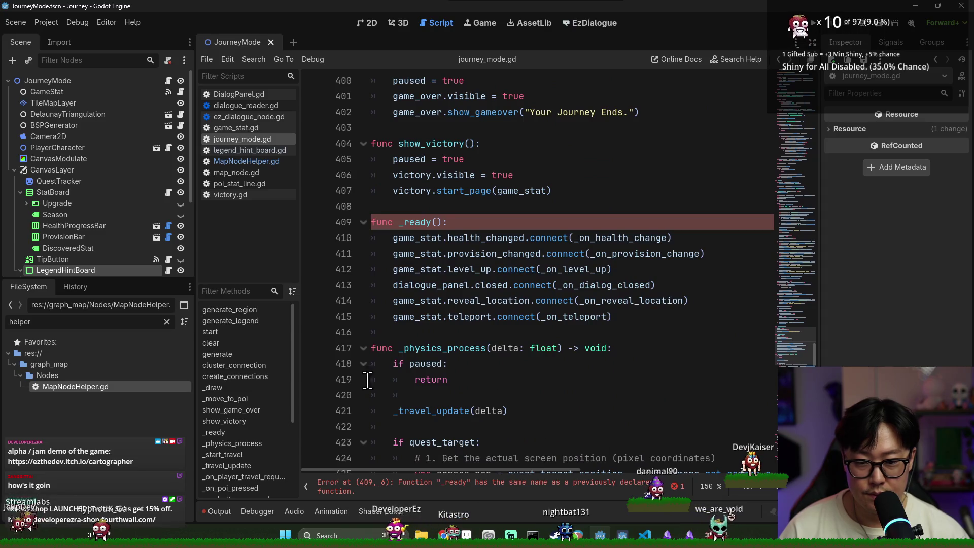
click(225, 355)
Add blank lines above and below the result declaration in generate_map.
double_click(432, 270)
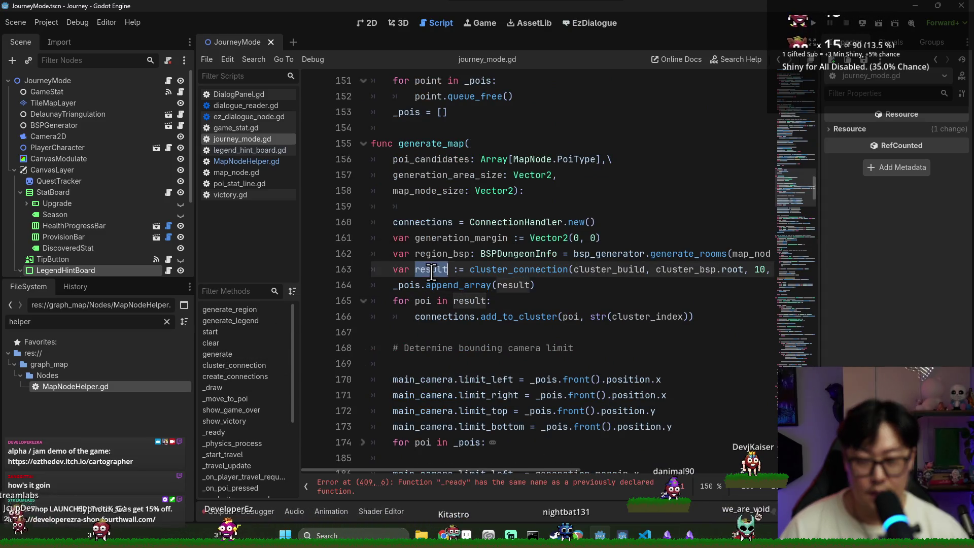
scroll(573, 348, down, 1)
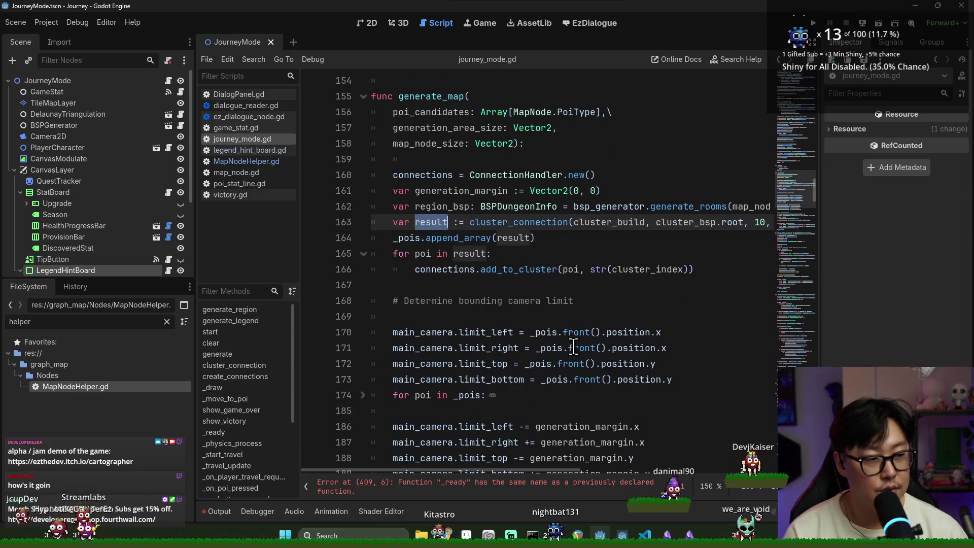
click(408, 239)
key(Return)
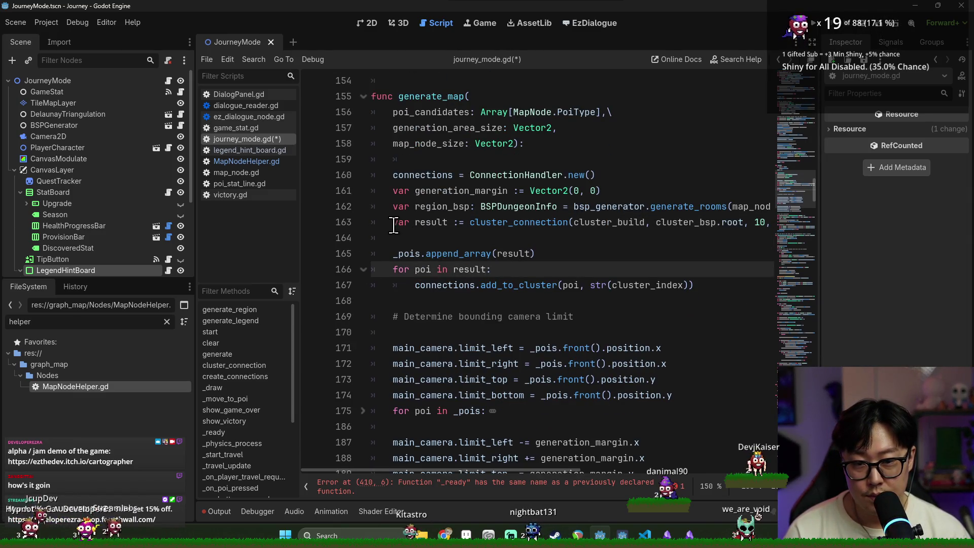
click(393, 222)
key(Return)
double_click(442, 206)
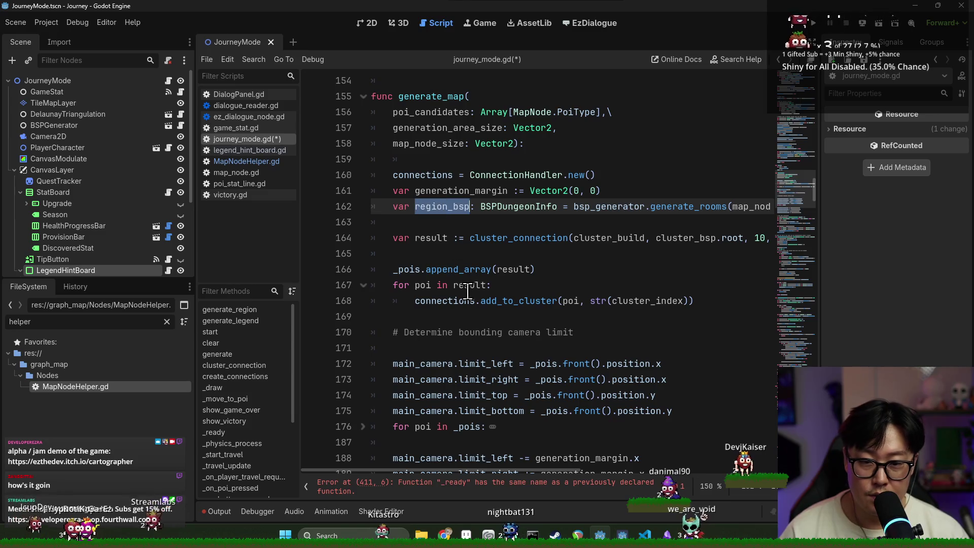
double_click(489, 238)
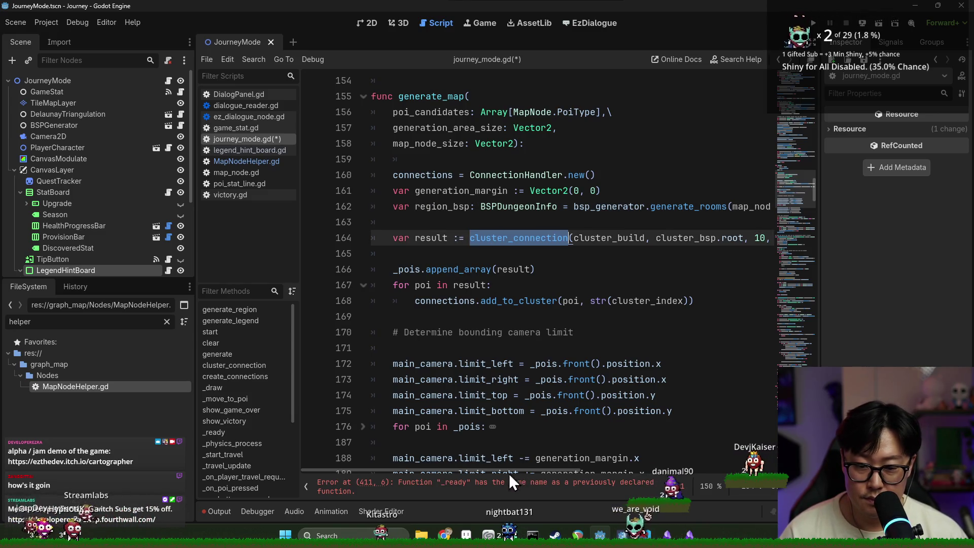
Replace the cluster_build argument of the cluster_connection call with poi_candidates.
drag(515, 470, 569, 470)
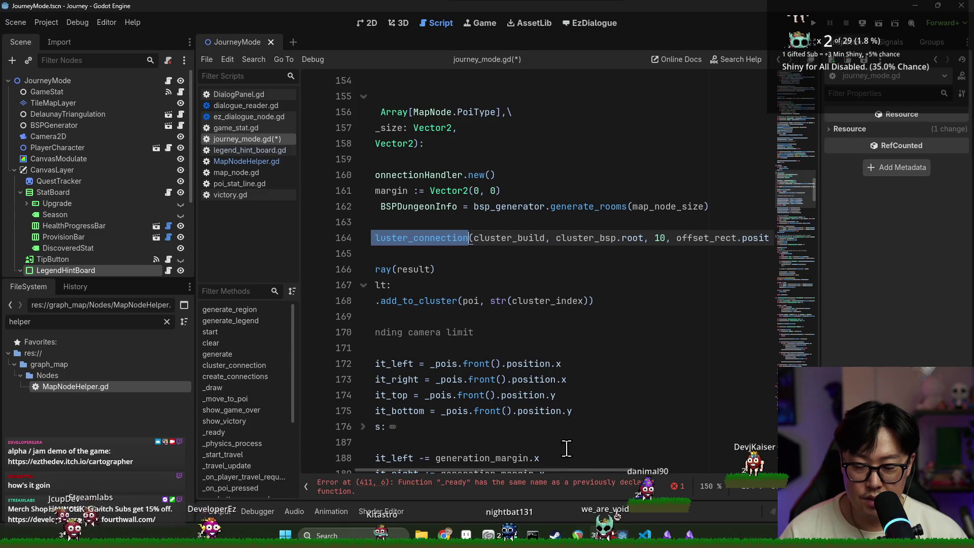
double_click(506, 240)
mouse_move(535, 471)
mouse_down()
mouse_move(547, 471)
mouse_move(477, 476)
mouse_up()
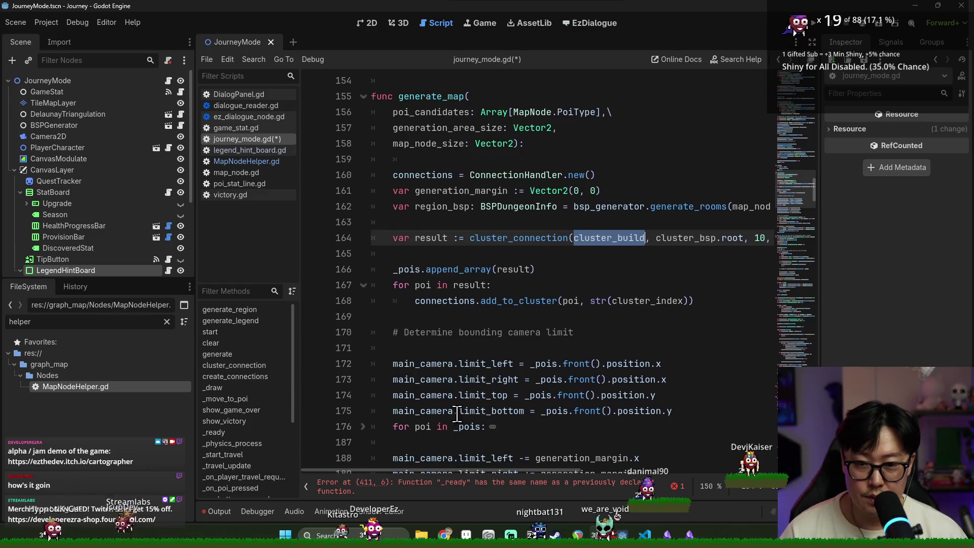
scroll(567, 328, up, 2)
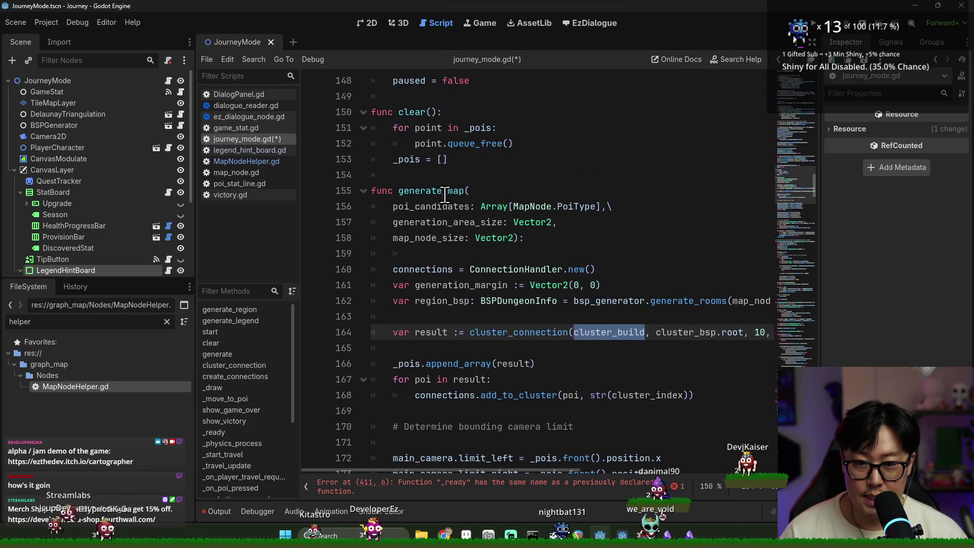
click(610, 334)
double_click(610, 333)
text(poi_candidates)
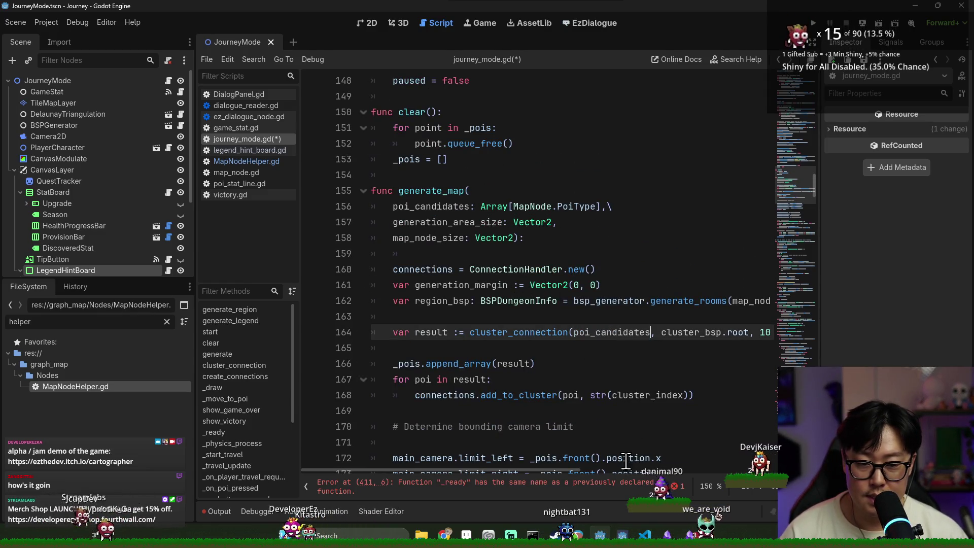
Replace cluster_bsp with region_bsp, change the cluster size 10 to 15, and save.
click(603, 472)
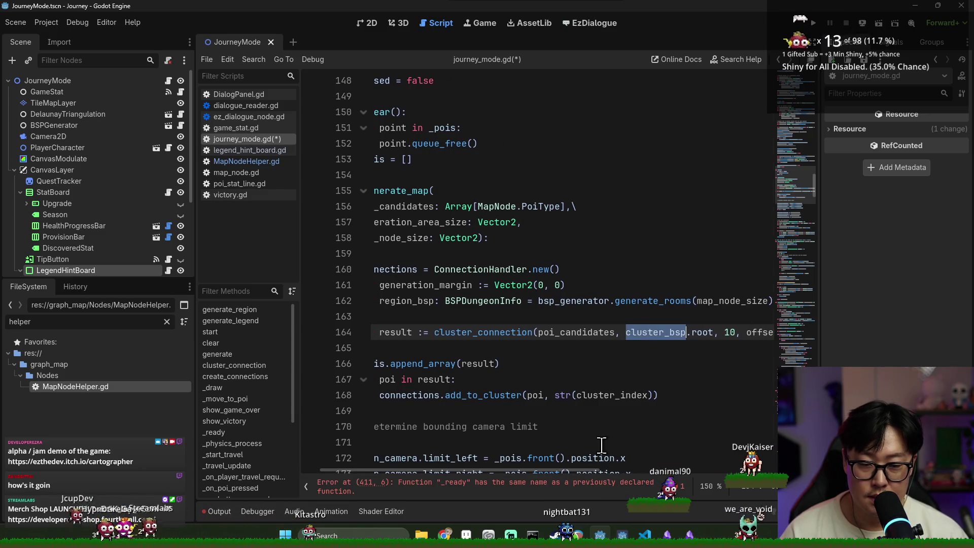
drag(495, 470, 394, 451)
double_click(425, 300)
key(ctrl+c)
drag(516, 470, 601, 471)
click(580, 333)
double_click(580, 333)
key(ctrl+v)
double_click(642, 333)
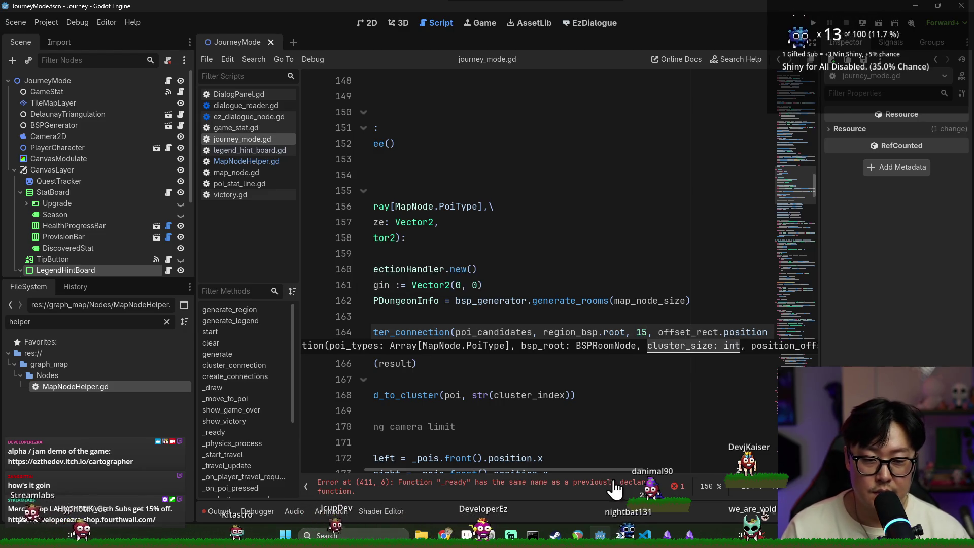
key(ctrl+s)
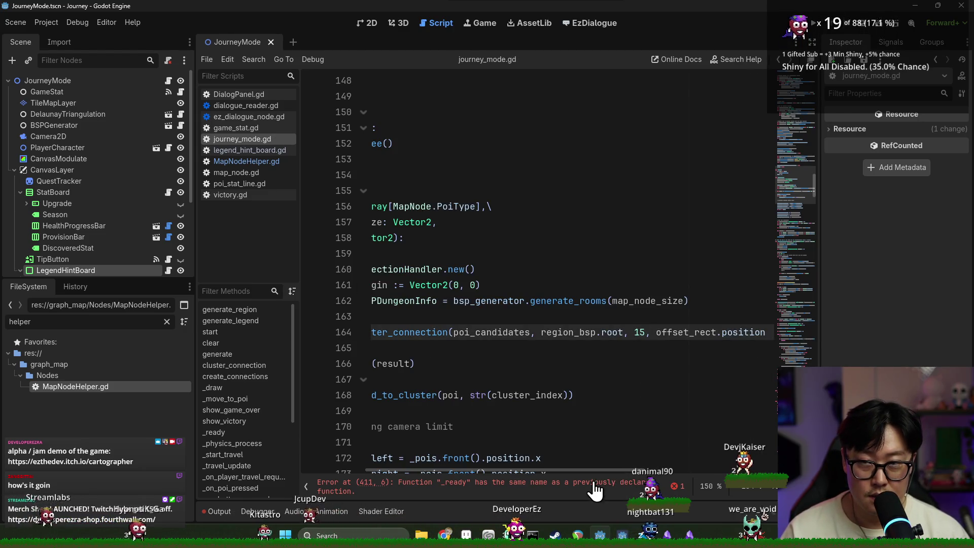
Examine the offset_rect.position argument and the cluster_size parameter in cluster_connection's definition.
drag(595, 471, 655, 471)
double_click(587, 332)
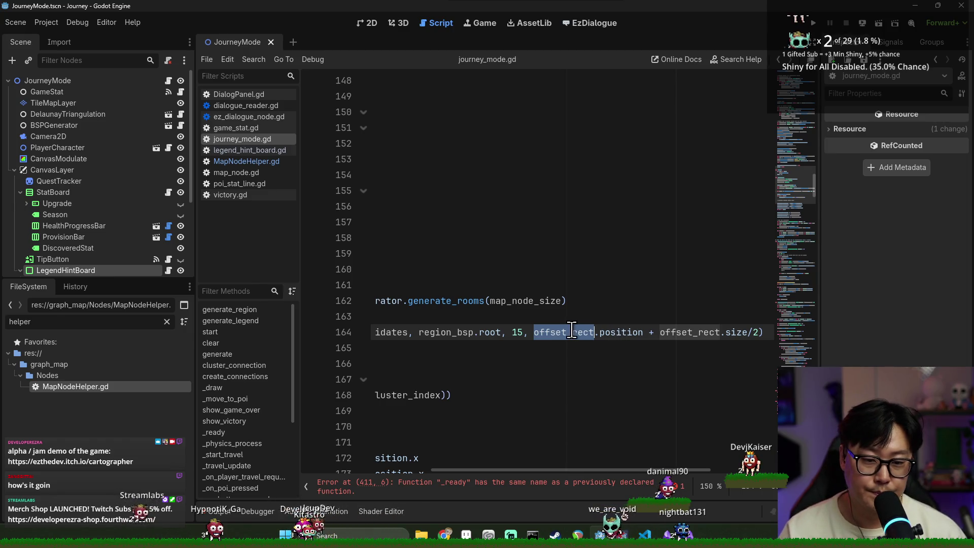
click(601, 334)
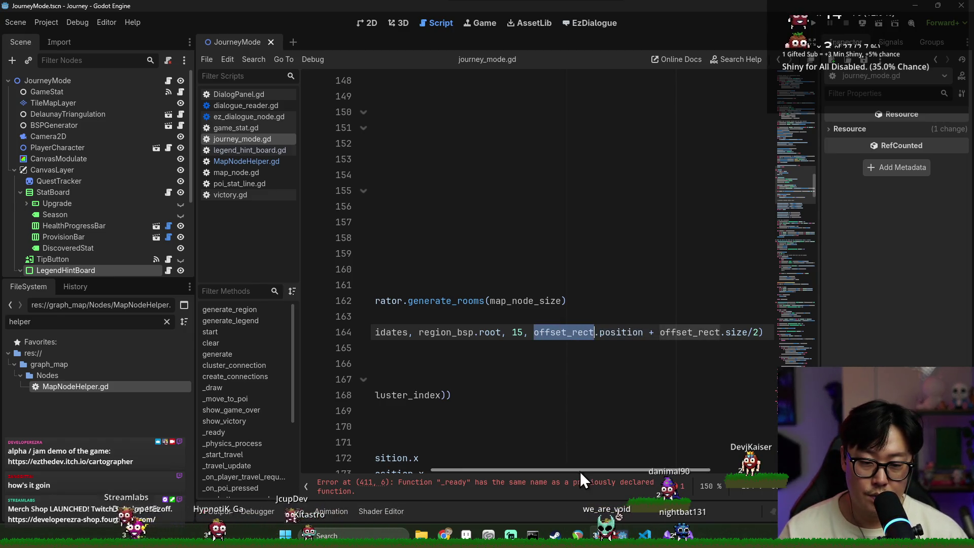
drag(579, 471, 400, 468)
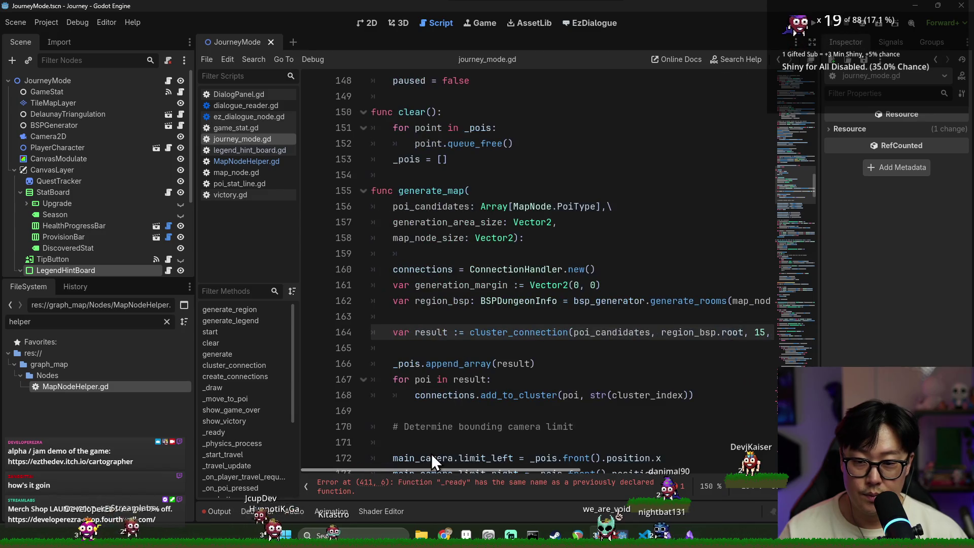
drag(459, 471, 624, 470)
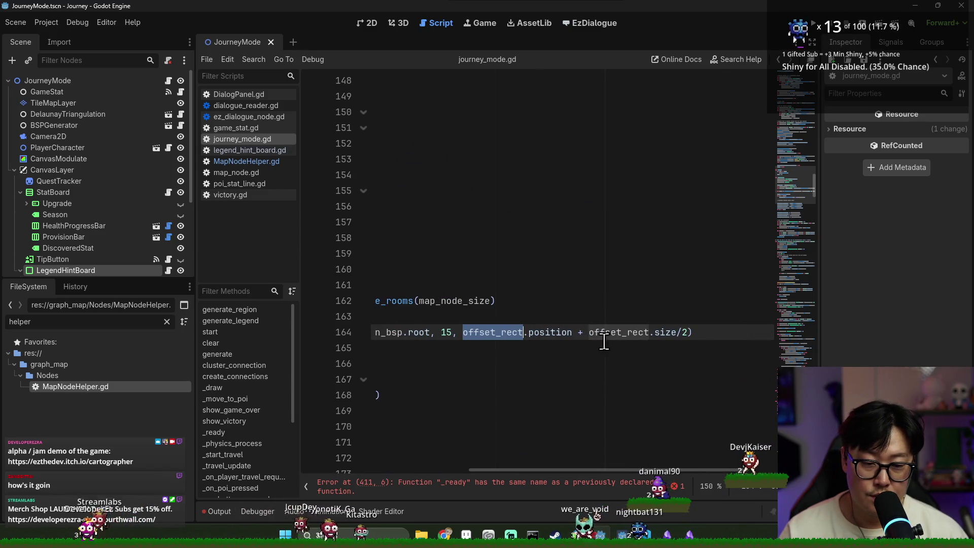
shift+click(588, 332)
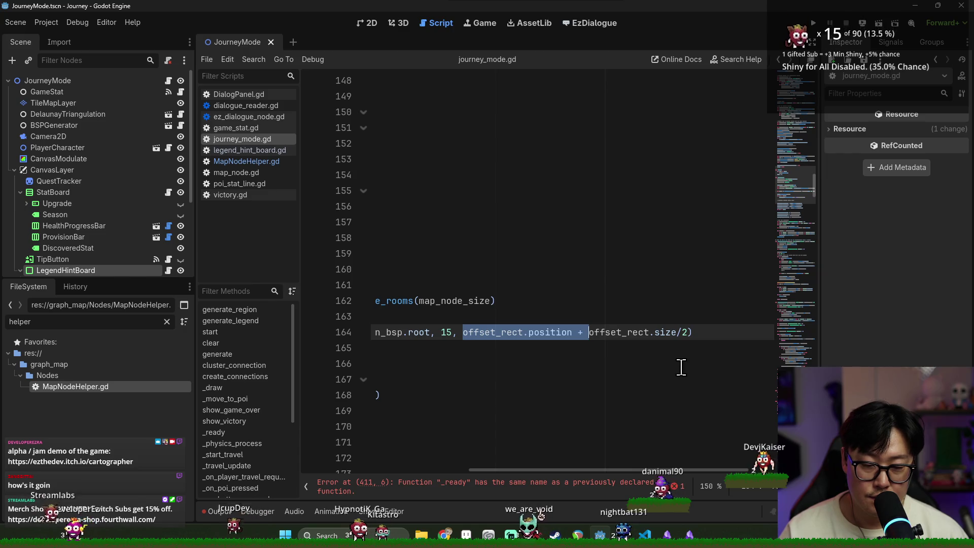
drag(556, 470, 388, 470)
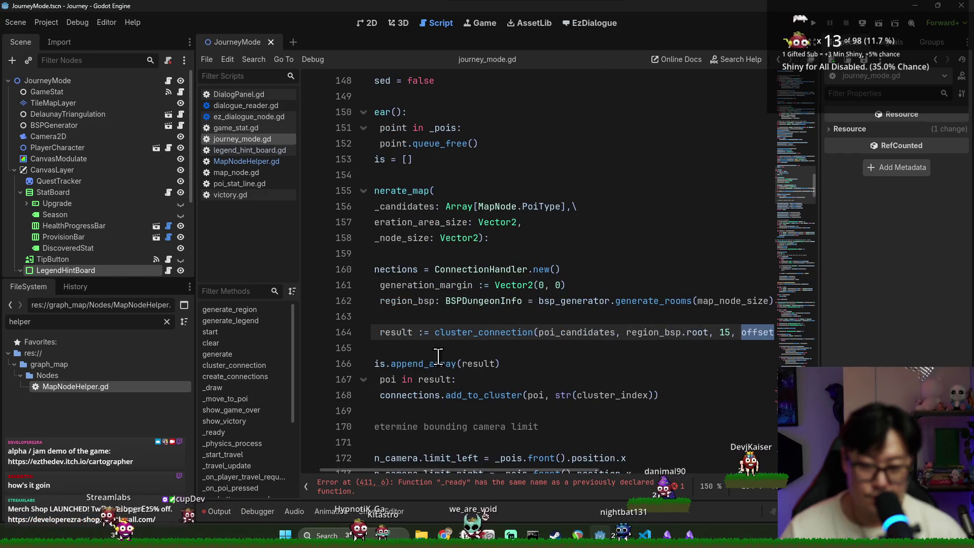
ctrl+click(471, 333)
mouse_move(528, 471)
mouse_down()
mouse_move(742, 466)
mouse_move(717, 467)
mouse_up()
double_click(497, 269)
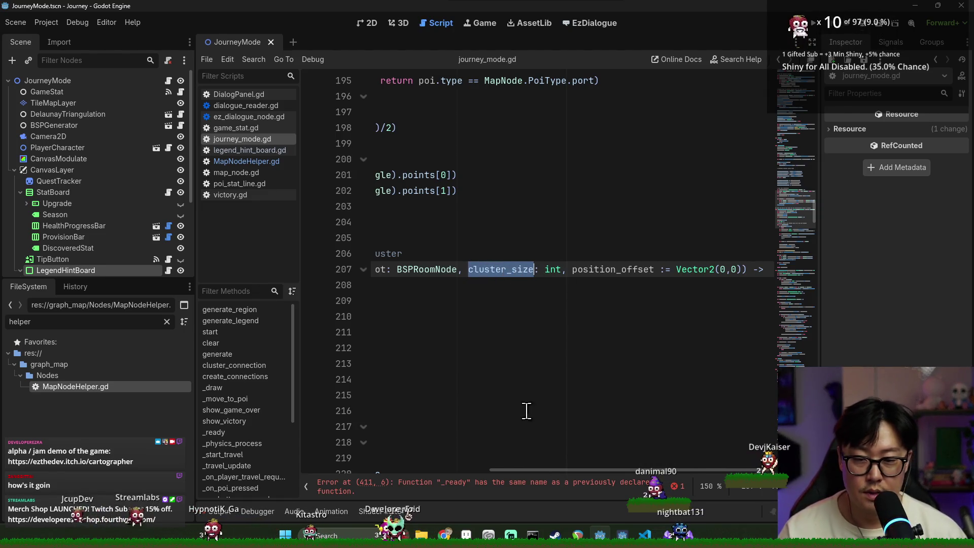
mouse_move(531, 470)
mouse_down()
mouse_move(418, 473)
mouse_move(572, 464)
mouse_move(358, 471)
mouse_up()
Remove the offset_rect argument from the cluster_connection call in generate_map and save.
double_click(526, 270)
double_click(457, 269)
key(ctrl+f)
key(Return)
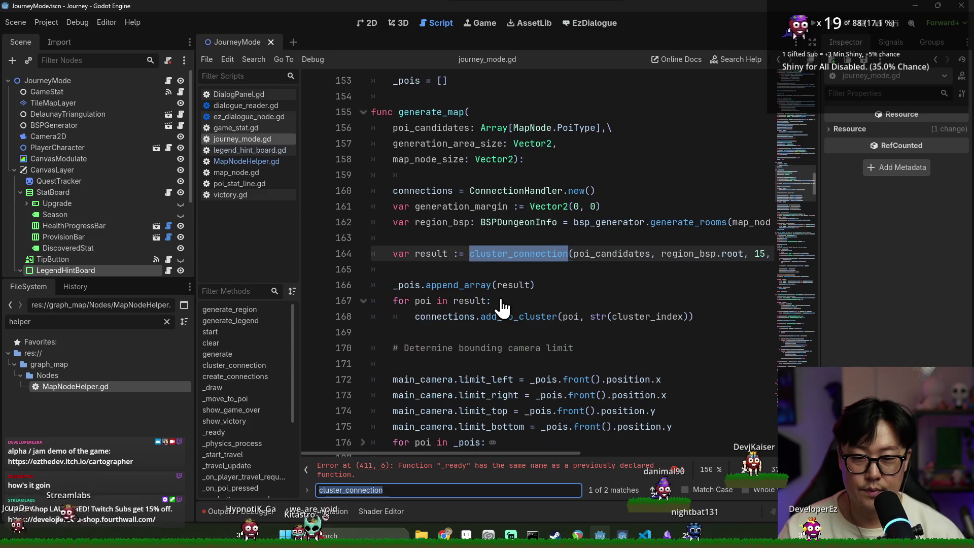
drag(530, 451, 689, 453)
double_click(509, 253)
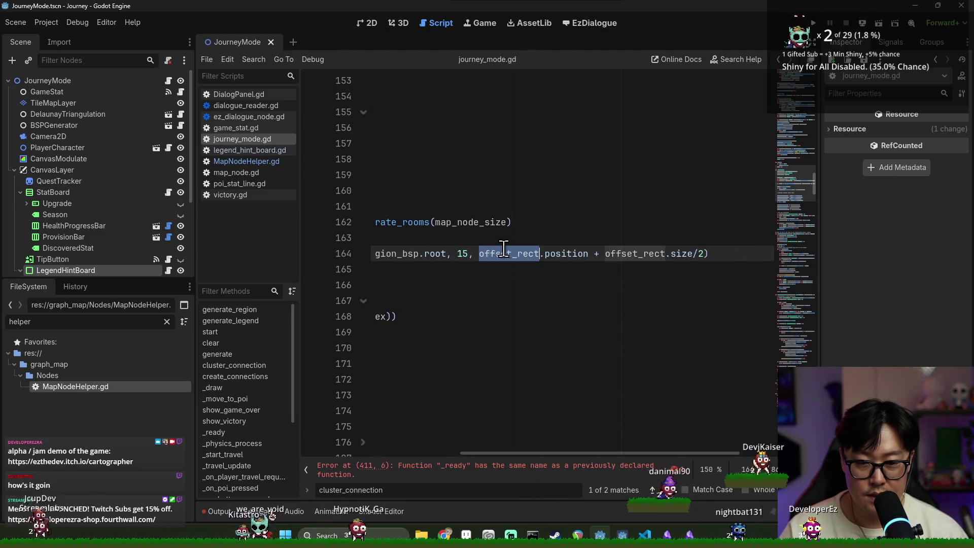
shift+click(708, 253)
key(BackSpace)
key(BackSpace)
key(BackSpace)
key(ctrl+s)
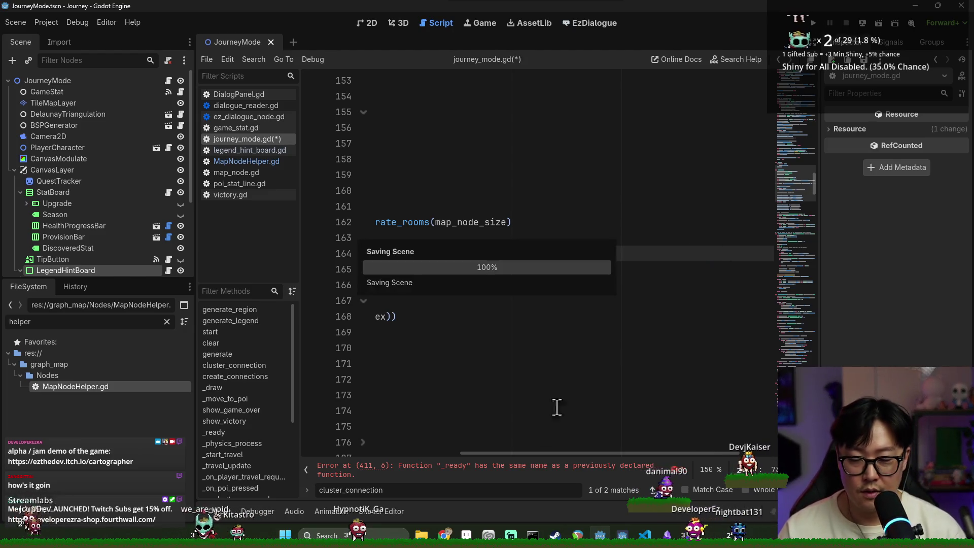
Remove the blank lines around the result declaration and save the script.
drag(532, 454, 373, 453)
double_click(431, 254)
key(Up)
key(BackSpace)
key(BackSpace)
key(Down)
key(Down)
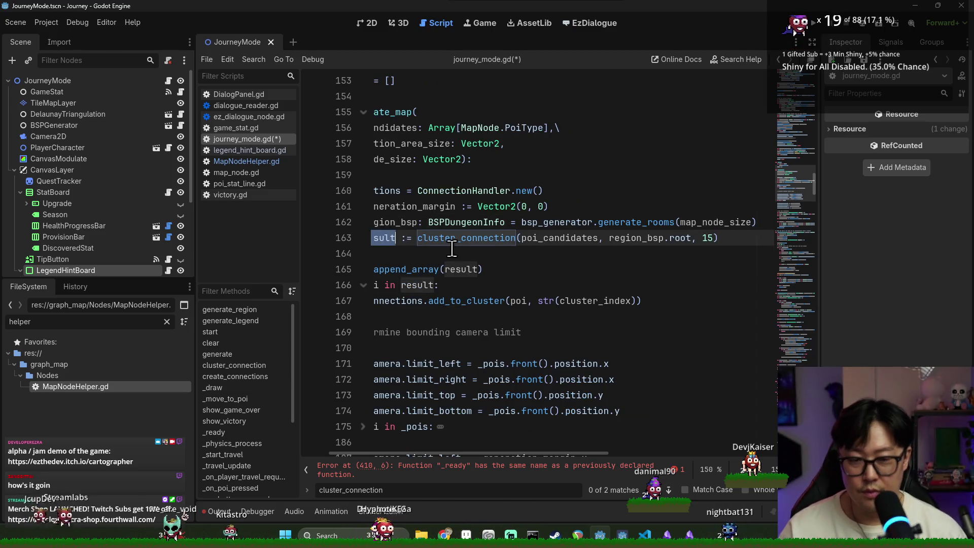
key(BackSpace)
key(ctrl+s)
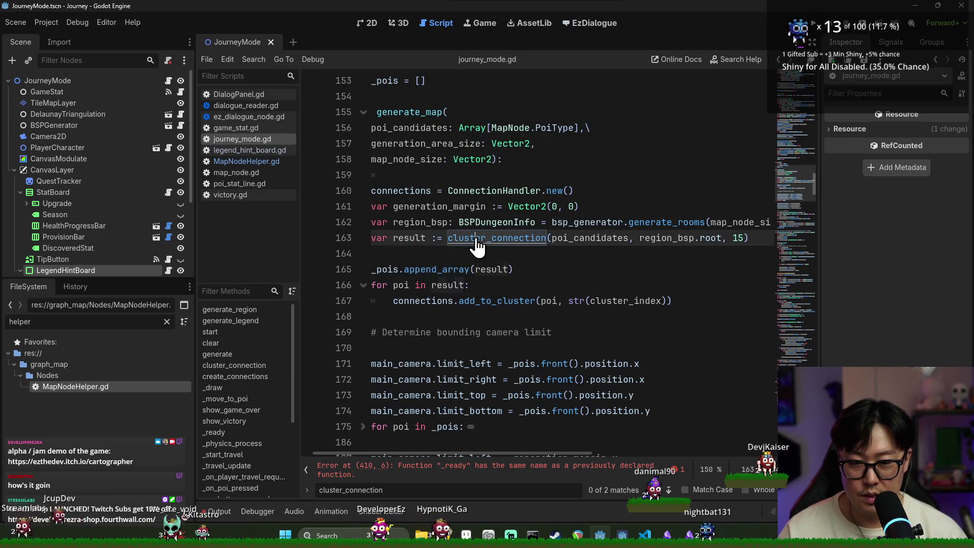
ctrl+click(528, 238)
key(ctrl+s)
Locate poi_index.shuffle() in cluster_connection, compare it with poi_types, and delete that line.
scroll(504, 318, down, 2)
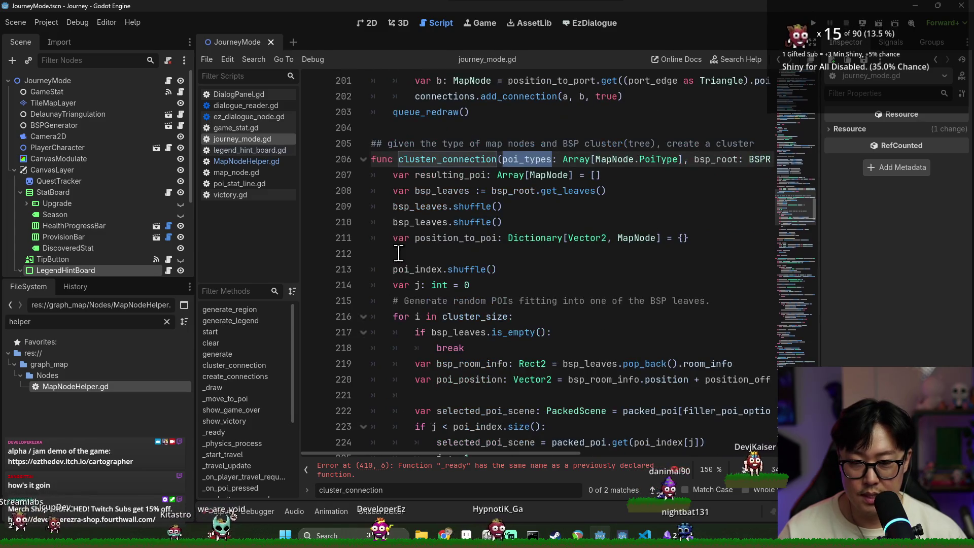
click(415, 268)
double_click(415, 268)
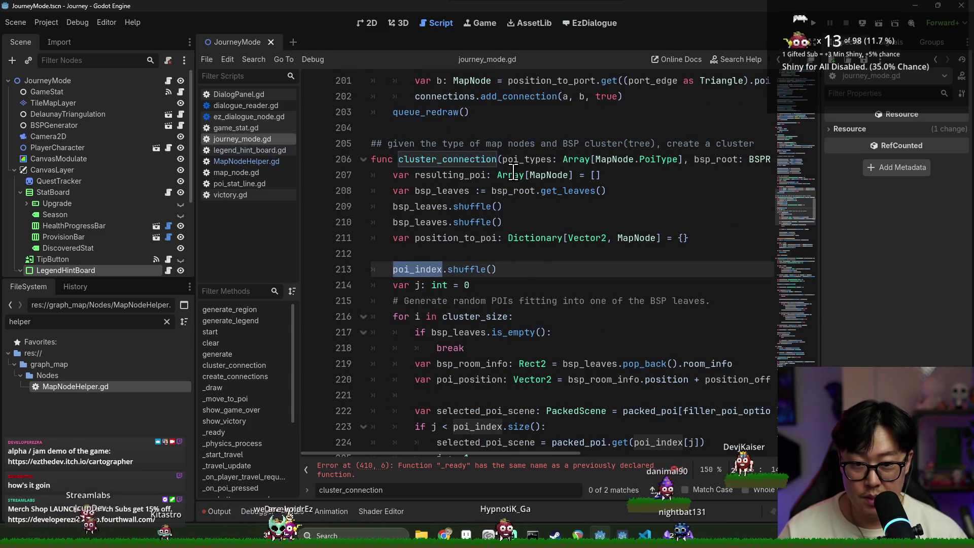
double_click(534, 159)
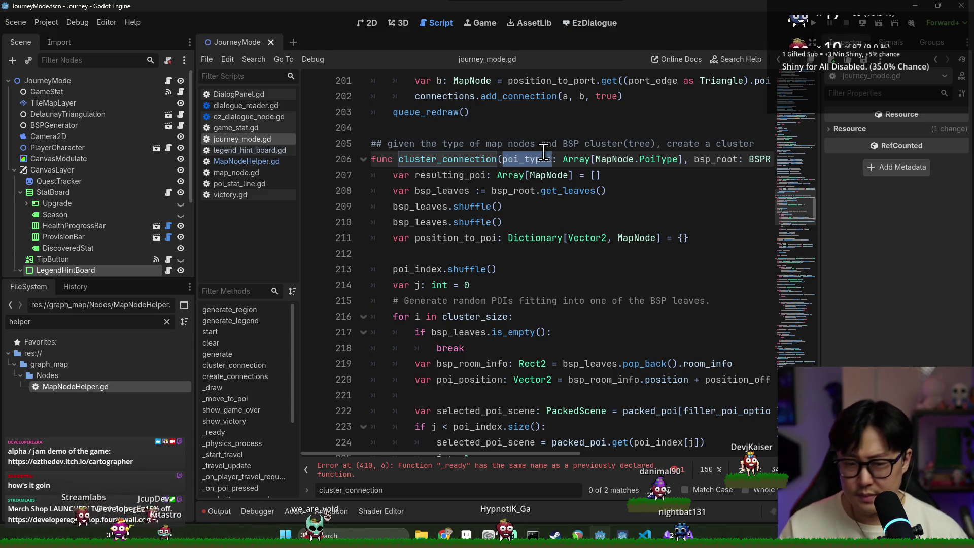
double_click(417, 269)
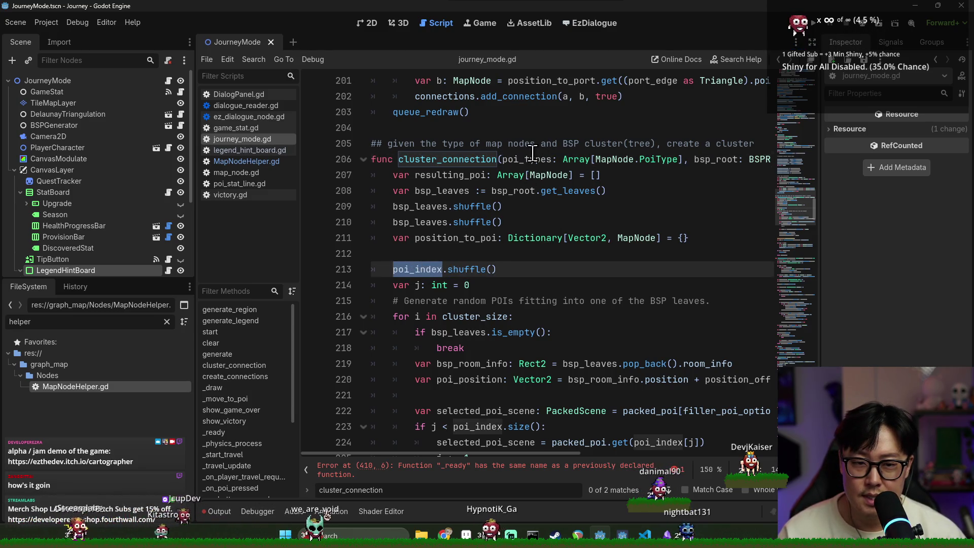
key(ctrl+z)
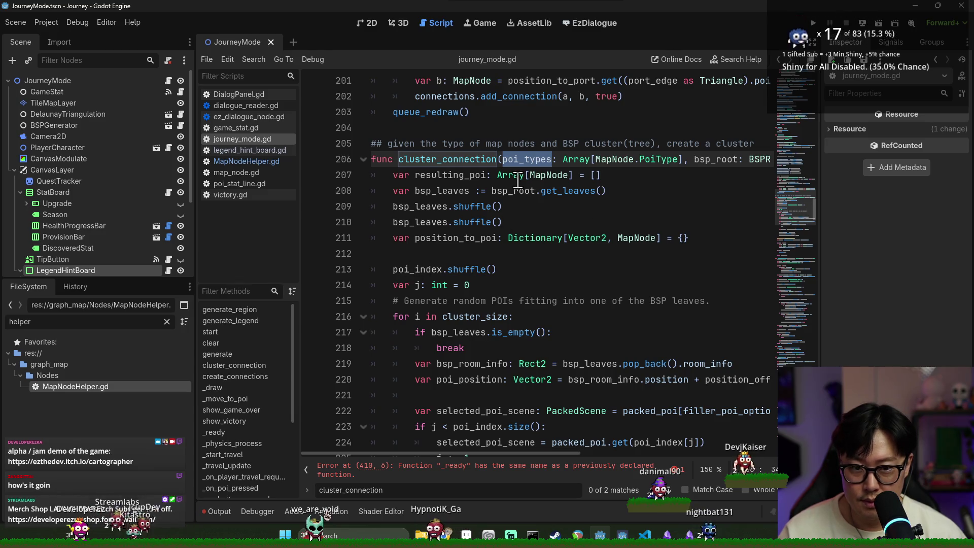
double_click(427, 268)
key(ctrl+shift+k)
Delete the duplicate _ready() function near line 53 and save the script.
key(ctrl+s)
scroll(506, 321, down, 4)
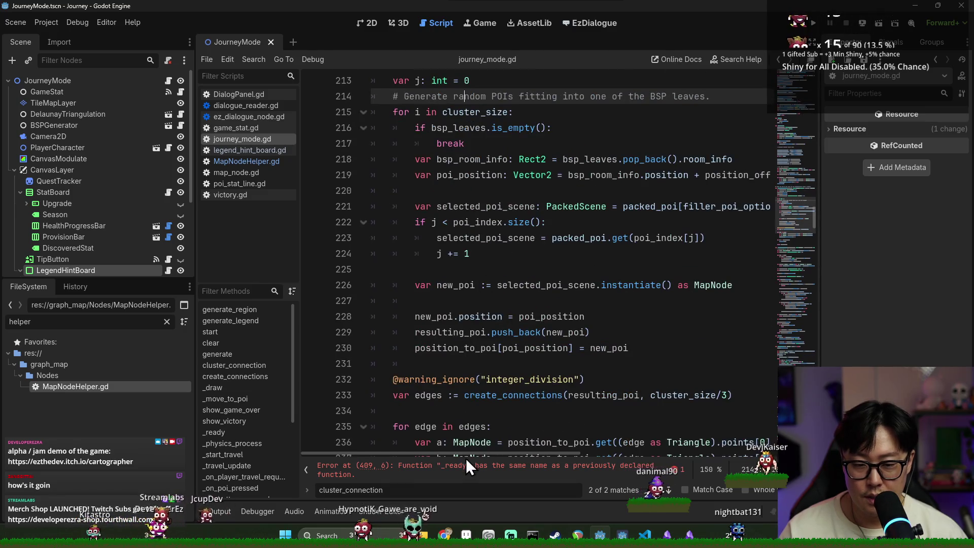
click(466, 471)
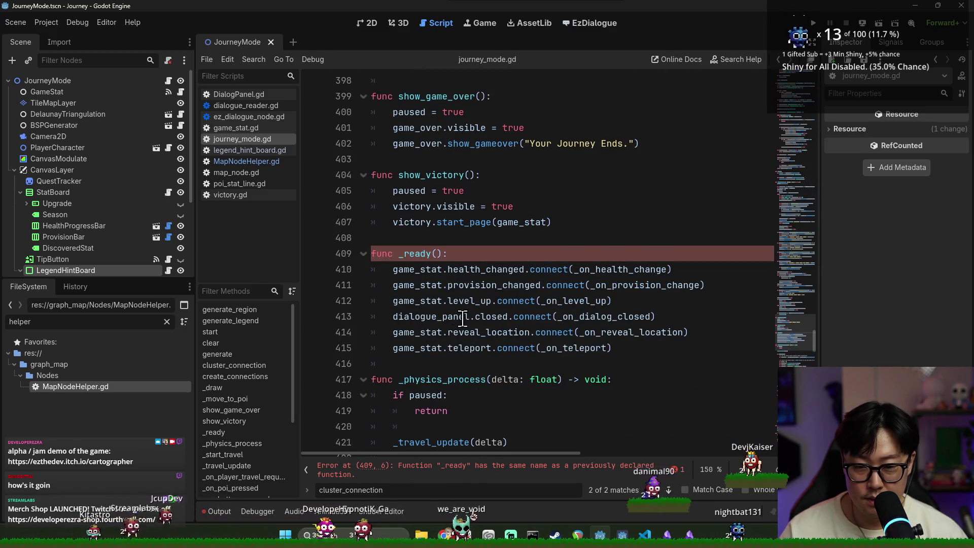
click(636, 347)
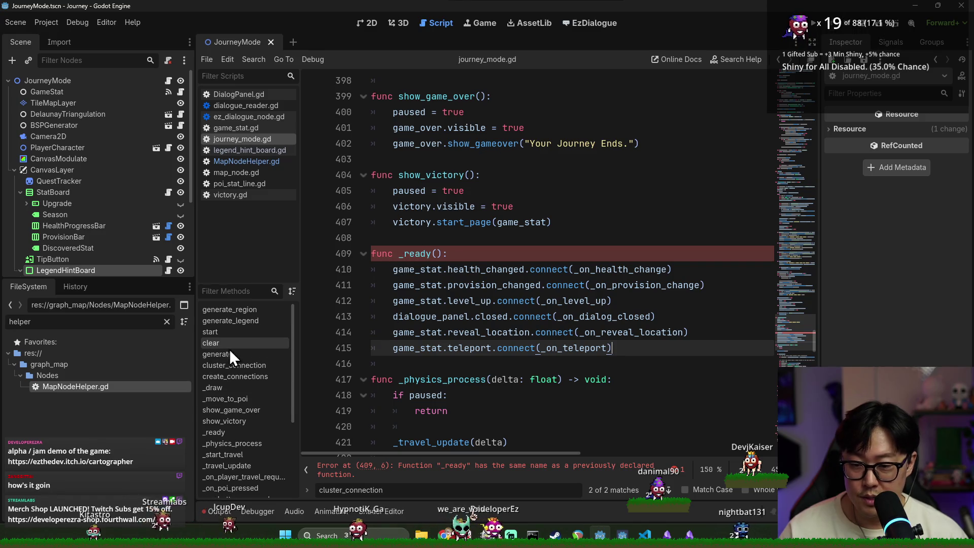
key(ctrl+f)
text(_ready()
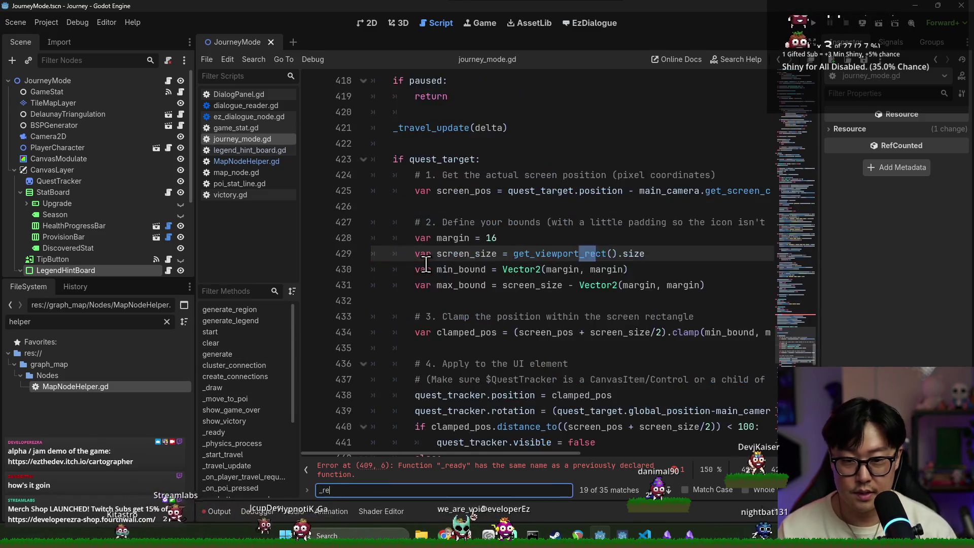
triple_click(478, 270)
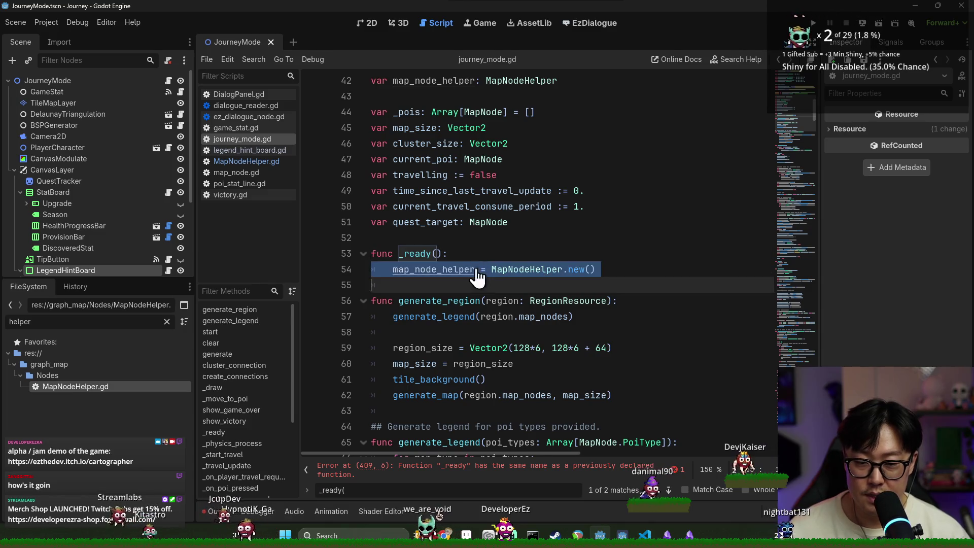
key(BackSpace)
key(BackSpace)
triple_click(457, 256)
Paste map_node_helper = MapNodeHelper.new() into the remaining _ready() and save.
key(BackSpace)
key(BackSpace)
key(ctrl+s)
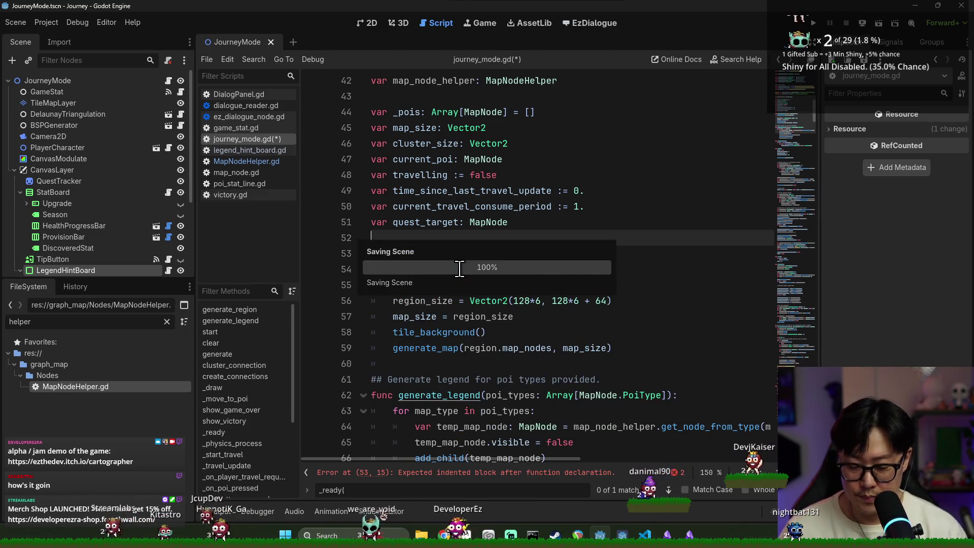
key(ctrl+f)
key(BackSpace)
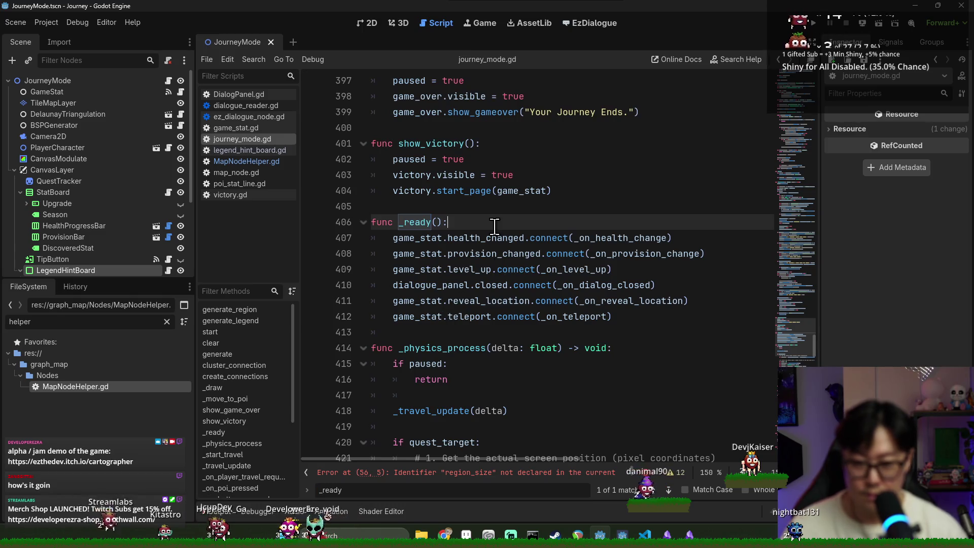
key(Return)
text(map_node_helper = MapNodeHelper.new())
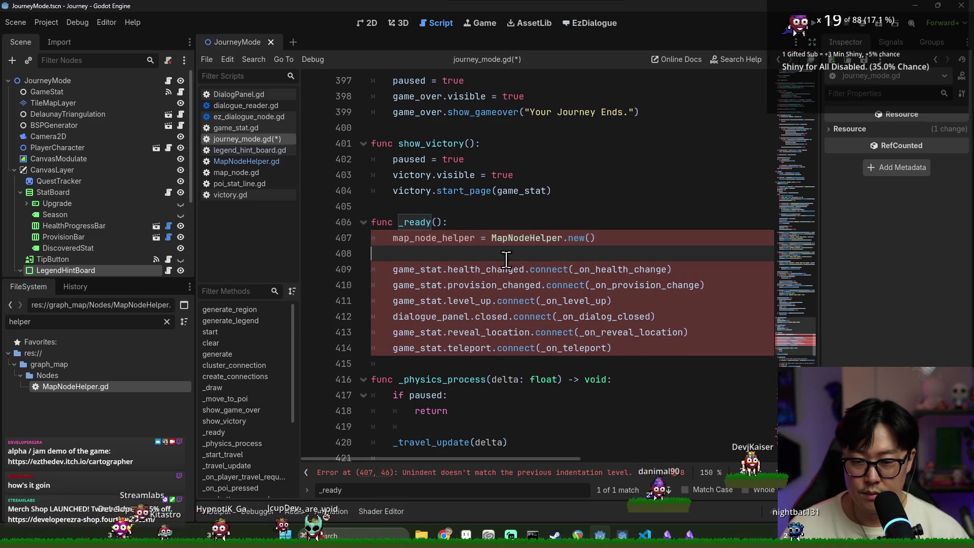
key(ctrl+s)
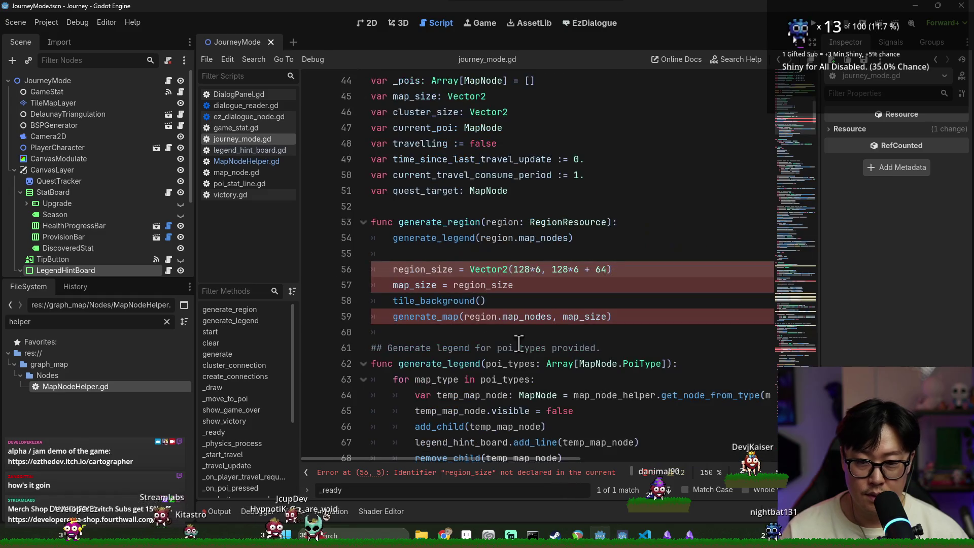
Declare region_size on line 56 as a local var in generate_region and save.
click(458, 255)
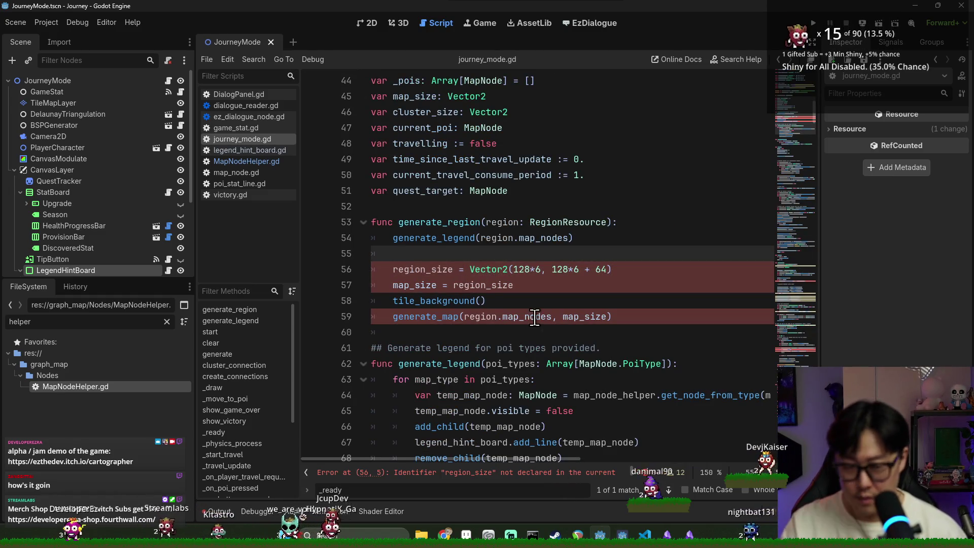
key(ctrl+s)
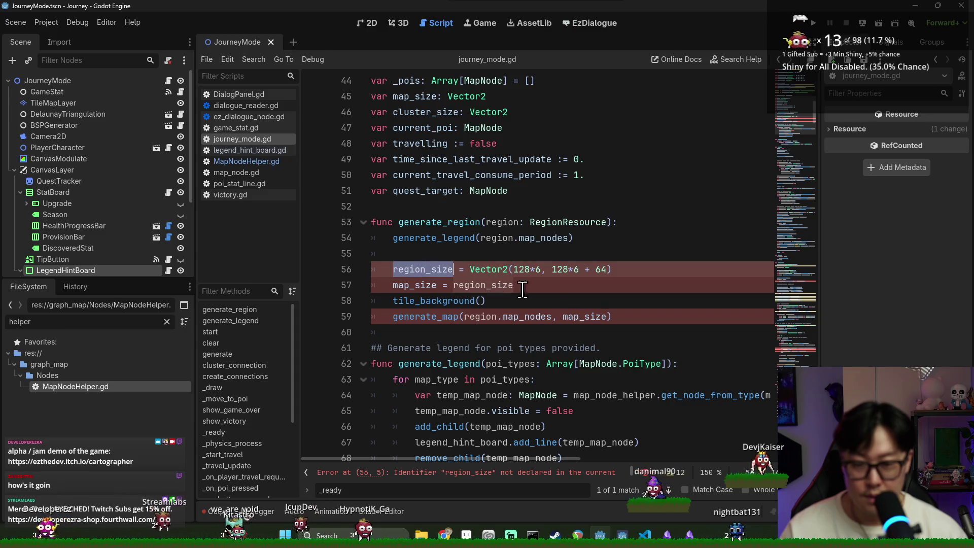
scroll(477, 314, up, 5)
scroll(485, 319, down, 5)
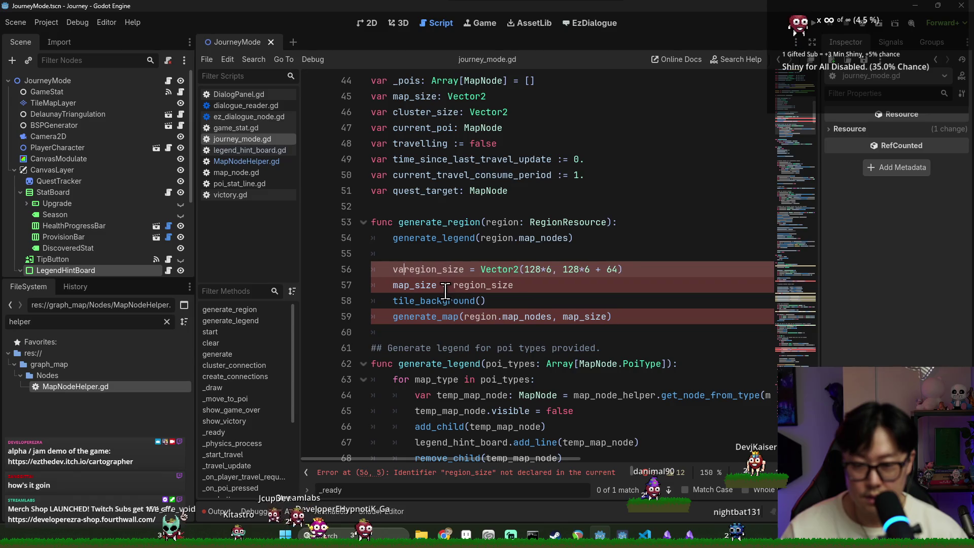
double_click(442, 264)
key(ctrl+s)
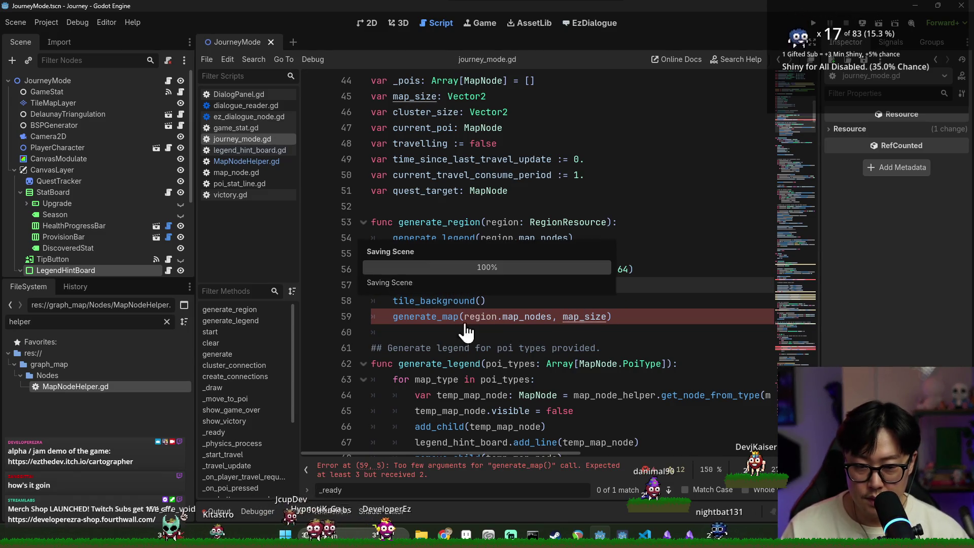
Check generate_map's parameters against the region, map_nodes and map_size arguments in its call.
ctrl+click(408, 318)
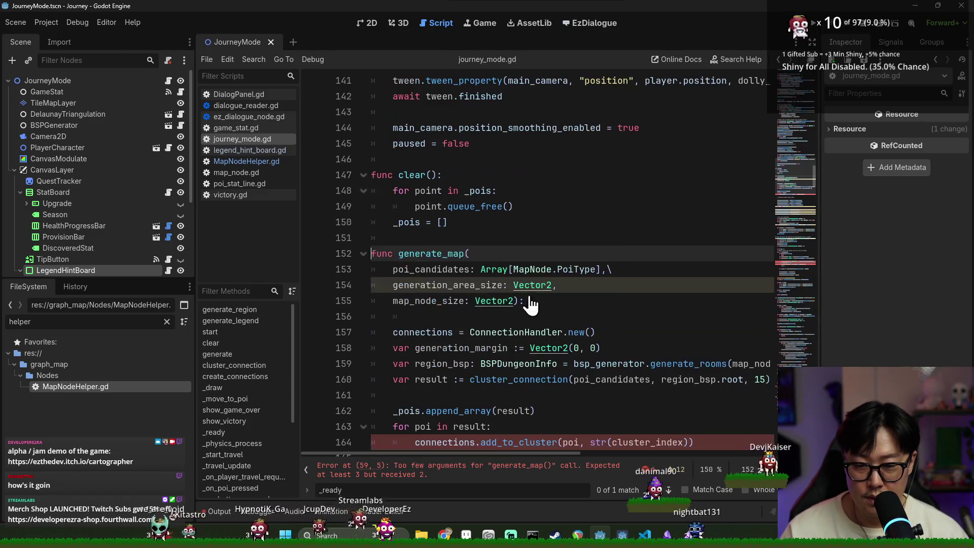
scroll(528, 272, down, 1)
double_click(417, 206)
key(ctrl+f)
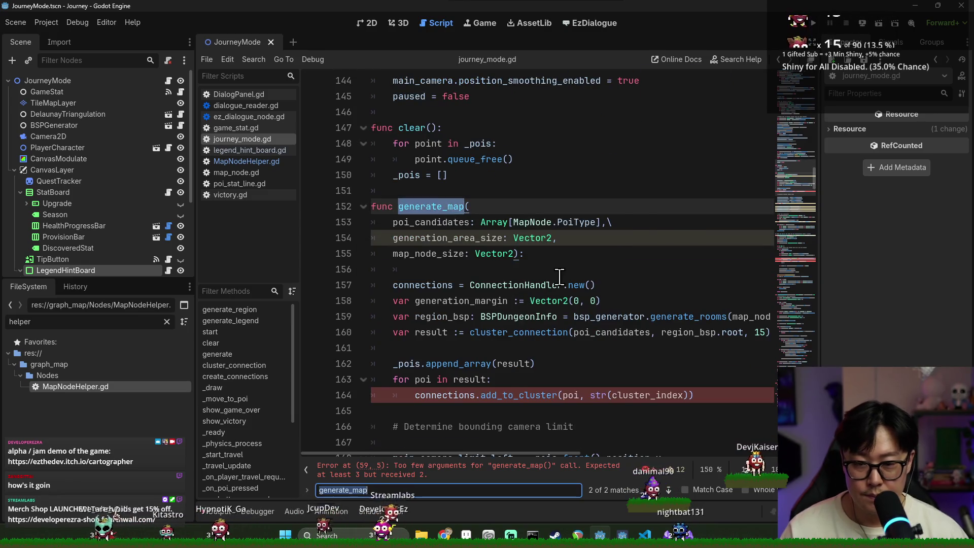
key(Return)
key(ctrl+s)
double_click(480, 253)
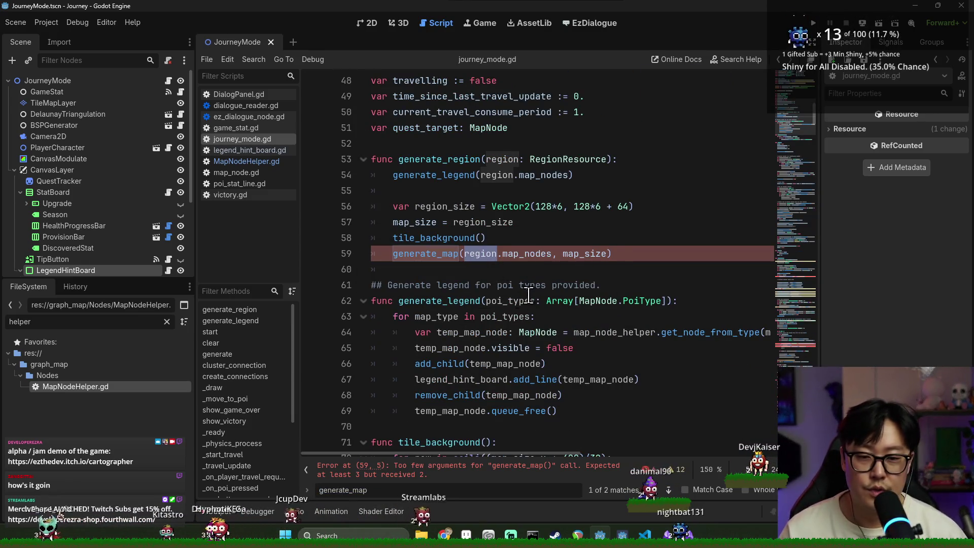
double_click(527, 253)
double_click(576, 253)
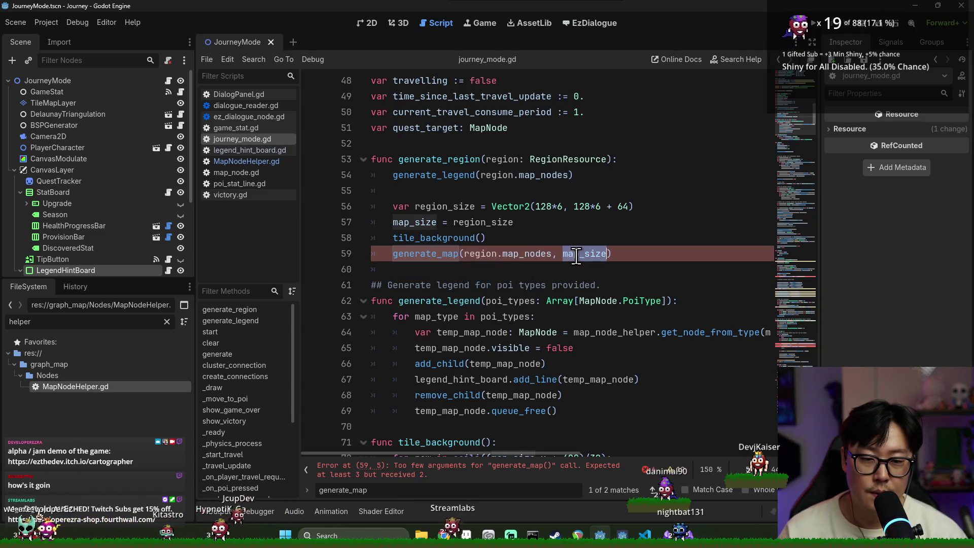
click(490, 206)
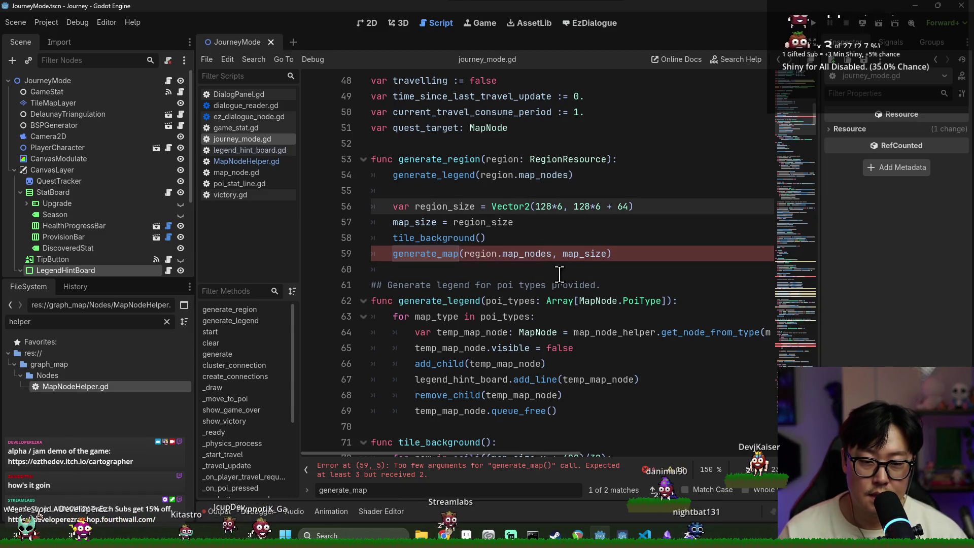
Add Vector2(128,128) as the third argument of the generate_map call and save.
click(608, 254)
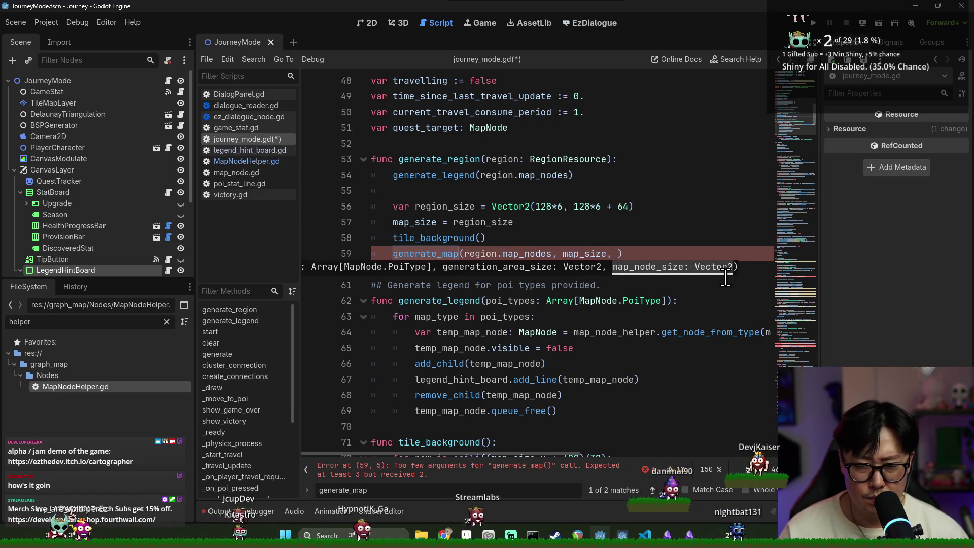
text(Vector2()
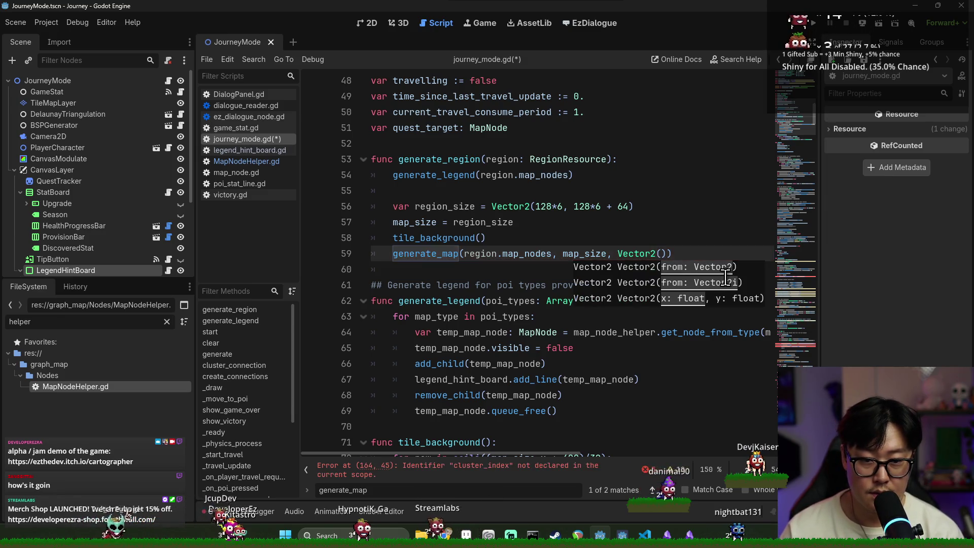
text(128,1287)
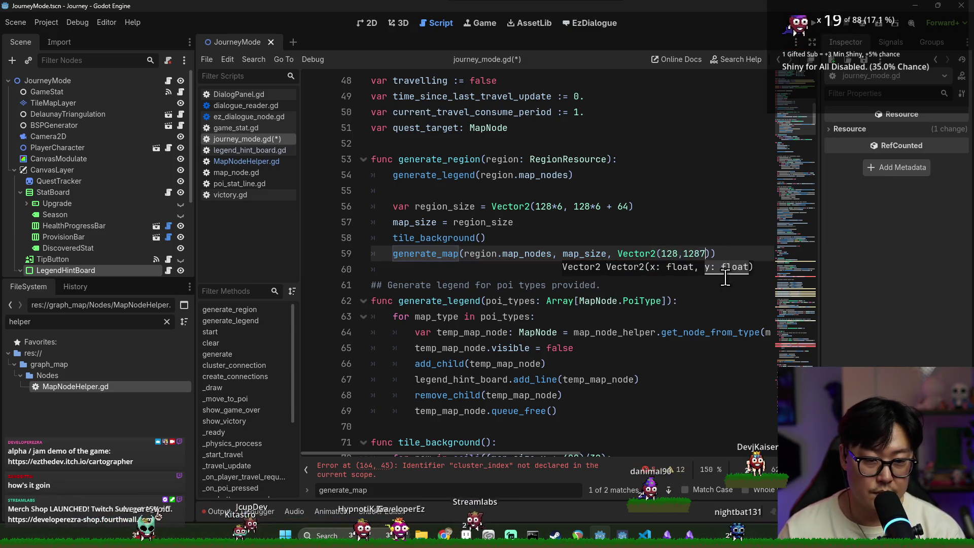
key(ctrl+s)
click(609, 174)
key(ctrl+s)
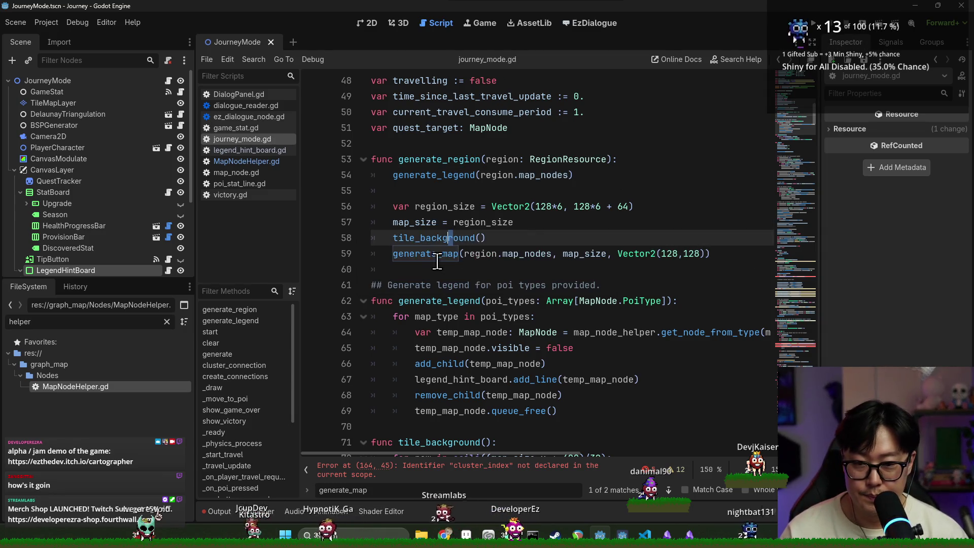
key(ctrl+s)
scroll(518, 286, down, 4)
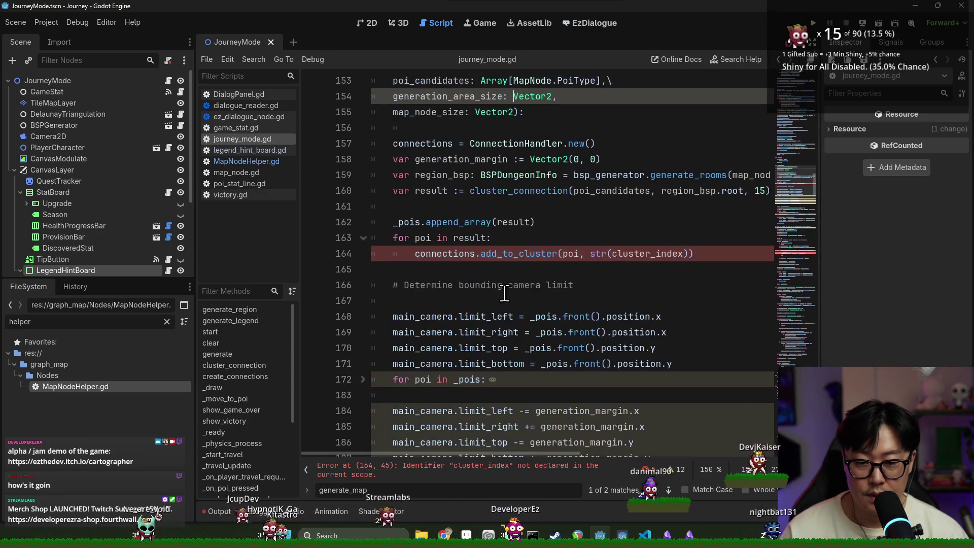
double_click(469, 237)
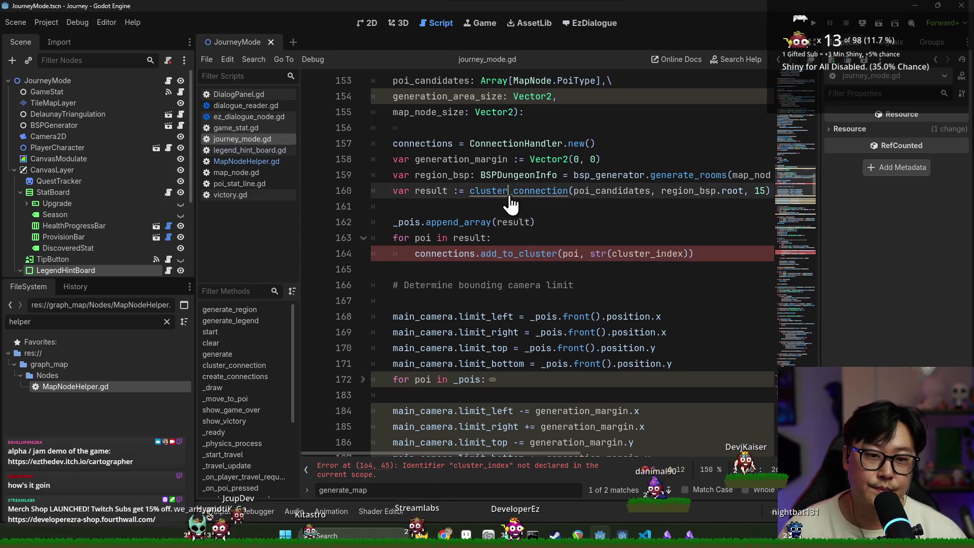
ctrl+click(515, 192)
key(ctrl+s)
double_click(532, 160)
scroll(515, 223, down, 3)
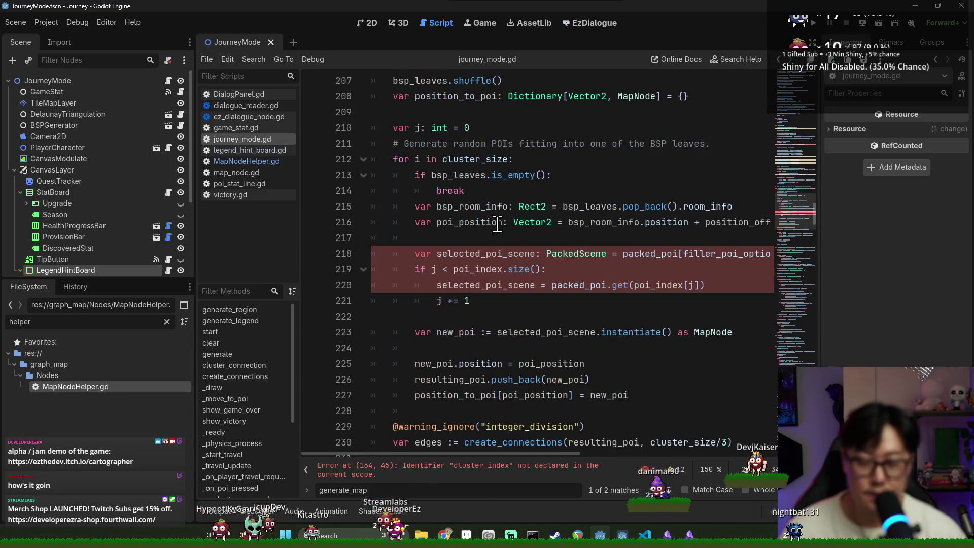
double_click(487, 160)
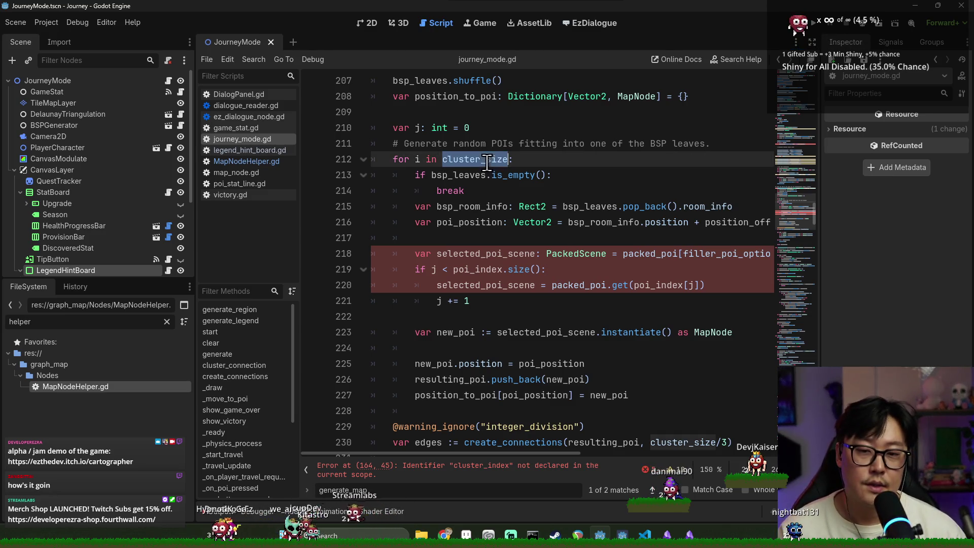
scroll(540, 254, up, 2)
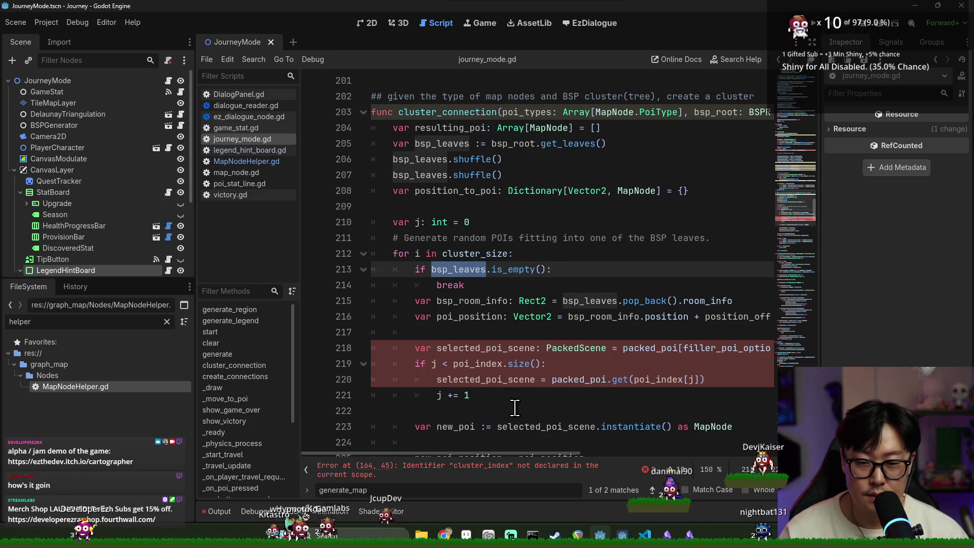
double_click(477, 301)
double_click(461, 254)
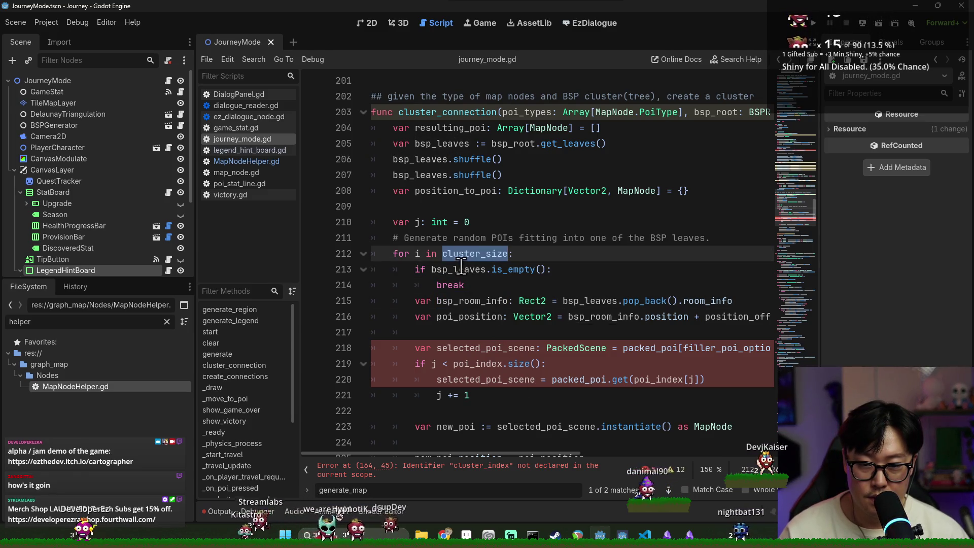
double_click(441, 127)
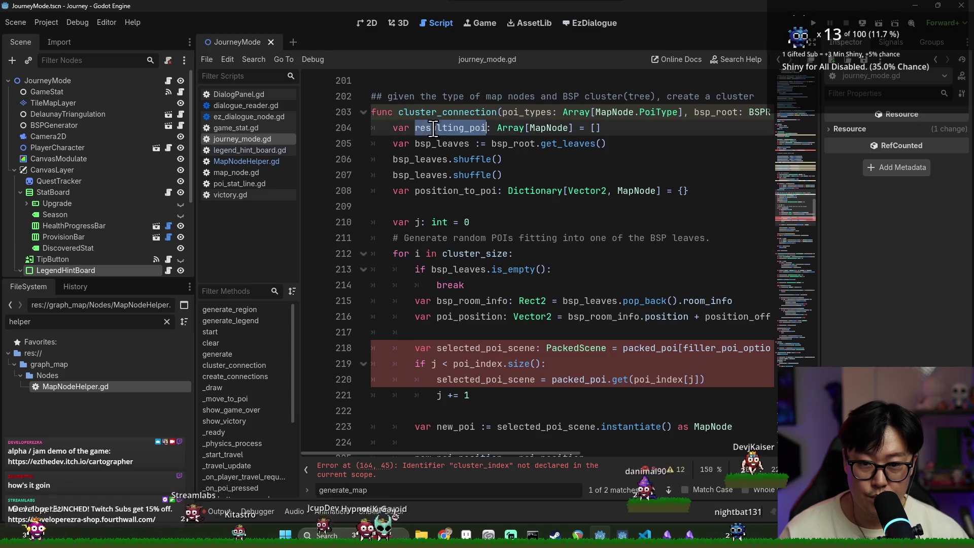
double_click(435, 146)
double_click(424, 160)
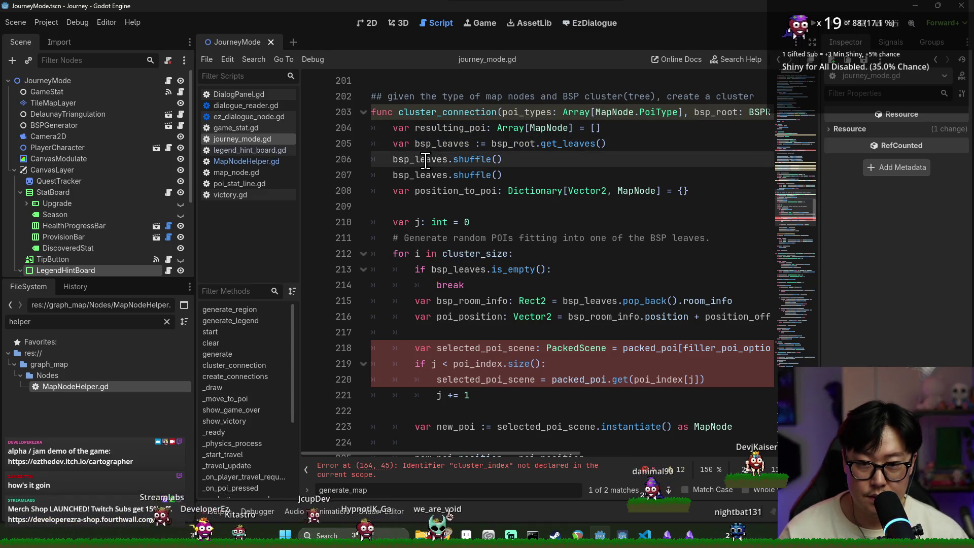
double_click(424, 175)
double_click(440, 191)
double_click(424, 175)
double_click(440, 190)
double_click(440, 193)
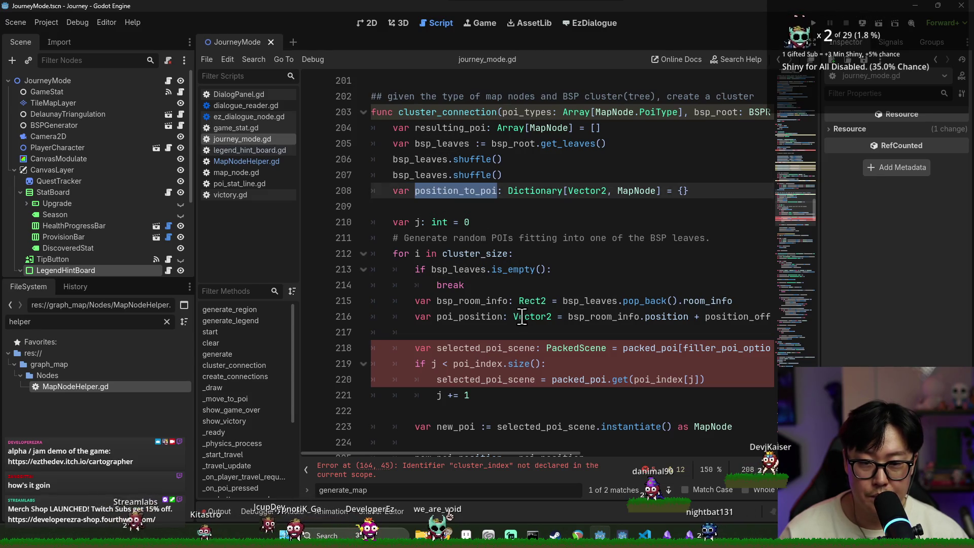
scroll(500, 381, down, 2)
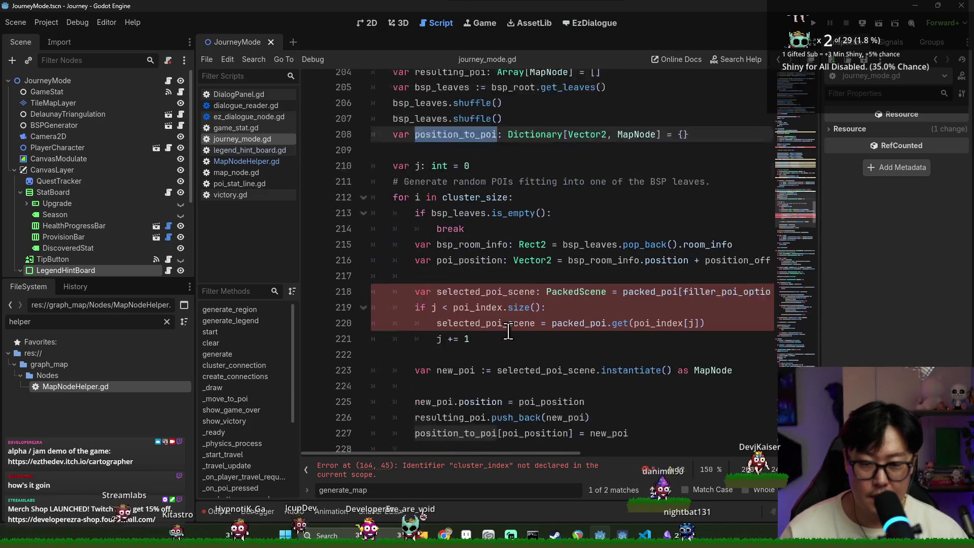
double_click(463, 208)
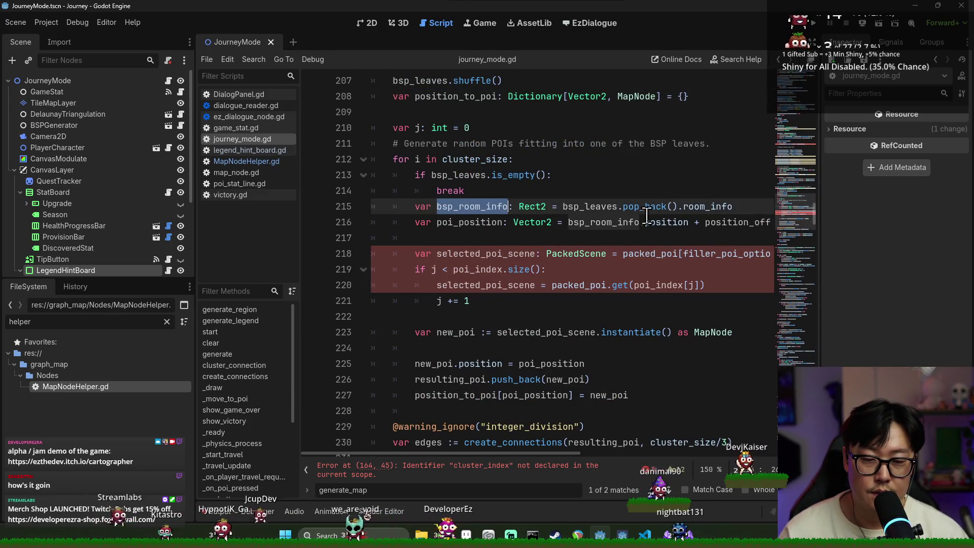
double_click(470, 222)
double_click(486, 253)
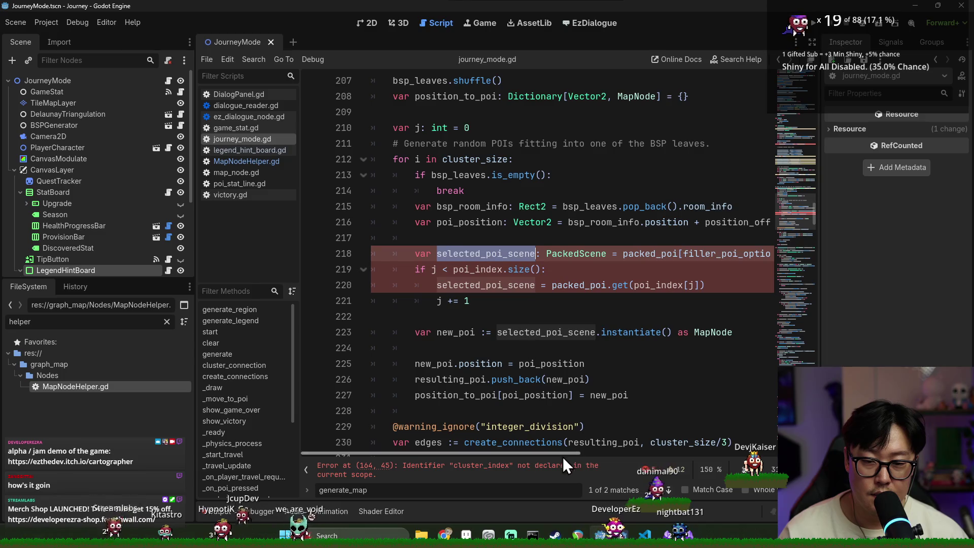
drag(513, 452, 569, 461)
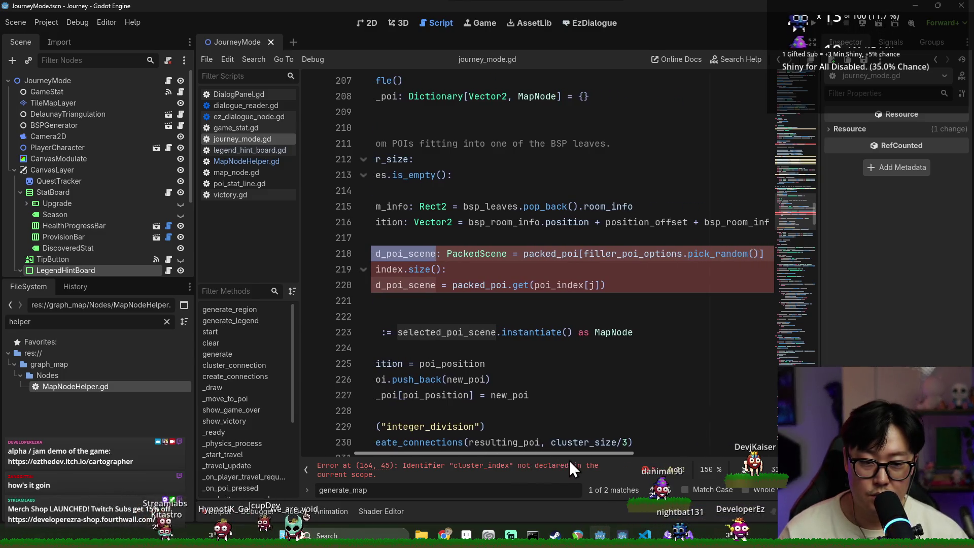
double_click(541, 255)
Replace the old packed_poi scene lookup on line 218 with a MapNodeHelper reference.
shift+click(772, 257)
key(BackSpace)
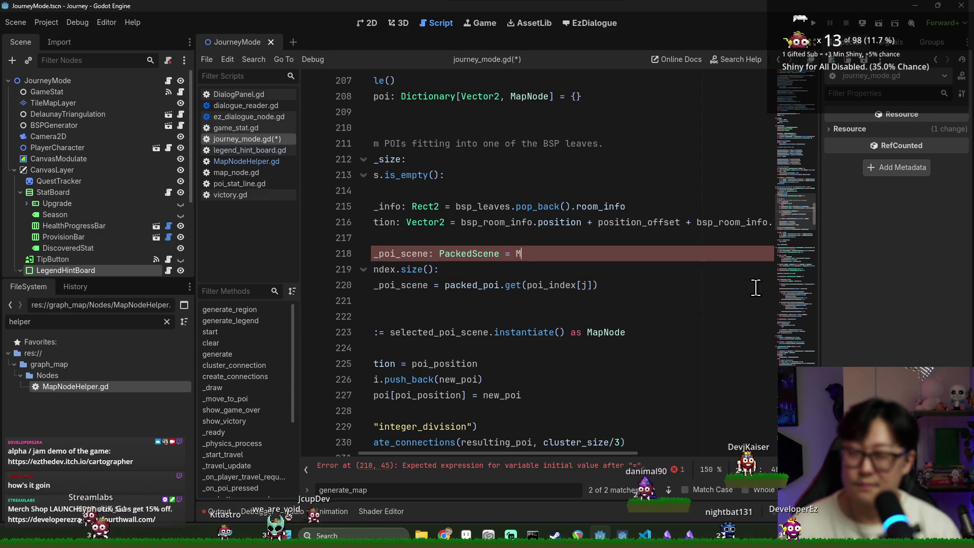
text(apNode)
key(Down)
key(Return)
text(.)
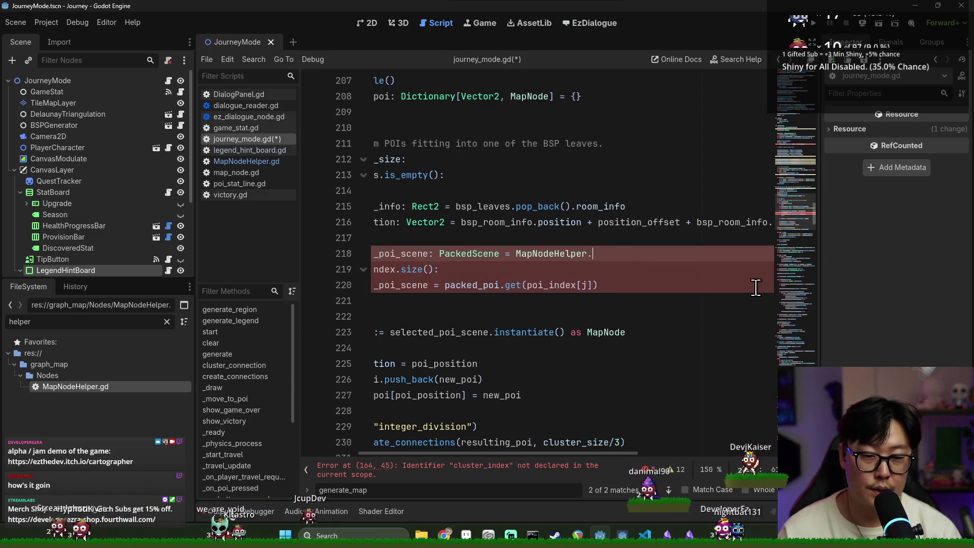
click(756, 288)
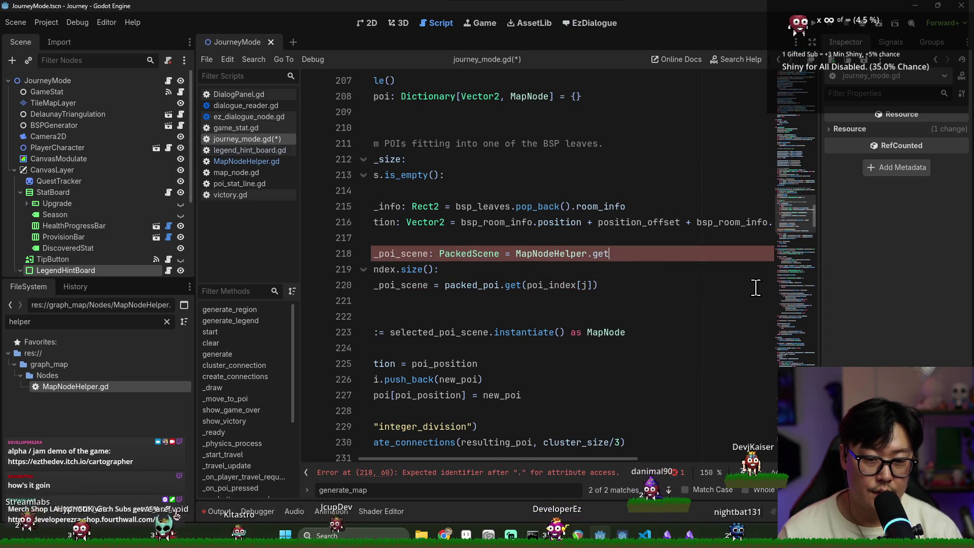
scroll(582, 228, up, 5)
Look up the cluster_connection call on line 160, then return to its definition.
click(470, 256)
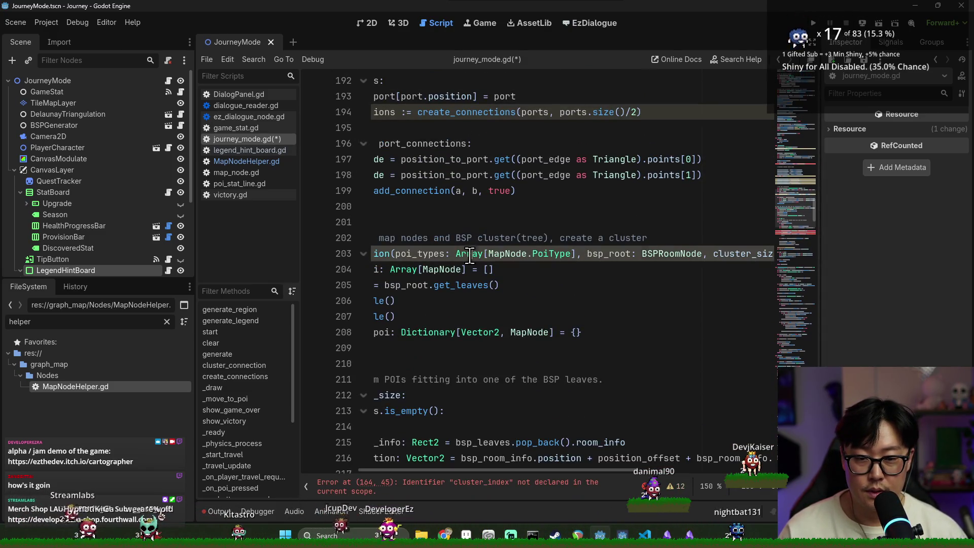
scroll(409, 465, left, 3)
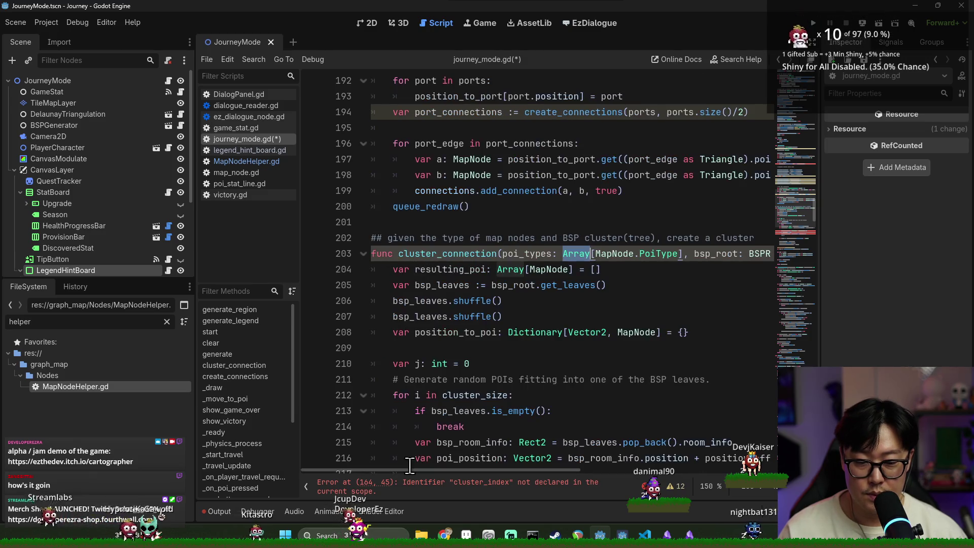
double_click(437, 251)
key(ctrl+f)
key(Return)
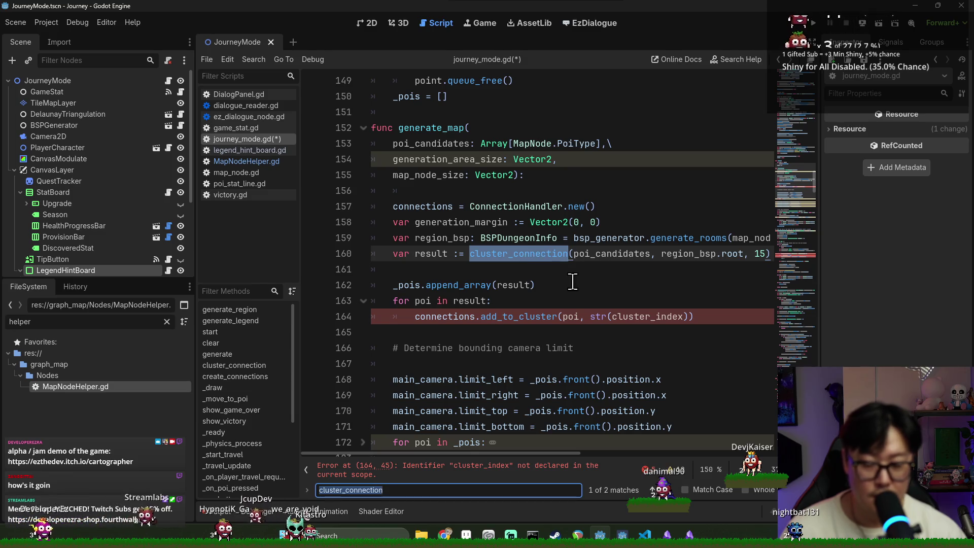
key(Return)
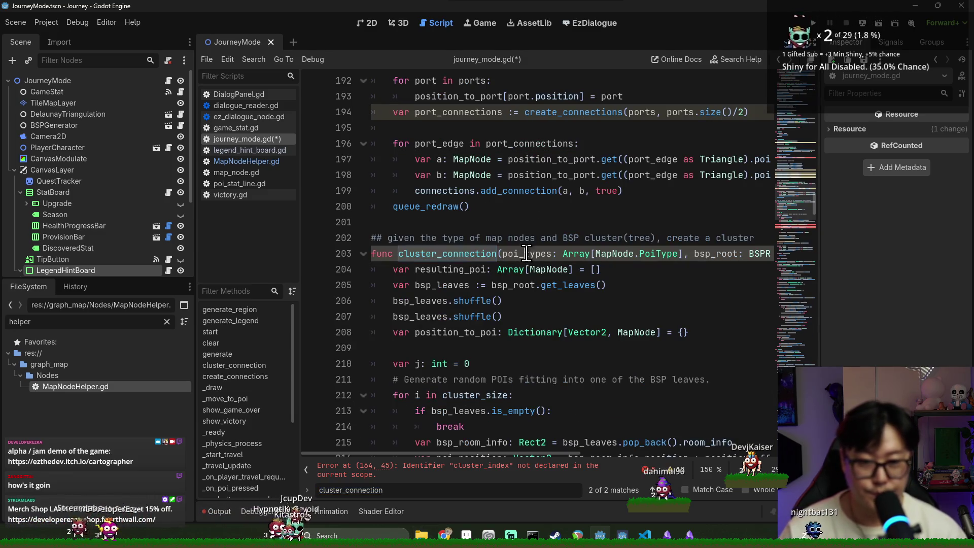
click(527, 254)
scroll(548, 284, down, 5)
Make line 218 call map_node_helper.get_node_from_type(poi_types.pick_random()) and save.
click(730, 257)
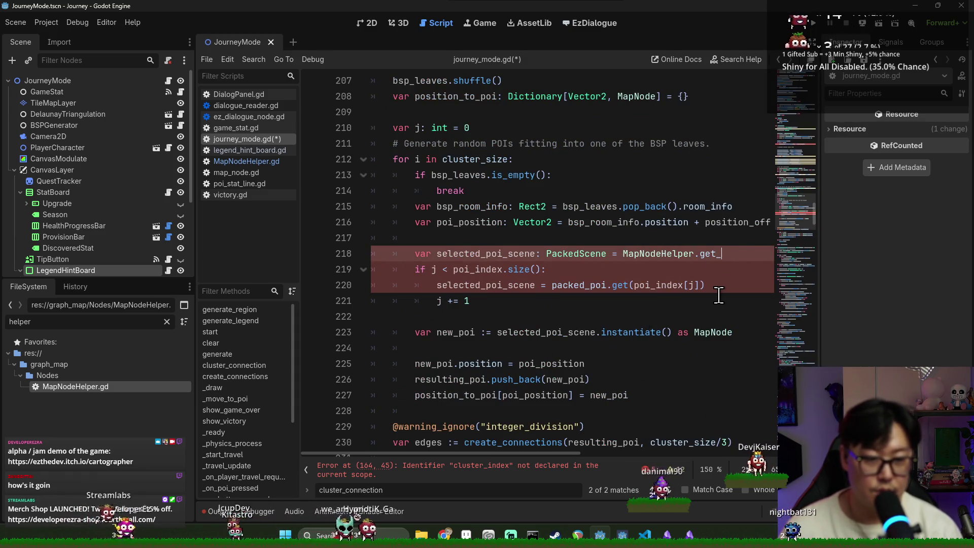
key(BackSpace)
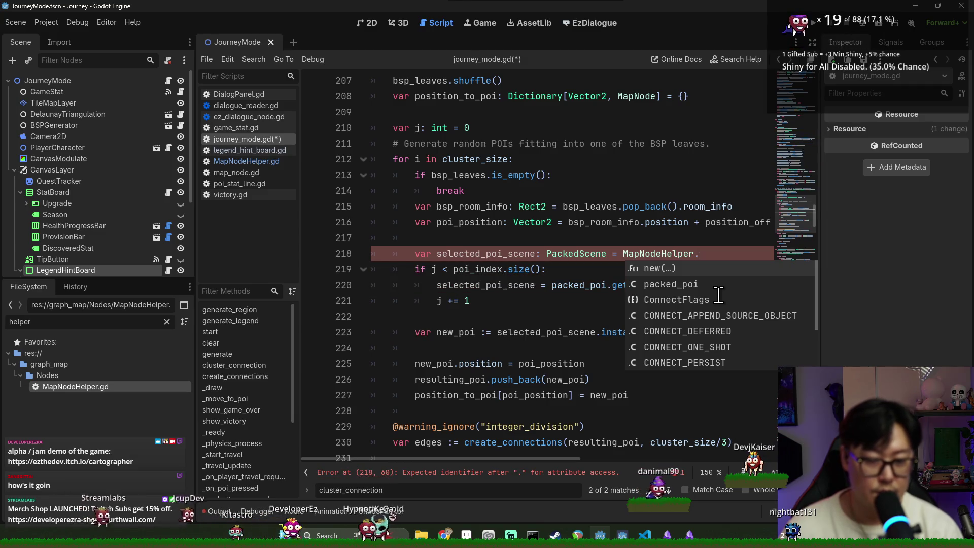
key(BackSpace)
key(BackSpace)
key(BackSpace)
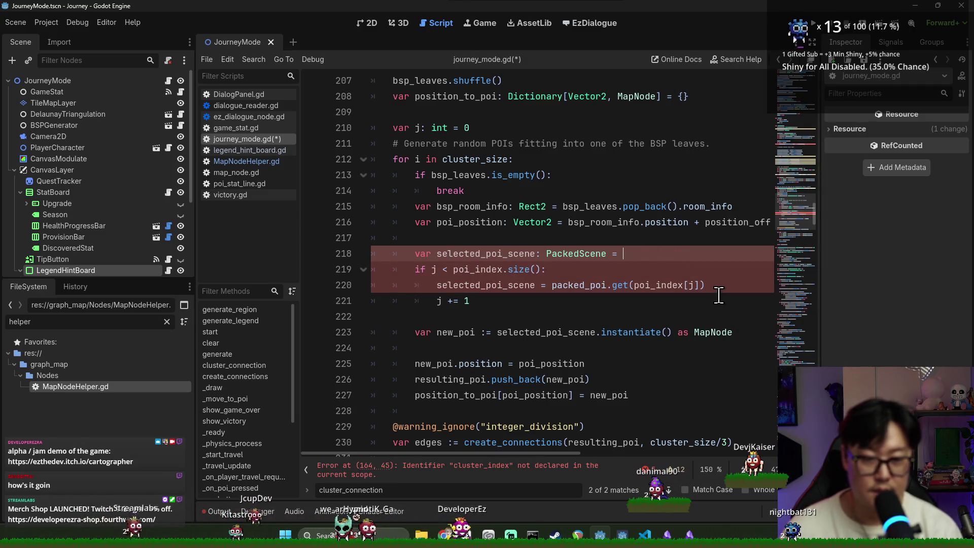
text(map_node_helper.)
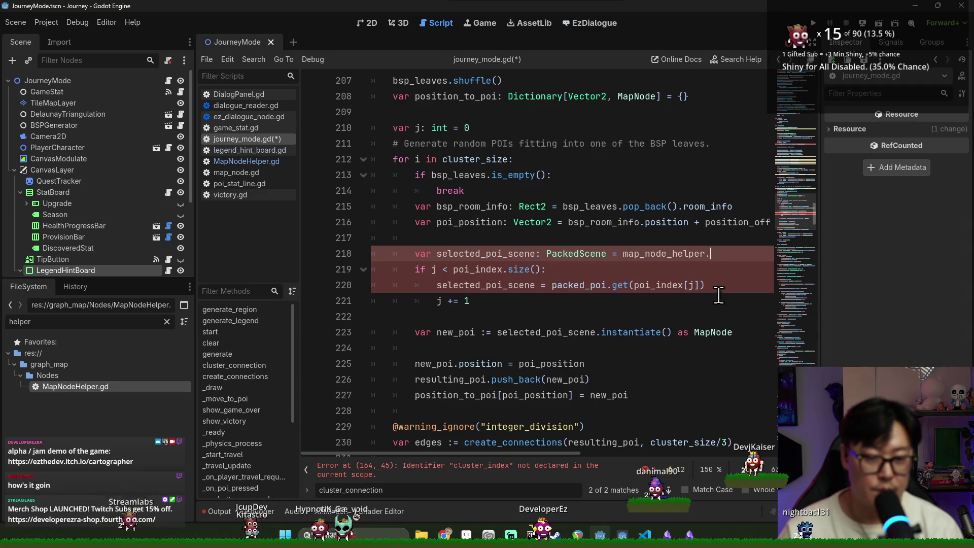
text(get)
key(Return)
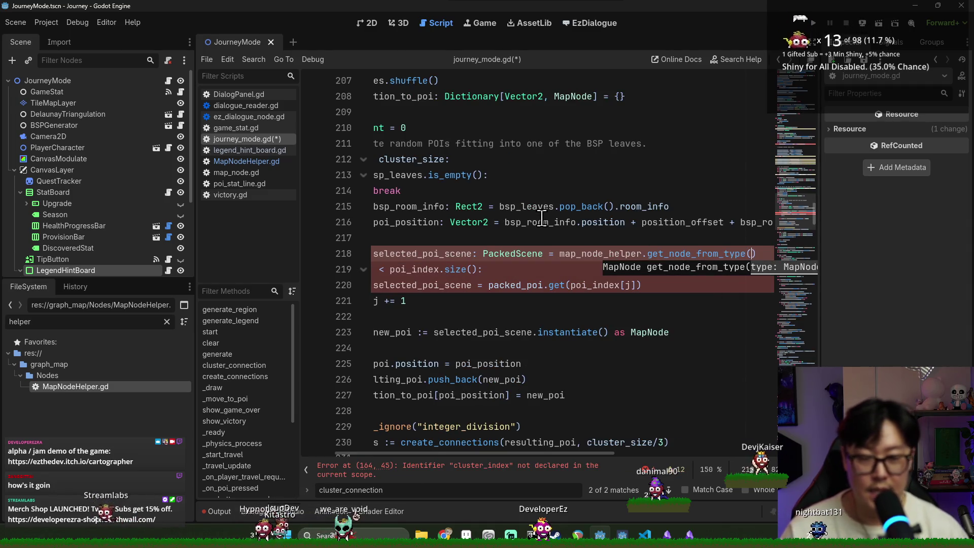
drag(471, 453, 438, 462)
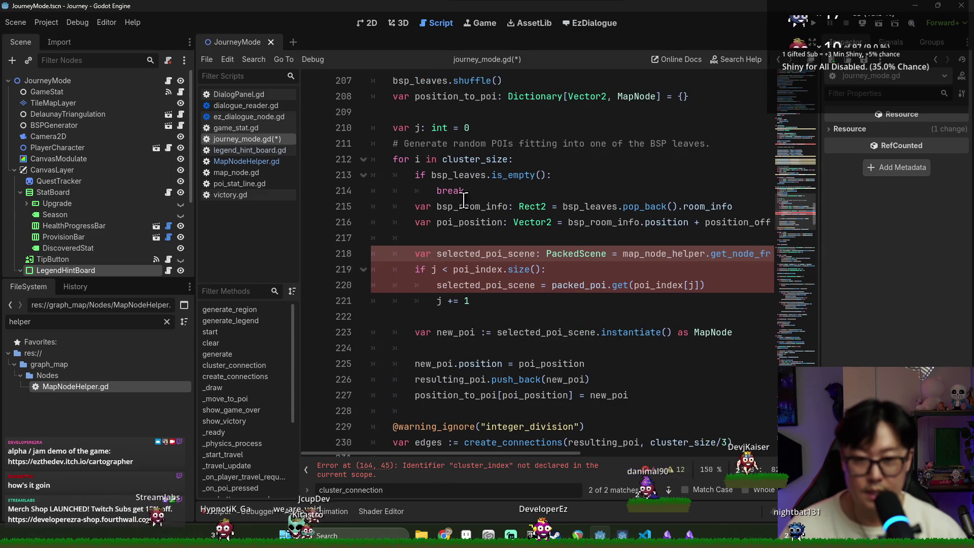
scroll(488, 160, up, 2)
double_click(526, 112)
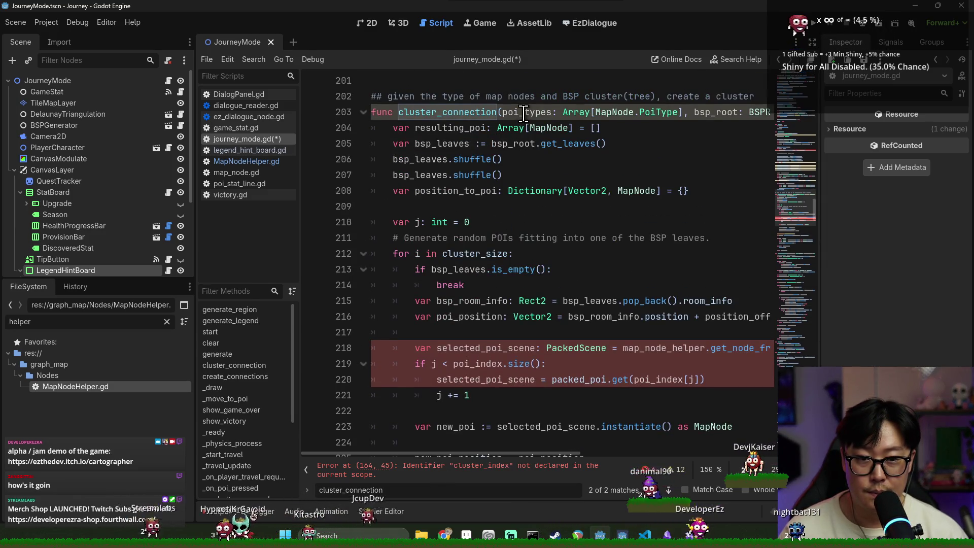
drag(519, 454, 607, 454)
click(646, 348)
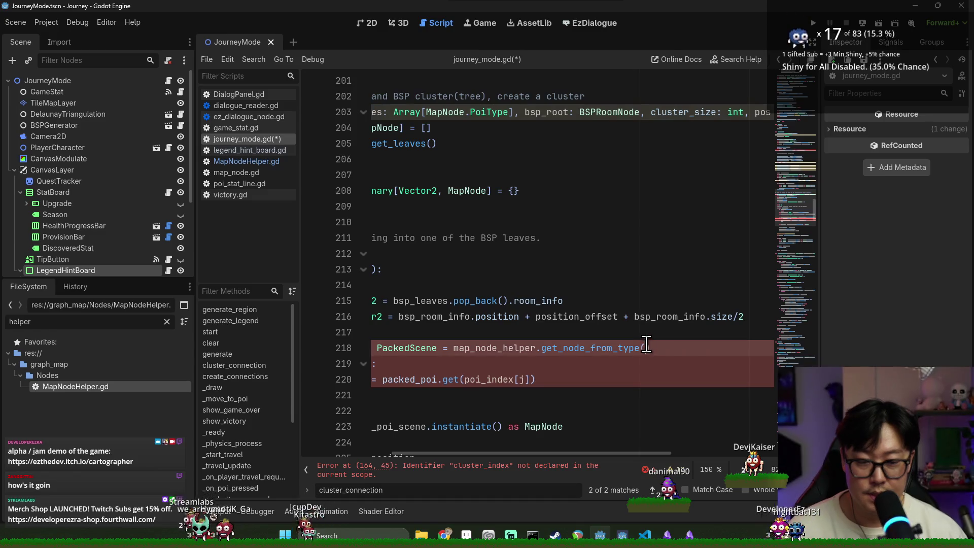
text(pi)
key(Return)
key(ctrl+s)
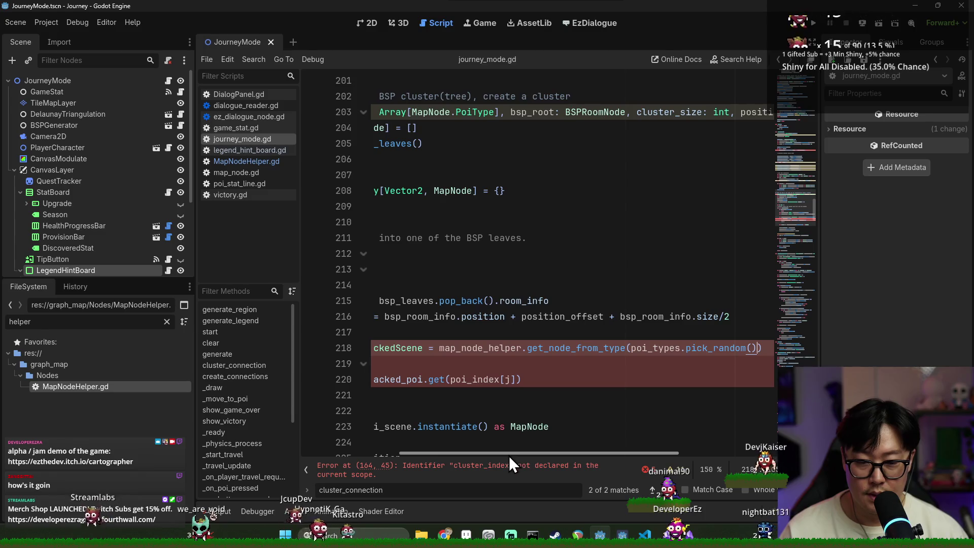
Change selected_poi_scene's type from PackedScene to MapNode and save.
drag(510, 455, 393, 455)
key(Down)
double_click(572, 349)
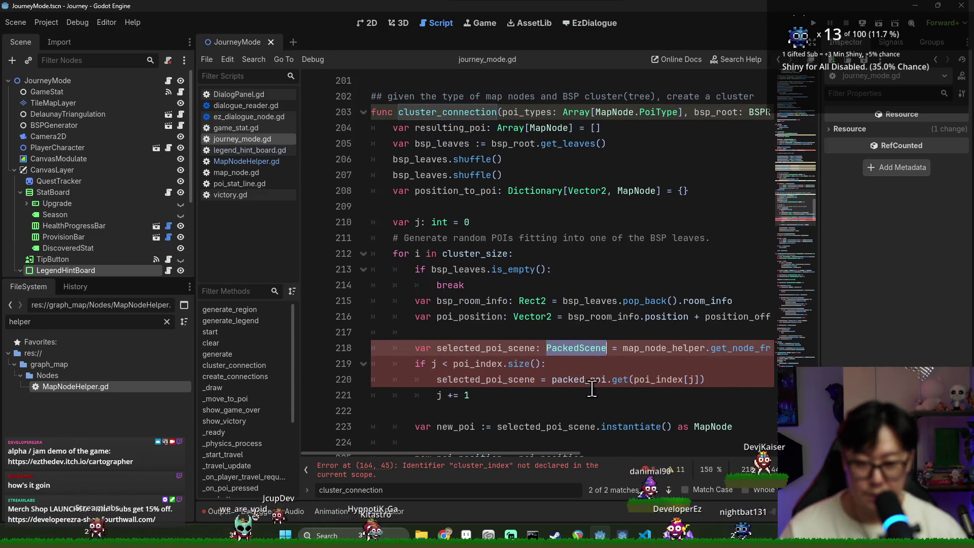
text(MapNode)
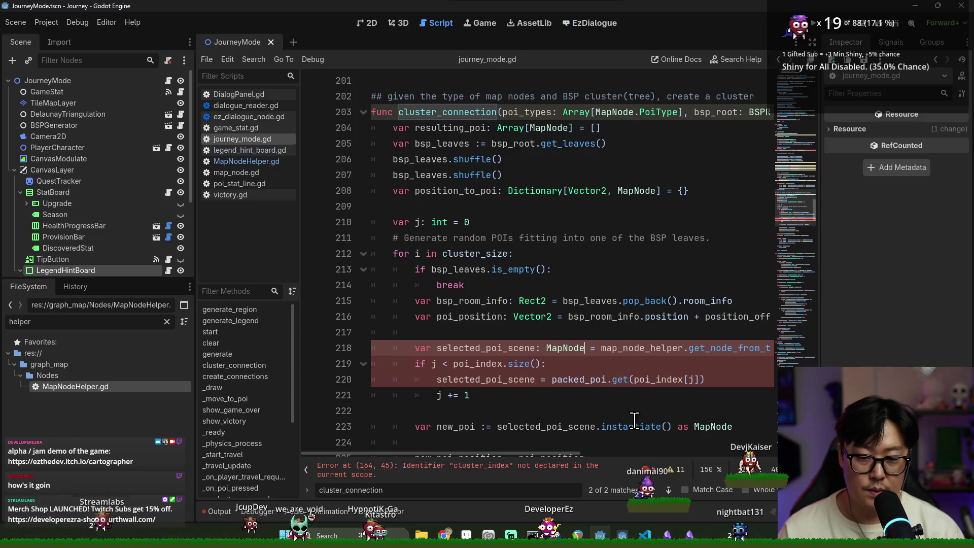
key(ctrl+s)
Delete the if j < poi_index block and its leftover blank line, then save.
double_click(503, 348)
scroll(491, 282, down, 1)
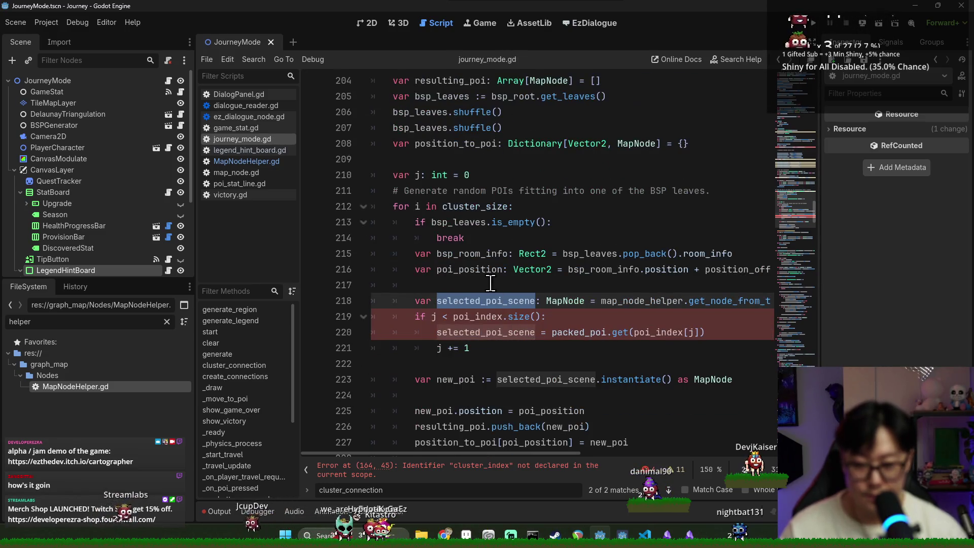
drag(437, 333, 528, 331)
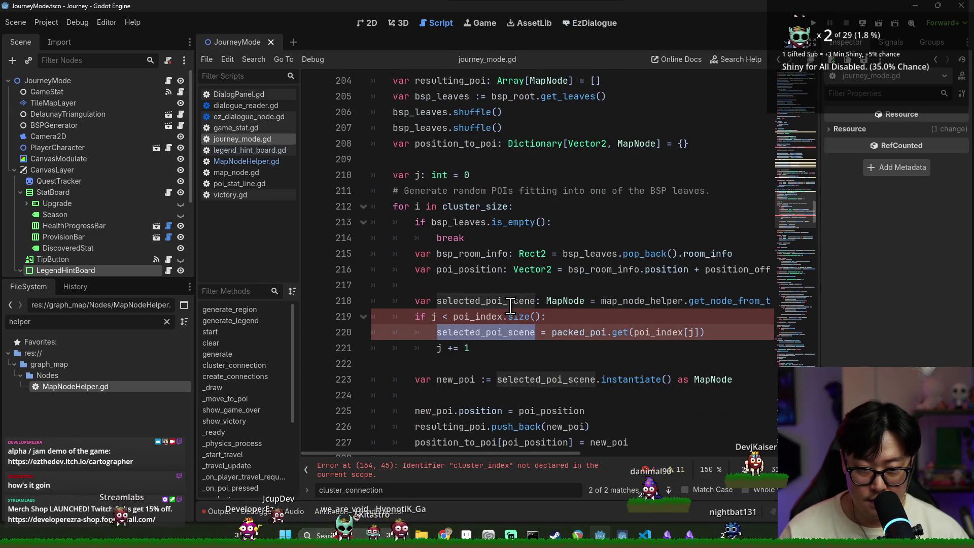
click(466, 316)
key(ctrl+z)
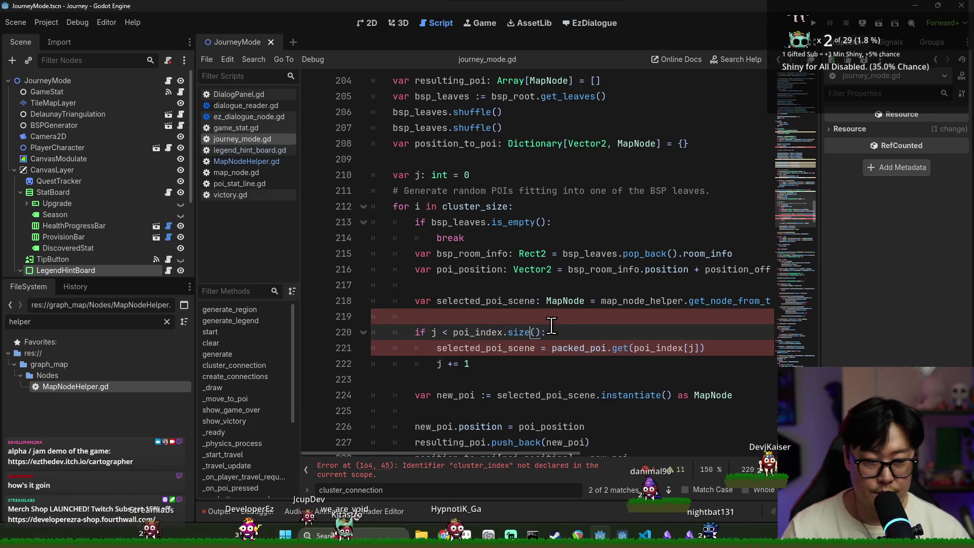
key(ctrl+s)
scroll(526, 213, down, 4)
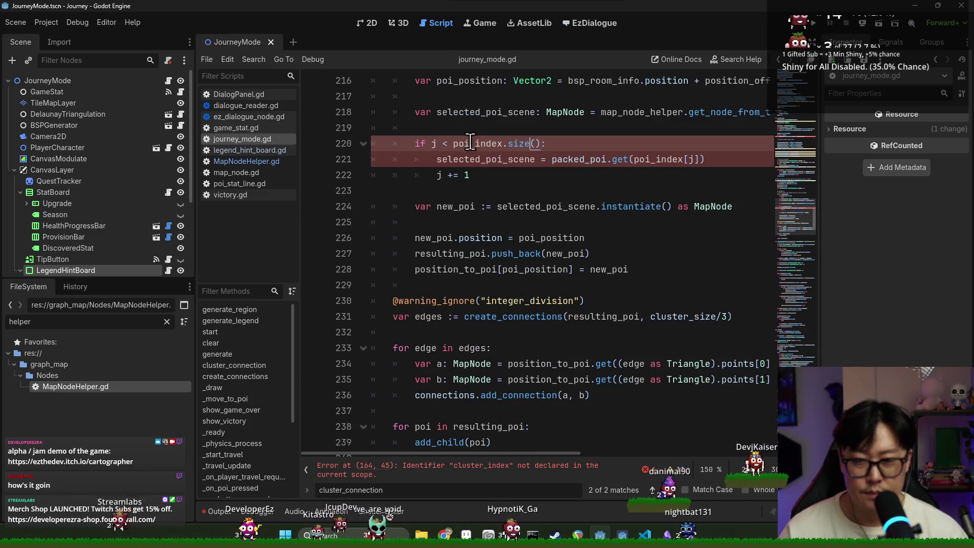
scroll(526, 213, up, 1)
drag(522, 229, 525, 264)
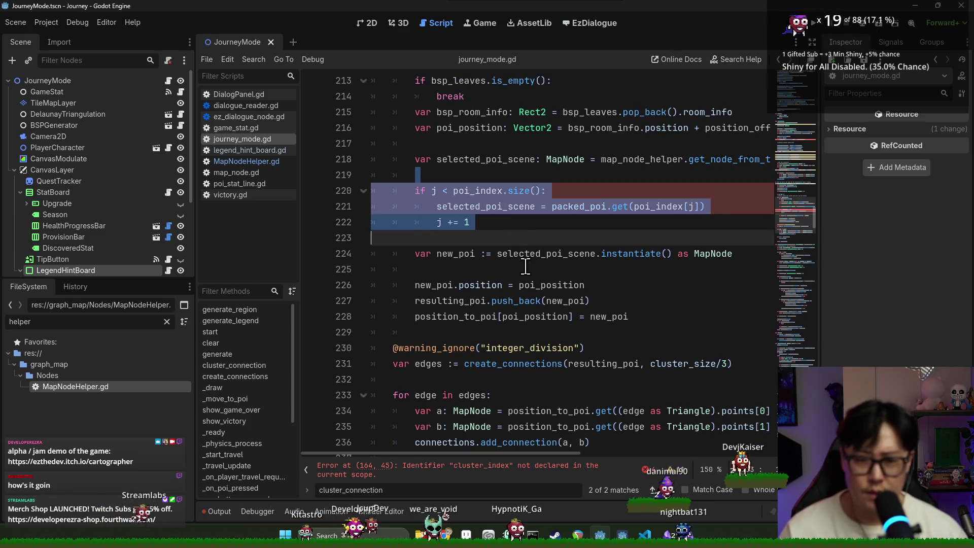
key(BackSpace)
key(BackSpace)
key(ctrl+s)
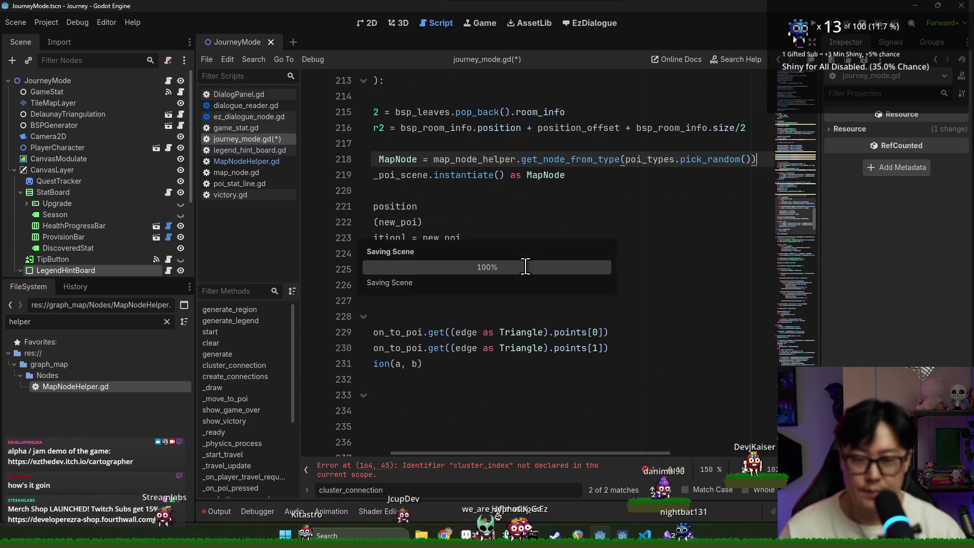
Try renaming selected_poi_scene to new_poi and removing the instantiate line, then undo it.
drag(531, 454, 442, 453)
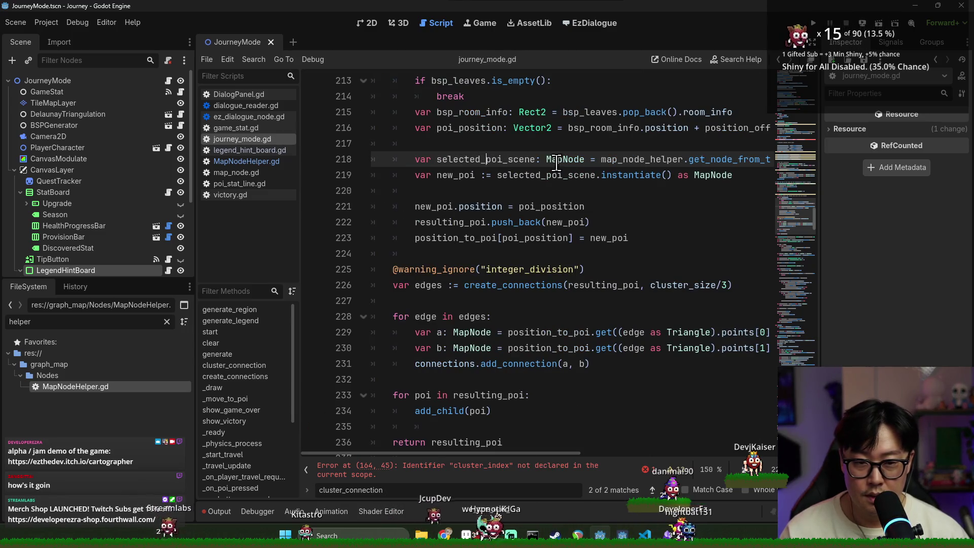
double_click(455, 174)
key(ctrl+c)
double_click(474, 159)
key(ctrl+v)
double_click(463, 174)
triple_click(464, 174)
key(BackSpace)
key(ctrl+s)
double_click(456, 159)
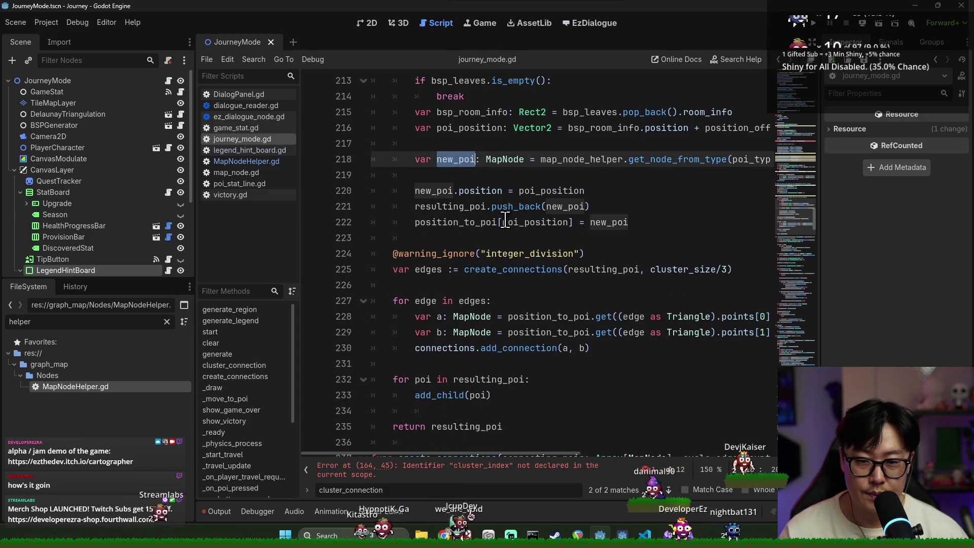
key(ctrl+z)
key(ctrl+z)
key(ctrl+z)
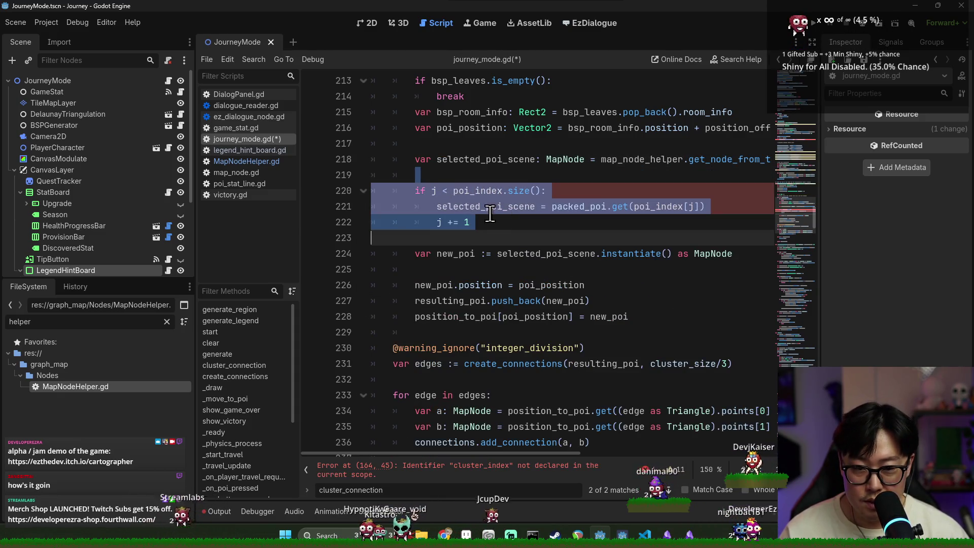
Undo the poi_index scene-picking edits, delete the blank line before new_poi, and save.
double_click(456, 207)
click(577, 207)
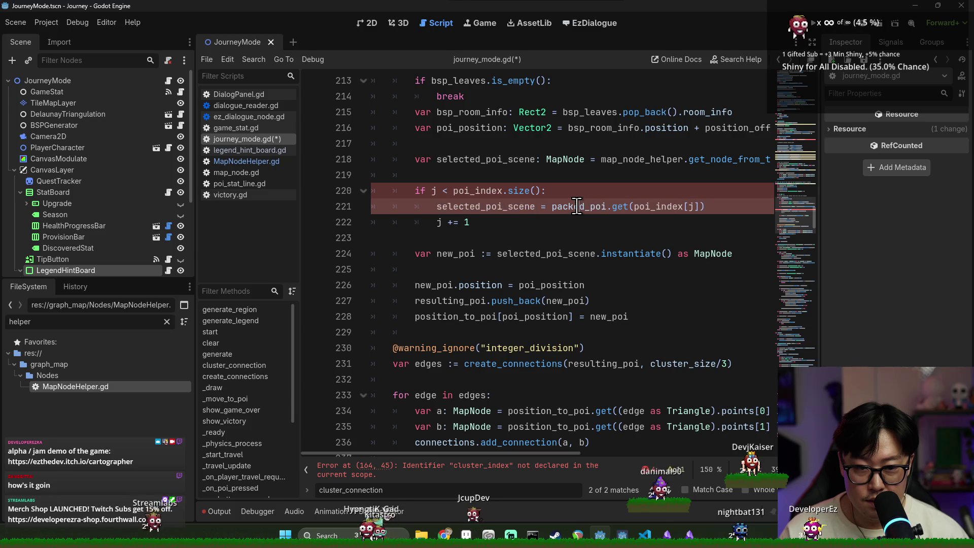
double_click(488, 191)
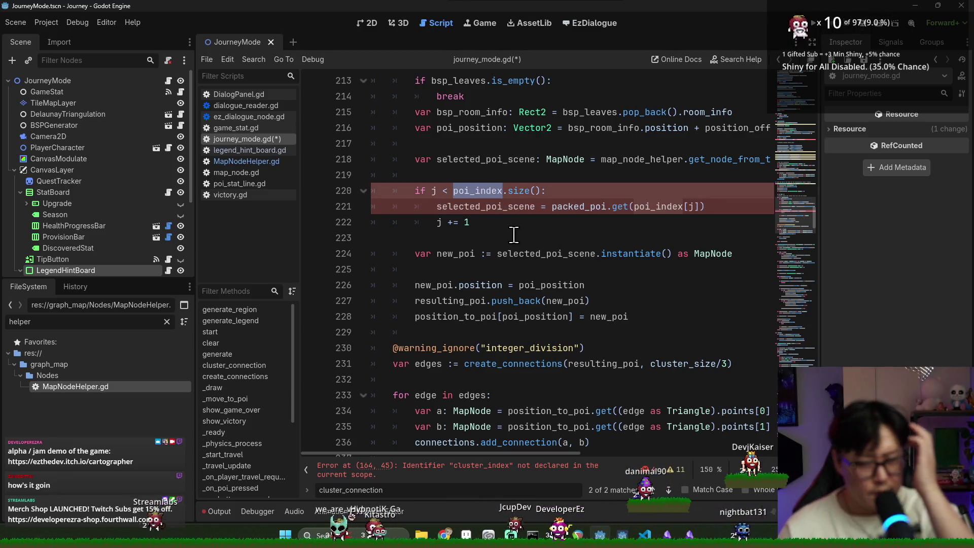
key(ctrl+z)
key(ctrl+z)
key(ctrl+z)
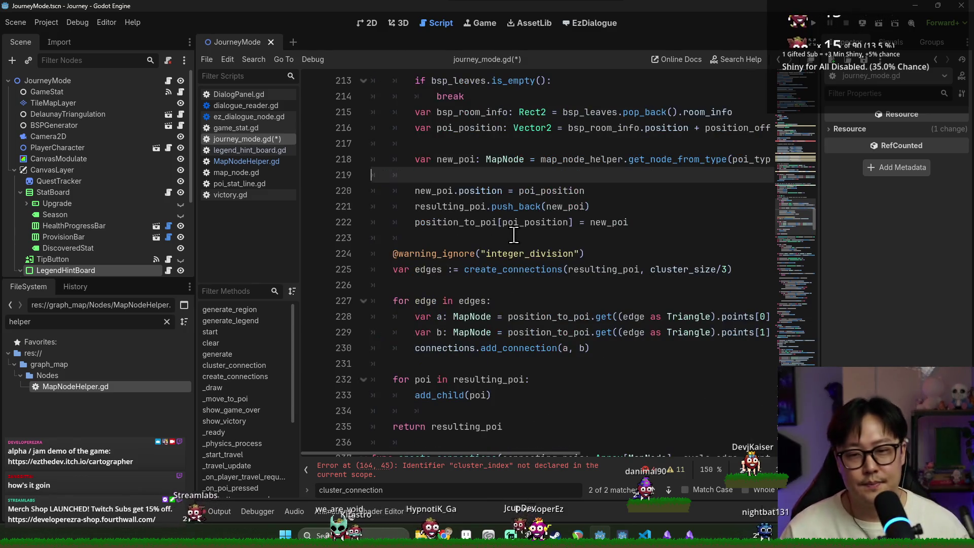
key(Up)
key(Up)
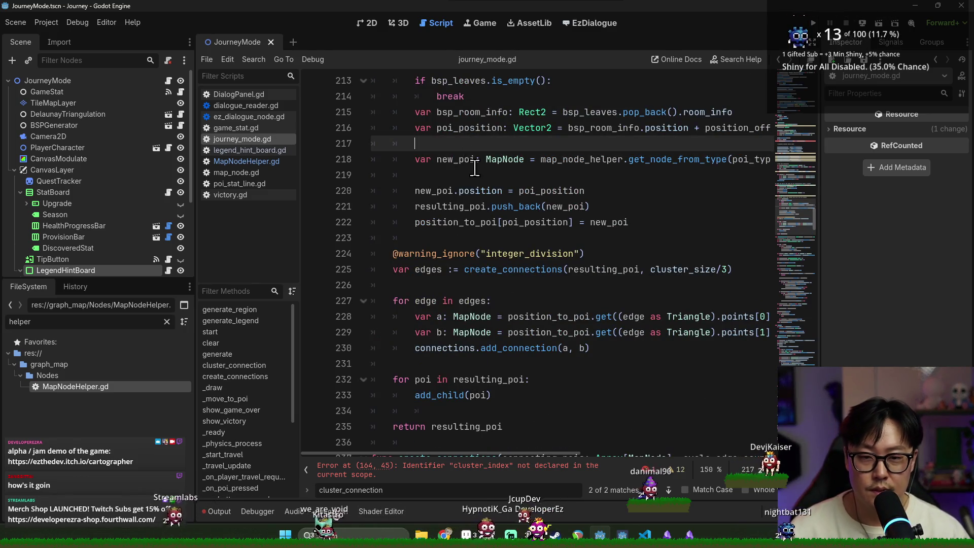
key(BackSpace)
key(ctrl+s)
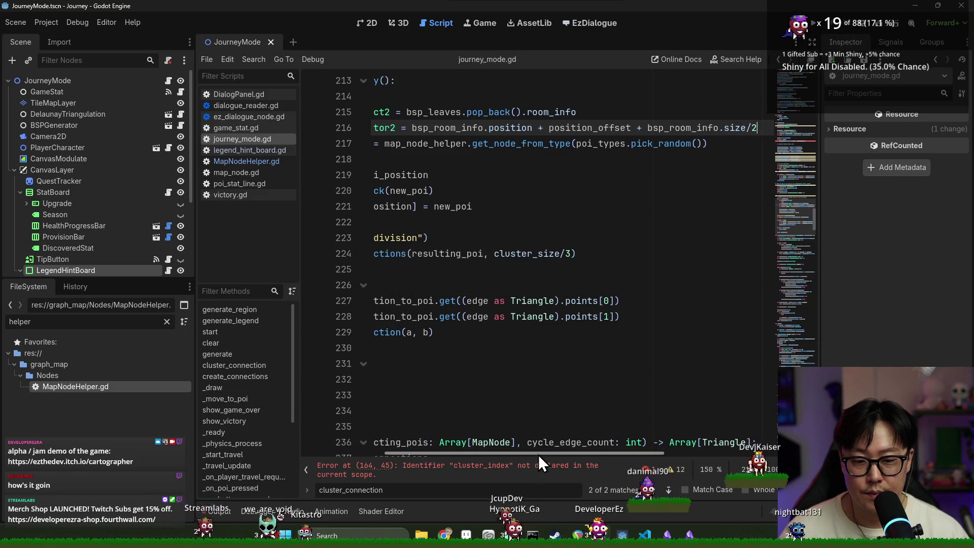
Review new_poi, poi_position, resulting_poi, push_back and position_to_poi in cluster_connection.
double_click(455, 143)
double_click(551, 175)
double_click(450, 191)
double_click(530, 192)
double_click(476, 206)
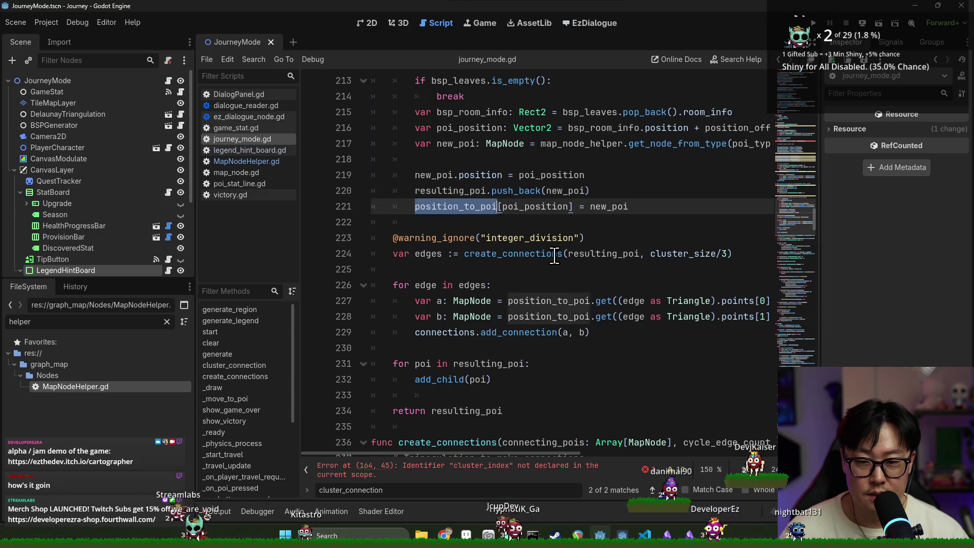
scroll(475, 304, up, 2)
scroll(431, 192, down, 4)
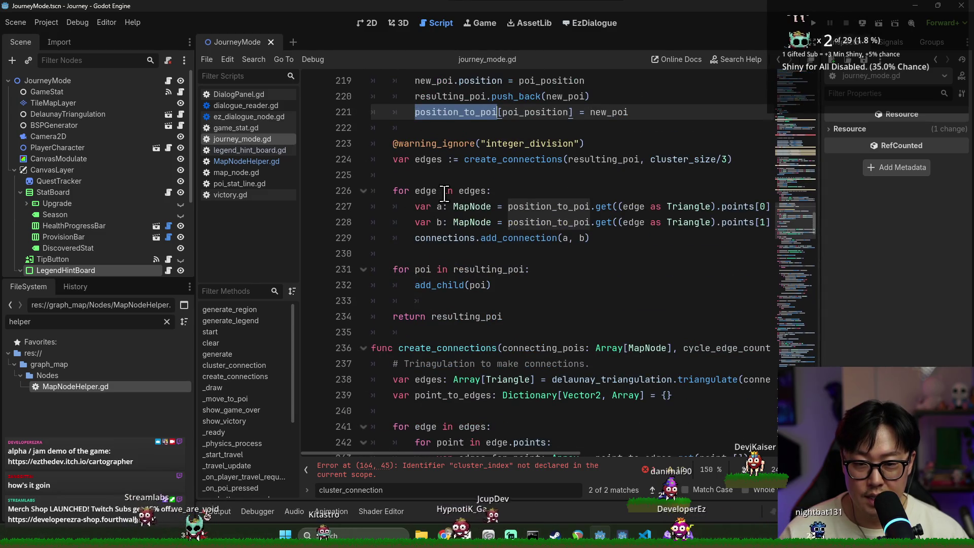
key(ctrl+s)
Review the resulting_poi return line and the create_connections call on line 224, saving.
scroll(499, 310, down, 3)
scroll(499, 310, up, 5)
key(ctrl+s)
scroll(535, 317, down, 2)
double_click(467, 317)
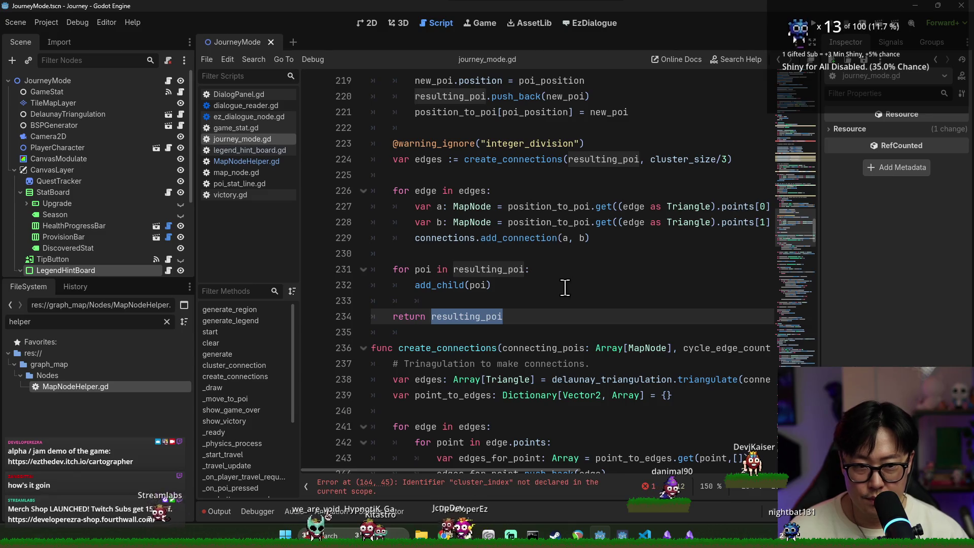
double_click(513, 160)
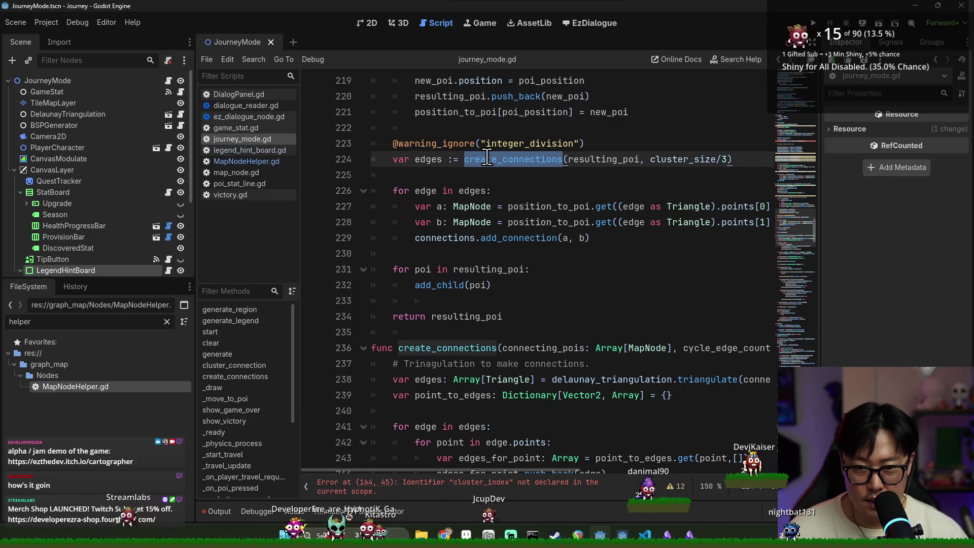
scroll(567, 282, down, 15)
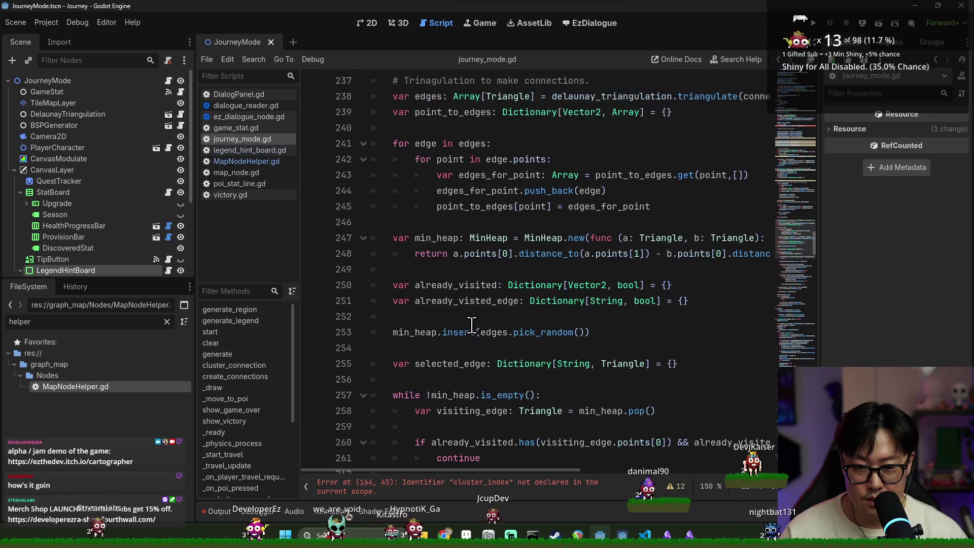
scroll(491, 342, up, 16)
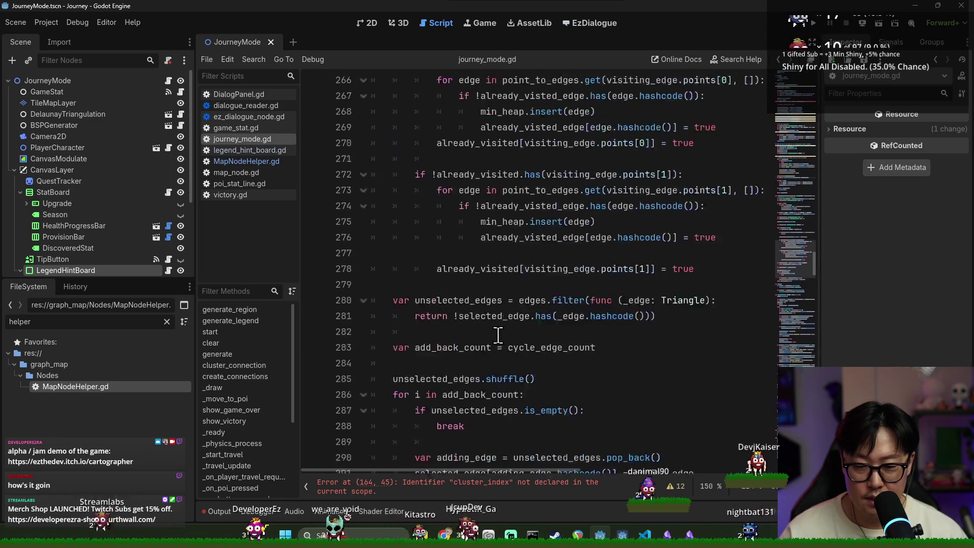
key(ctrl+s)
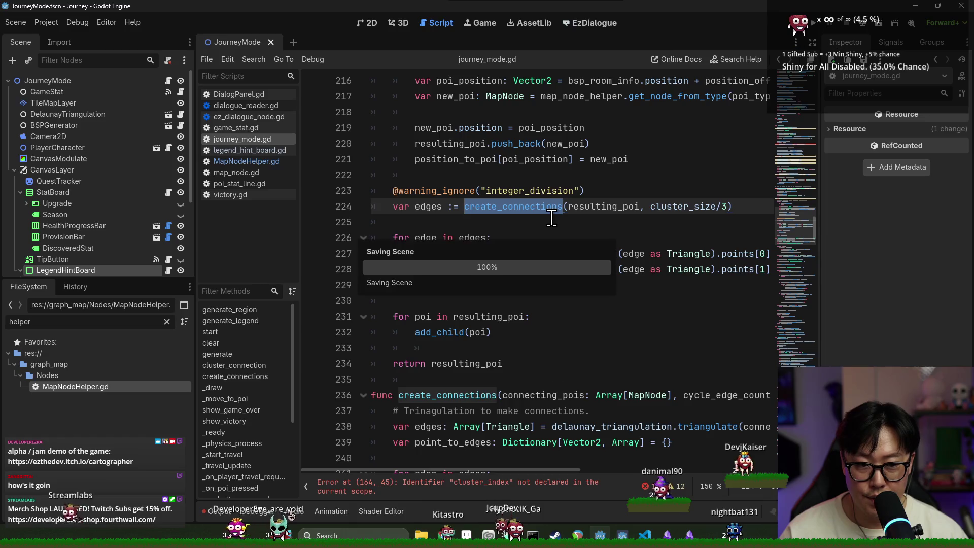
Inspect the create_connections definition and its cycle_edge_count parameter, then go back.
click(663, 205)
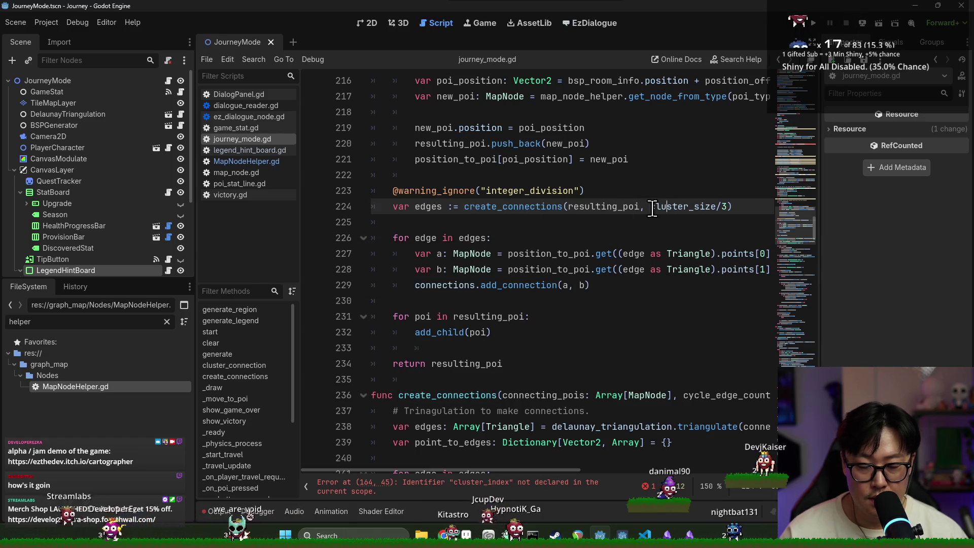
ctrl+click(516, 209)
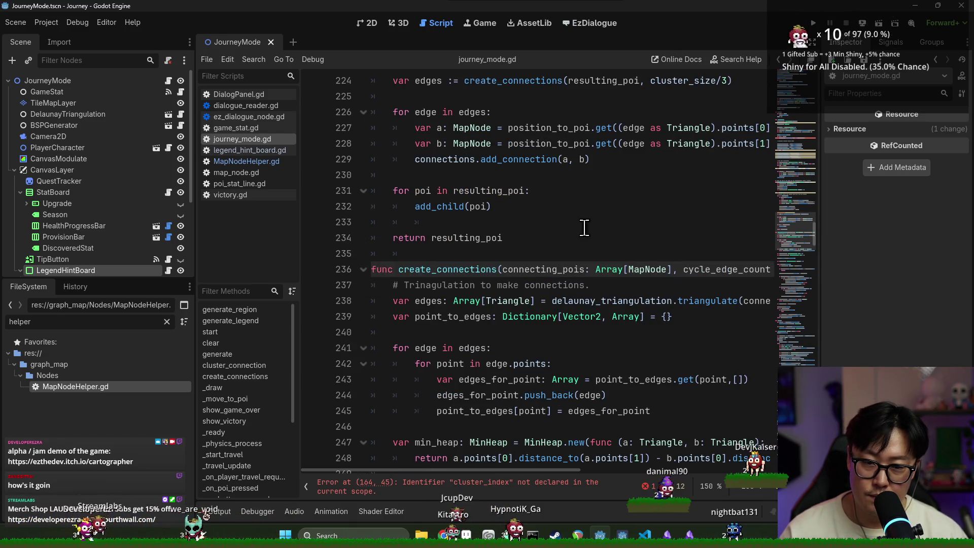
double_click(717, 273)
click(452, 280)
key(alt+Left)
key(alt+Left)
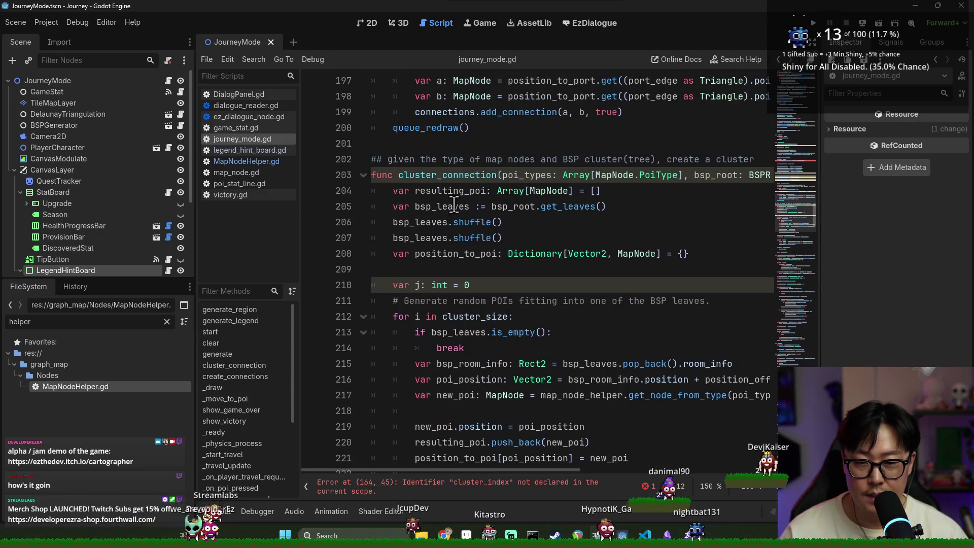
Delete the unused 'var j: int = 0' line from cluster_connection and save journey_mode.gd.
scroll(451, 208, up, 4)
double_click(434, 316)
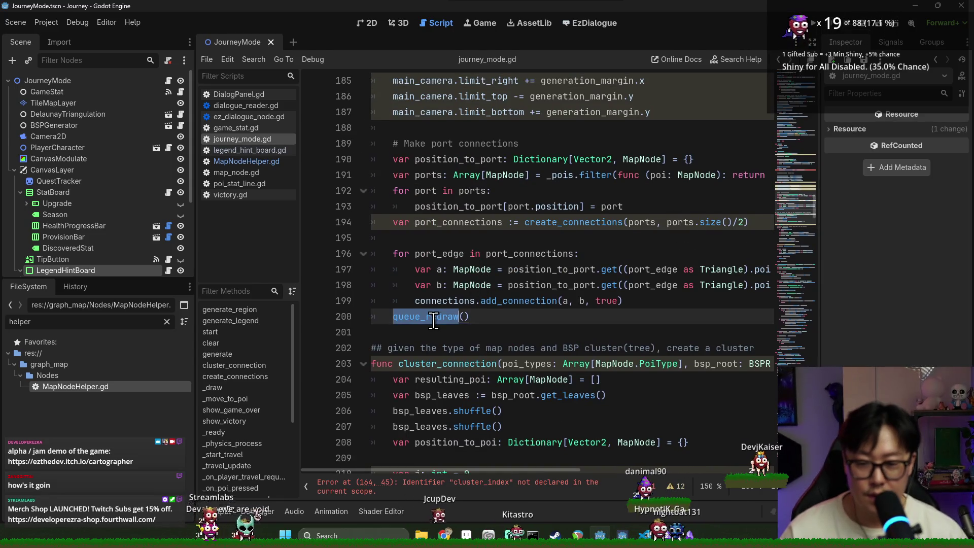
scroll(434, 320, up, 2)
scroll(446, 274, down, 4)
click(449, 269)
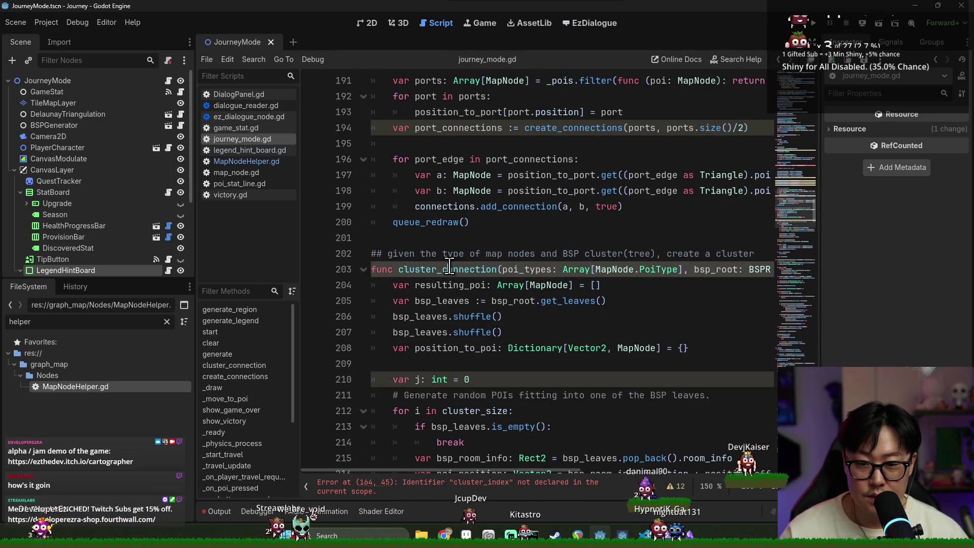
scroll(449, 266, down, 4)
drag(454, 191, 473, 177)
key(shift+End)
key(BackSpace)
key(ctrl+s)
Jump to the cluster_index error at line 164 in generate_map and save again.
scroll(452, 305, down, 5)
click(451, 316)
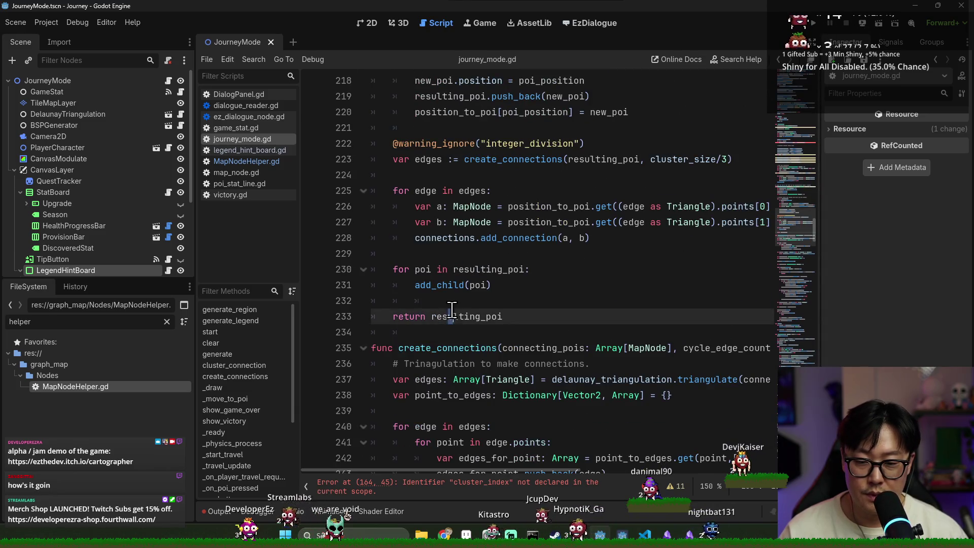
scroll(456, 284, up, 7)
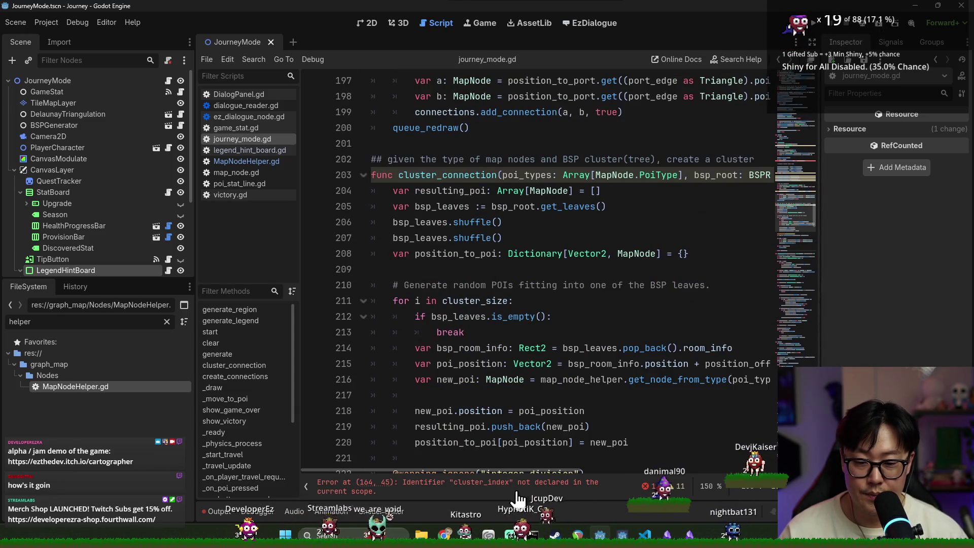
click(516, 489)
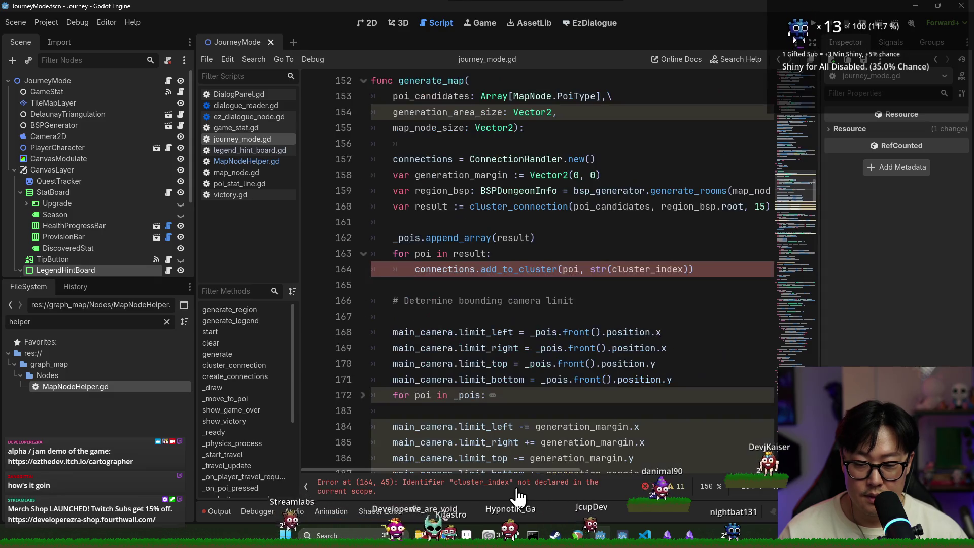
scroll(502, 284, down, 1)
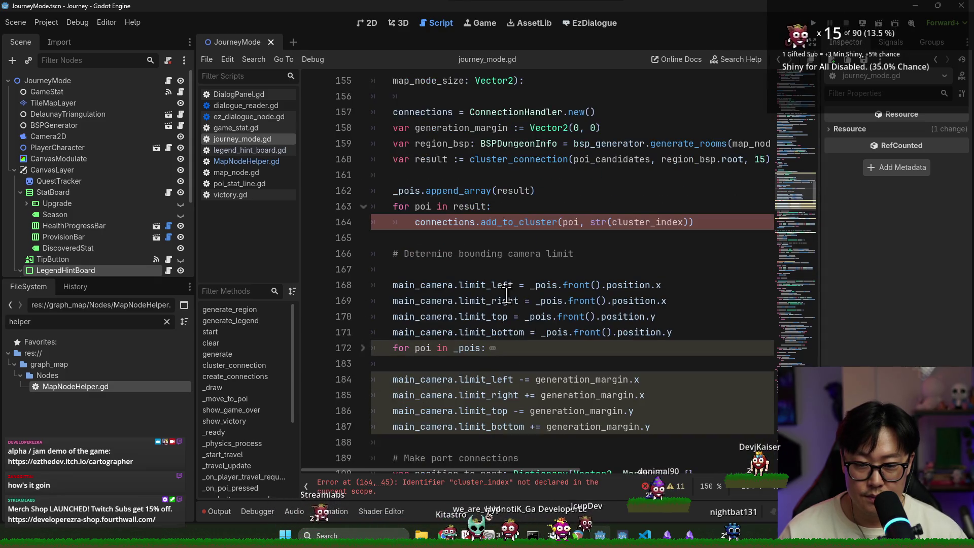
scroll(507, 295, up, 1)
key(ctrl+s)
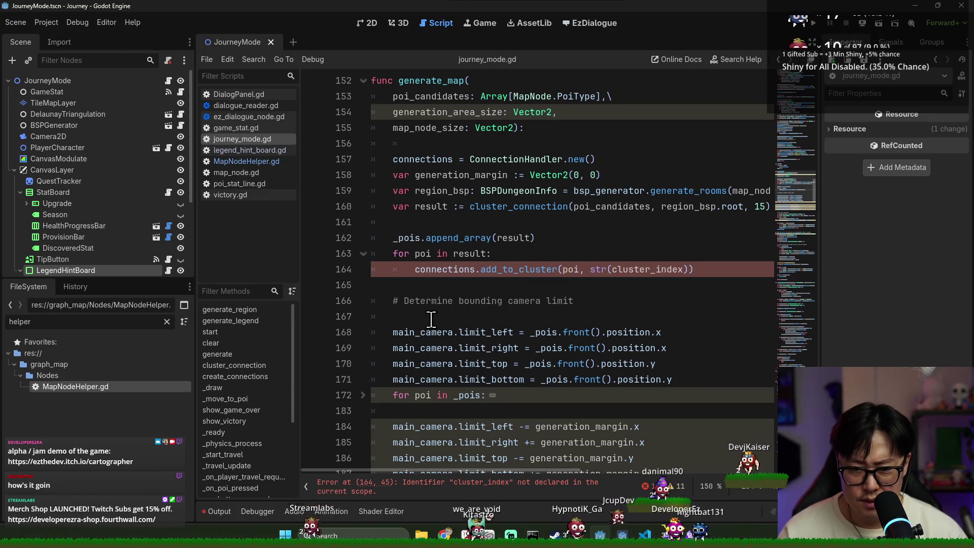
scroll(431, 319, down, 1)
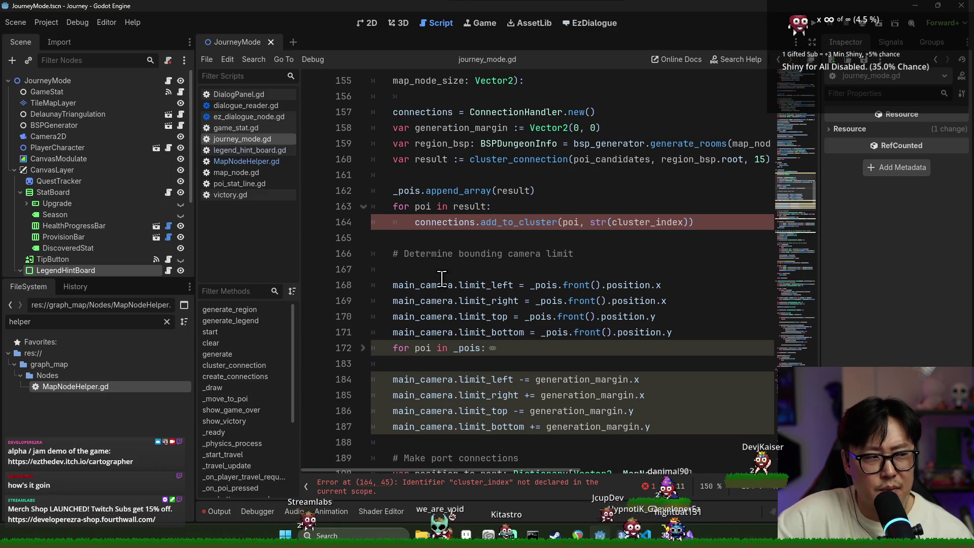
Highlight connections, result and poi on lines 157–164 to trace the error.
triple_click(446, 222)
double_click(421, 223)
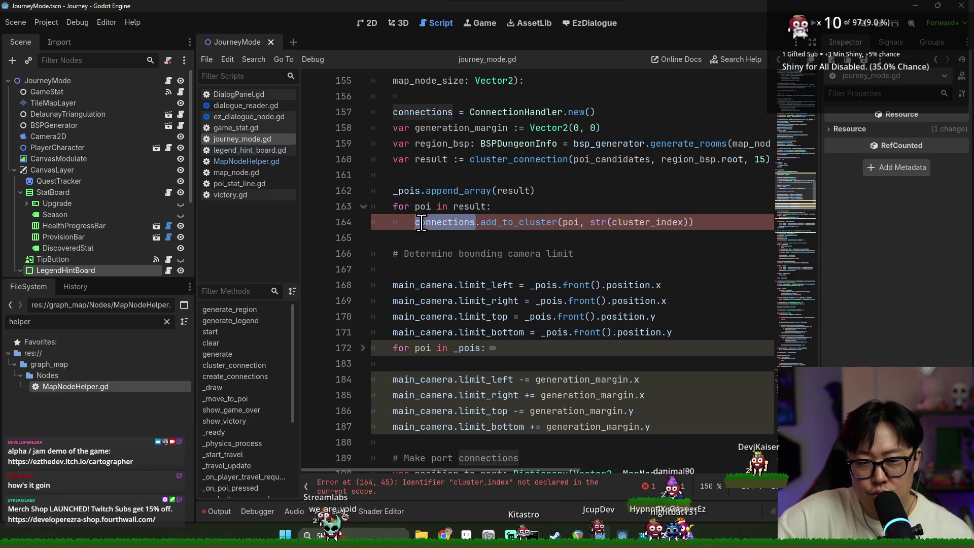
scroll(461, 201, up, 1)
double_click(431, 160)
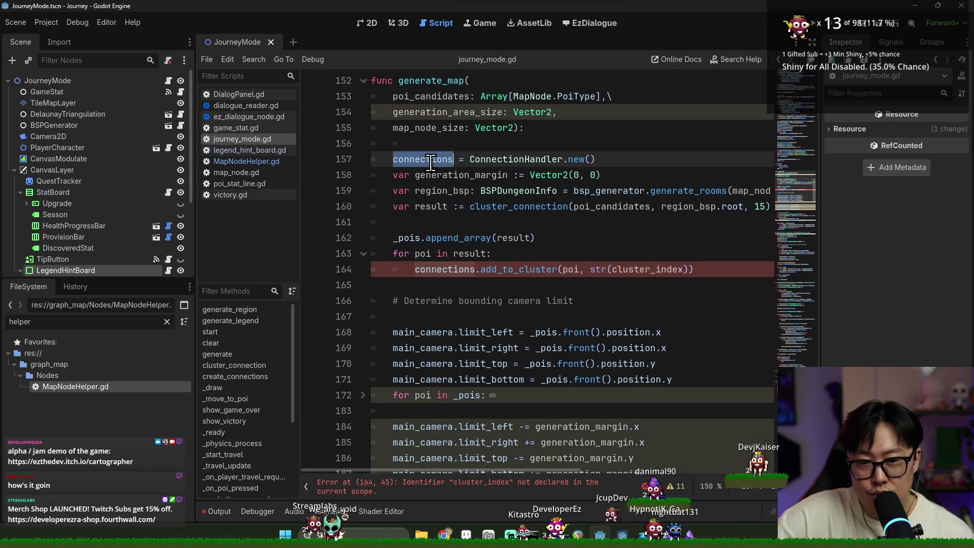
double_click(432, 207)
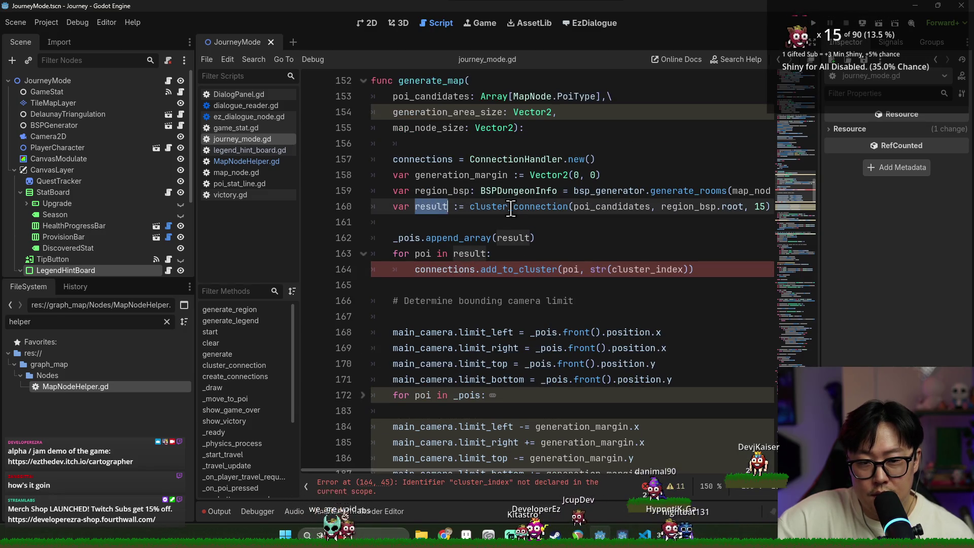
double_click(420, 253)
double_click(438, 271)
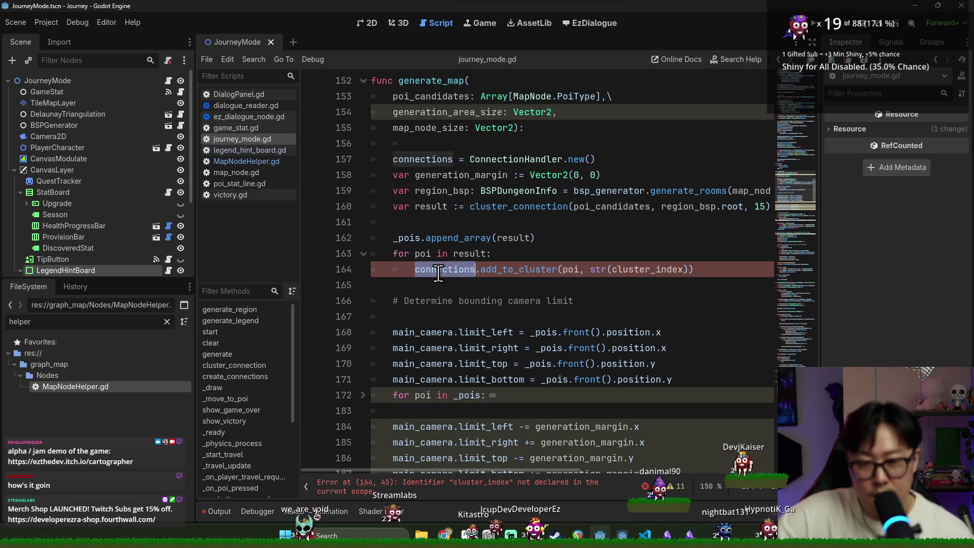
triple_click(464, 270)
click(520, 271)
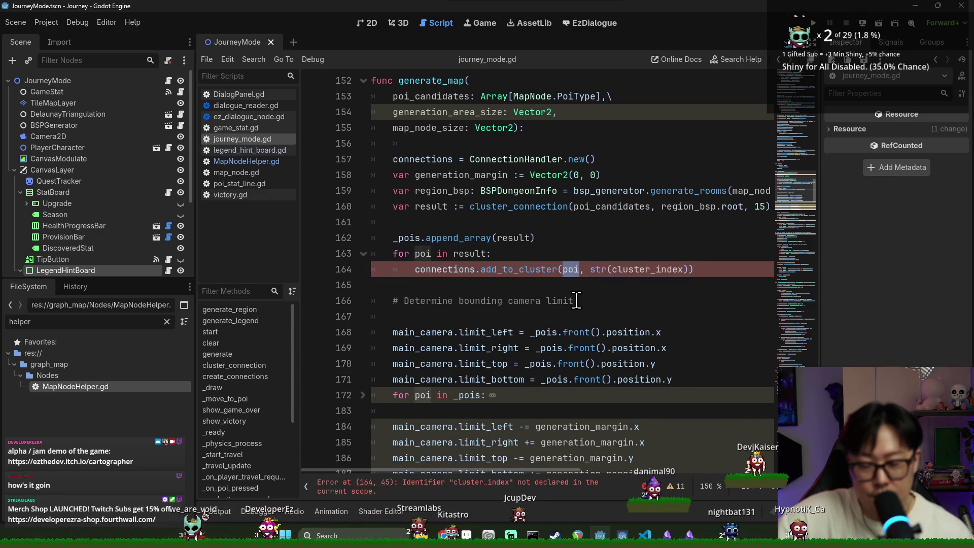
Check add_to_cluster, _pois and result on lines 162–164, then jump to cluster_connection's definition.
double_click(530, 270)
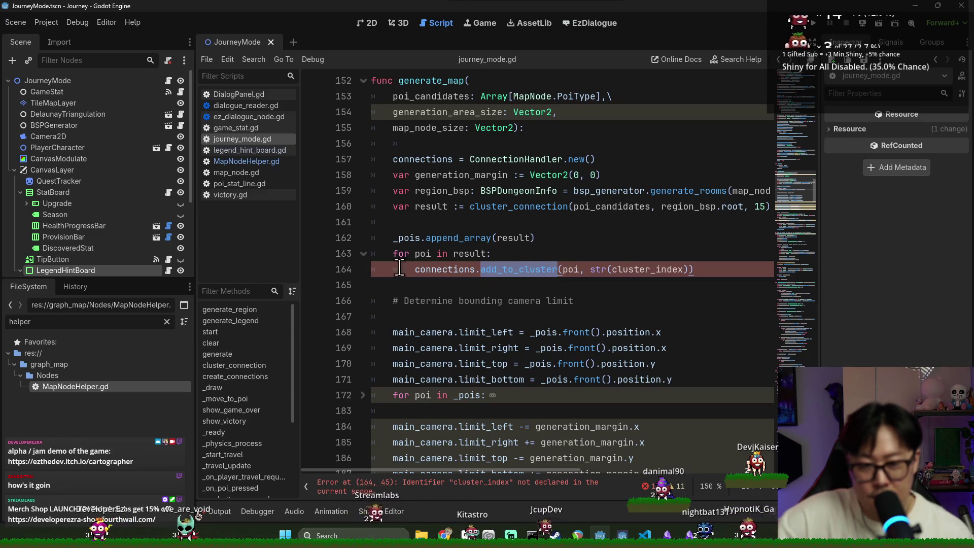
double_click(406, 238)
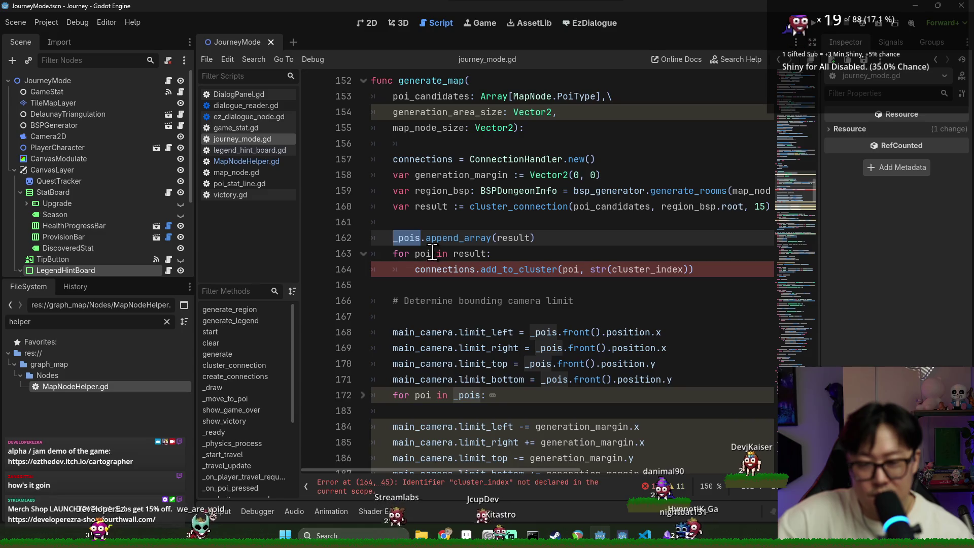
drag(531, 238, 509, 238)
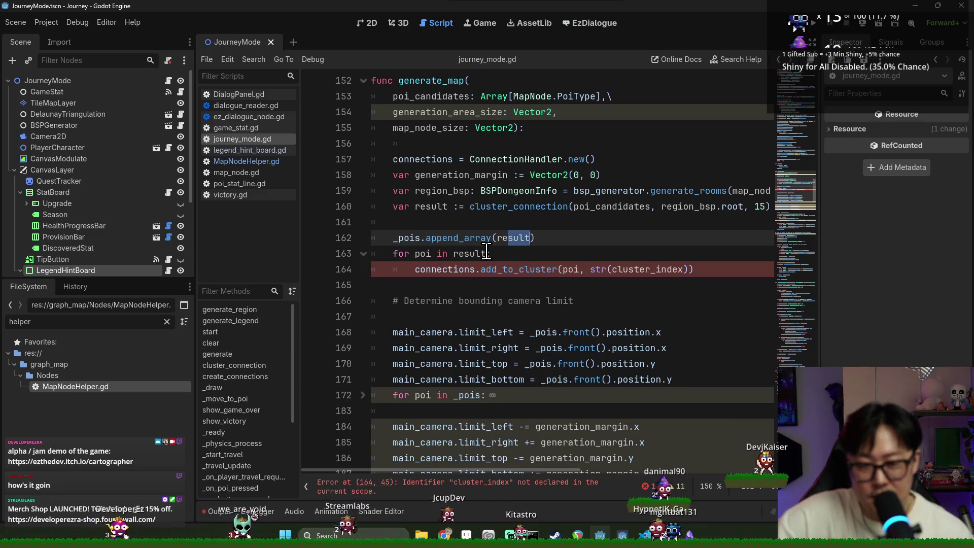
double_click(419, 254)
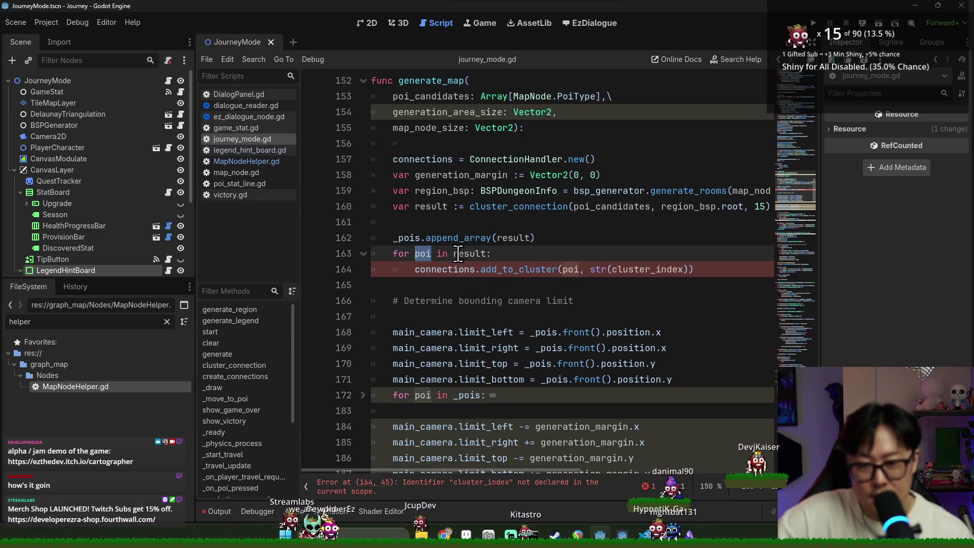
double_click(477, 258)
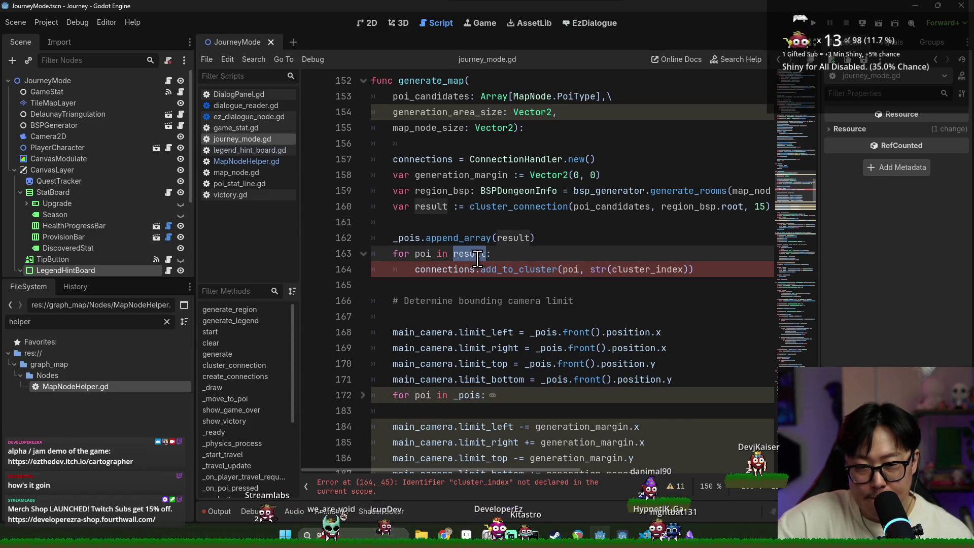
ctrl+click(503, 207)
mouse_move(517, 471)
mouse_down()
mouse_move(765, 487)
mouse_move(453, 475)
mouse_up()
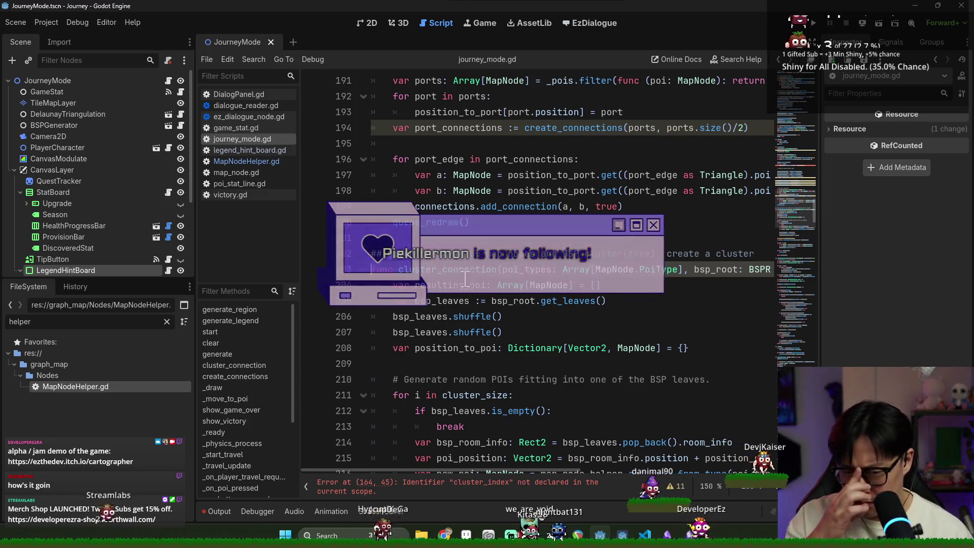
key(ctrl+f)
key(Return)
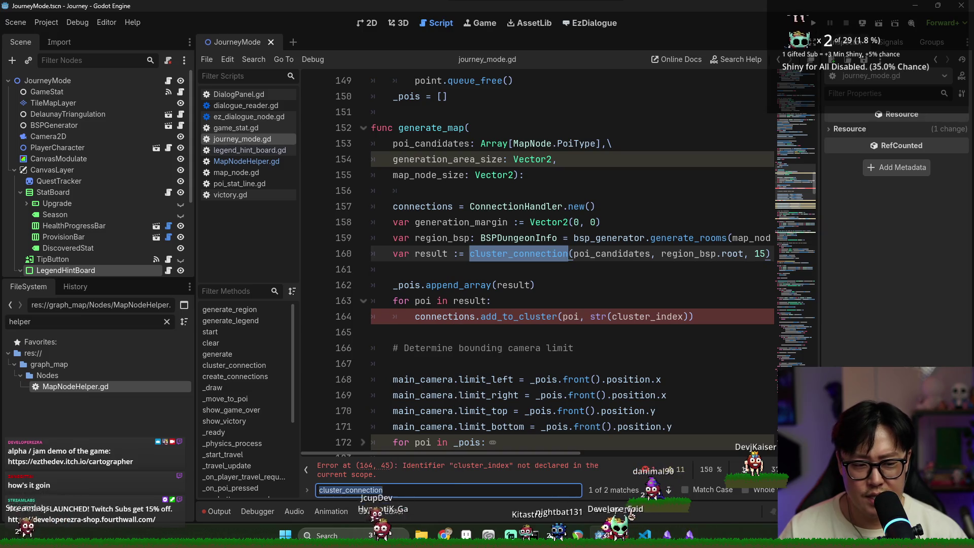
key(Escape)
scroll(488, 289, down, 1)
click(477, 207)
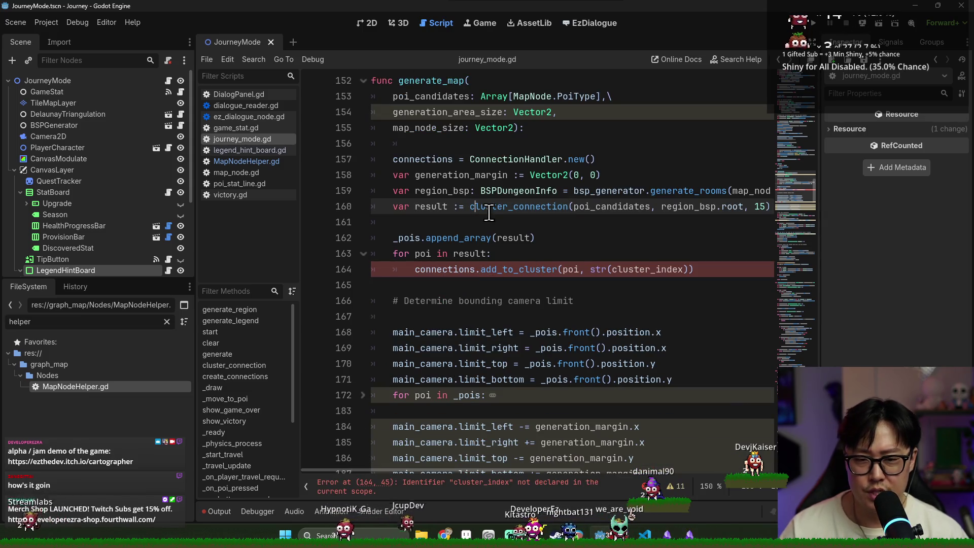
key(ctrl+d)
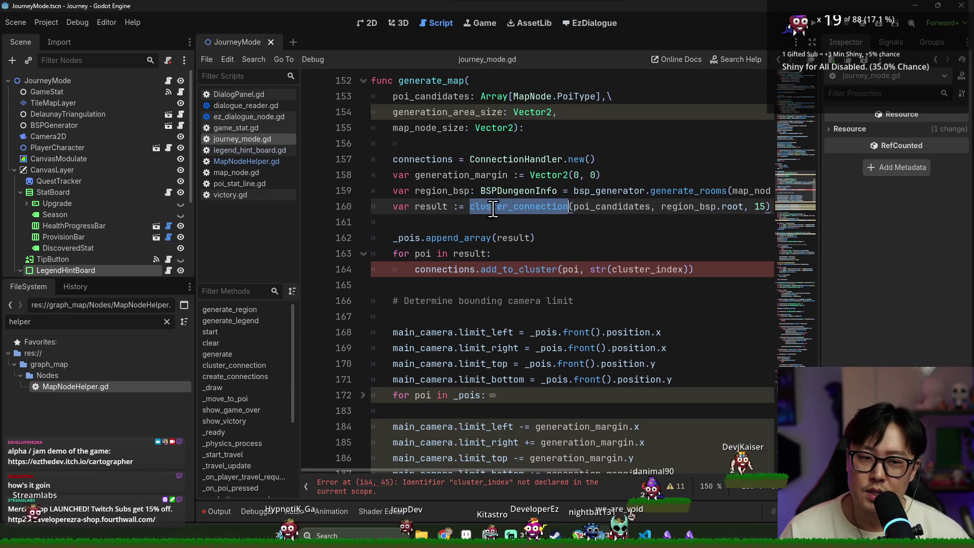
mouse_move(467, 232)
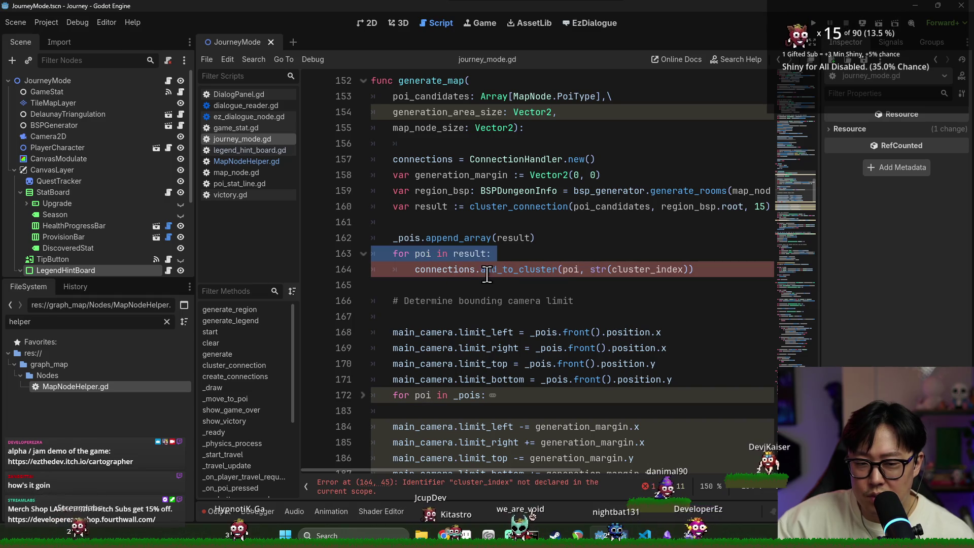
double_click(514, 267)
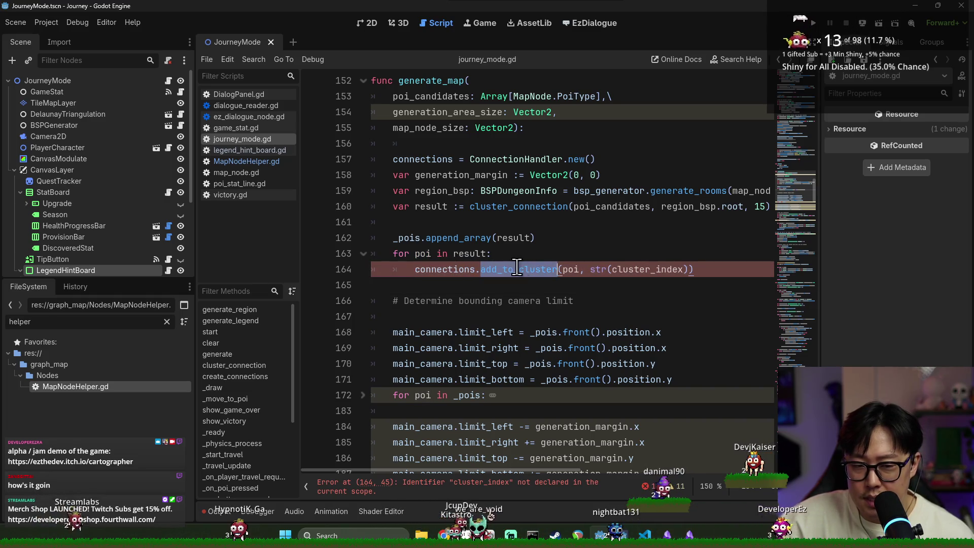
double_click(621, 269)
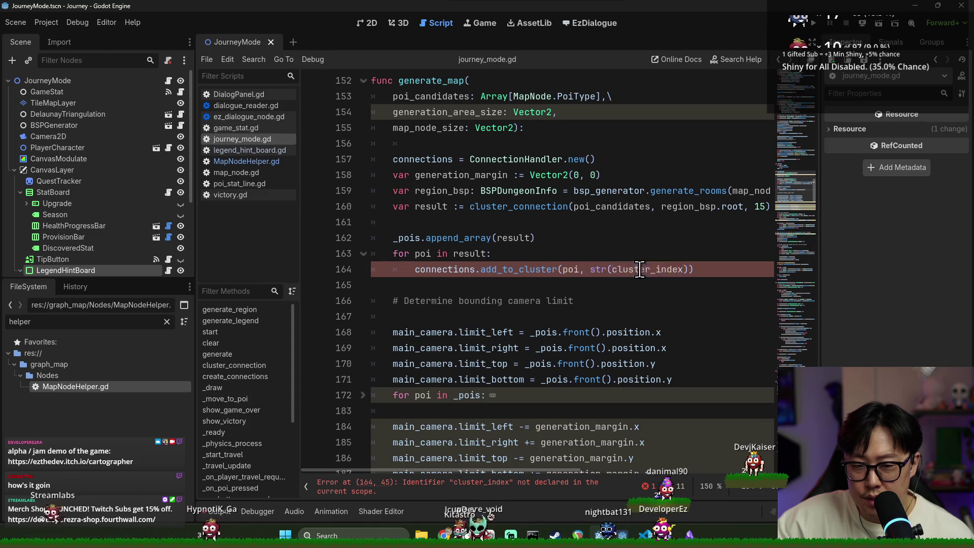
click(585, 269)
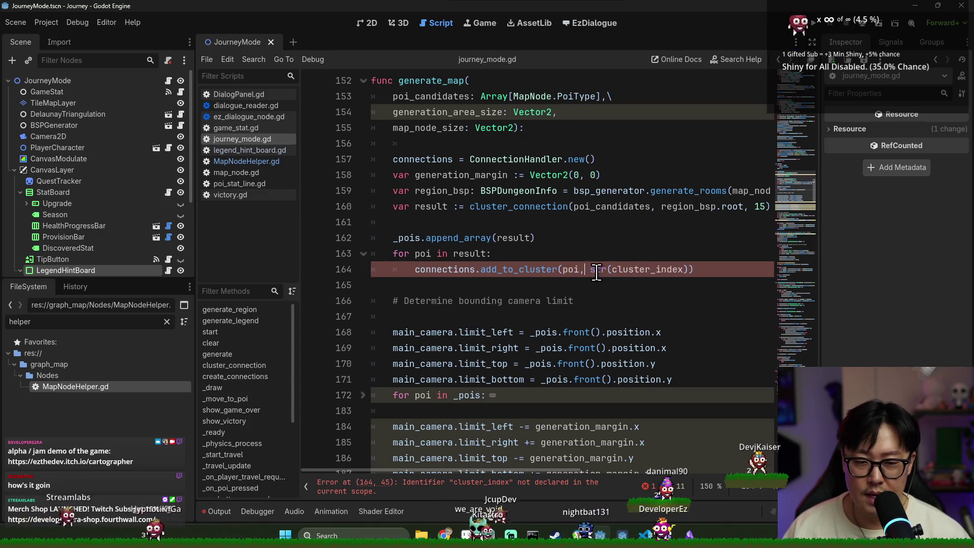
double_click(645, 272)
drag(693, 269, 590, 269)
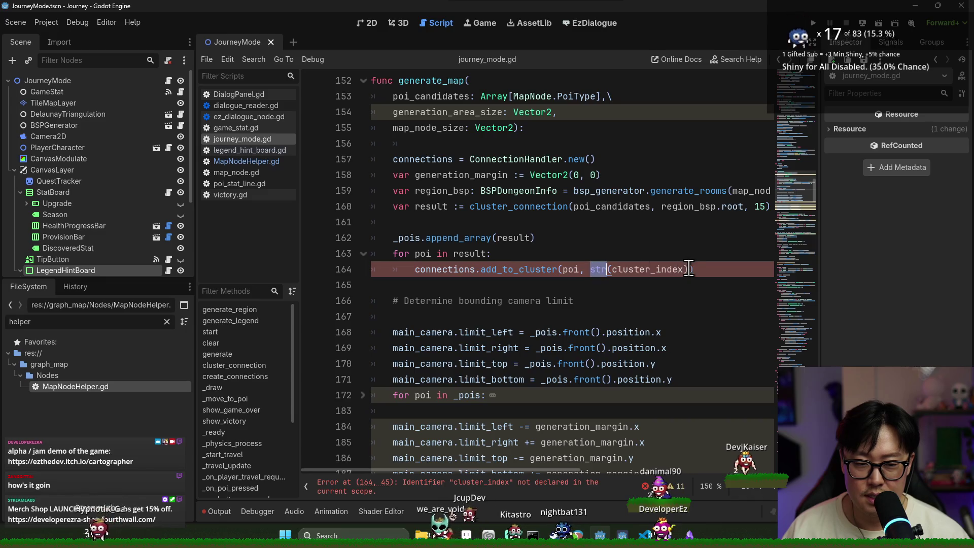
key(BackSpace)
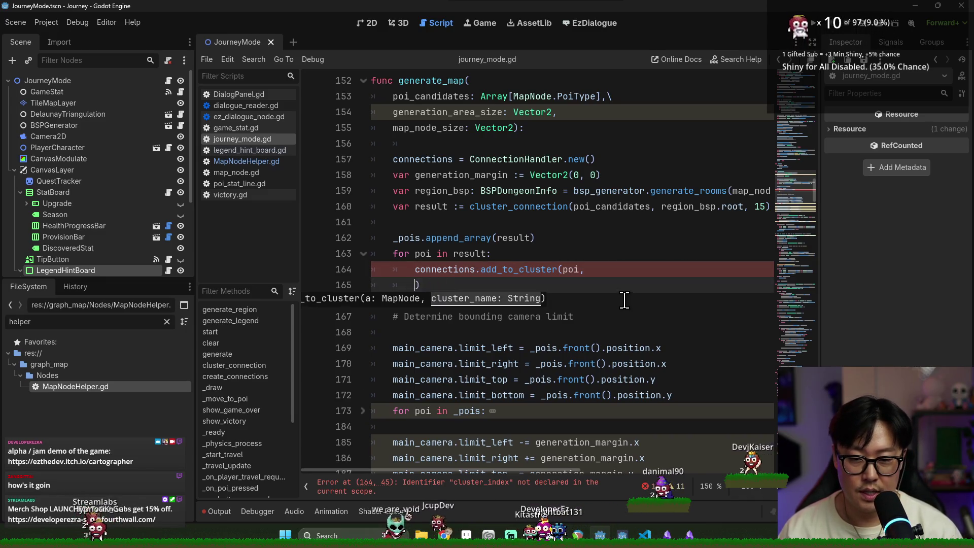
Pass "deafult" as the add_to_cluster cluster name, remove the extra blank line, and save.
text(")
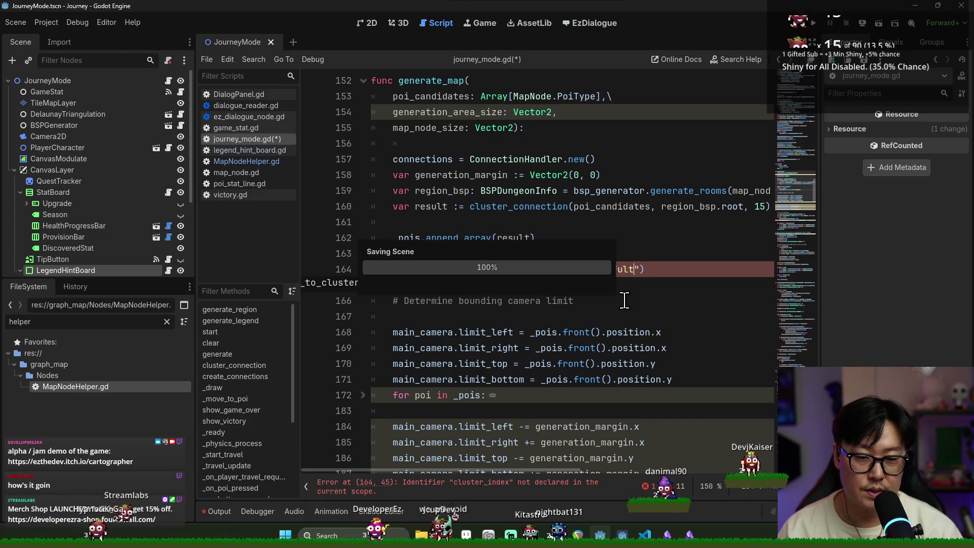
key(ctrl+s)
double_click(422, 270)
double_click(420, 254)
double_click(461, 238)
double_click(407, 238)
key(Up)
key(BackSpace)
key(BackSpace)
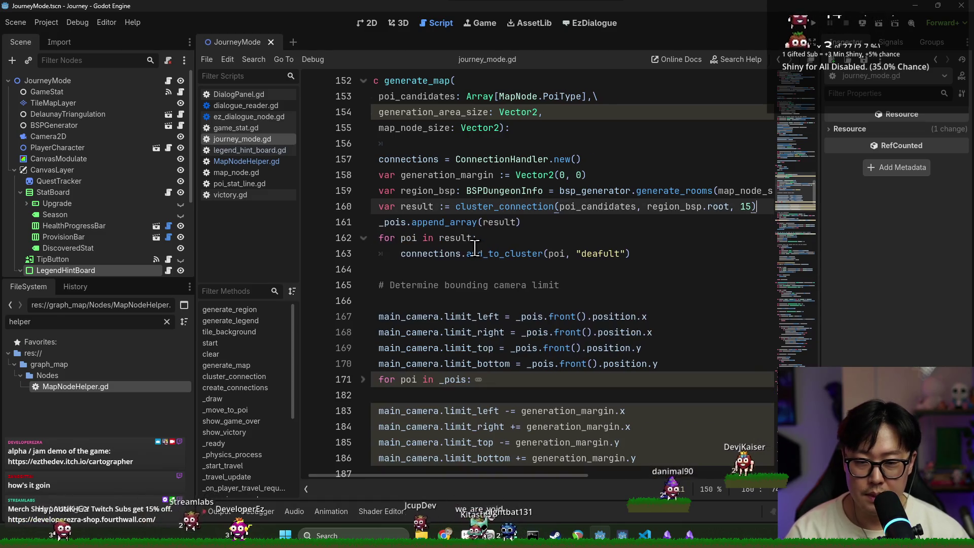
key(ctrl+s)
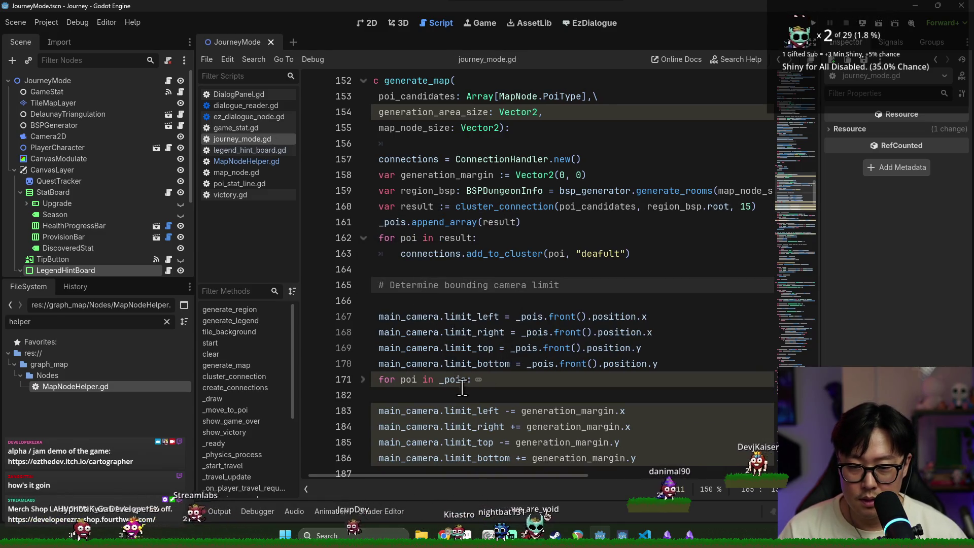
Make the loop iterate over _pois instead of result, add a blank line above it, and save.
scroll(358, 475, left, 1)
triple_click(457, 238)
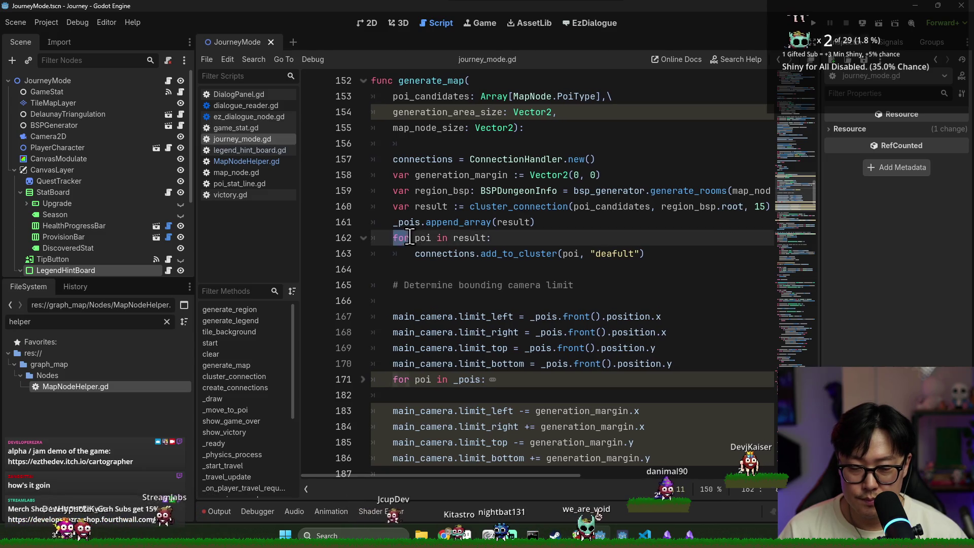
double_click(412, 223)
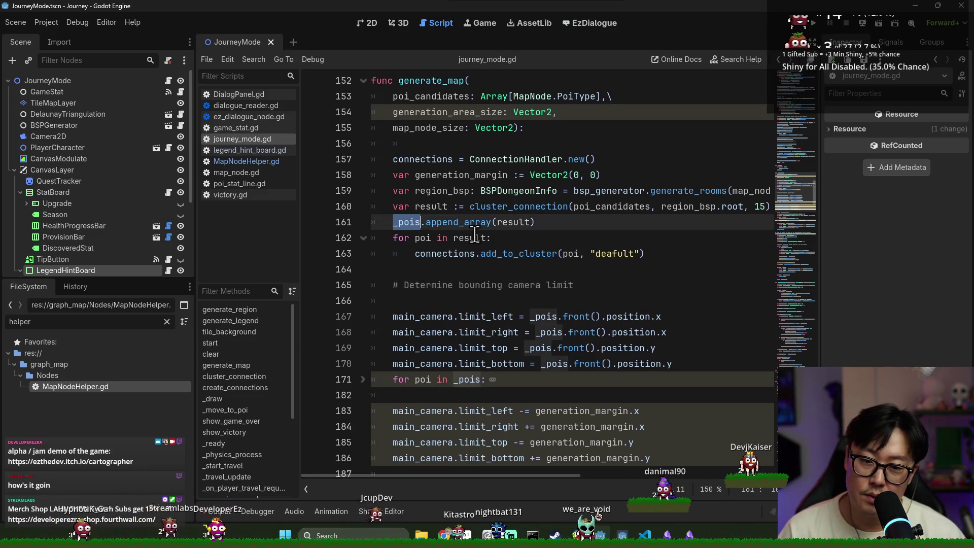
triple_click(414, 224)
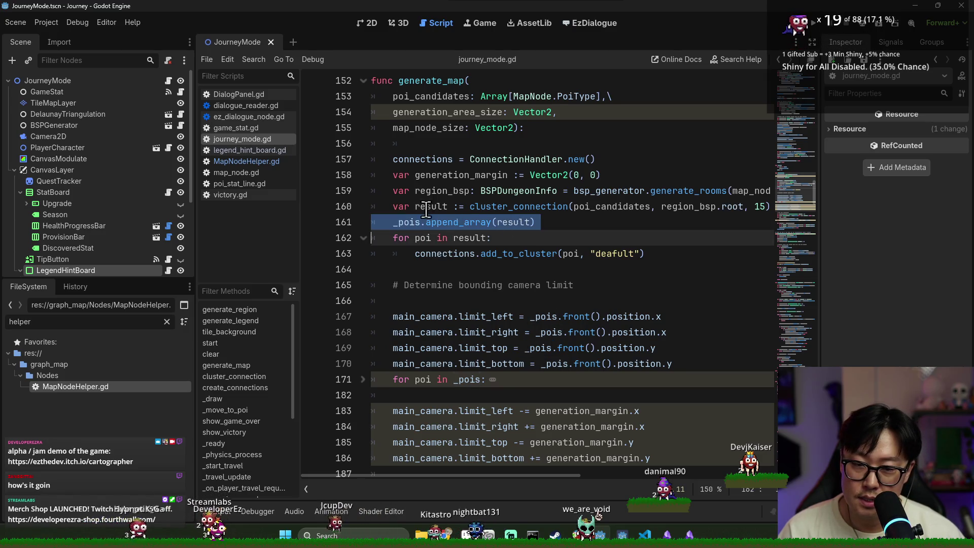
double_click(409, 223)
key(ctrl+c)
double_click(468, 238)
key(ctrl+v)
key(Up)
key(End)
key(Return)
key(ctrl+s)
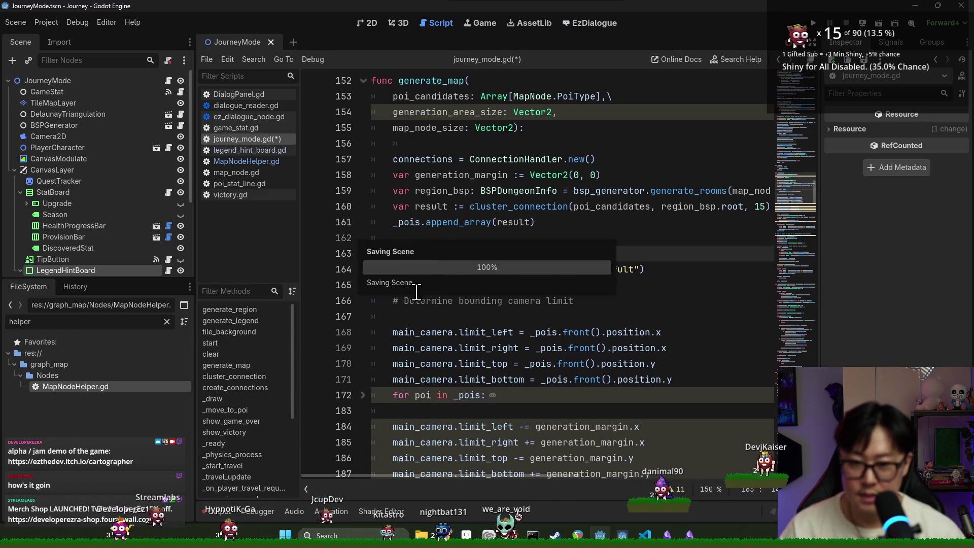
Remove the blank line under the camera-limit comment and save the script.
scroll(477, 243, down, 2)
click(481, 222)
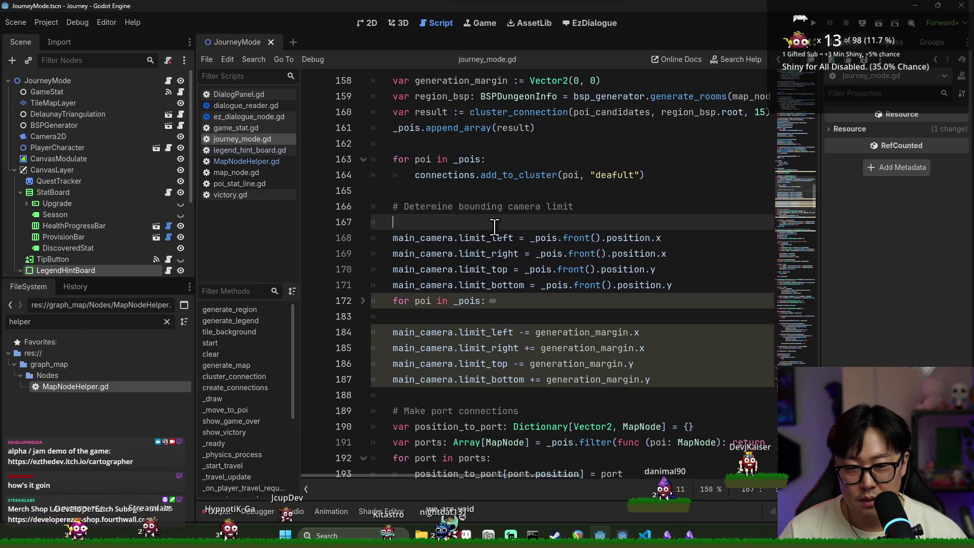
key(ctrl+s)
key(BackSpace)
key(BackSpace)
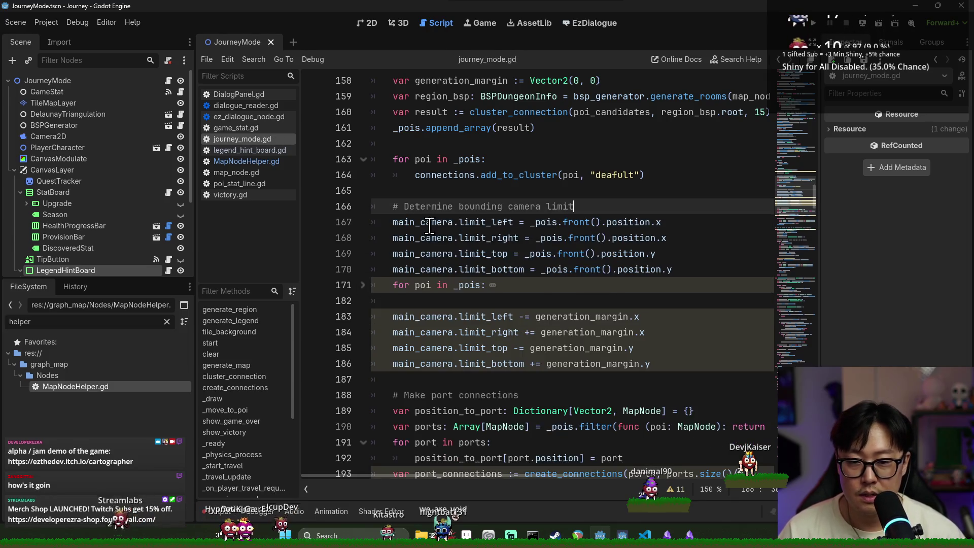
Review the limit_left to limit_bottom lines, then expand and refold the 'for poi in _pois' loop.
triple_click(429, 224)
triple_click(554, 270)
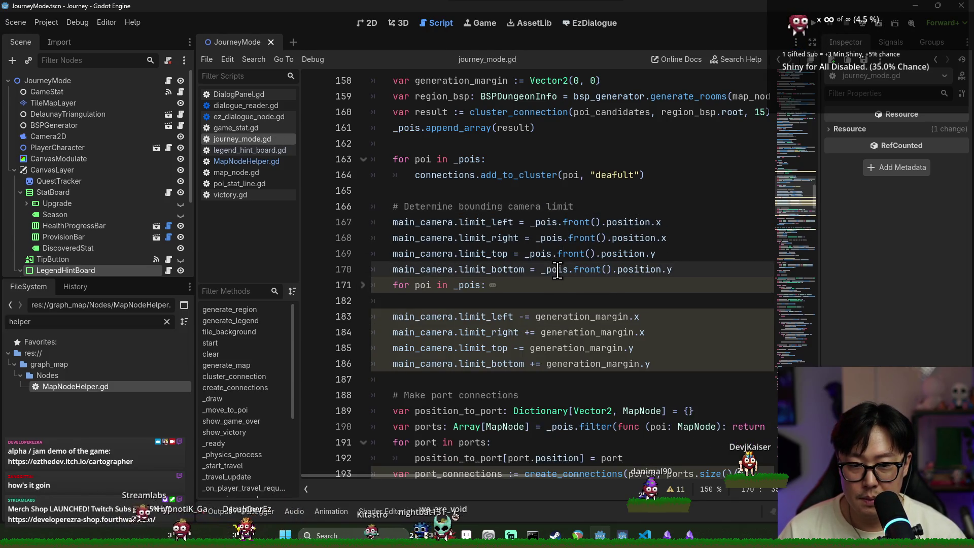
click(364, 285)
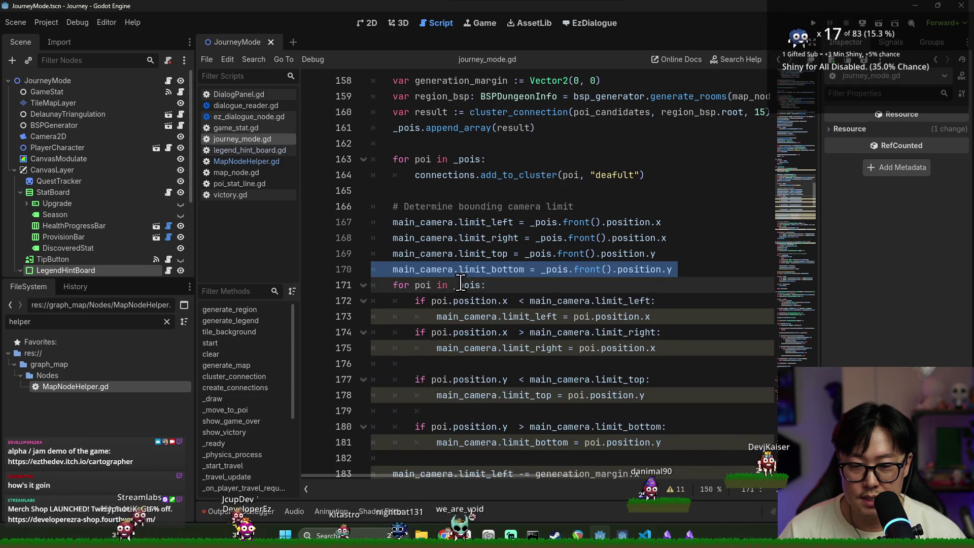
click(417, 285)
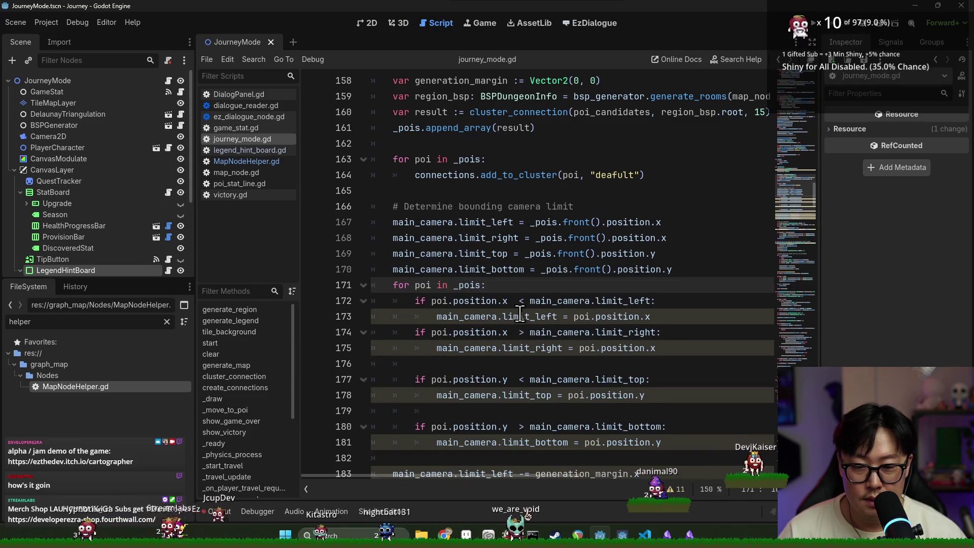
scroll(520, 314, down, 1)
click(544, 269)
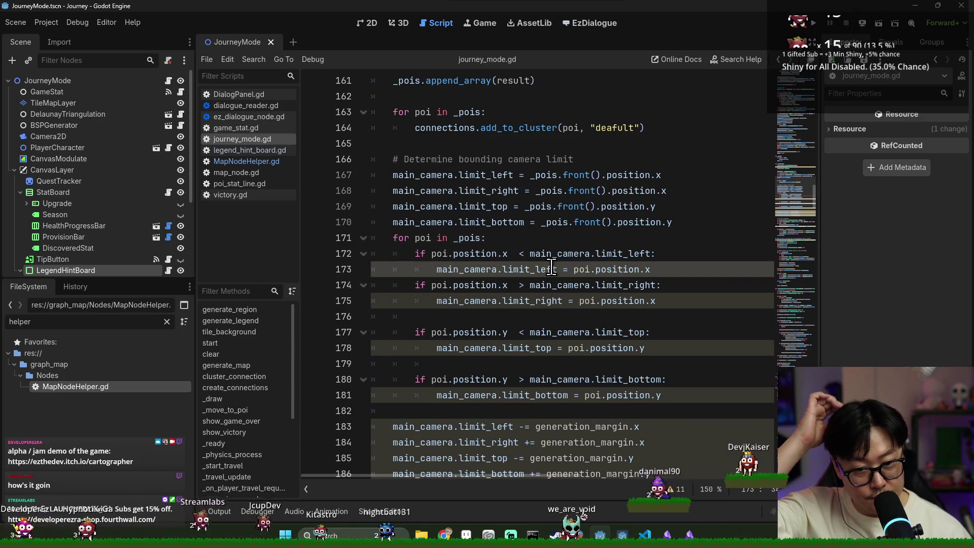
key(alt+f)
scroll(543, 282, down, 2)
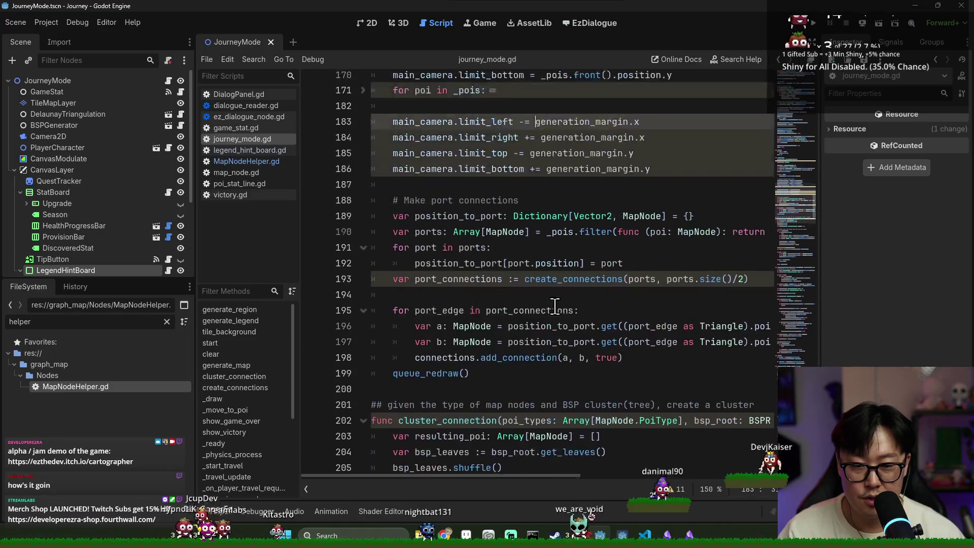
scroll(434, 141, up, 2)
Select the camera-bounds block on lines 166–187 and begin a _bound_camera function on empty line 200.
mouse_move(405, 159)
mouse_down()
mouse_move(563, 408)
mouse_move(550, 329)
mouse_up()
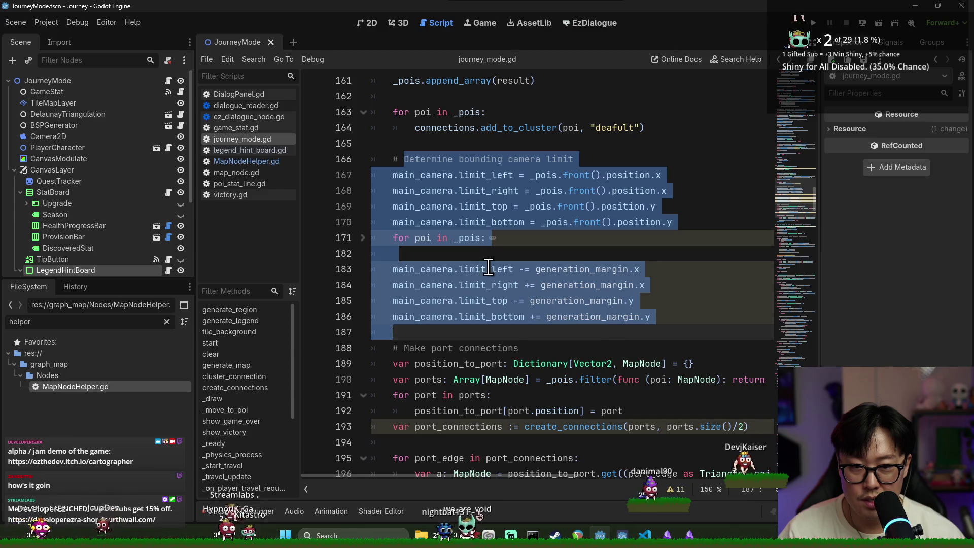
scroll(556, 210, up, 4)
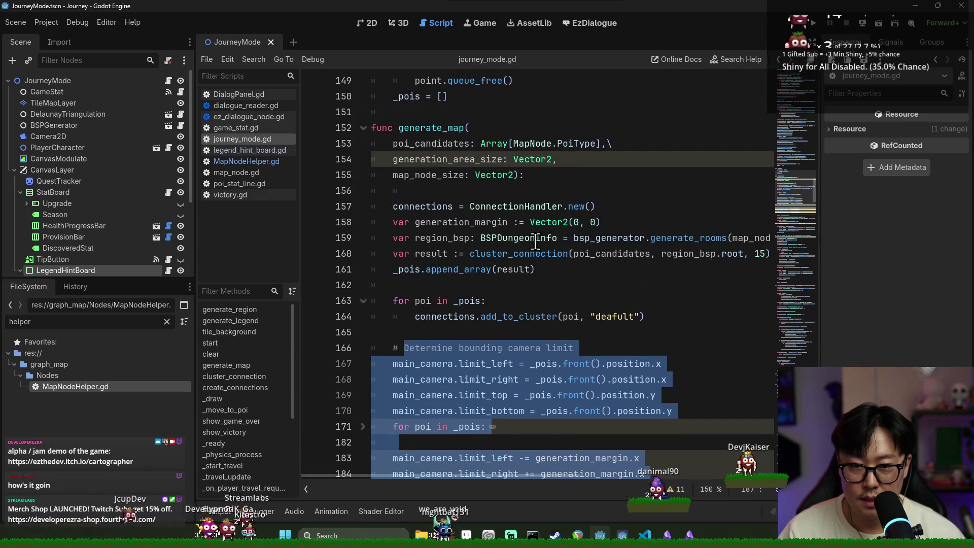
scroll(536, 242, down, 12)
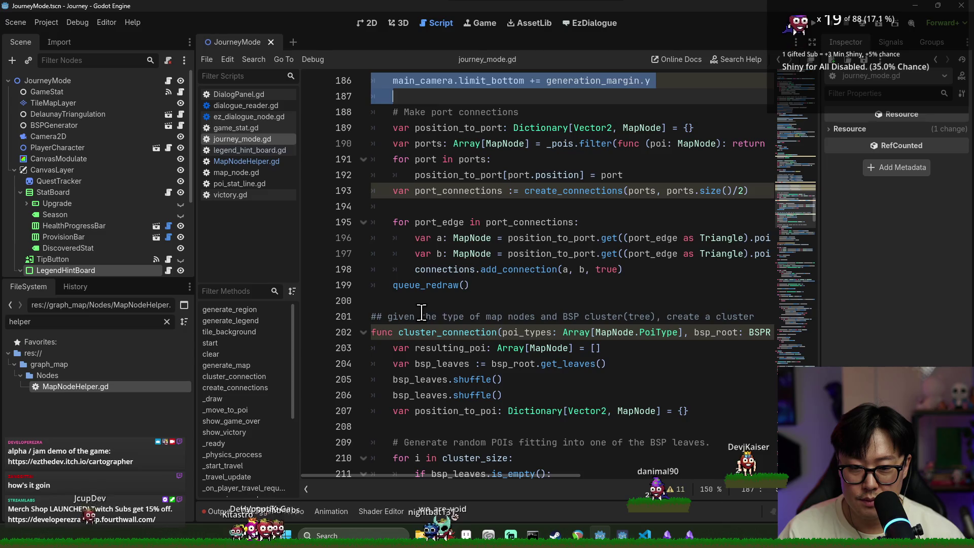
click(422, 312)
click(517, 297)
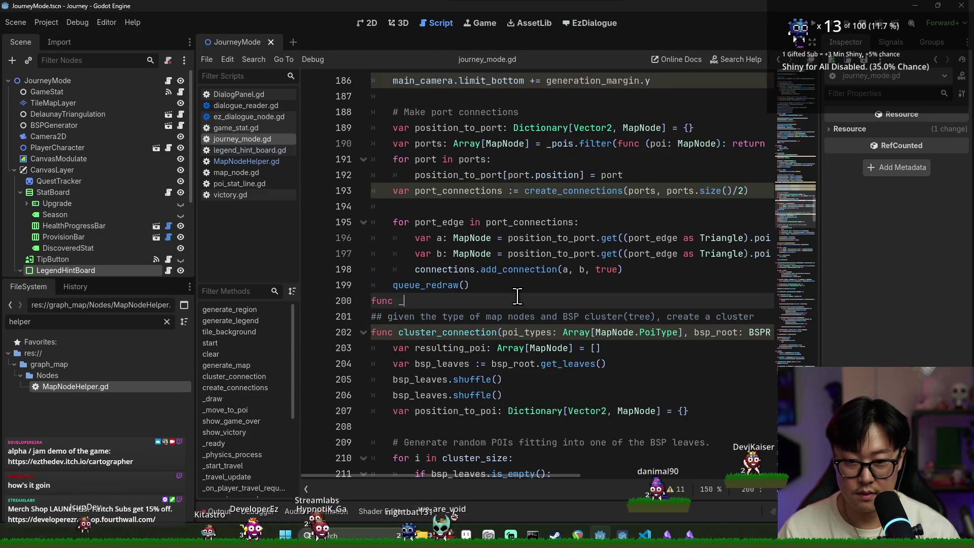
text(bound_camera_to_generated_poi()
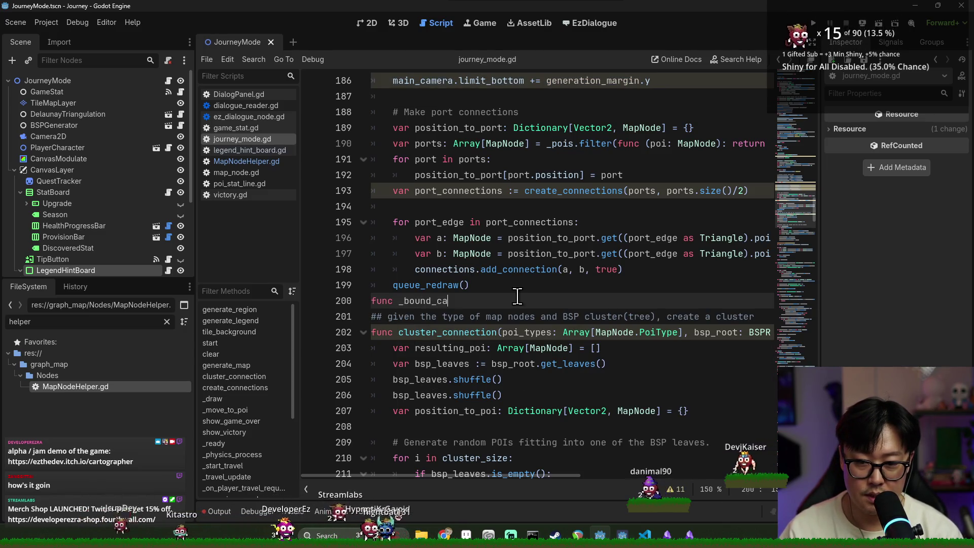
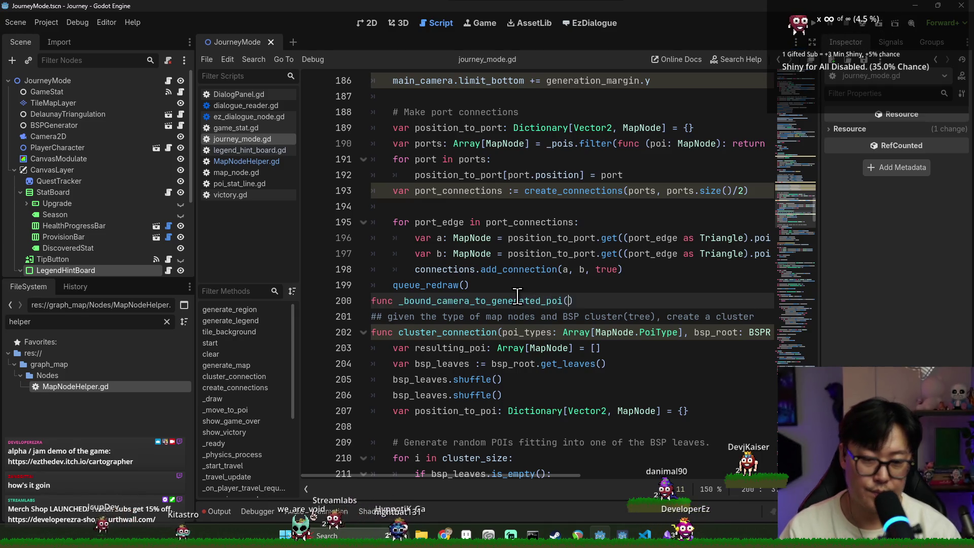
Declare _bound_camera_to_generated_poi(), move the camera-limit block from generate_map into it, and save.
text():)
key(Return)
scroll(506, 279, up, 5)
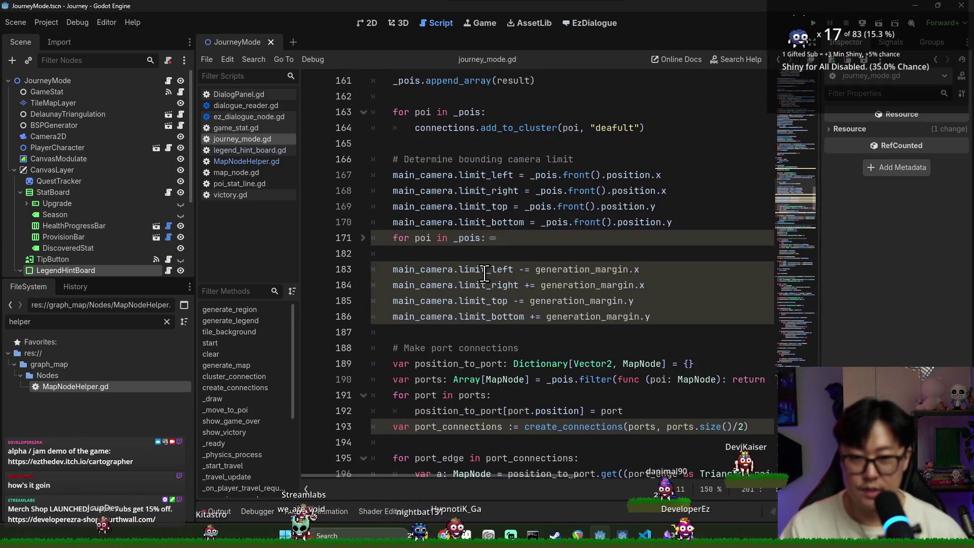
mouse_move(391, 159)
mouse_down()
mouse_move(663, 305)
mouse_move(657, 315)
mouse_up()
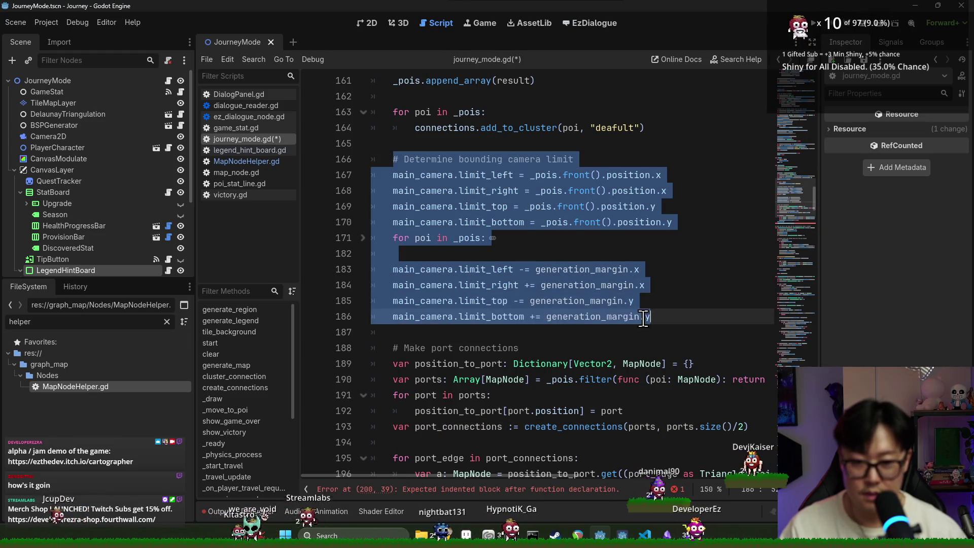
key(BackSpace)
click(433, 351)
key(ctrl+v)
key(ctrl+s)
Check where poi is used and add a blank line after the new function's body.
scroll(553, 190, down, 2)
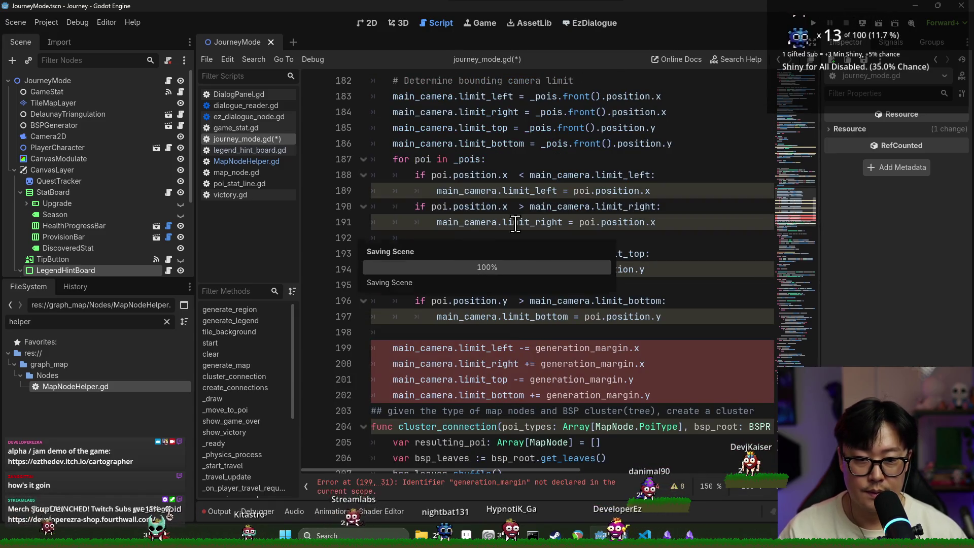
double_click(576, 269)
scroll(575, 272, up, 2)
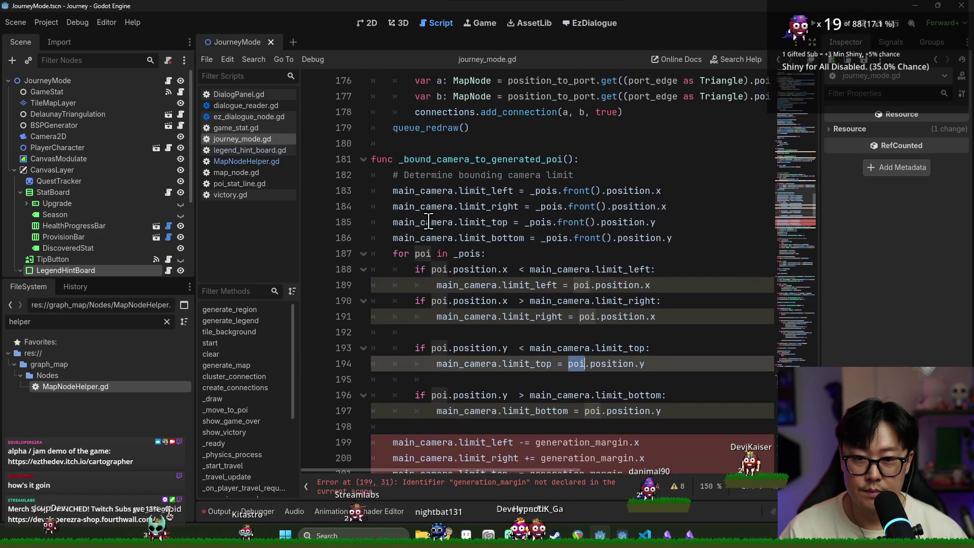
scroll(494, 320, down, 2)
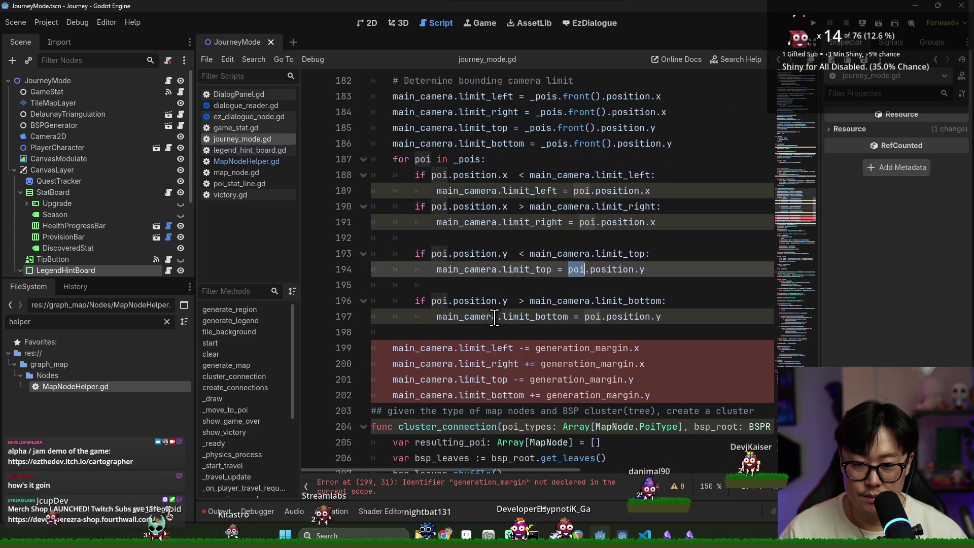
click(670, 398)
key(Return)
Trace the undeclared generation_margin back to its declaration in generate_map.
scroll(530, 476, down, 2)
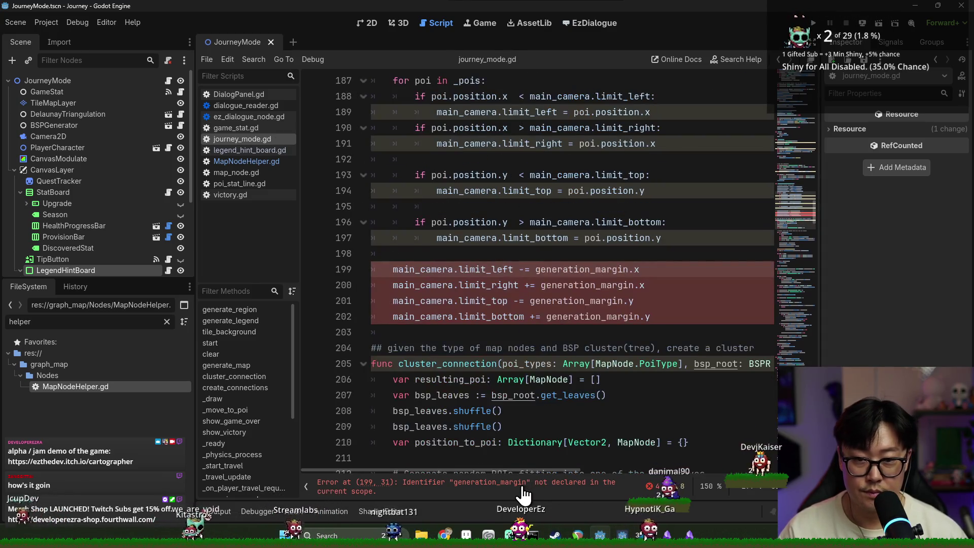
scroll(552, 327, up, 5)
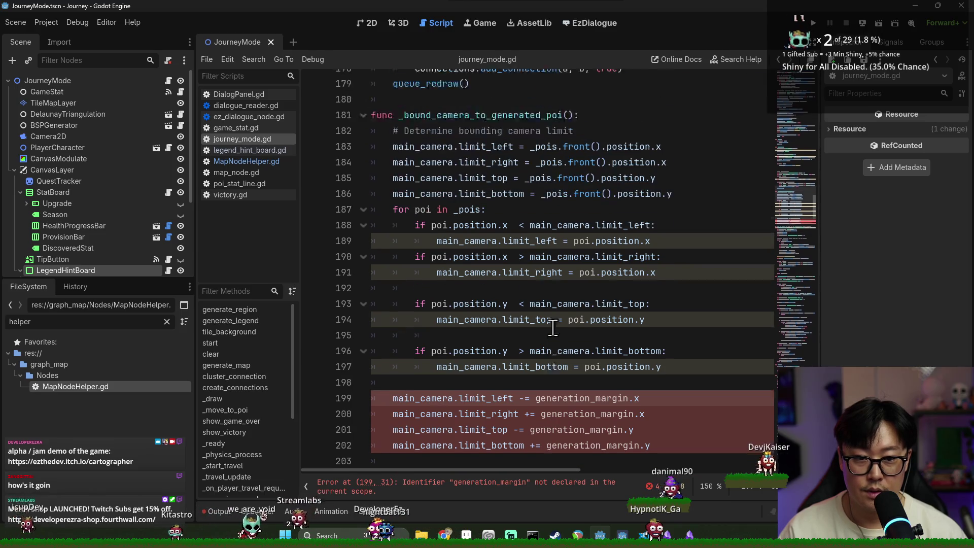
scroll(556, 328, up, 1)
scroll(558, 325, down, 6)
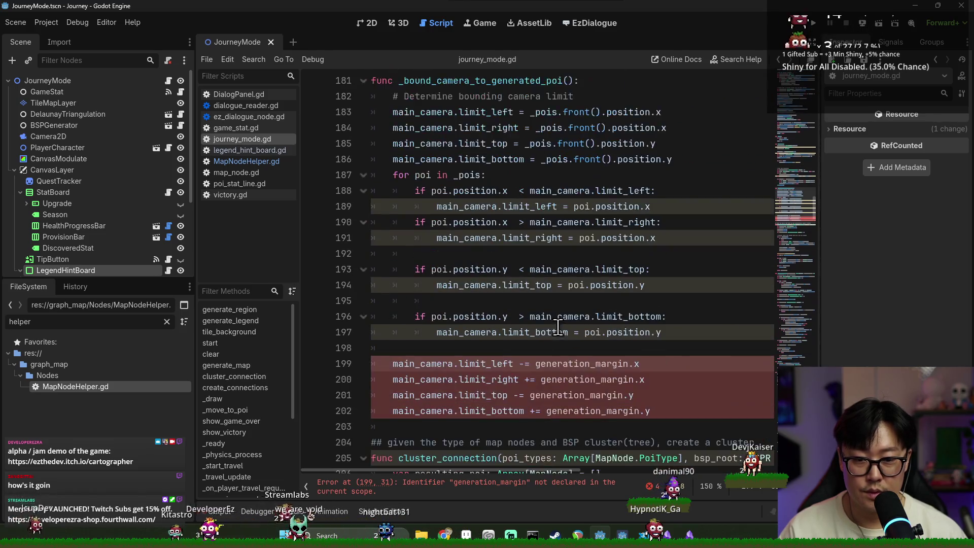
double_click(564, 316)
double_click(571, 270)
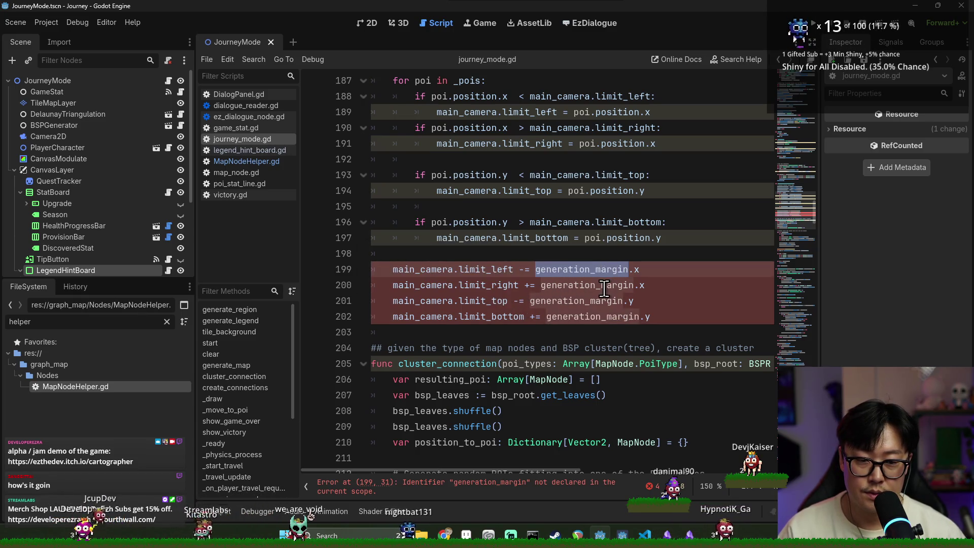
scroll(604, 289, up, 15)
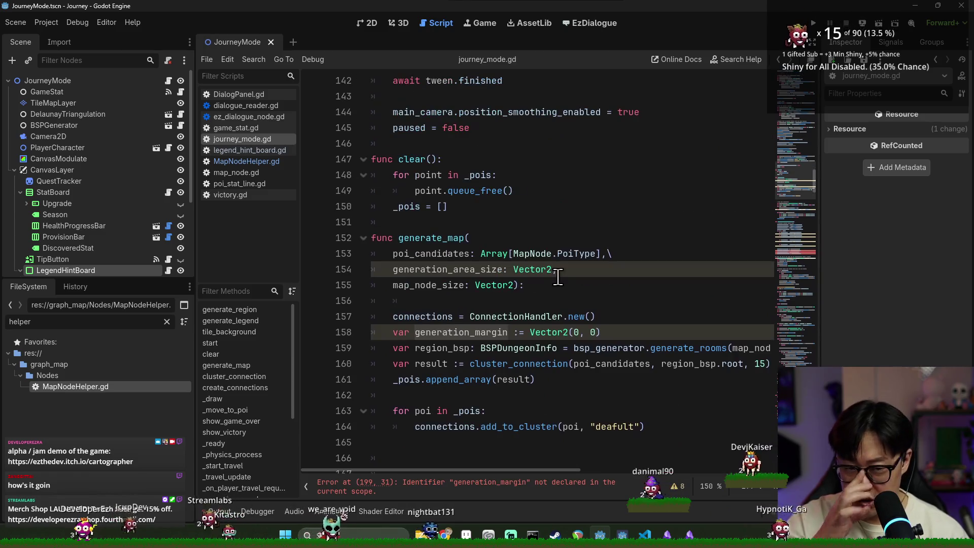
triple_click(450, 285)
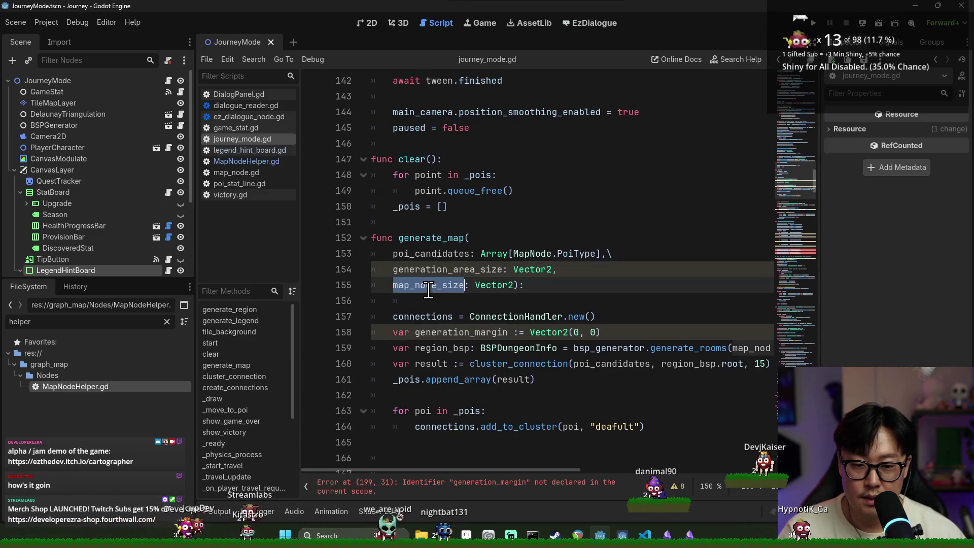
double_click(458, 332)
scroll(482, 335, down, 17)
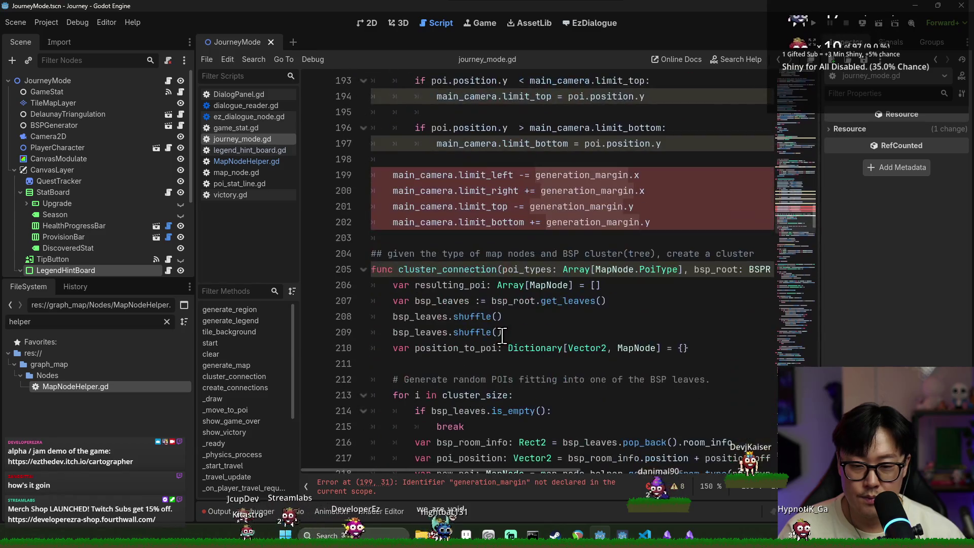
scroll(502, 317, up, 6)
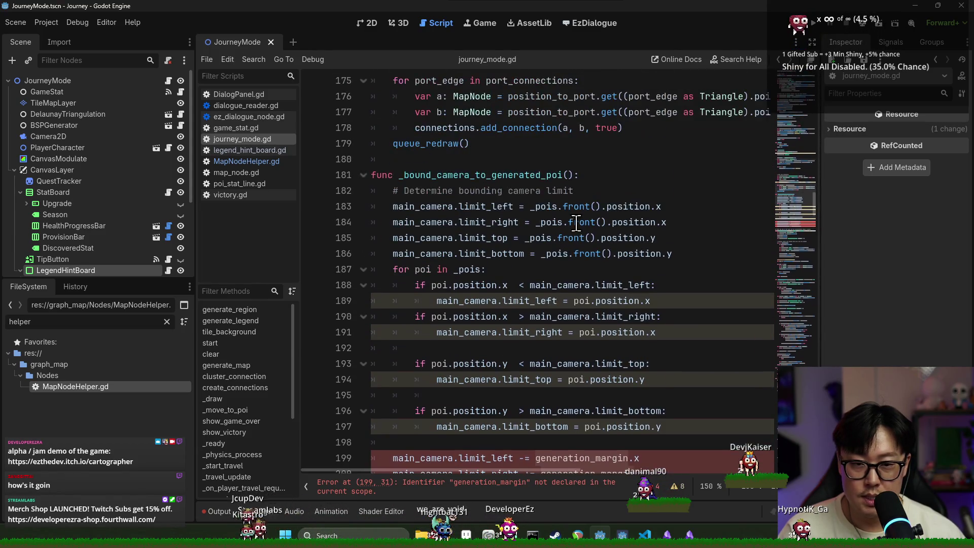
Correct the new function's parameter to margin: Vector2.
click(570, 175)
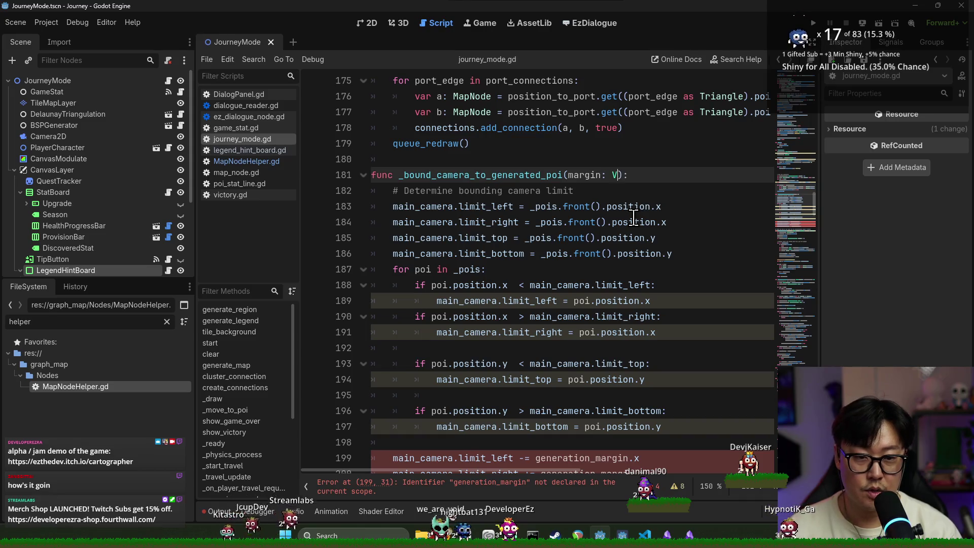
key(BackSpace)
key(BackSpace)
text(tor2)
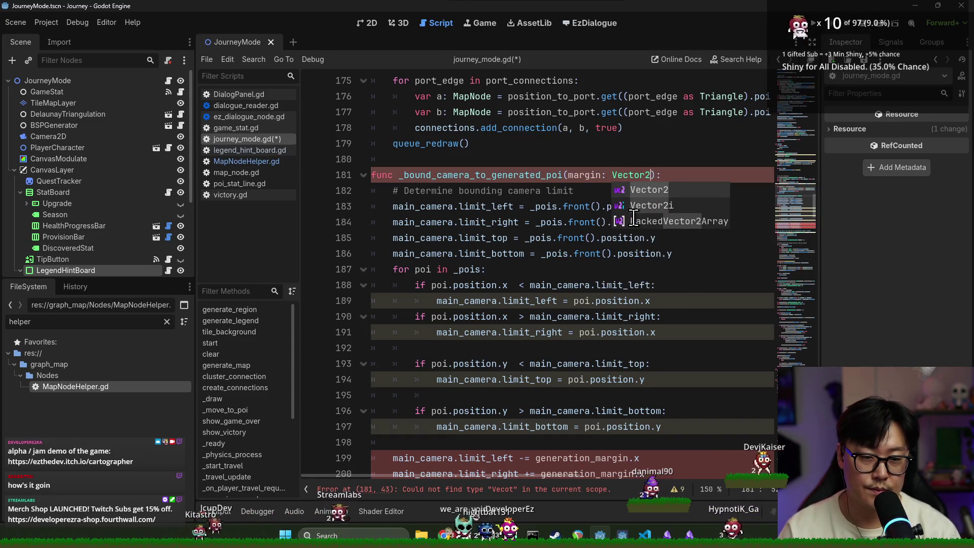
double_click(583, 175)
key(ctrl+c)
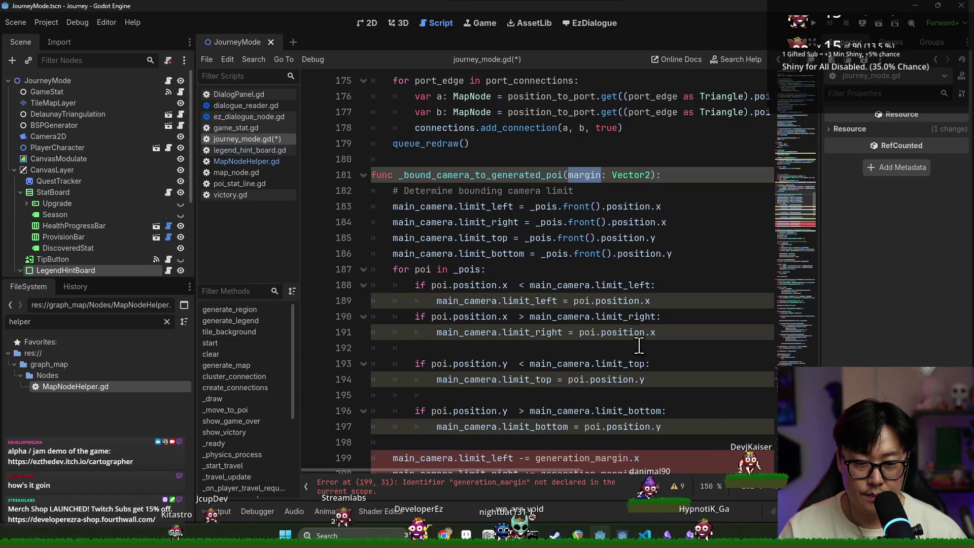
Replace generation_margin with margin in the four camera limit lines (199–202) and save.
scroll(546, 386, down, 3)
double_click(578, 316)
key(ctrl+v)
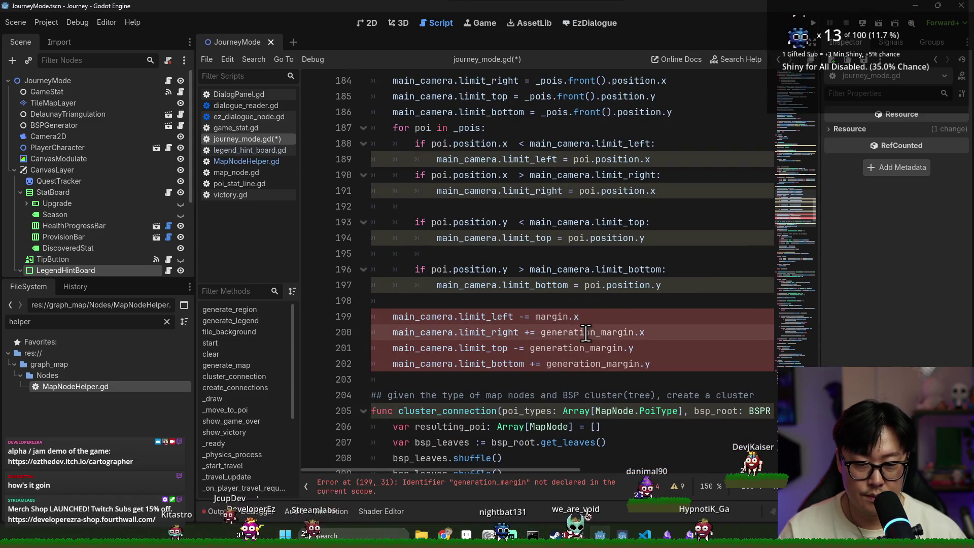
double_click(584, 332)
key(ctrl+v)
click(584, 348)
double_click(584, 348)
key(ctrl+v)
double_click(584, 364)
key(ctrl+v)
key(ctrl+s)
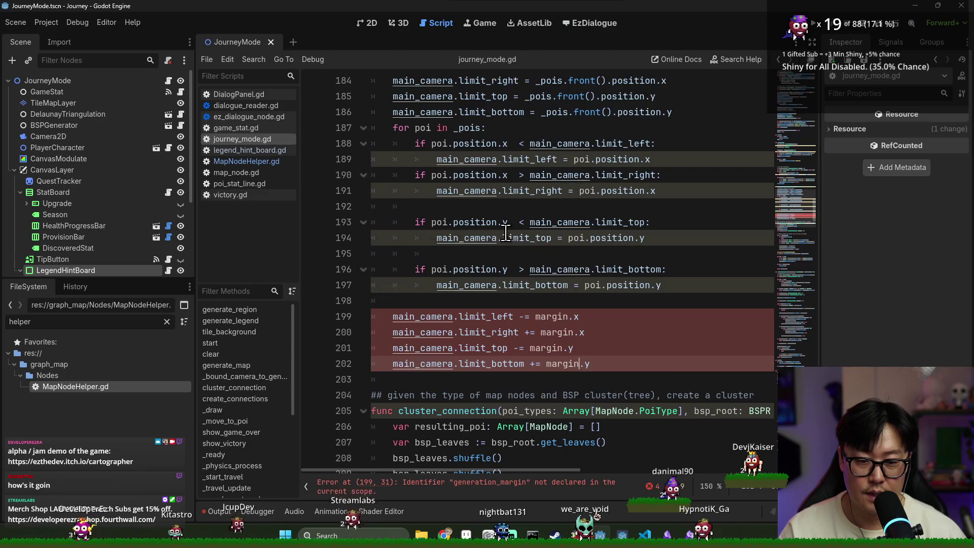
Call _bound_camera_to_generated_poi(generation_margin) from generate_map.
scroll(510, 237, up, 4)
scroll(510, 237, up, 7)
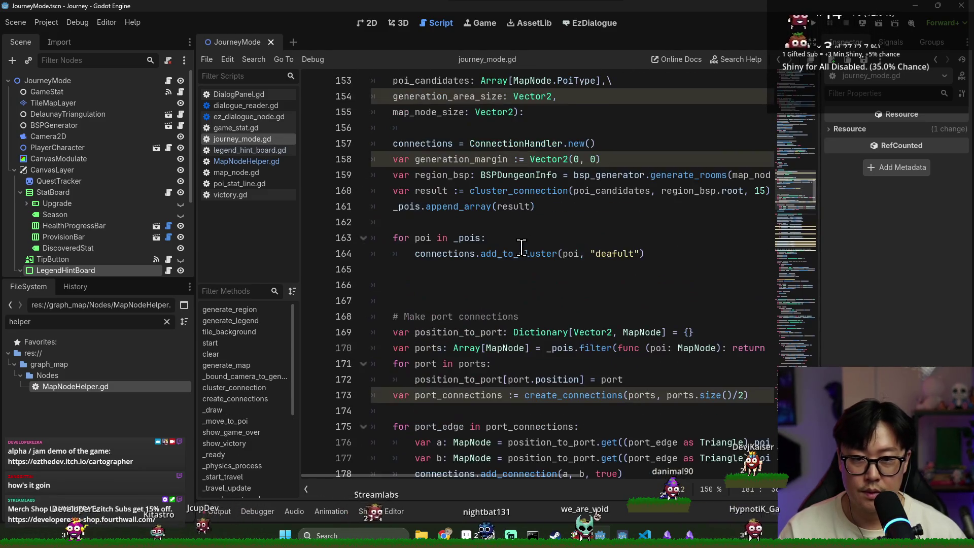
click(498, 285)
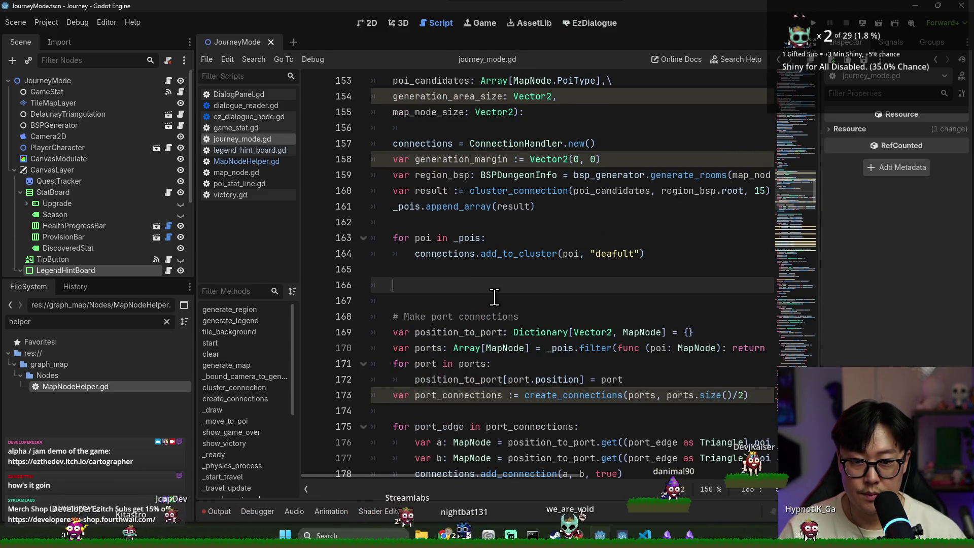
text(_bound)
key(Return)
scroll(432, 239, up, 3)
double_click(433, 239)
double_click(434, 300)
key(ctrl+c)
scroll(589, 355, down, 2)
click(563, 333)
key(ctrl+v)
Set generation_margin to Vector2(300, 300) and save the script.
drag(571, 223, 577, 206)
click(578, 206)
key(Right)
key(Right)
key(Right)
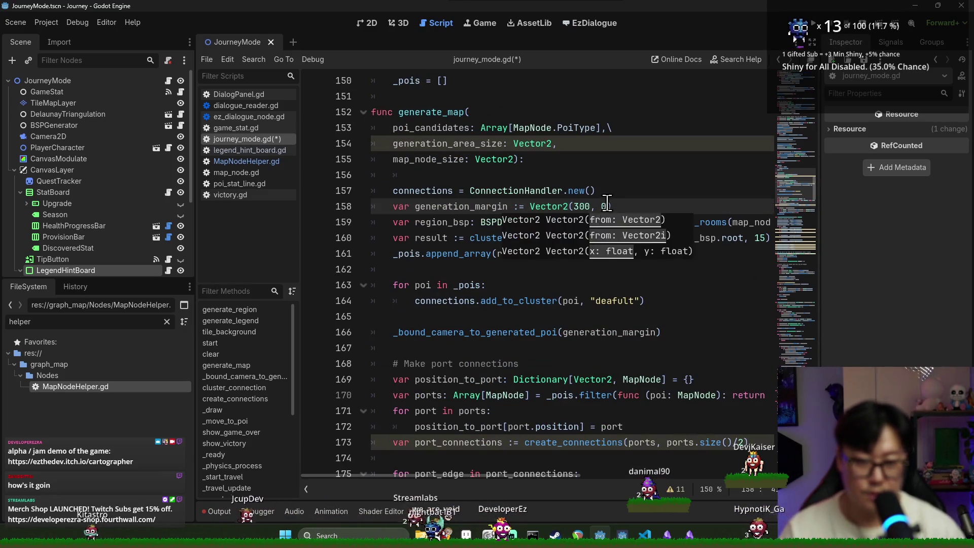
text(00)
key(ctrl+s)
Inspect position_to_port's uses and select the 'Make port connections' comment line.
click(468, 351)
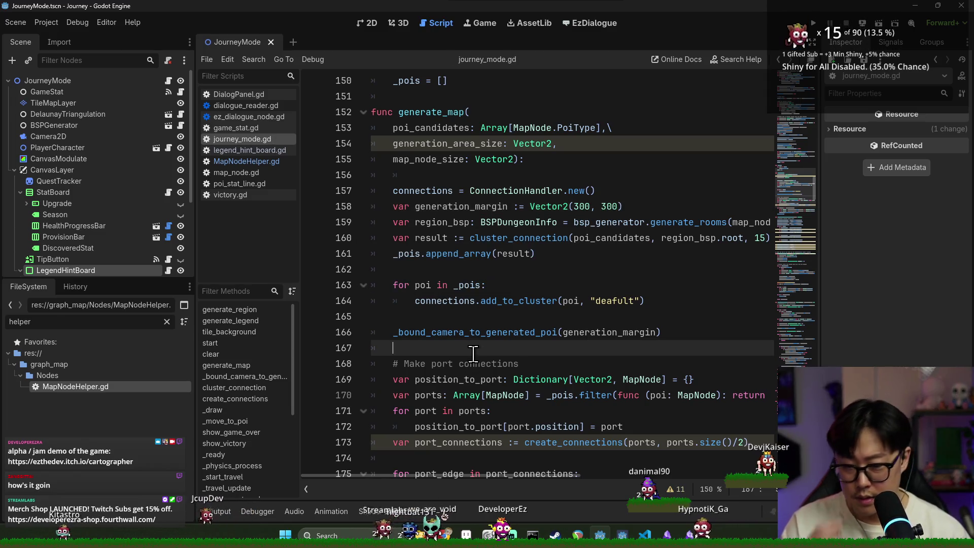
scroll(474, 354, down, 1)
scroll(474, 354, down, 3)
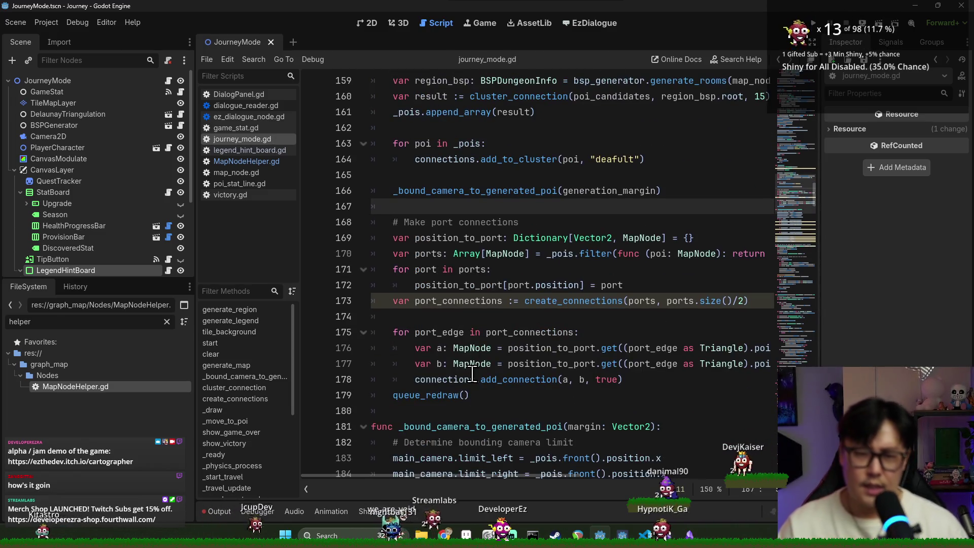
click(492, 222)
key(Up)
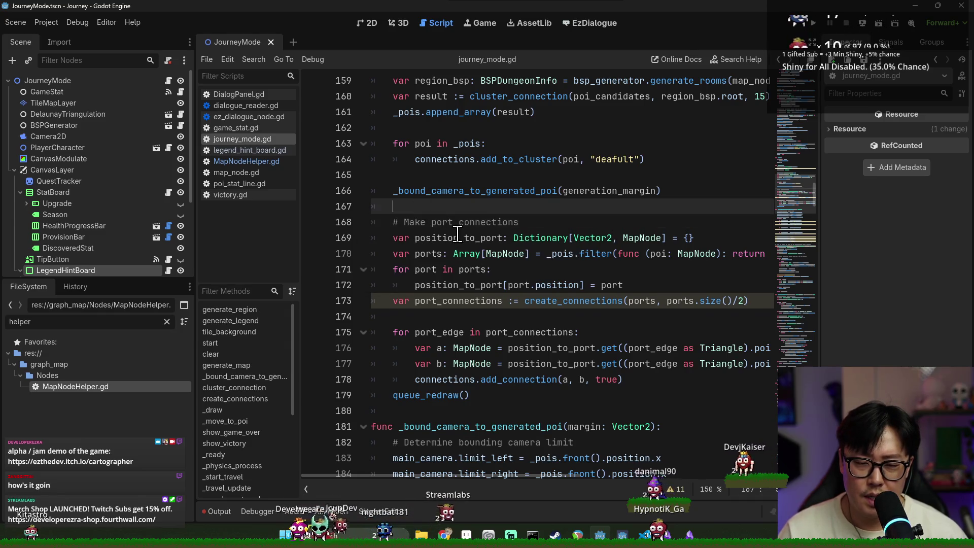
double_click(437, 237)
key(Up)
key(Home)
key(shift+Down)
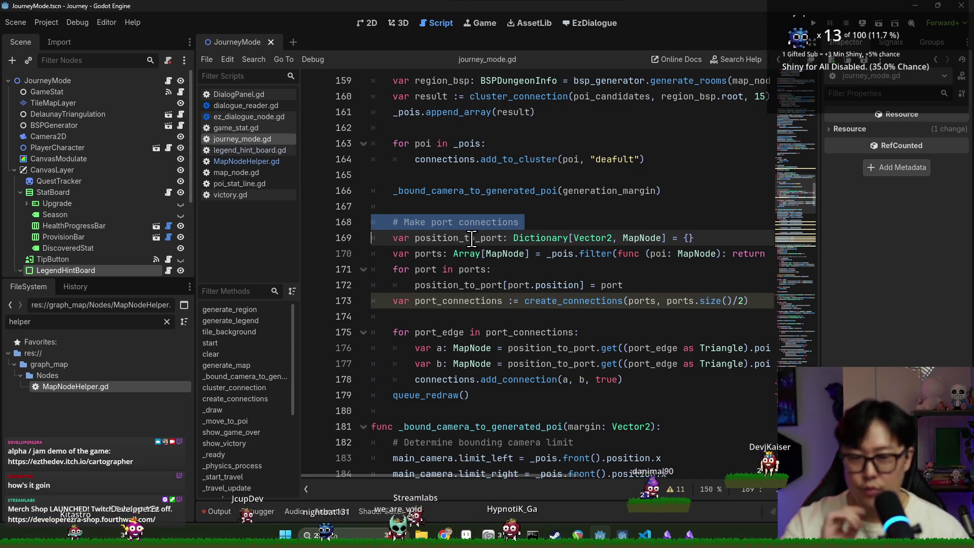
Change the port comment to mention River and save the script.
click(432, 222)
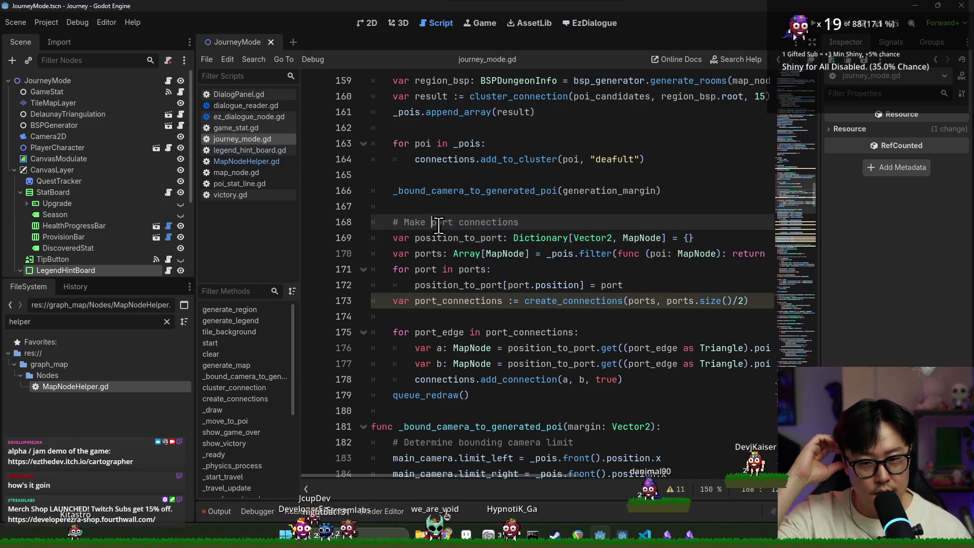
text(Riv)
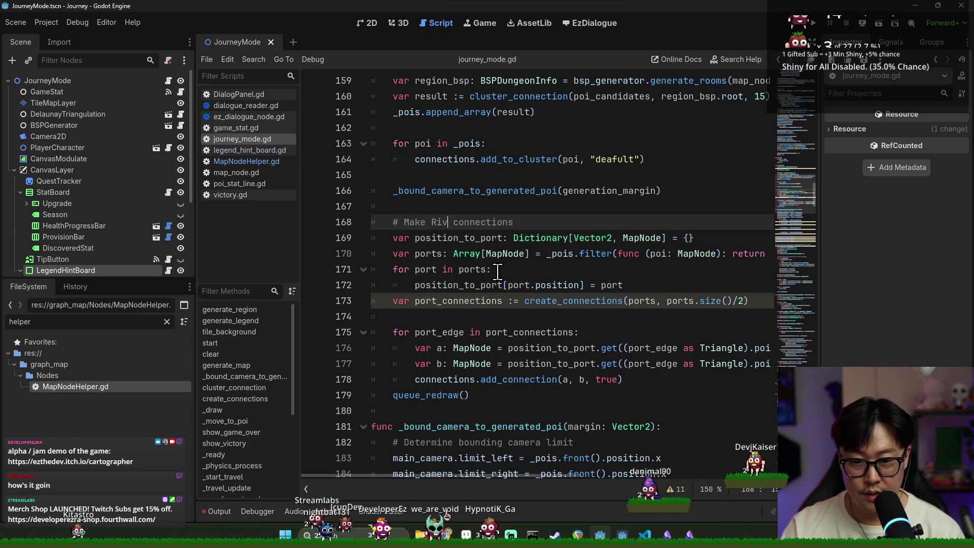
key(ctrl+s)
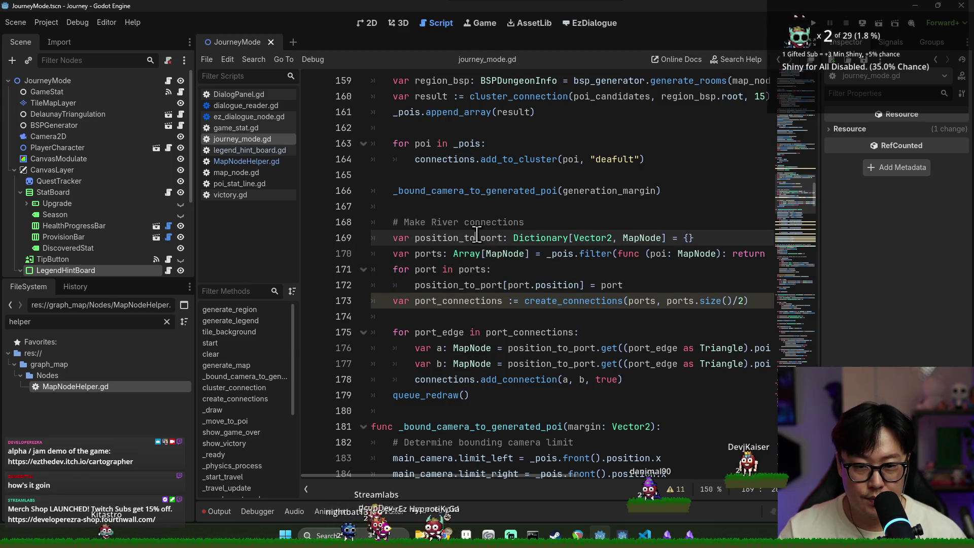
double_click(488, 238)
key(ctrl+s)
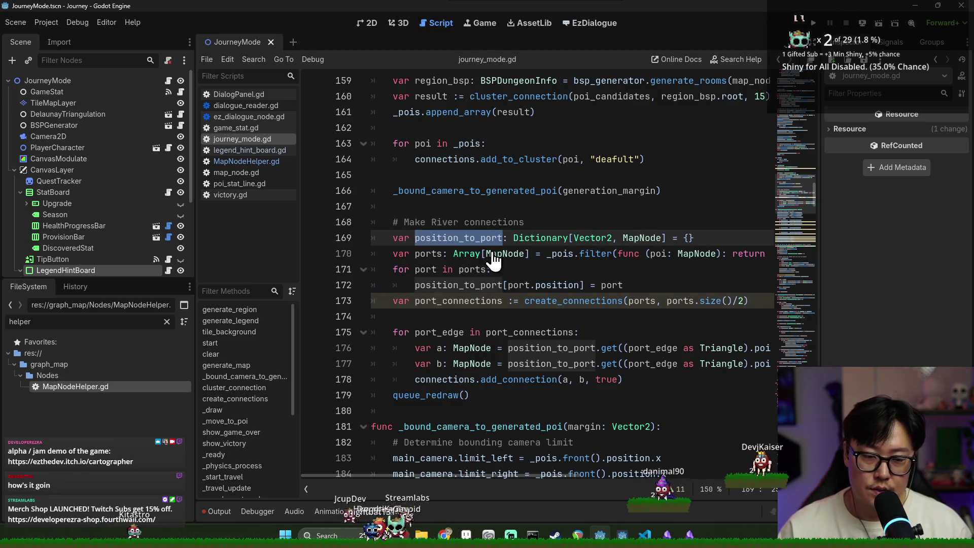
Change the filtered type on line 170 from port to river and save.
double_click(445, 222)
double_click(455, 238)
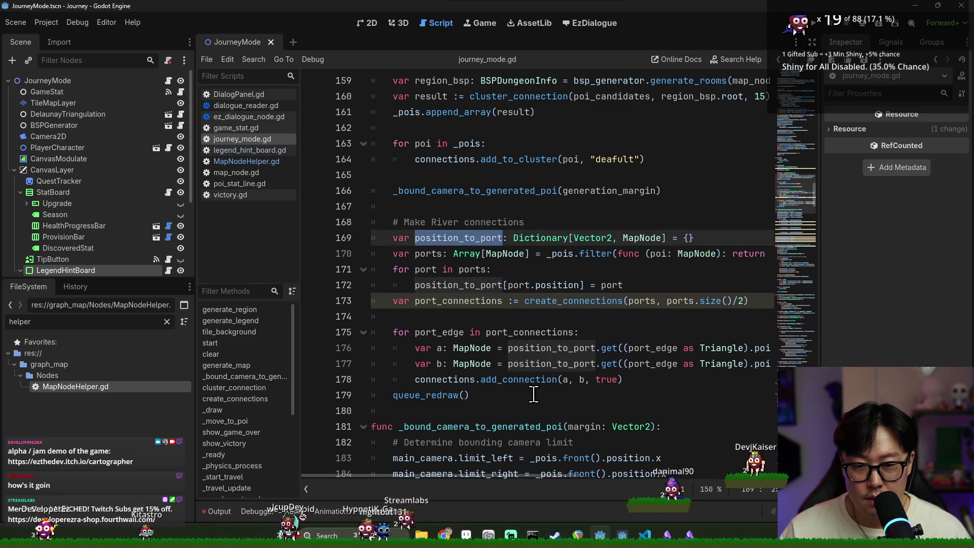
double_click(429, 254)
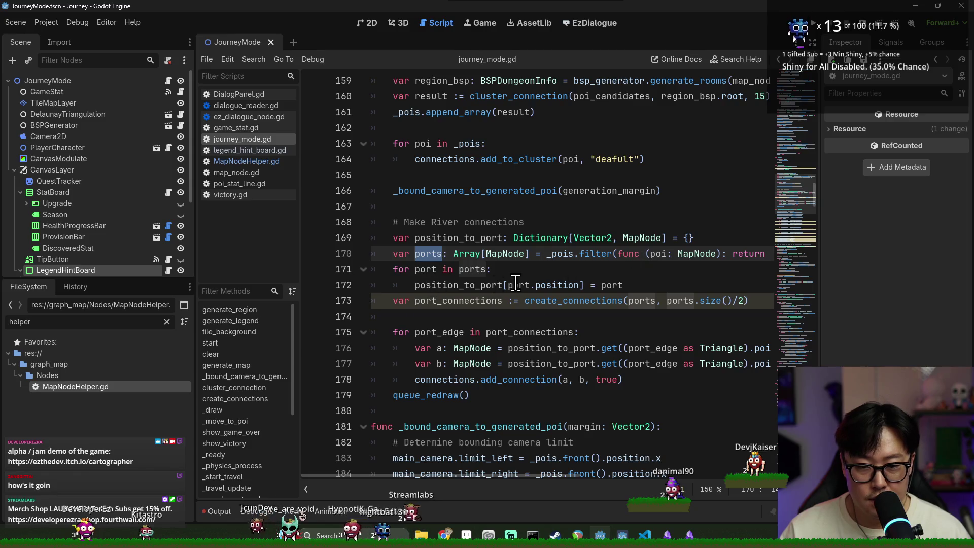
drag(488, 474, 630, 476)
double_click(700, 253)
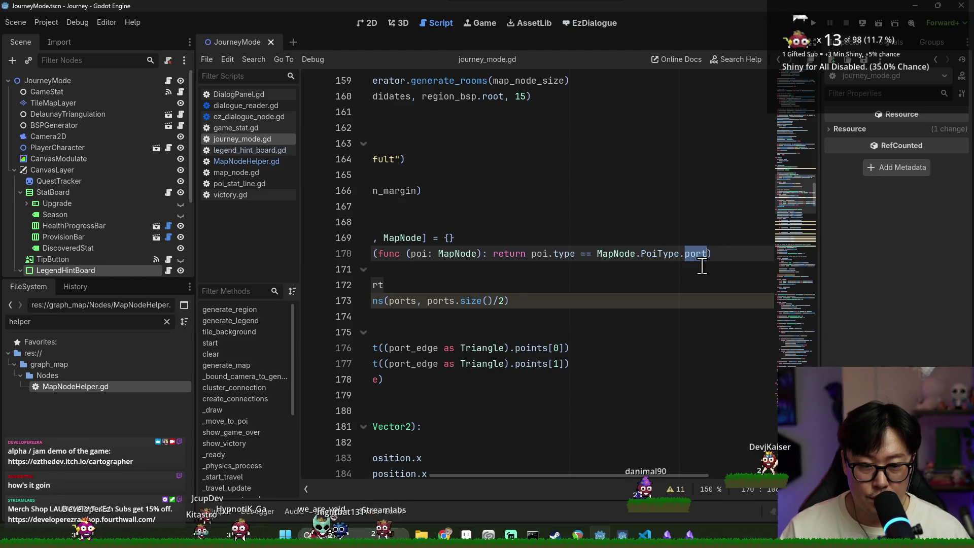
text(ro)
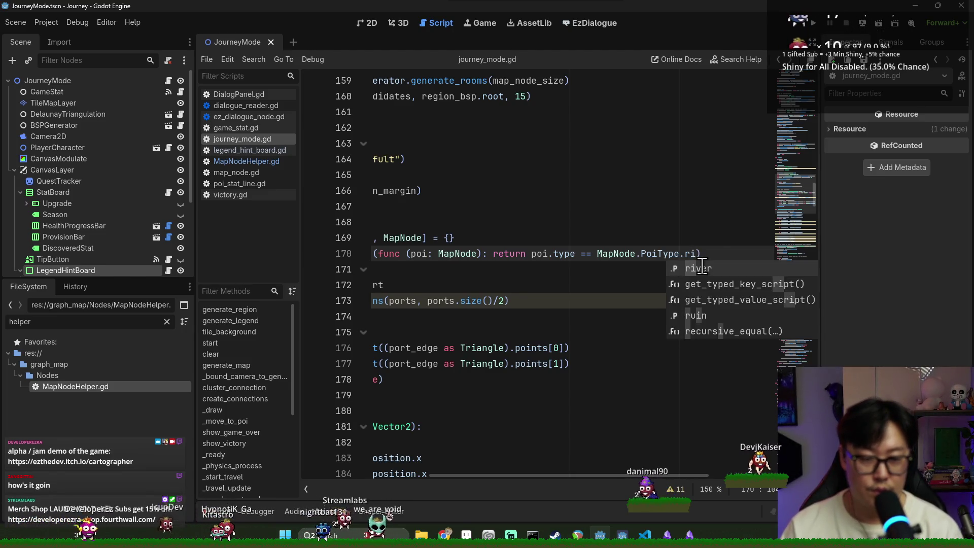
key(BackSpace)
text(iver)
key(ctrl+s)
drag(494, 475, 366, 476)
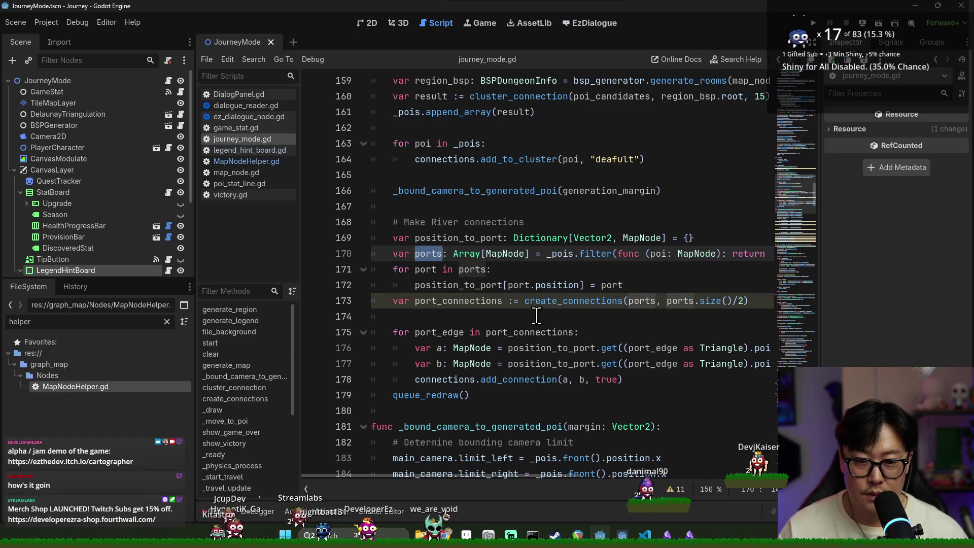
Review the ports variable and the create_connections call documentation on line 173.
click(554, 301)
double_click(429, 254)
double_click(422, 269)
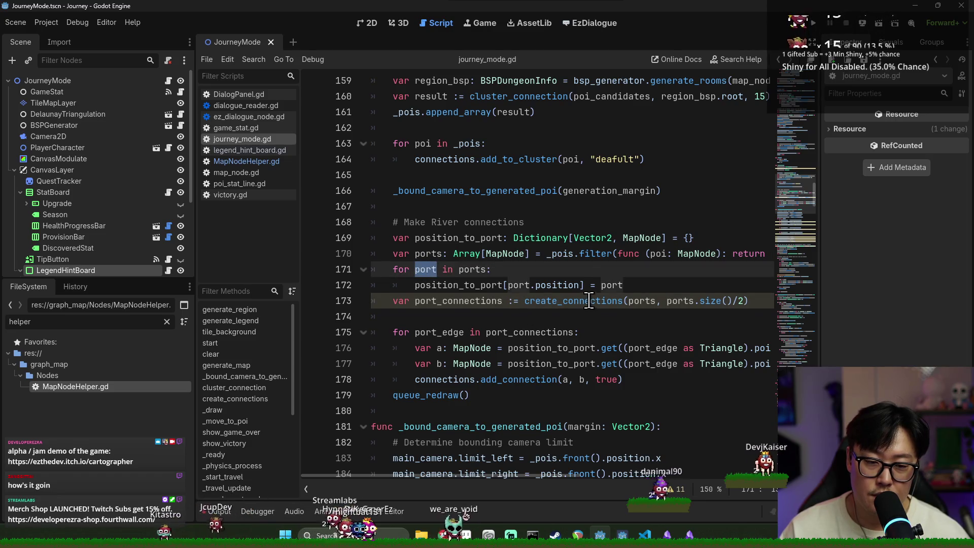
click(554, 300)
double_click(429, 253)
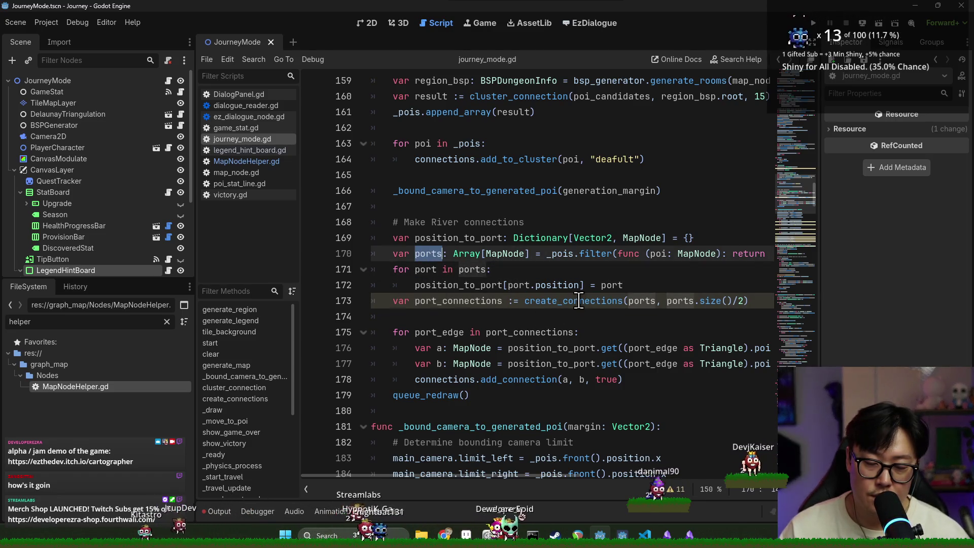
mouse_move(577, 300)
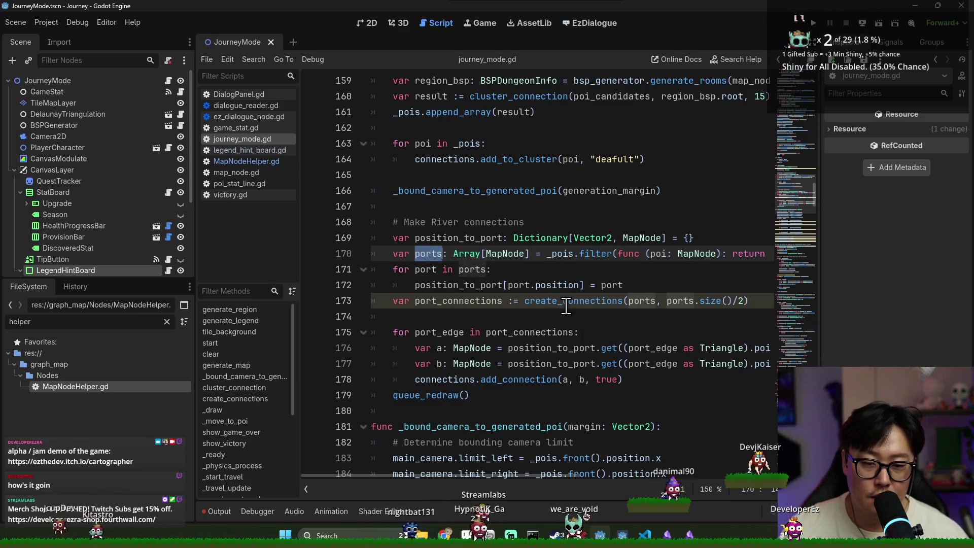
key(ctrl+d)
double_click(430, 258)
double_click(627, 301)
Rename the ports variable and loop collection on lines 170-171 to rivers, then save.
double_click(429, 253)
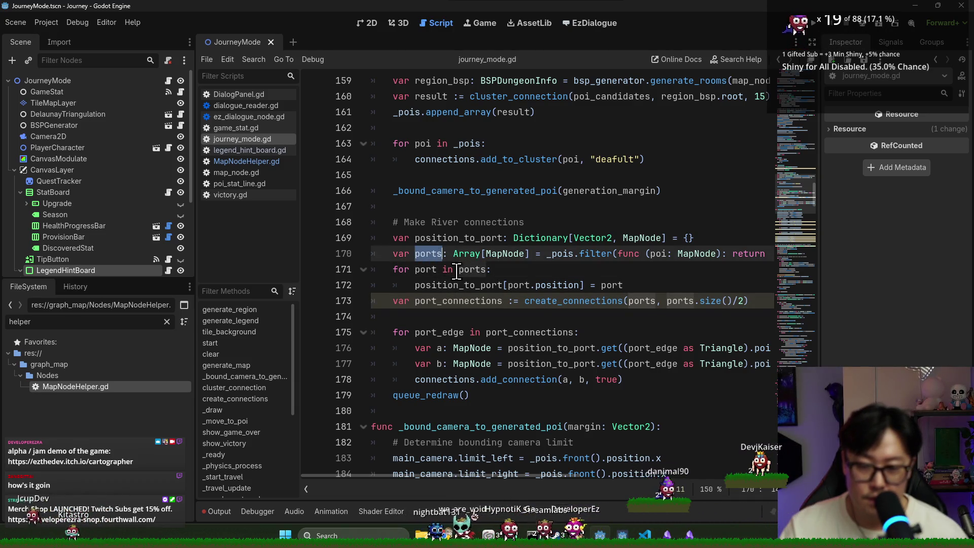
text(rivers)
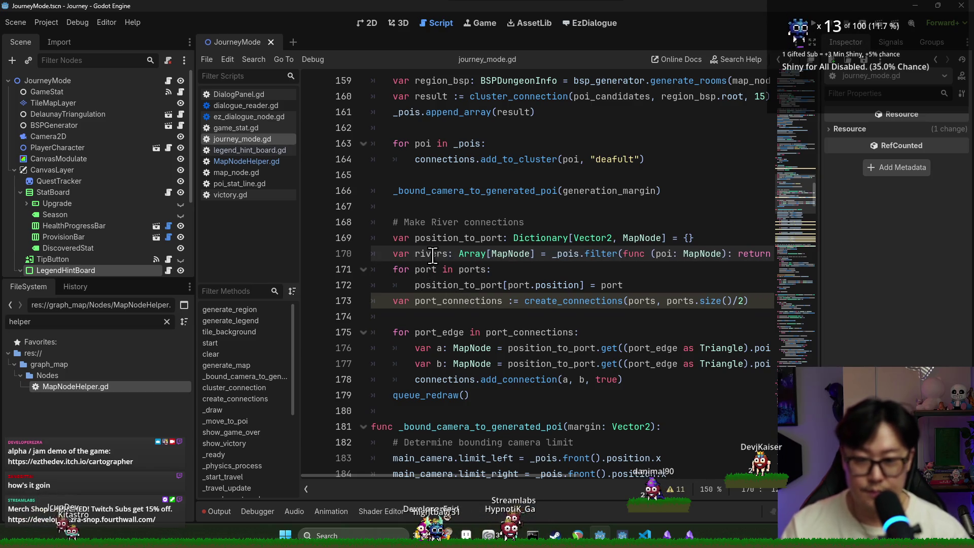
double_click(477, 269)
text(rivers)
text(riv)
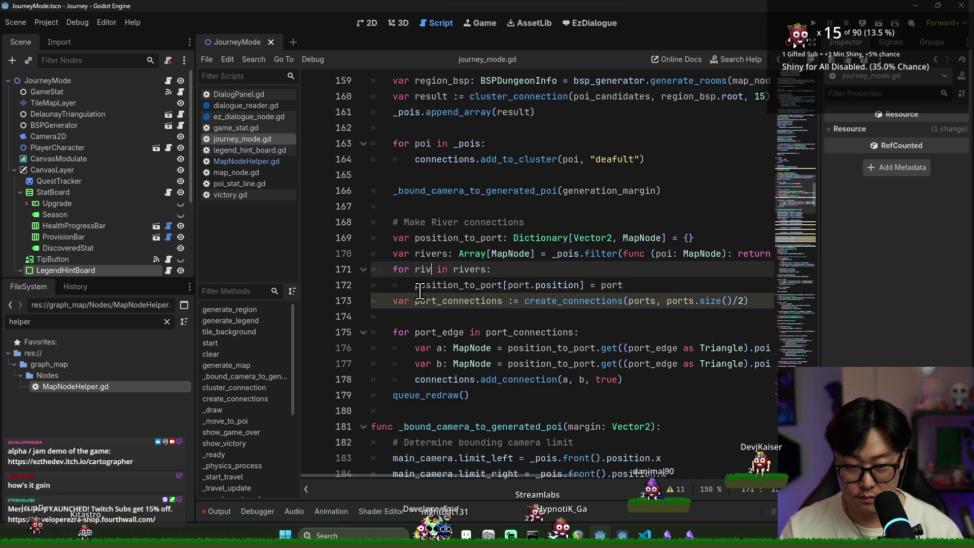
key(ctrl+s)
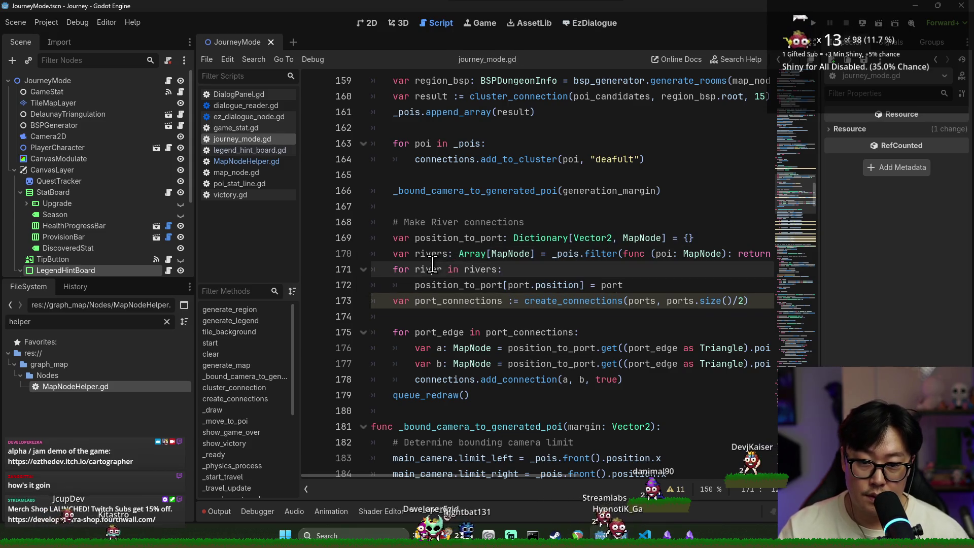
Rename the port dictionary entries on line 172 to river and save.
double_click(468, 287)
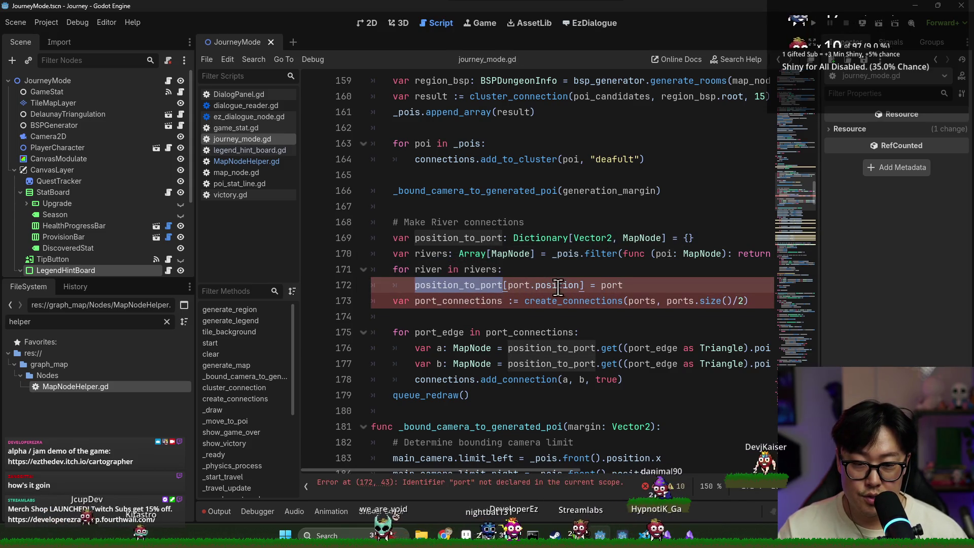
click(485, 236)
text(riv)
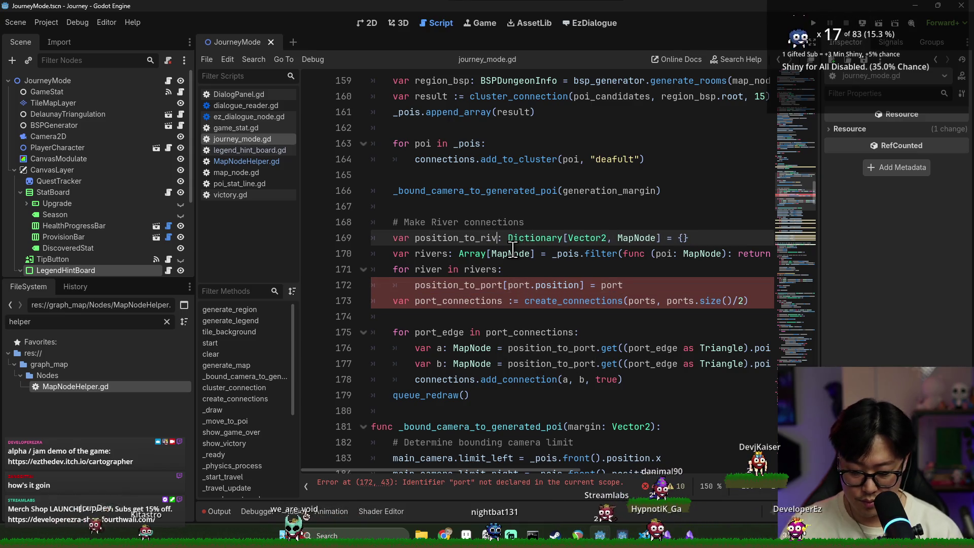
double_click(494, 238)
key(ctrl+c)
double_click(443, 286)
key(ctrl+v)
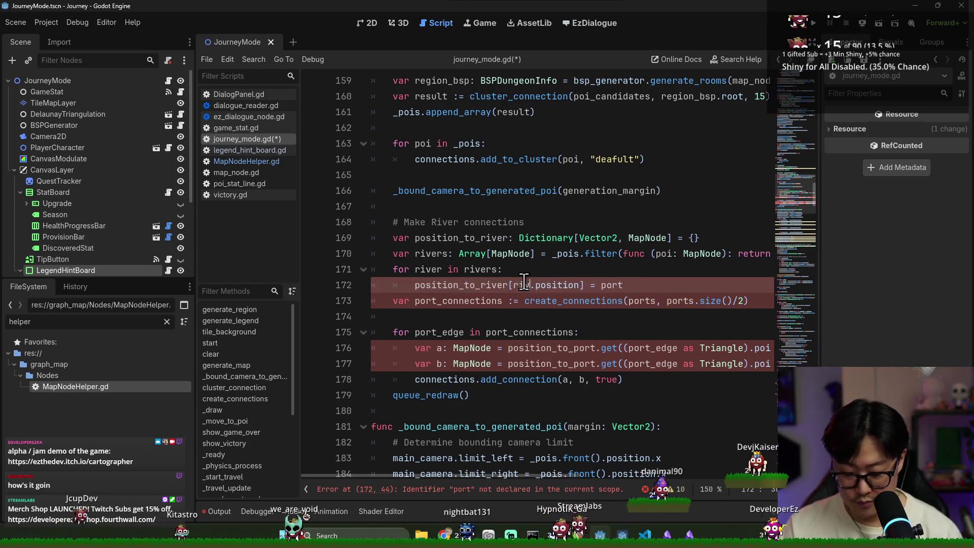
text(er)
double_click(612, 285)
text(riv)
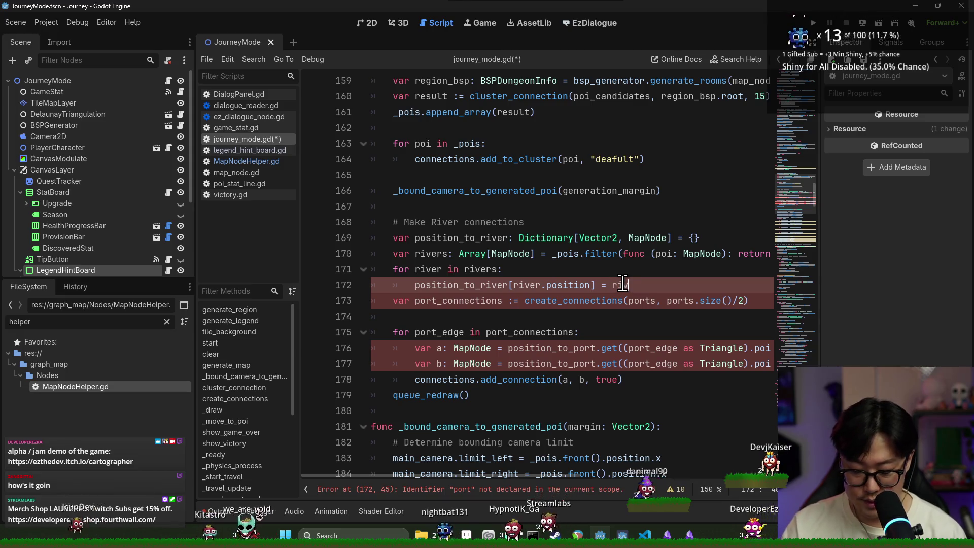
text(er)
key(ctrl+s)
Rename port_connections on line 173 to river_connections and save.
double_click(473, 301)
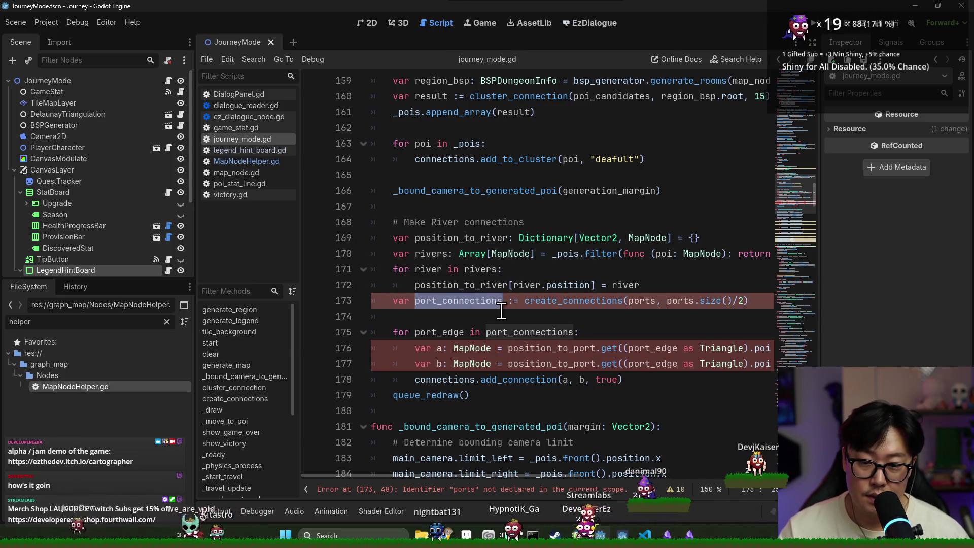
text(connection)
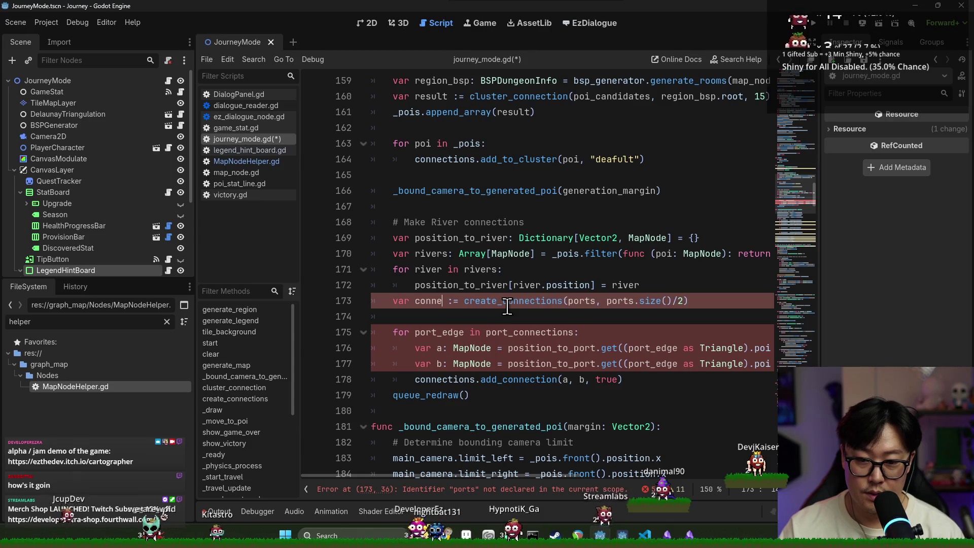
text(s)
key(ctrl+s)
double_click(554, 305)
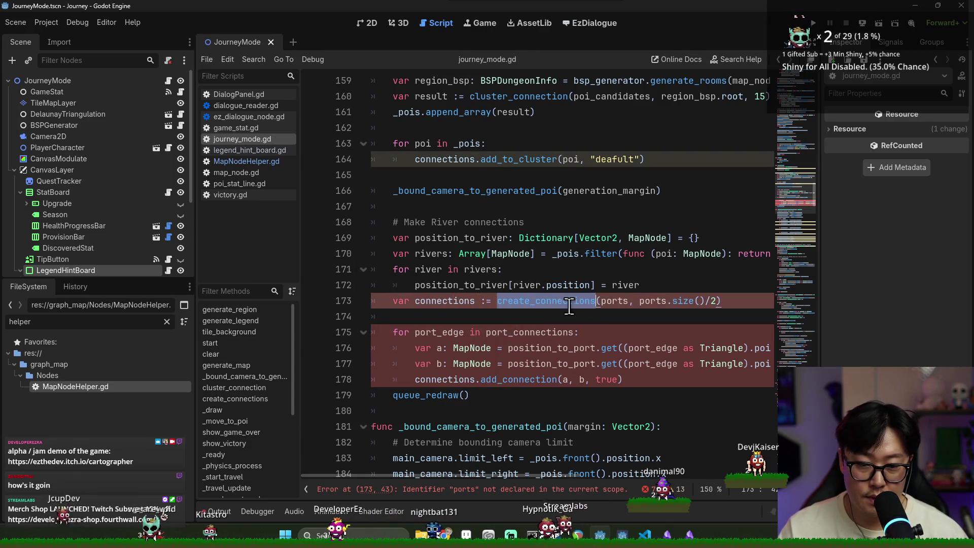
double_click(614, 301)
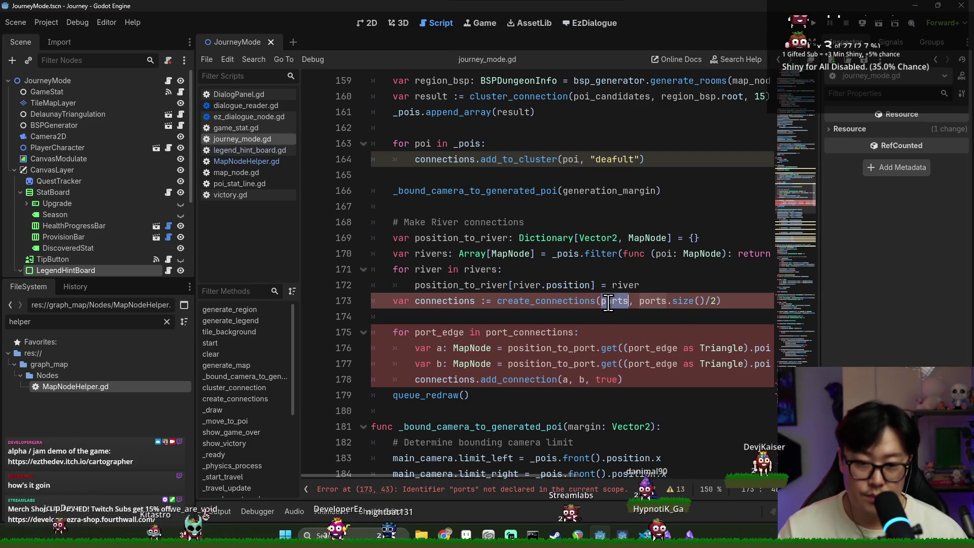
mouse_move(572, 305)
click(415, 300)
text(river_)
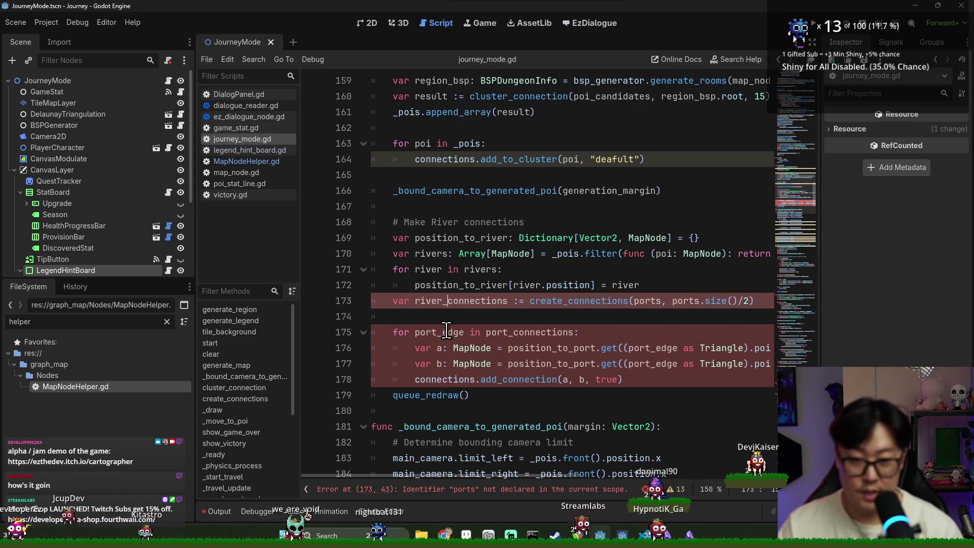
key(ctrl+s)
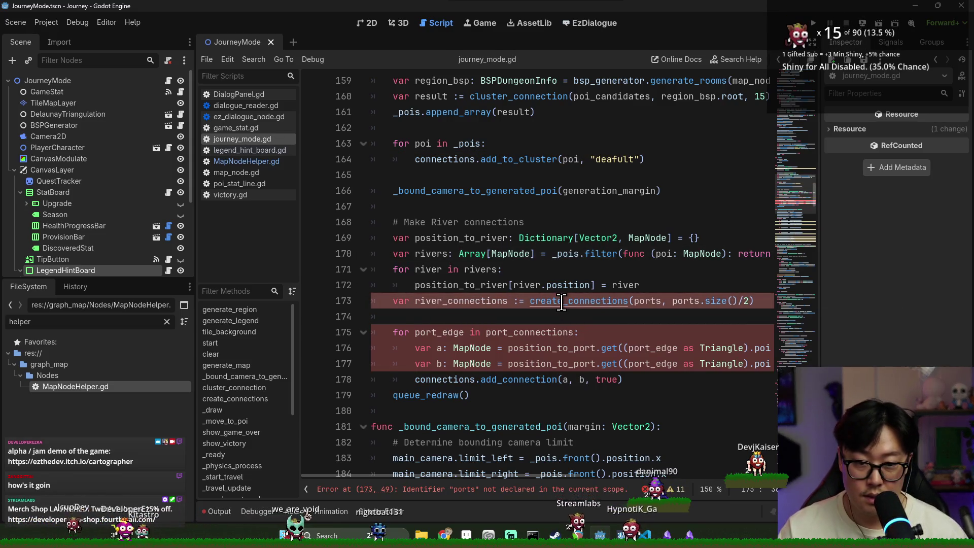
Check the create_connections definition, pass rivers as its argument, and save.
ctrl+click(561, 301)
double_click(445, 274)
key(ctrl+f)
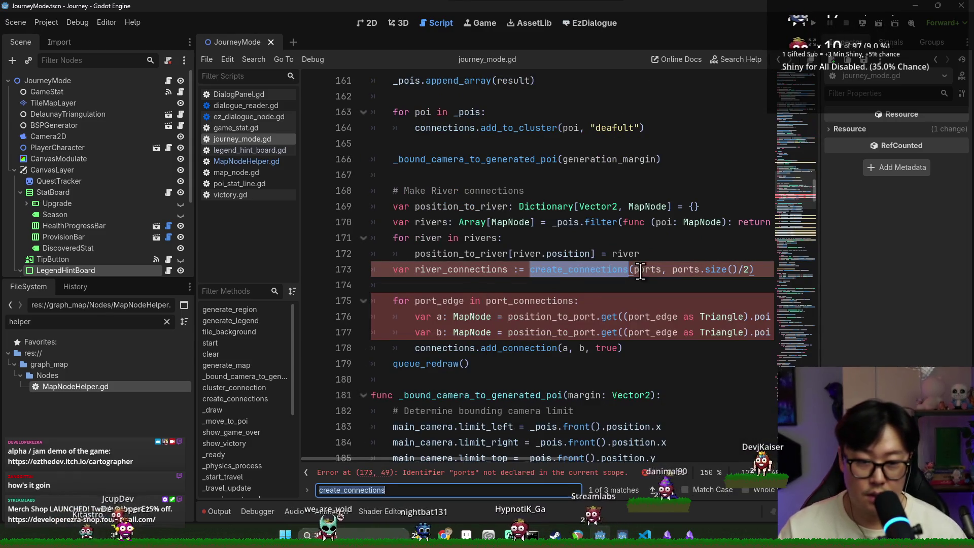
double_click(647, 269)
text(rivers)
key(ctrl+s)
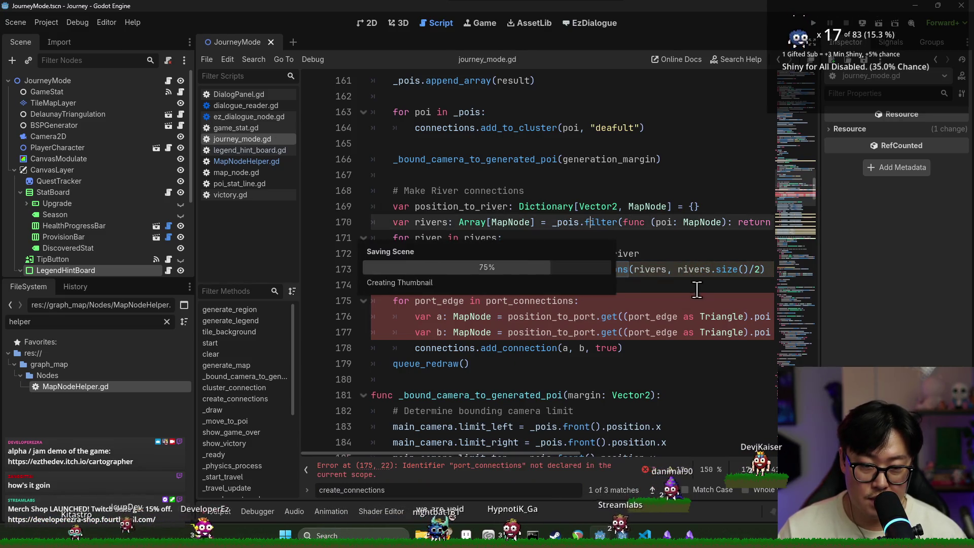
Review the port_edge loop and its uses on lines 175-176.
click(512, 363)
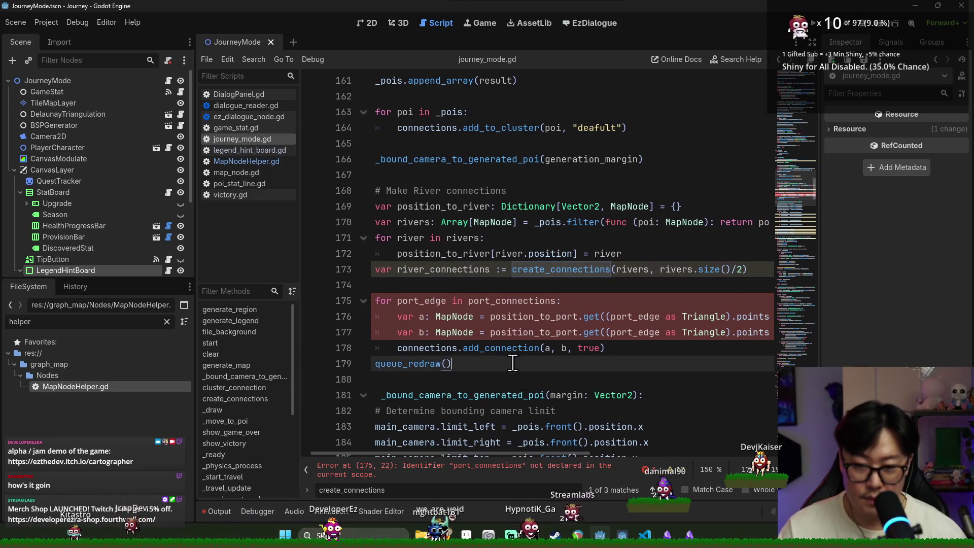
scroll(409, 276, down, 1)
key(ctrl+s)
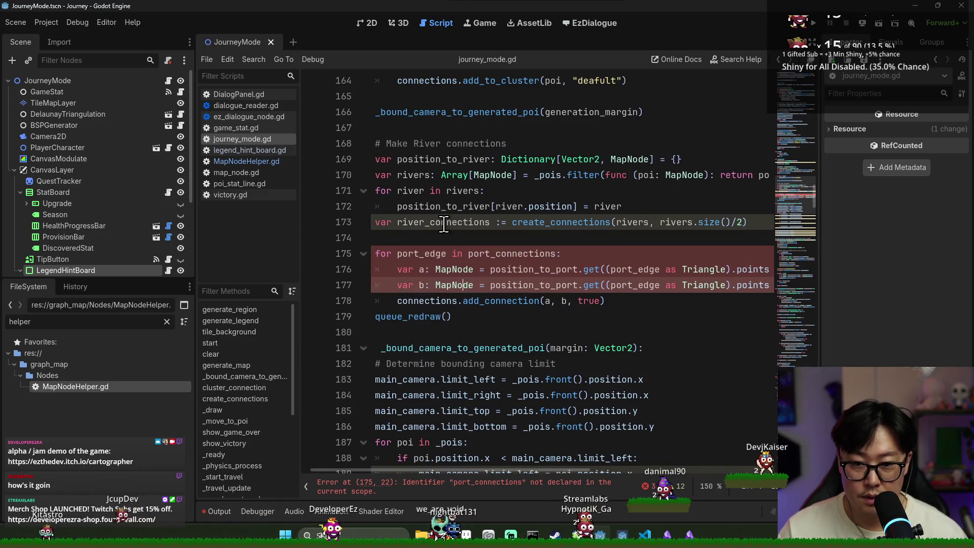
click(397, 253)
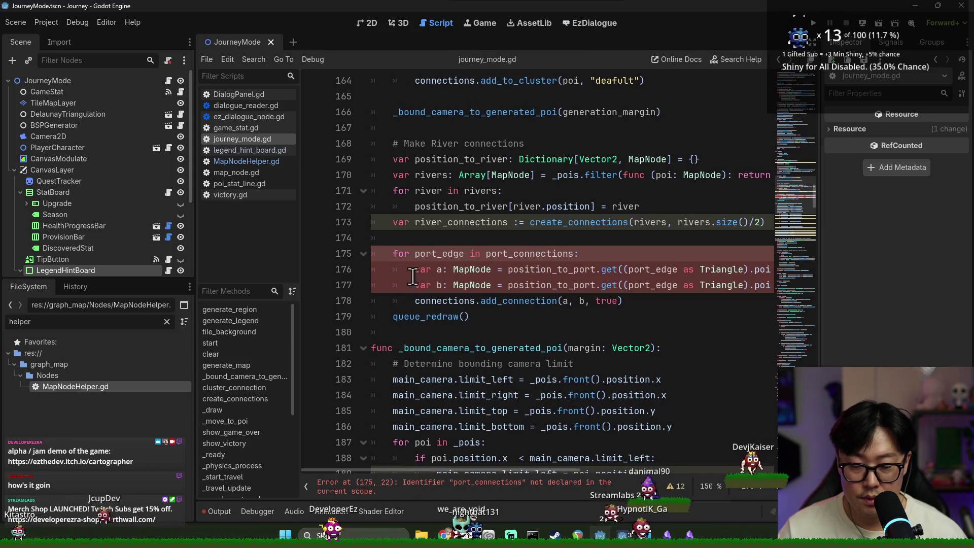
key(ctrl+d)
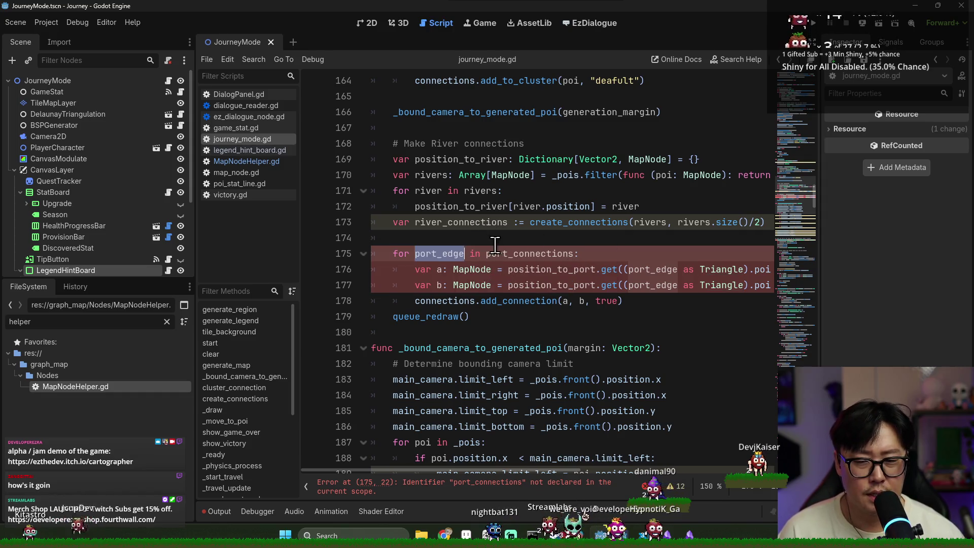
double_click(487, 221)
double_click(439, 253)
double_click(530, 253)
double_click(547, 269)
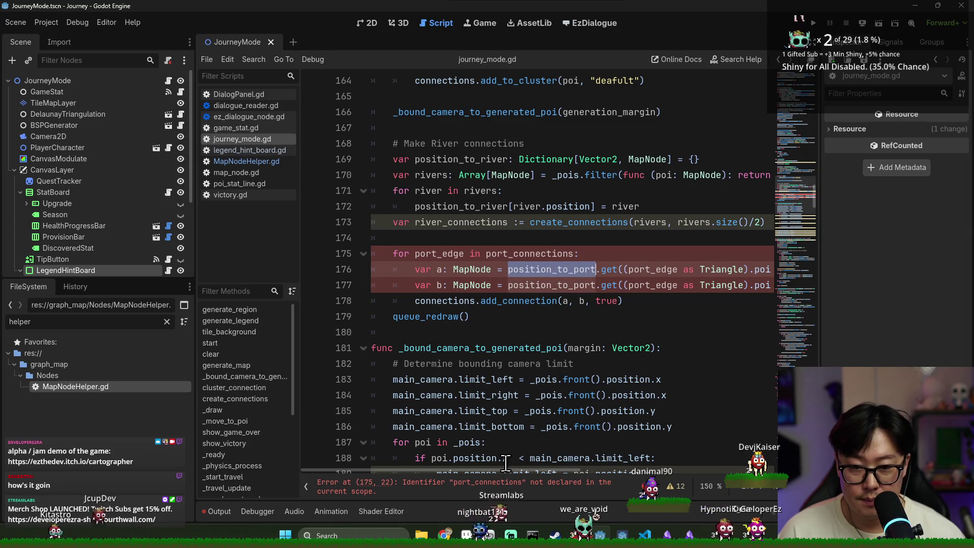
drag(502, 467, 504, 467)
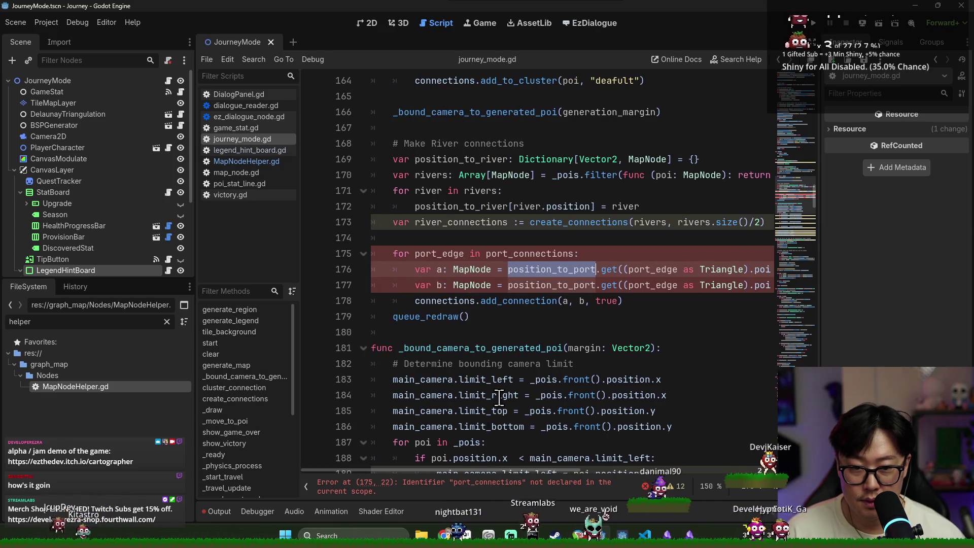
double_click(530, 253)
Make the line 175 loop iterate river_edge over river_connections, then save.
double_click(461, 222)
key(ctrl+c)
double_click(530, 253)
key(ctrl+v)
double_click(435, 254)
text(river_edge)
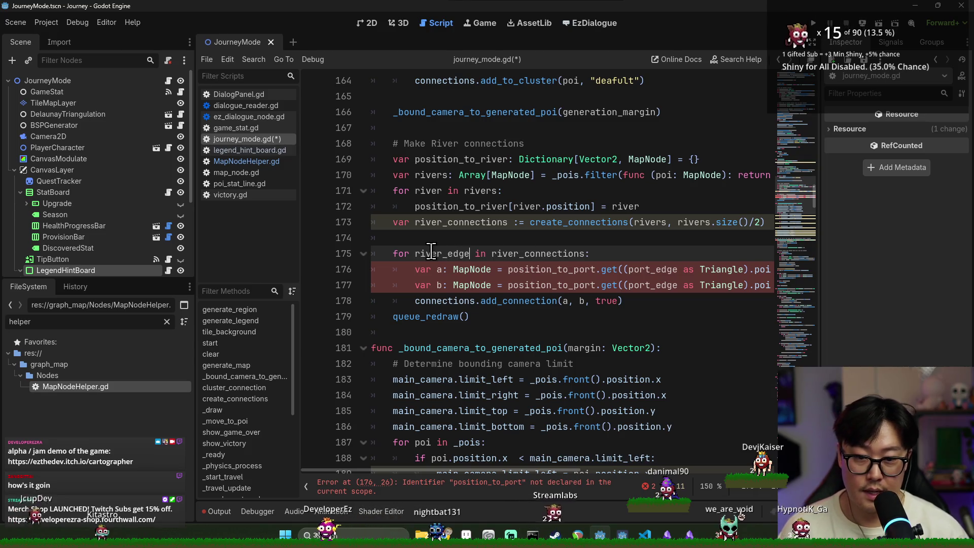
click(493, 222)
key(ctrl+s)
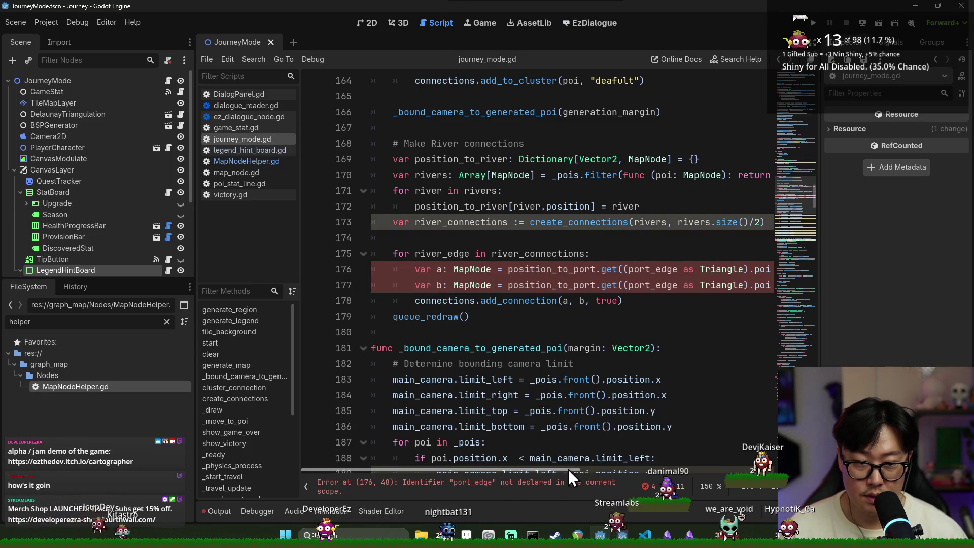
Rename port_edge to river_edge on lines 176-177 and save.
scroll(568, 469, right, 3)
double_click(570, 270)
text(river_edge)
click(603, 255)
double_click(580, 270)
key(ctrl+c)
double_click(577, 285)
key(ctrl+v)
click(456, 221)
key(ctrl+s)
Check the add_connection true argument on line 178, save, and search for generate_map.
scroll(509, 468, left, 3)
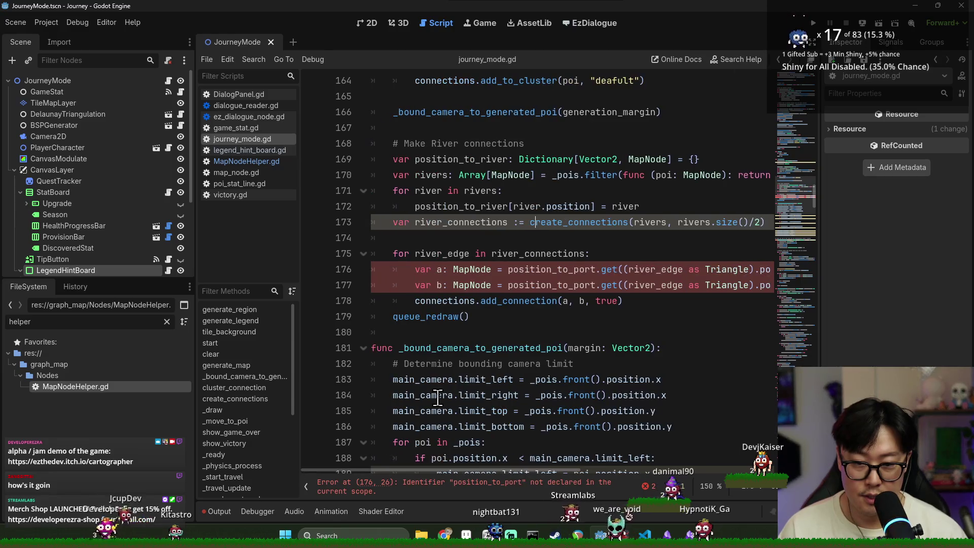
click(542, 300)
double_click(597, 300)
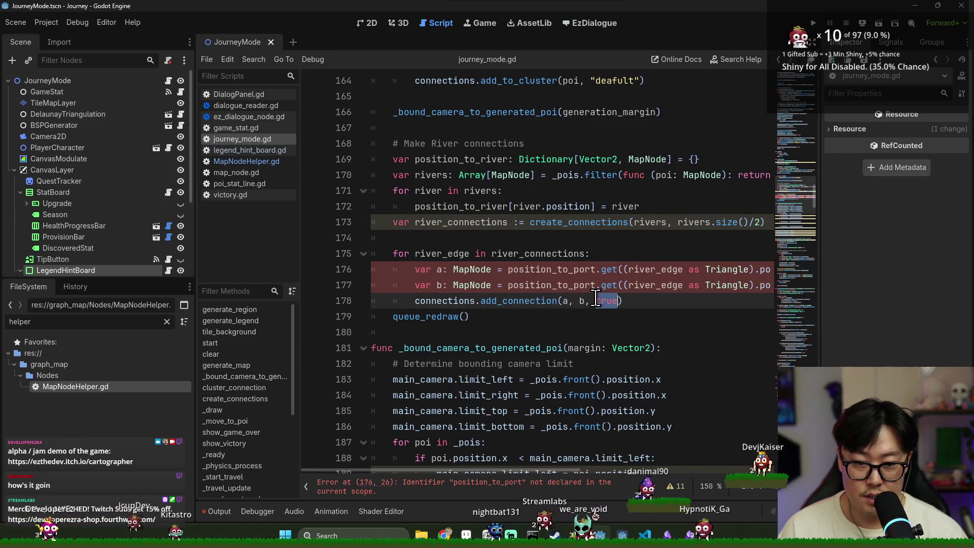
click(428, 316)
key(ctrl+s)
scroll(442, 254, up, 6)
double_click(431, 176)
key(ctrl+f)
Find the generate_region call in start() and delete blank line 84.
key(ctrl+s)
scroll(458, 255, down, 3)
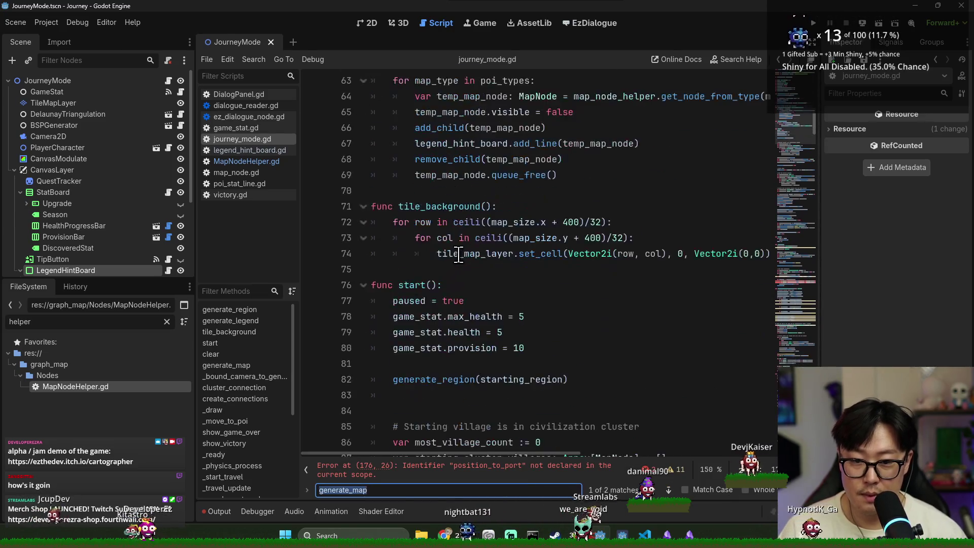
scroll(458, 255, up, 4)
double_click(453, 112)
key(ctrl+f)
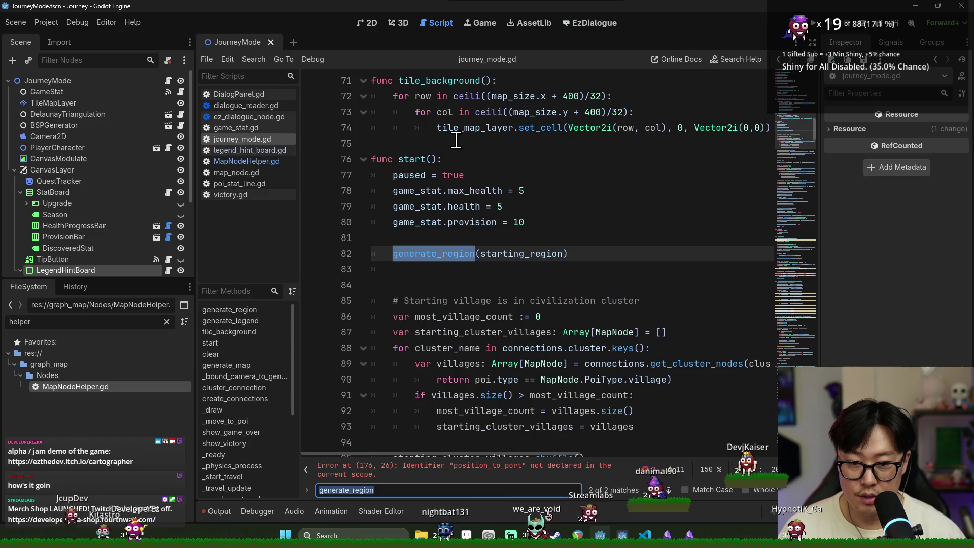
scroll(456, 140, down, 2)
click(442, 191)
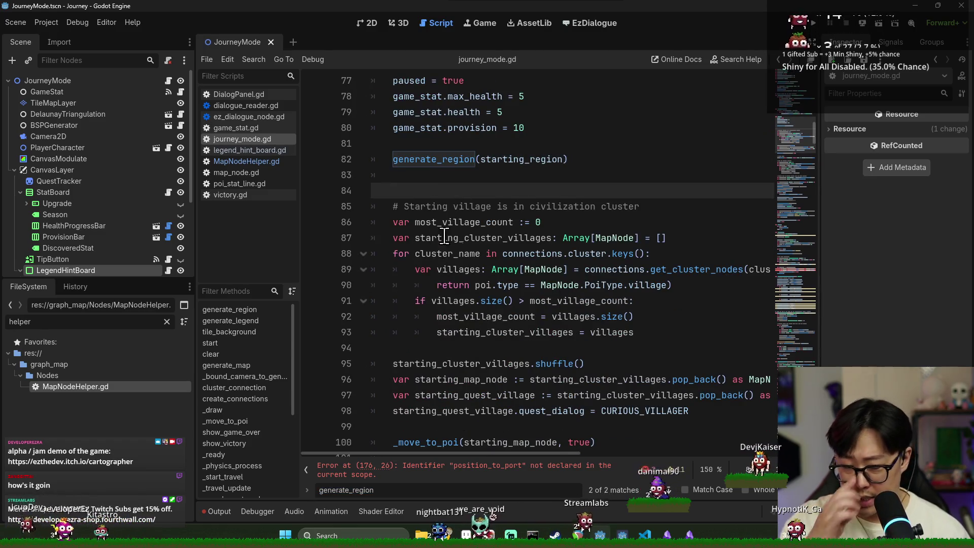
key(Delete)
double_click(522, 191)
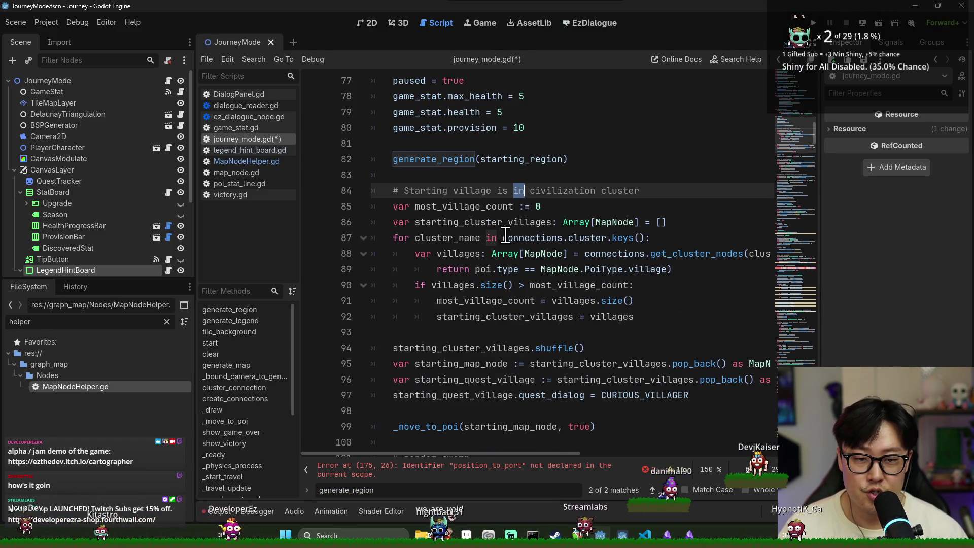
key(Up)
Review the random swamp _pois.filter block further down start().
scroll(522, 238, down, 3)
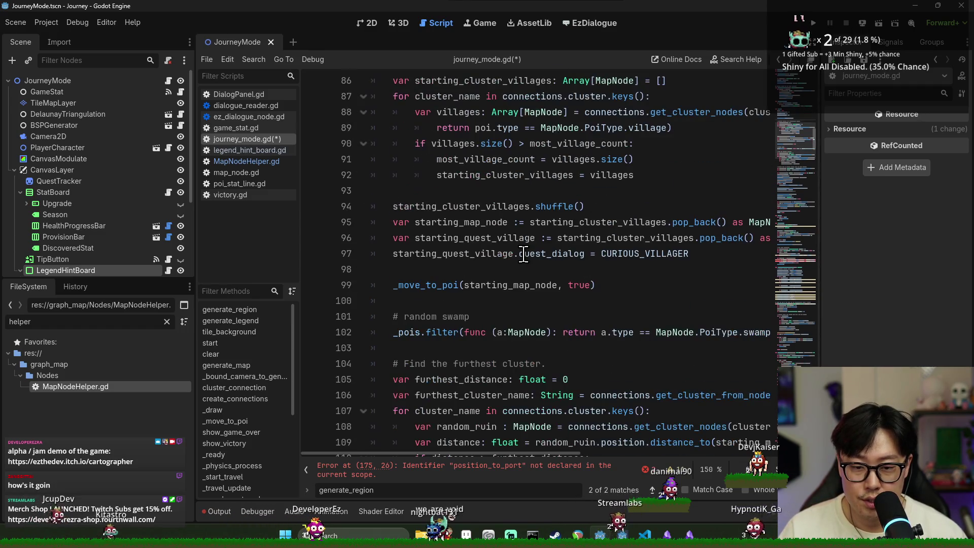
scroll(523, 254, up, 2)
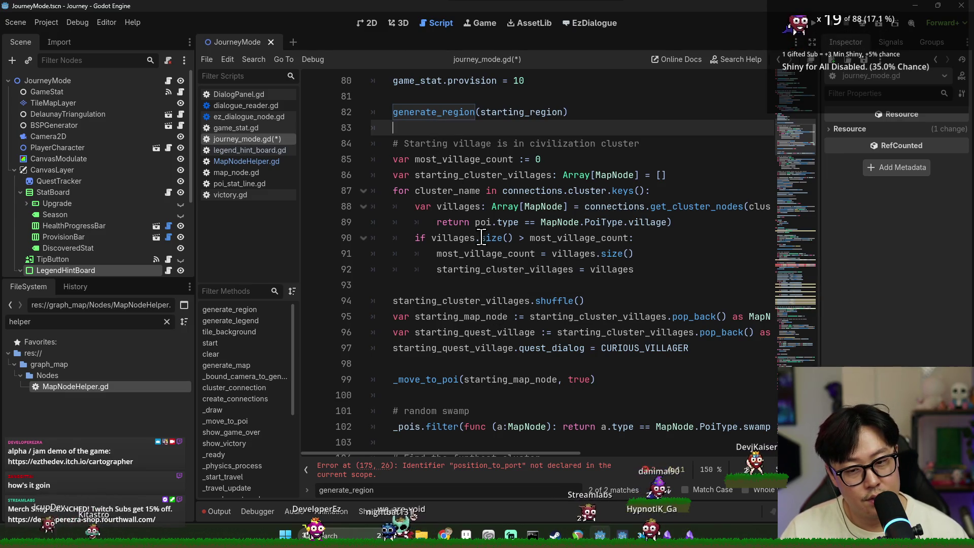
scroll(472, 305, down, 2)
scroll(472, 308, down, 2)
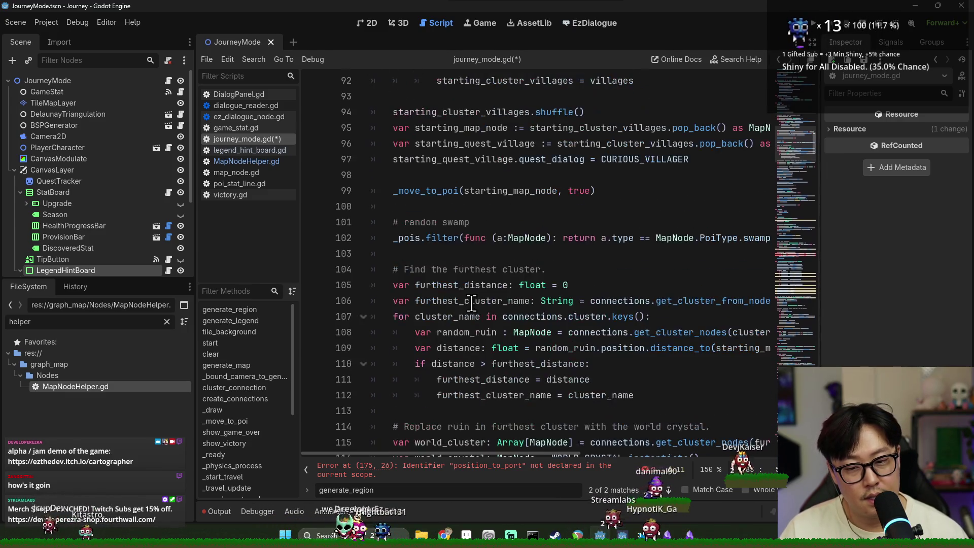
click(442, 206)
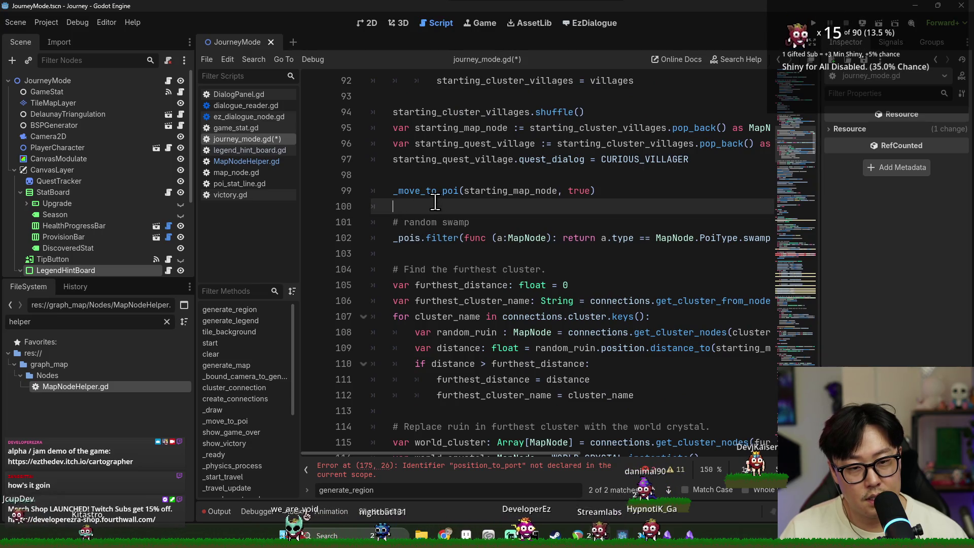
shift+click(443, 253)
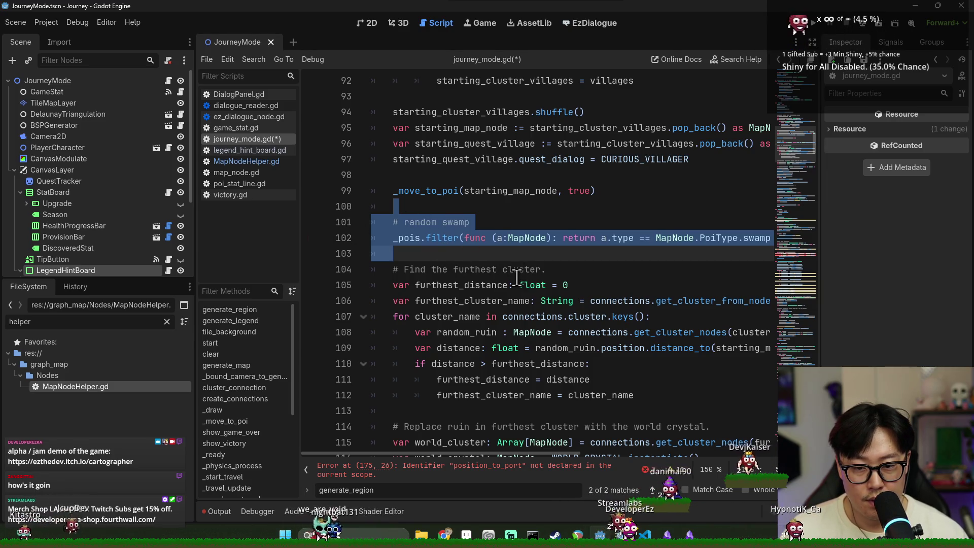
scroll(513, 295, down, 1)
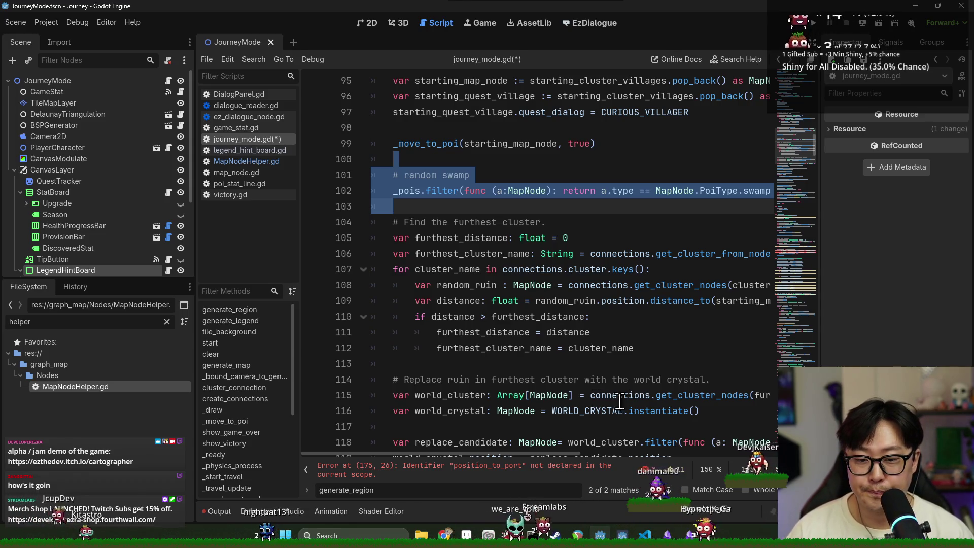
scroll(527, 447, down, 1)
scroll(440, 160, up, 1)
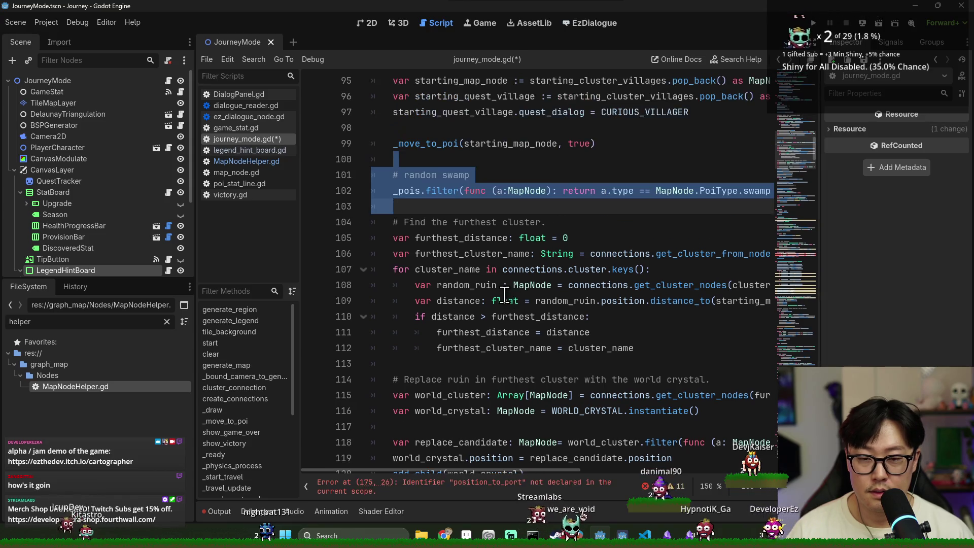
click(440, 161)
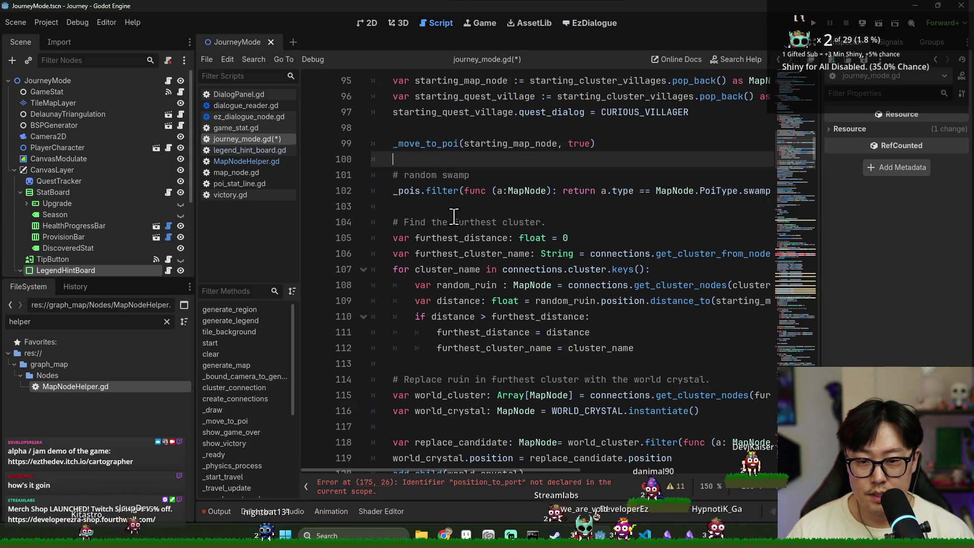
Select the furthest-cluster and world-crystal code on lines 104 to 117.
click(498, 223)
scroll(507, 295, down, 2)
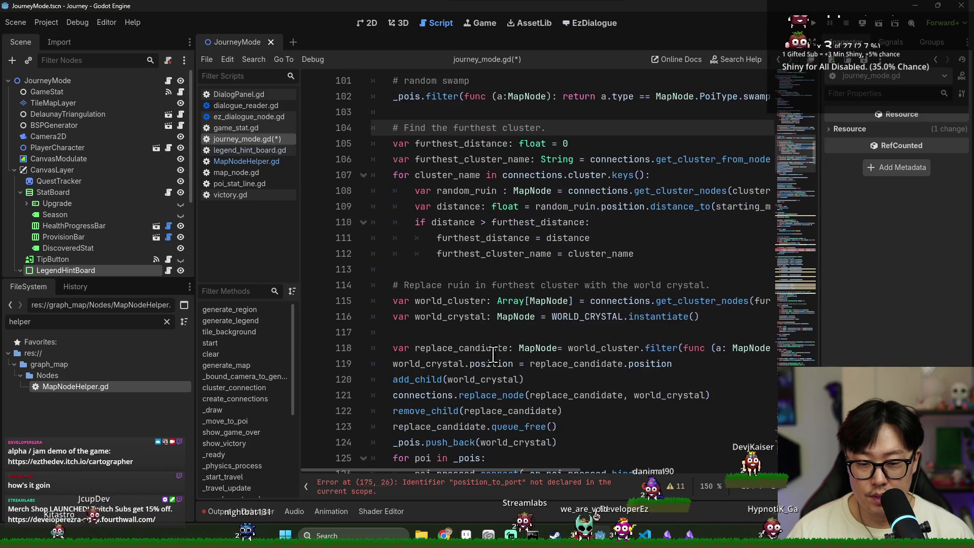
click(551, 288)
click(400, 332)
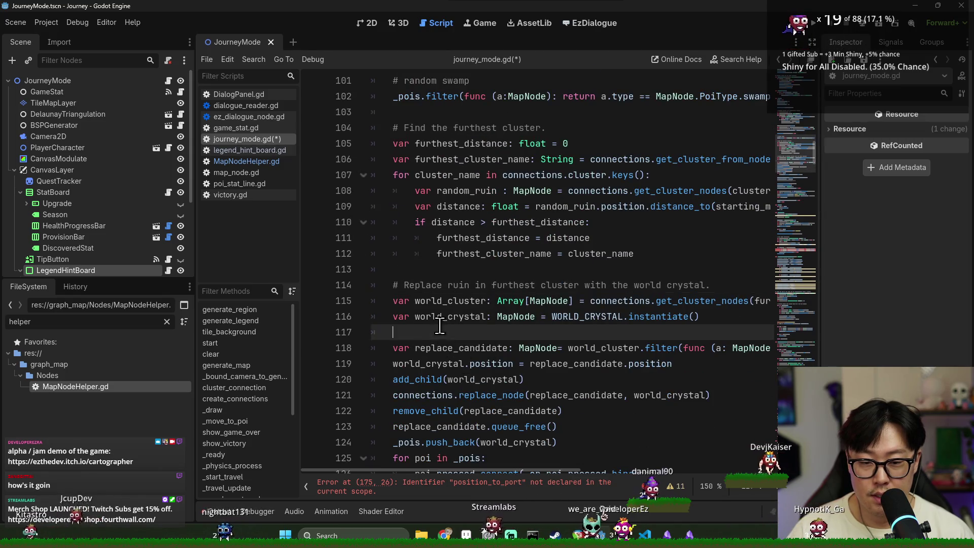
scroll(400, 332, up, 1)
shift+click(398, 159)
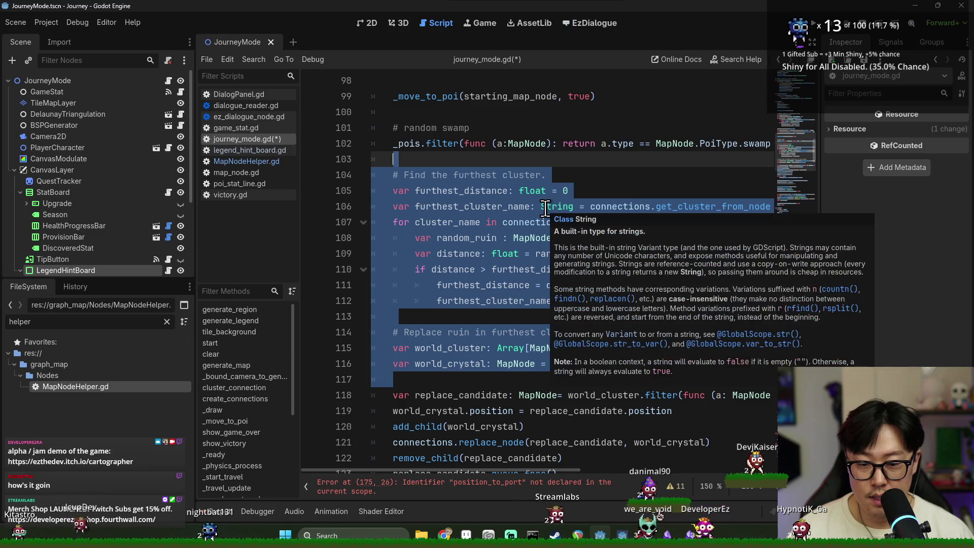
Delete the furthest-cluster and world-crystal code, plus the replace_candidate block and POI loop, from start().
key(Delete)
double_click(454, 174)
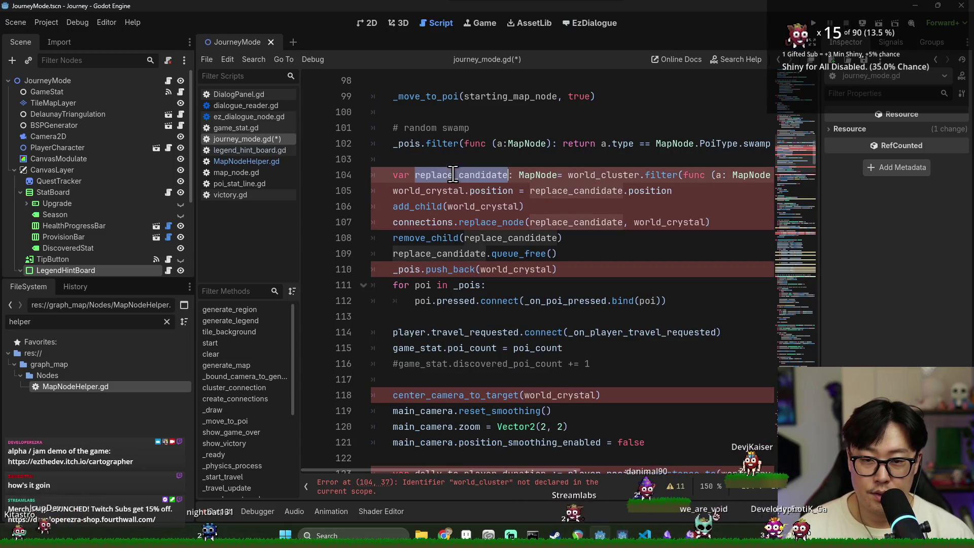
scroll(438, 198, up, 2)
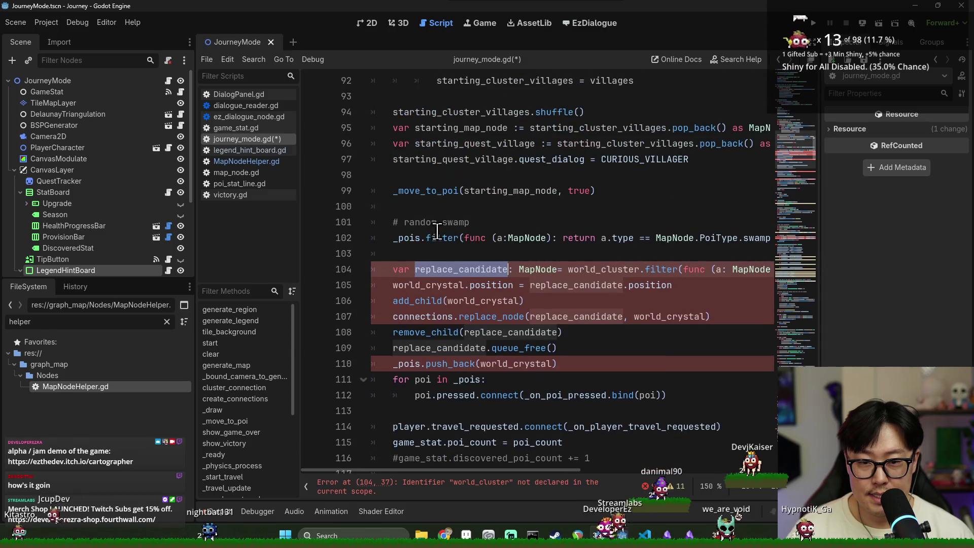
click(416, 259)
scroll(561, 300, down, 1)
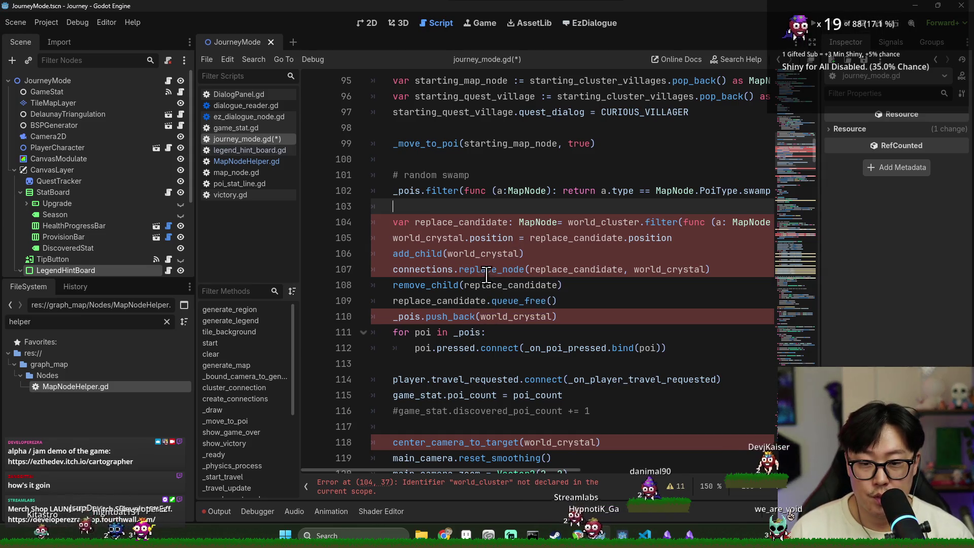
shift+click(538, 365)
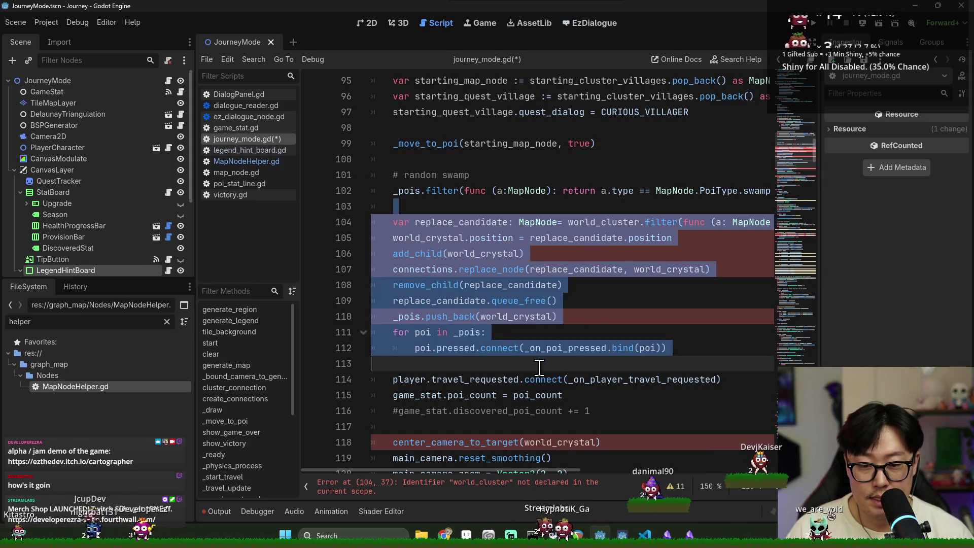
scroll(590, 366, down, 1)
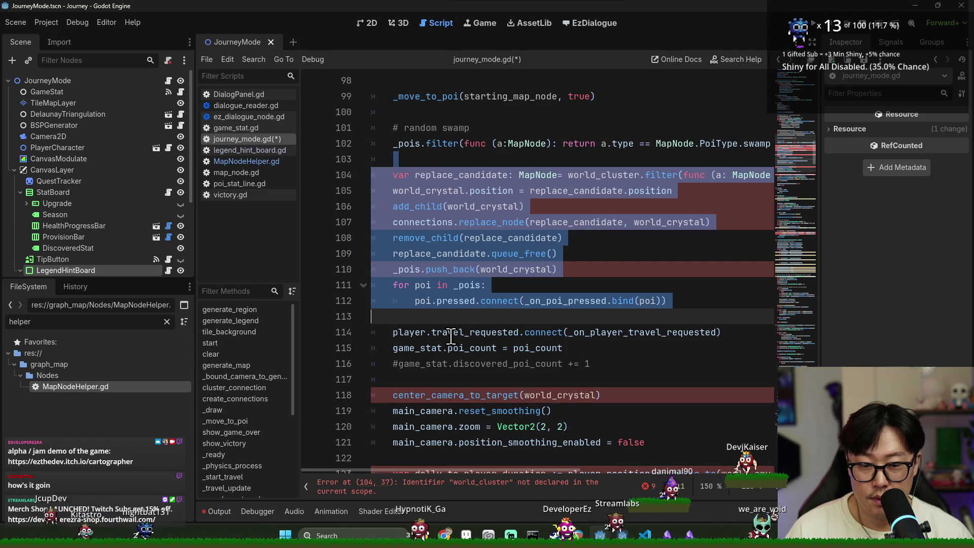
key(Delete)
Remove the random swamp filter line and its comment from start().
scroll(406, 215, up, 1)
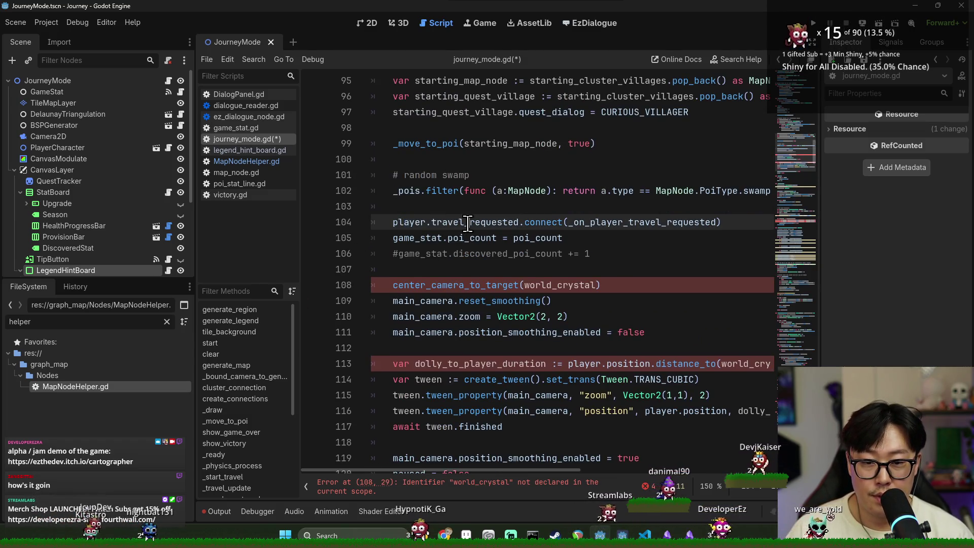
double_click(620, 224)
click(403, 221)
click(488, 206)
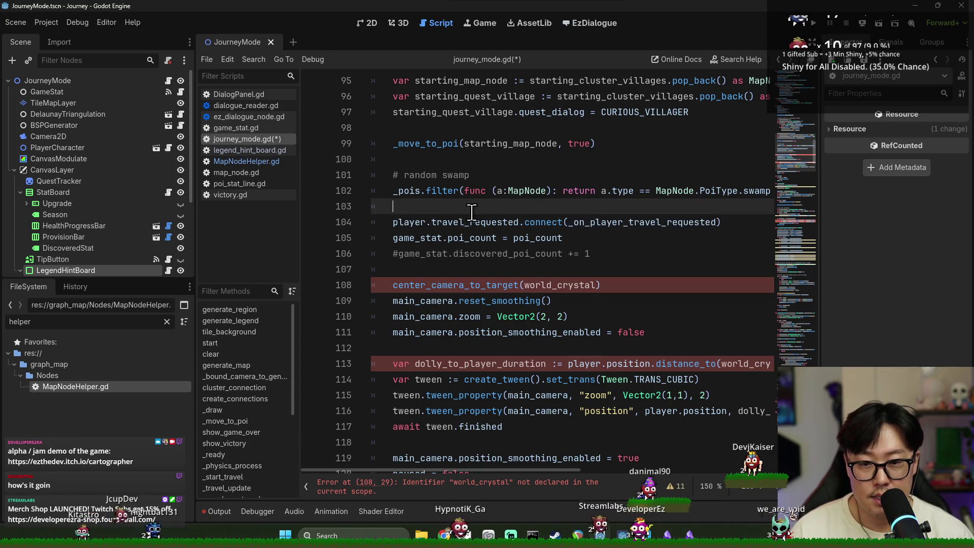
triple_click(442, 191)
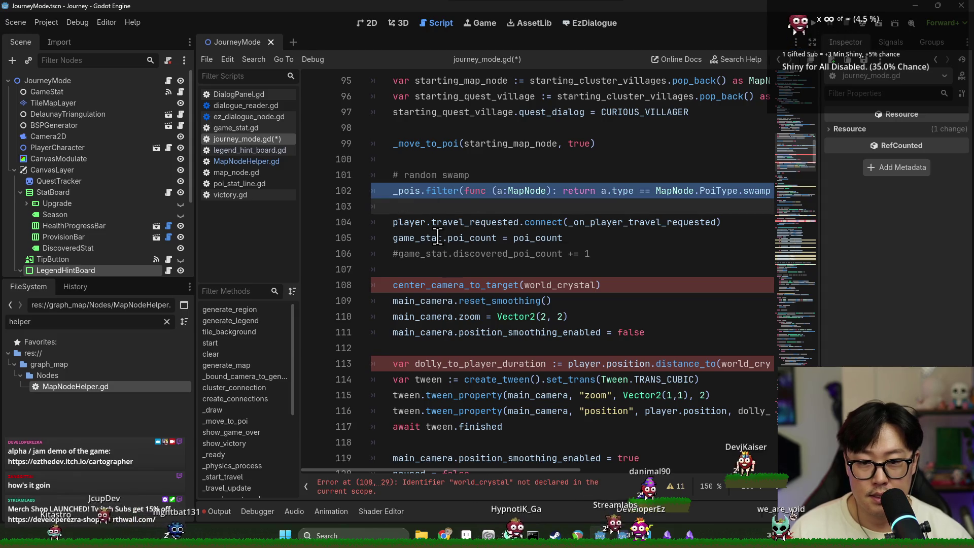
key(BackSpace)
triple_click(448, 167)
key(BackSpace)
key(BackSpace)
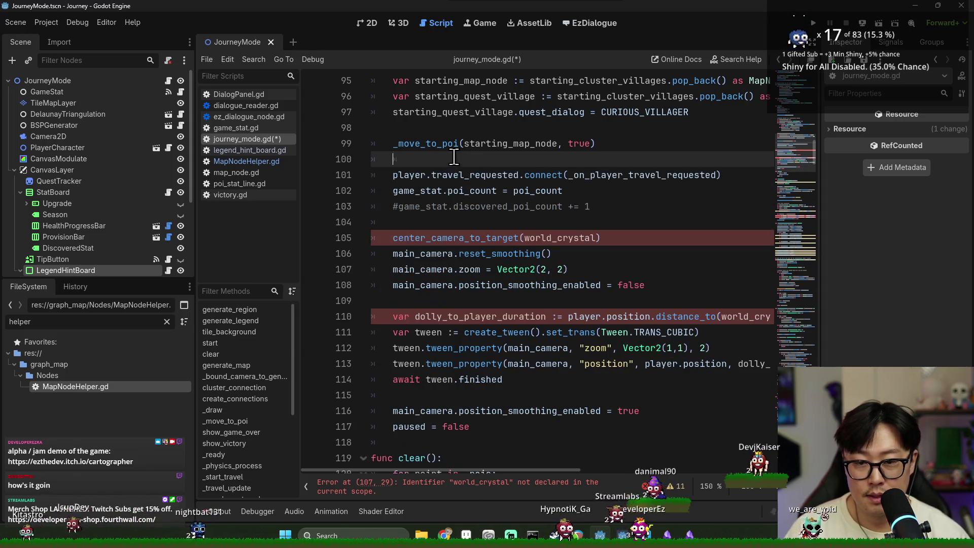
Delete the commented discovered_poi_count line and add a blank line above the center_camera_to_target call.
scroll(453, 156, up, 1)
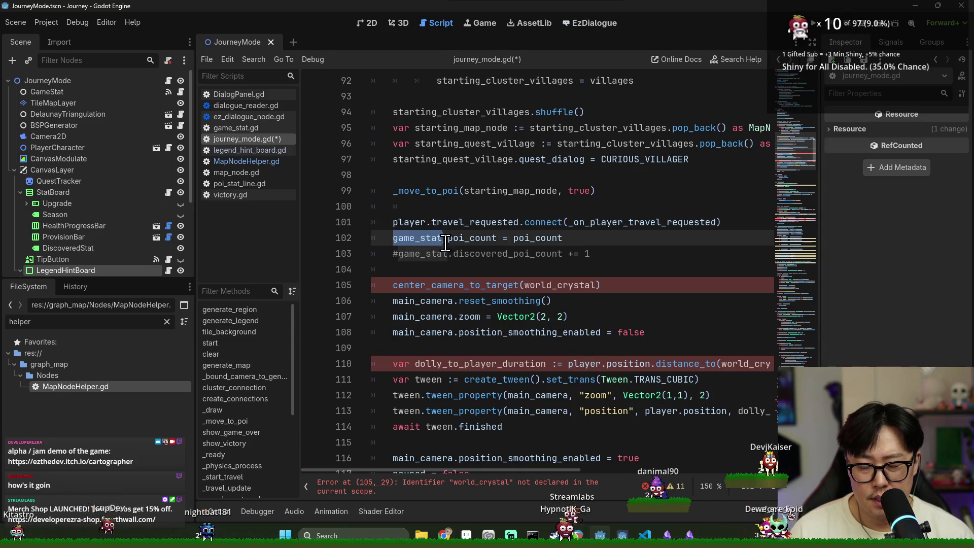
double_click(540, 238)
click(581, 242)
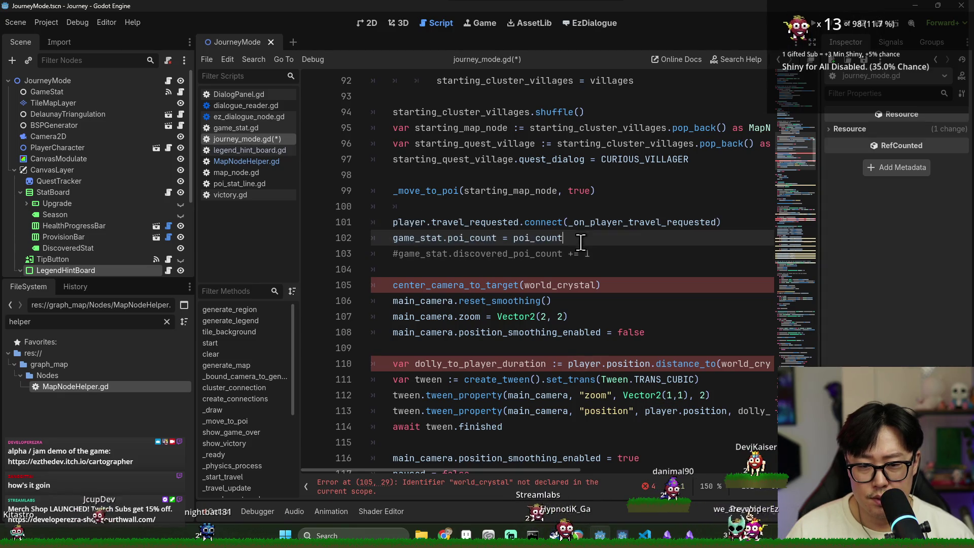
triple_click(621, 254)
key(BackSpace)
key(BackSpace)
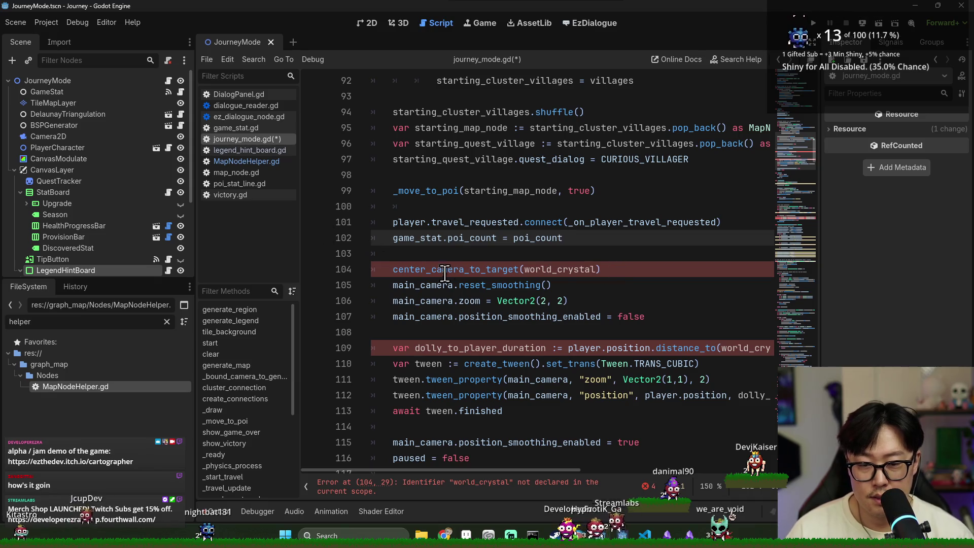
double_click(440, 269)
double_click(558, 270)
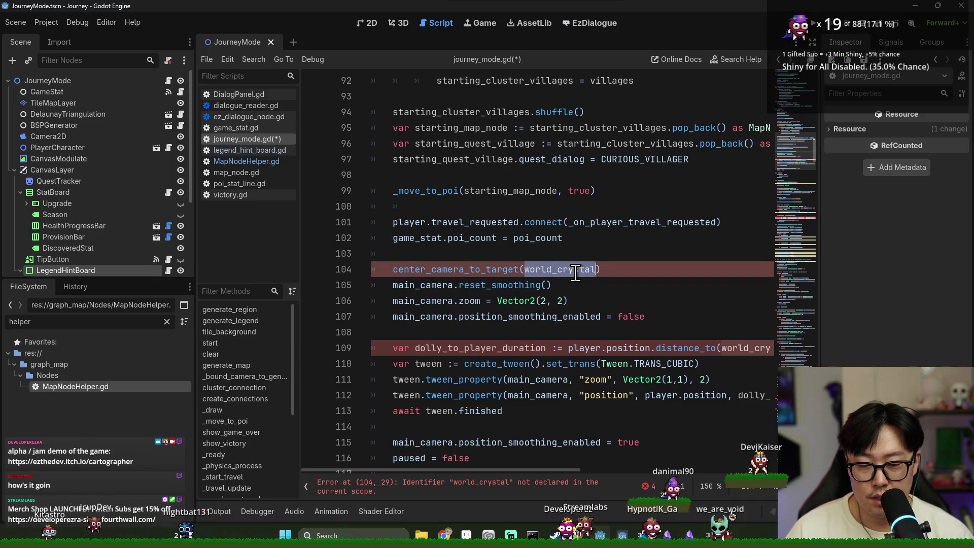
click(502, 260)
key(Return)
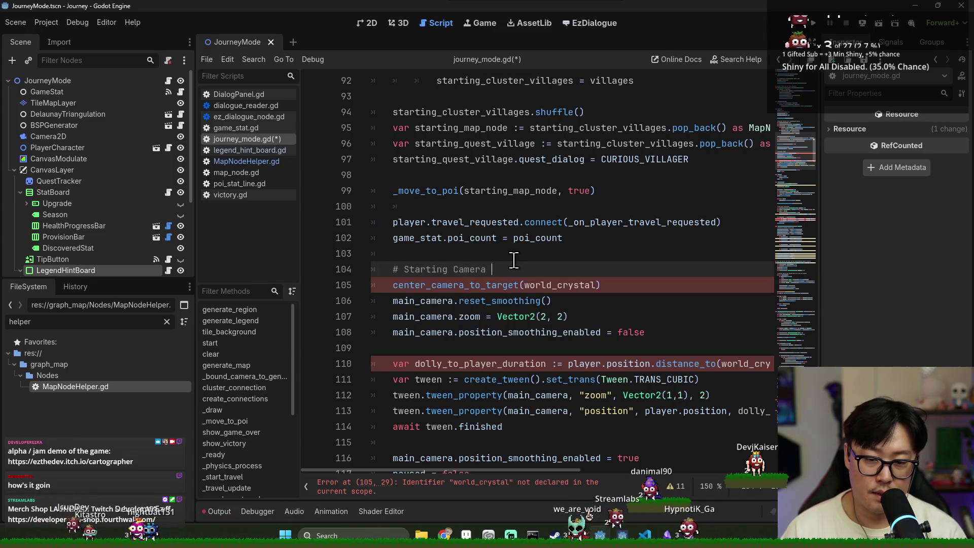
Comment out the four starting-camera lines, including main_camera.zoom, with Ctrl+K.
scroll(411, 269, down, 2)
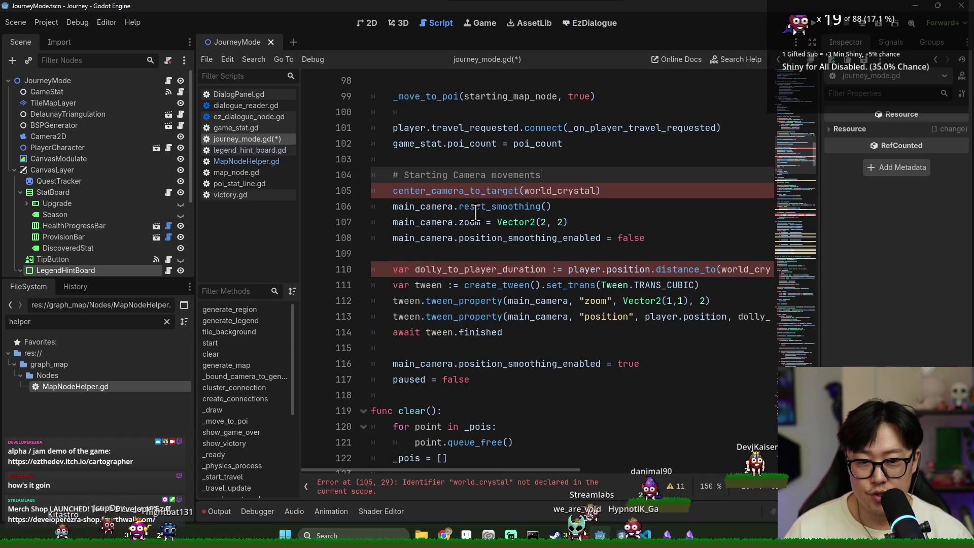
scroll(421, 208, up, 1)
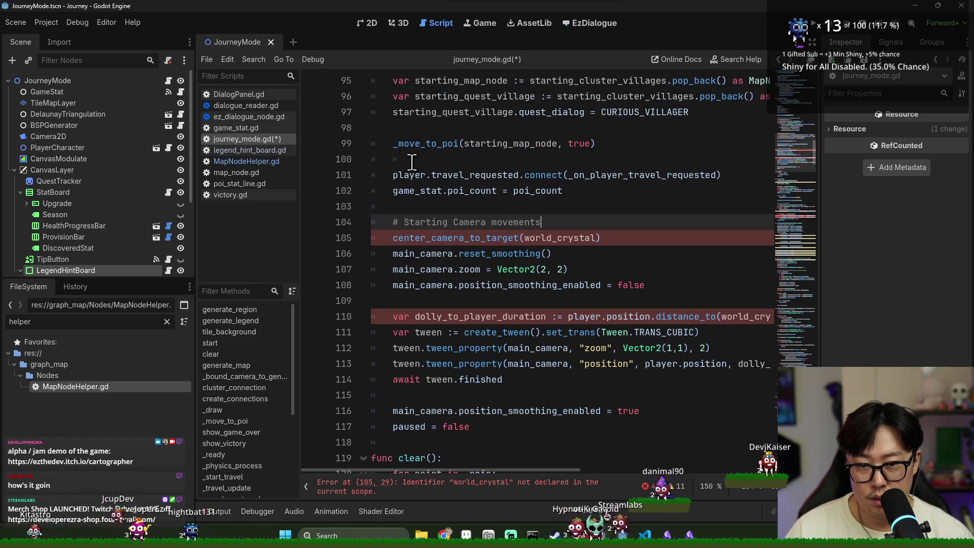
triple_click(526, 274)
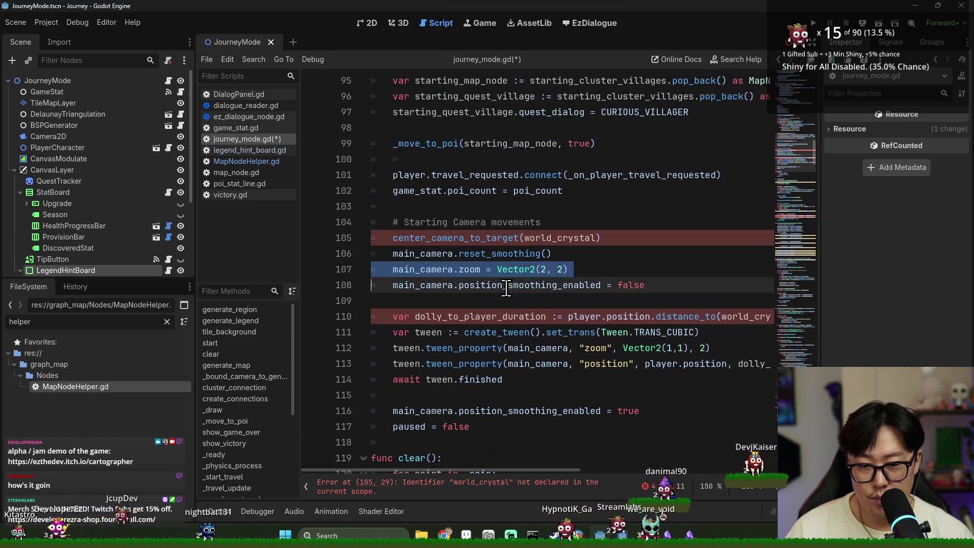
double_click(407, 252)
double_click(452, 282)
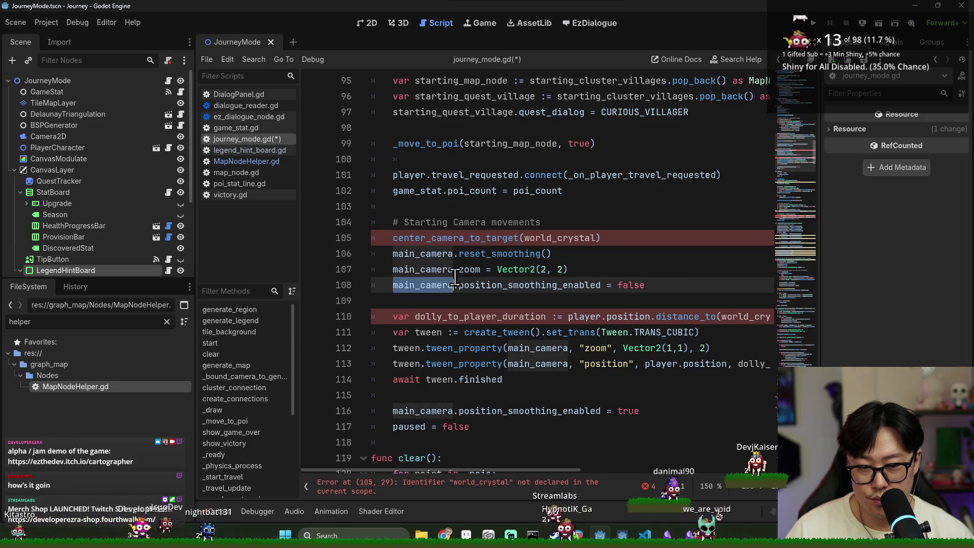
click(659, 287)
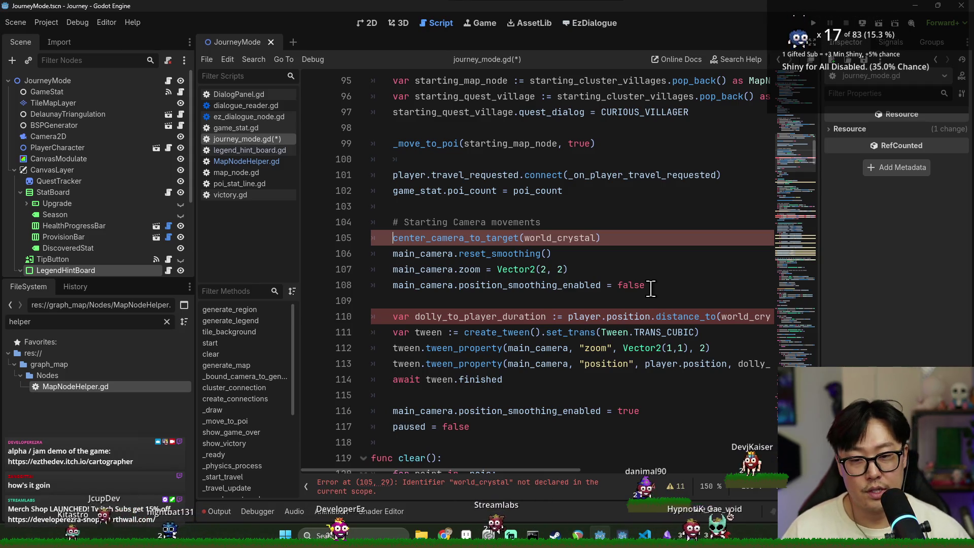
shift+click(668, 280)
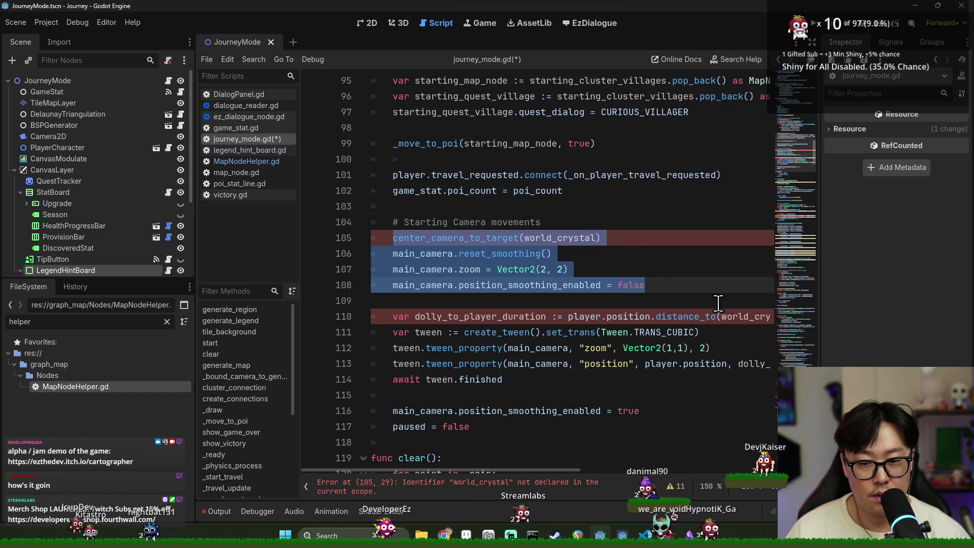
key(ctrl+shift+k)
key(ctrl+z)
key(ctrl+k)
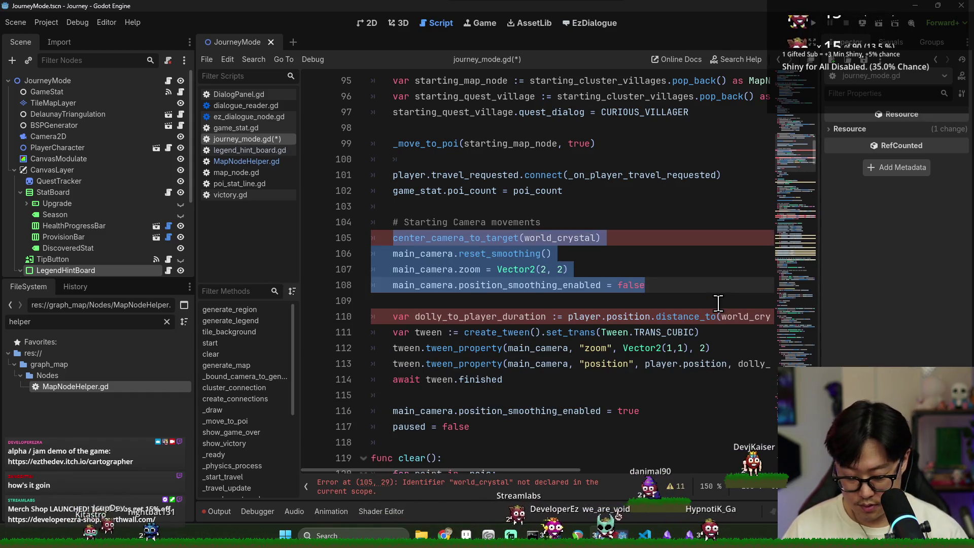
click(719, 304)
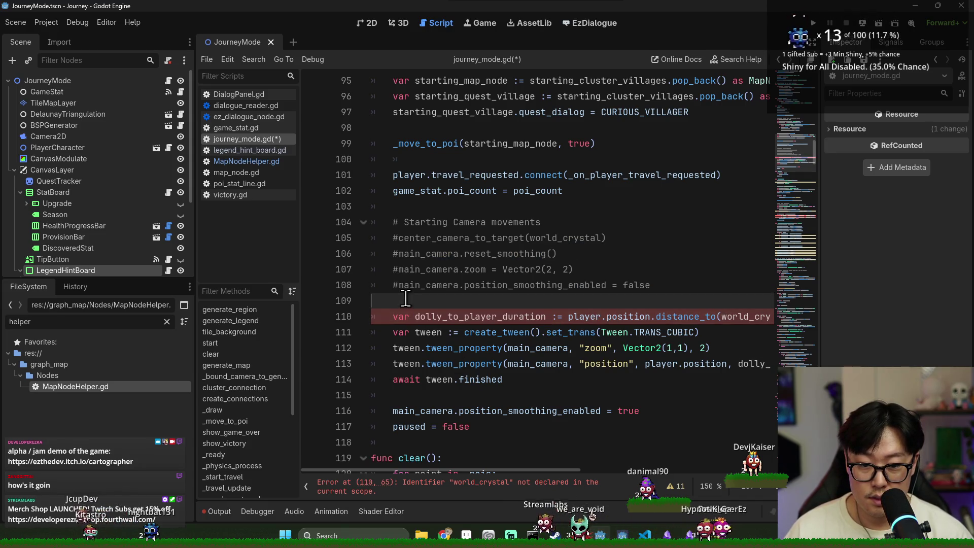
Comment out the dolly tween lines through await tween.finished and remove the stray comment mark on line 109.
scroll(473, 346, down, 1)
scroll(472, 346, down, 2)
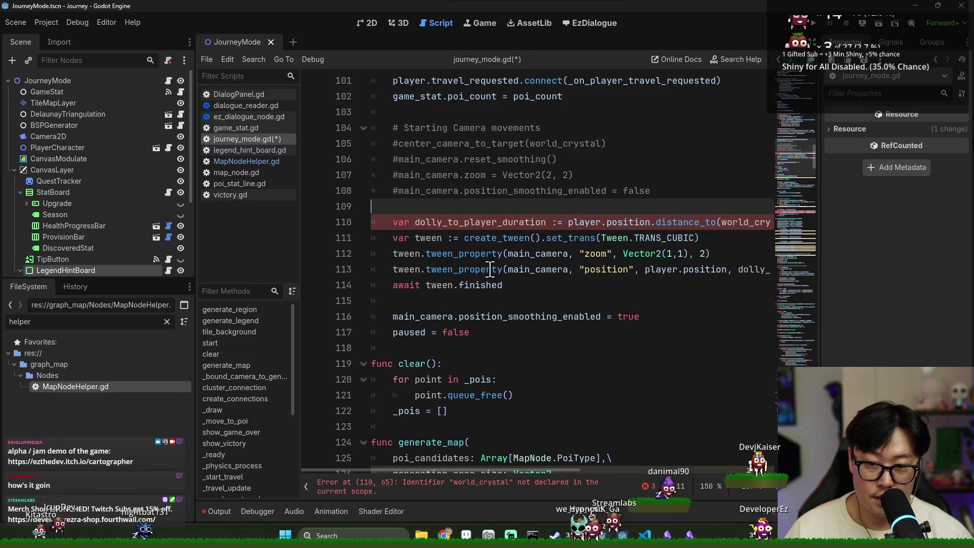
scroll(481, 261, up, 4)
scroll(509, 297, down, 3)
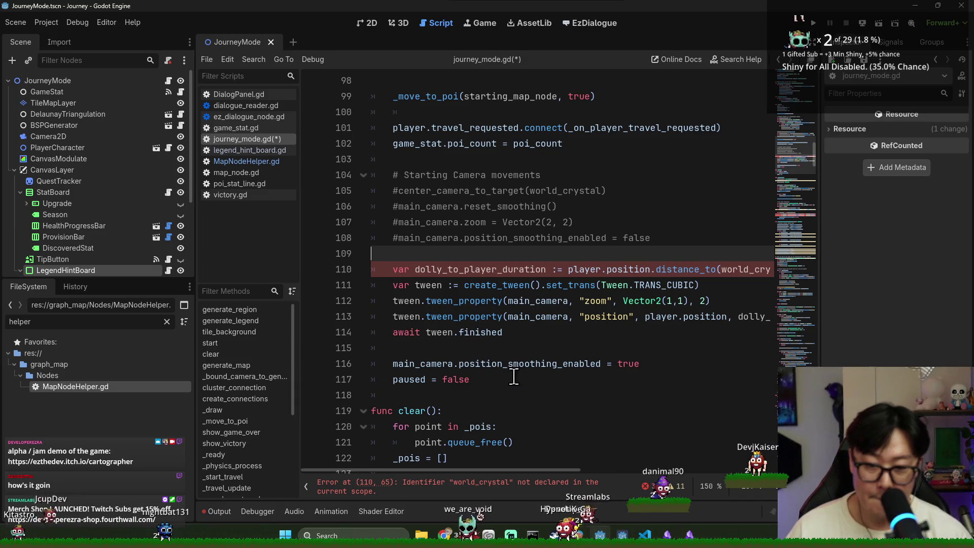
shift+click(521, 322)
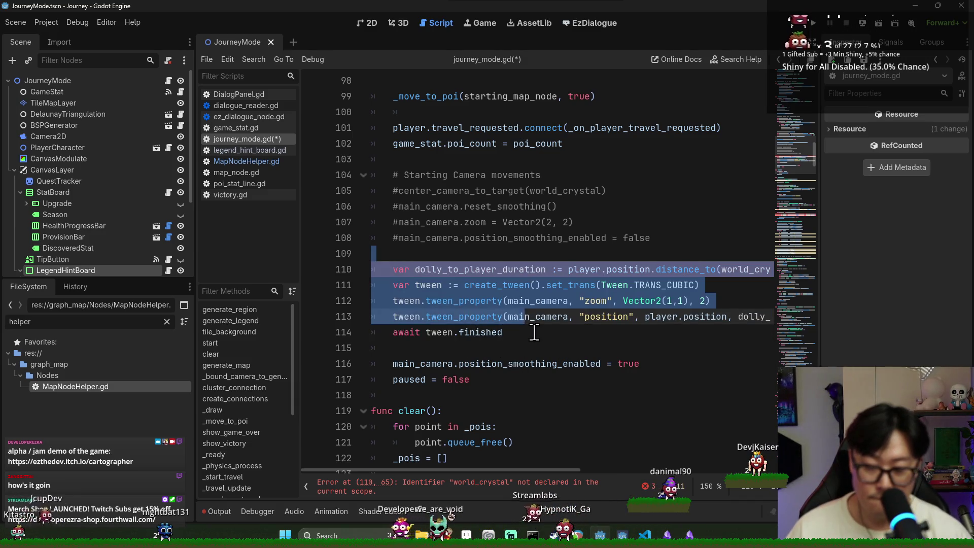
shift+click(534, 332)
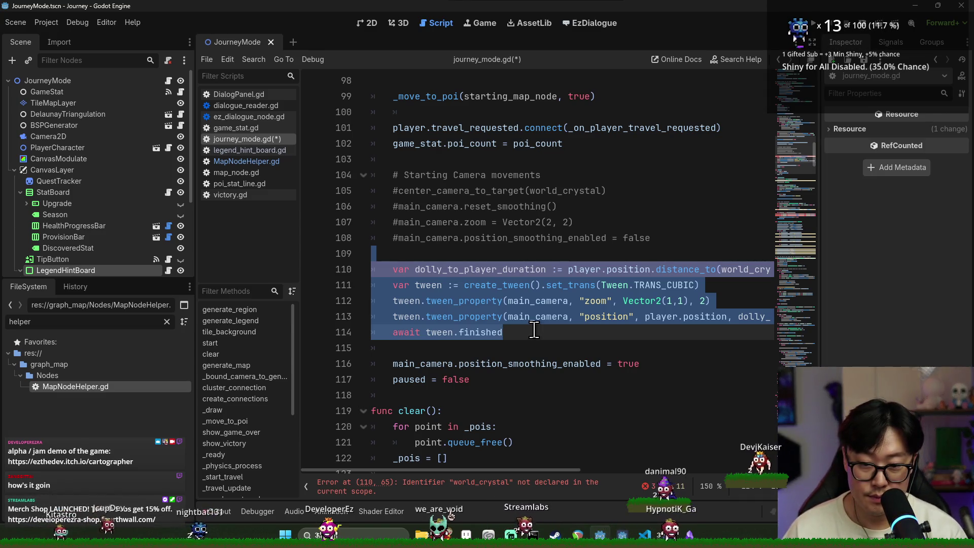
key(ctrl+k)
key(Left)
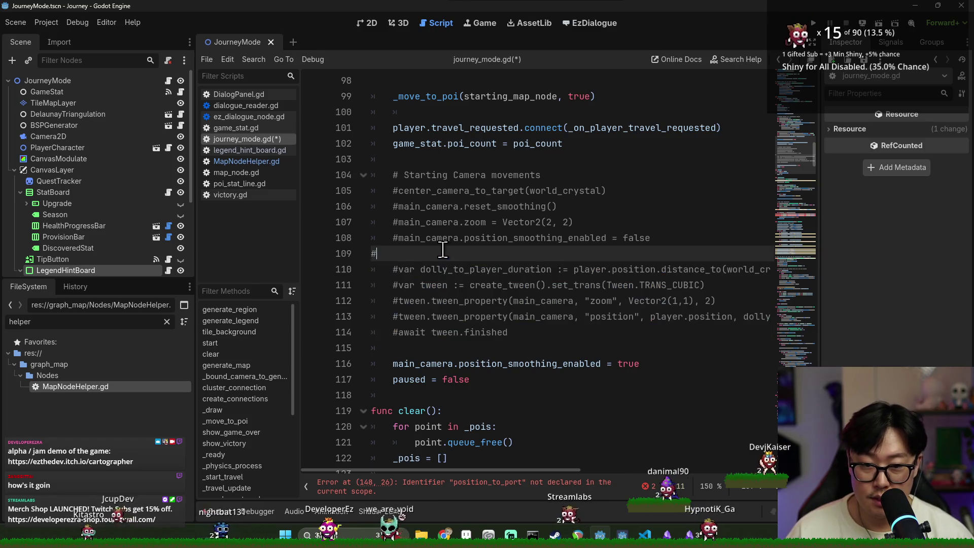
key(BackSpace)
Add a center_camera() call on line 103 and save the script.
triple_click(434, 363)
double_click(410, 379)
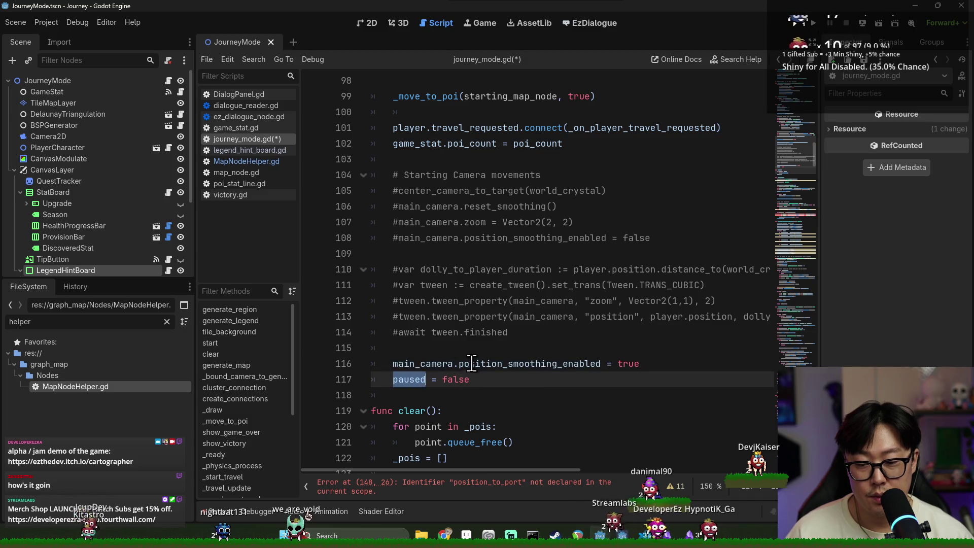
scroll(467, 304, up, 1)
click(465, 213)
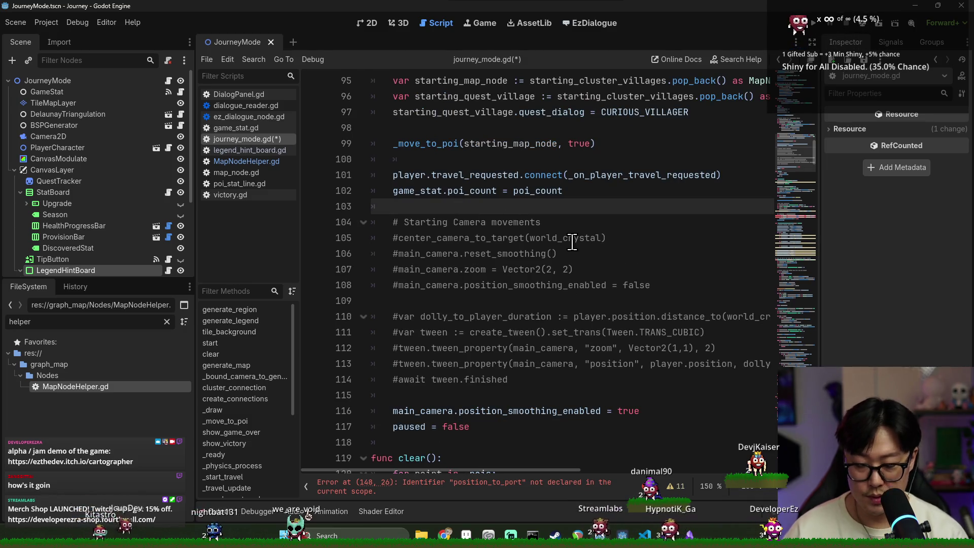
text(ce)
key(Return)
key(ctrl+s)
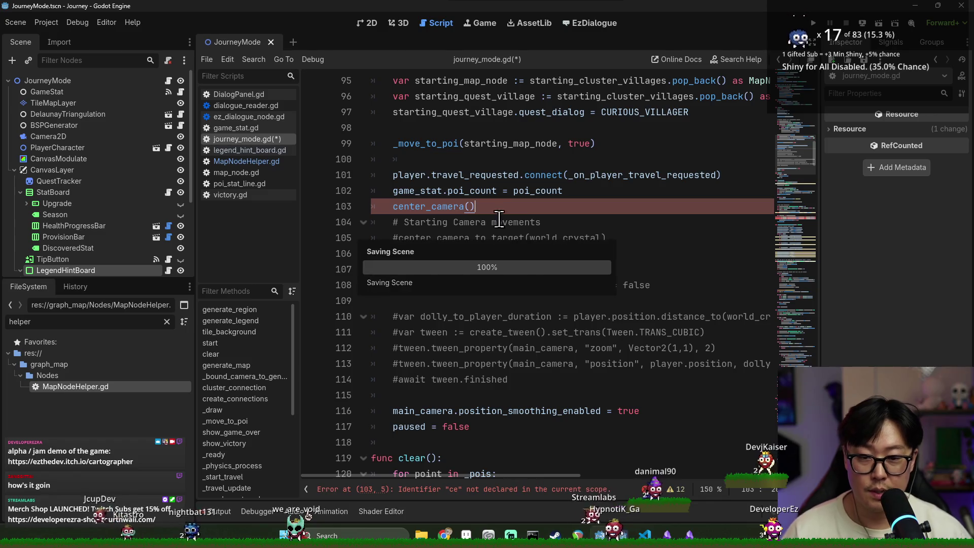
Add a blank line after center_camera(), save, and go to the position_to_port error on line 149.
key(Return)
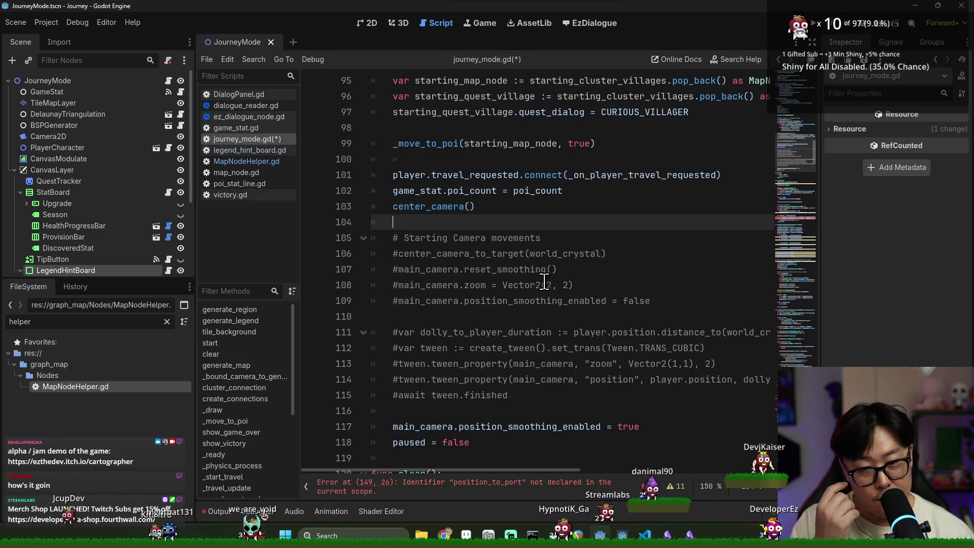
scroll(555, 285, down, 3)
key(ctrl+s)
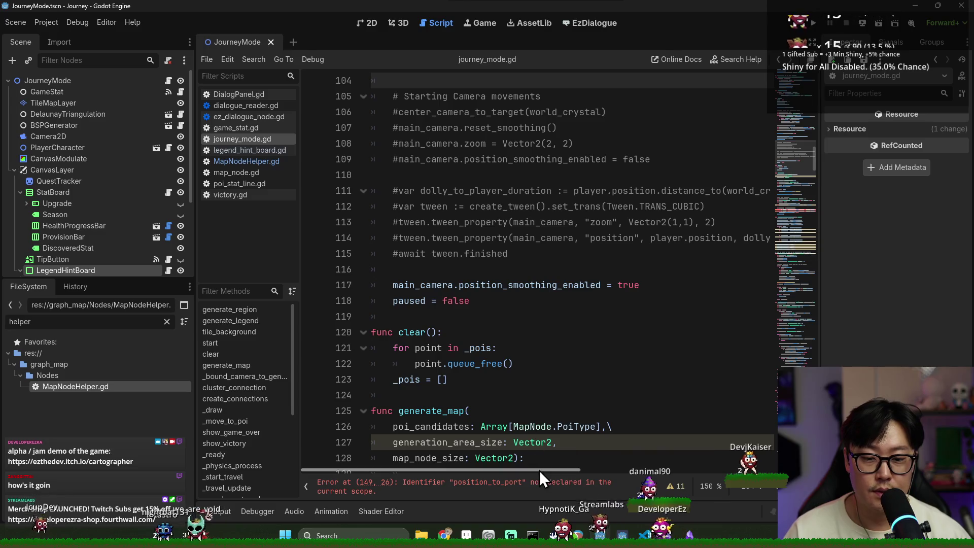
click(593, 486)
key(ctrl+s)
click(456, 221)
key(Down)
key(Down)
key(ctrl+s)
drag(489, 470, 517, 476)
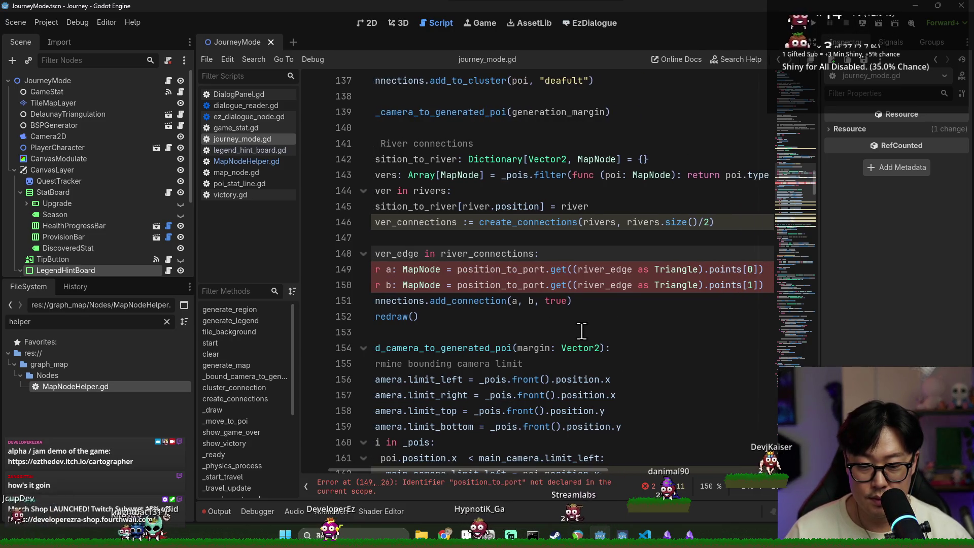
key(Down)
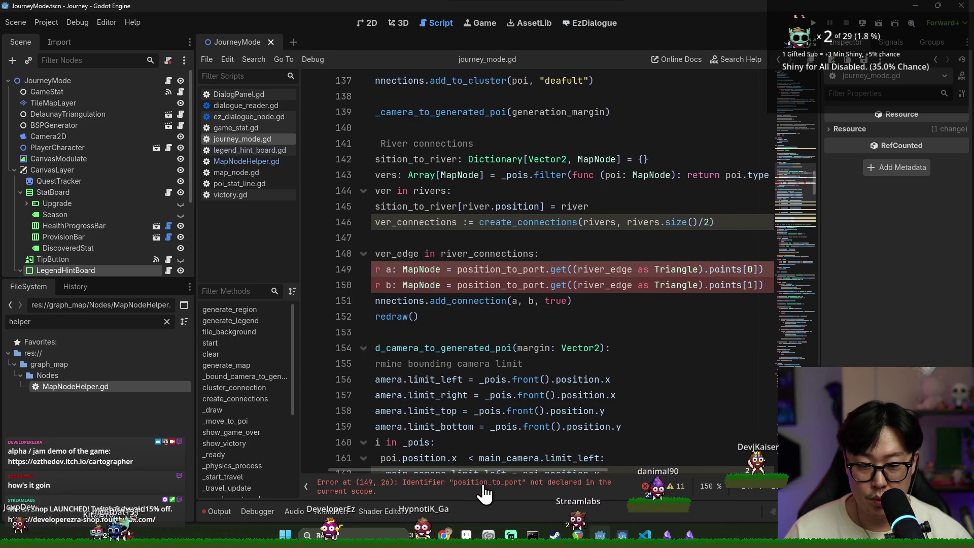
Replace position_to_port with position_to_river on lines 149 and 150 and save.
double_click(512, 271)
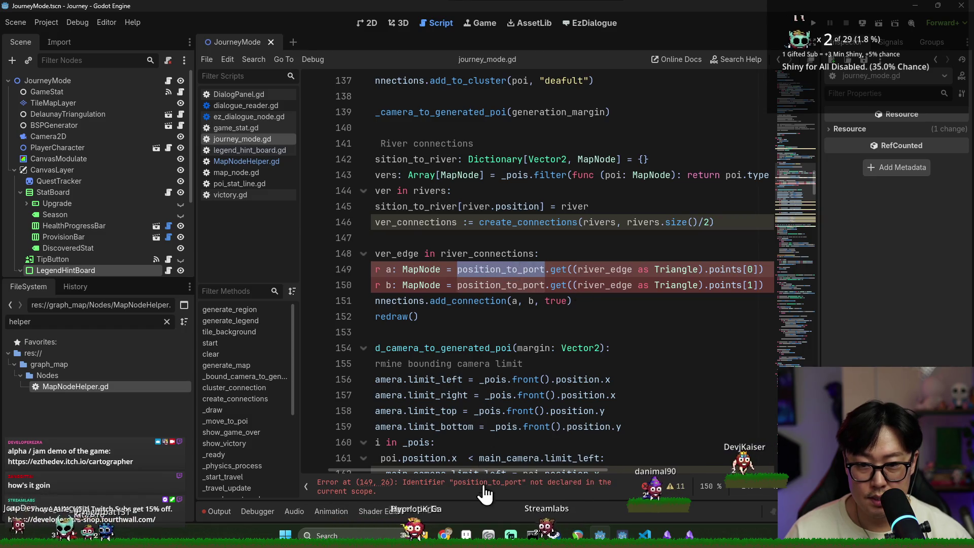
ctrl+click(510, 284)
key(ctrl+c)
double_click(512, 269)
key(ctrl+v)
double_click(510, 284)
key(ctrl+v)
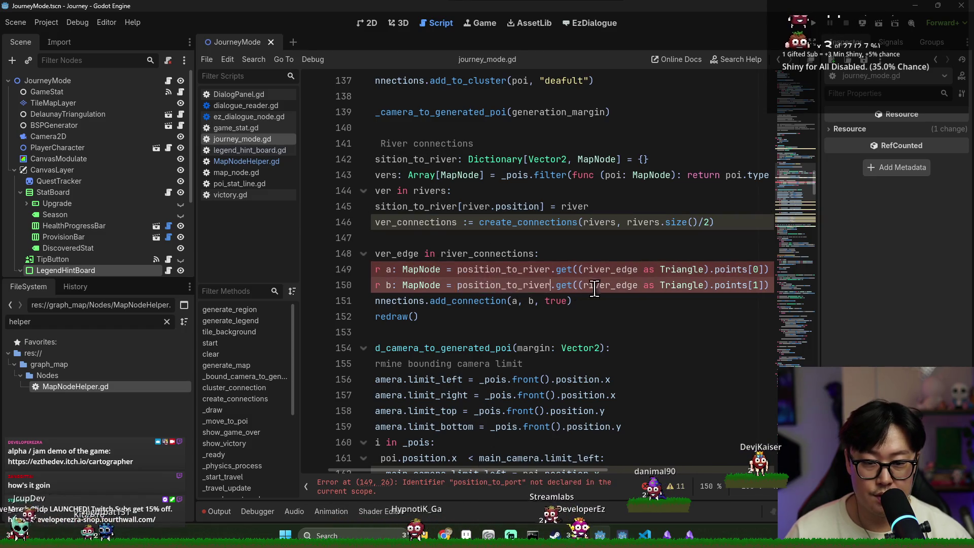
key(ctrl+s)
key(Down)
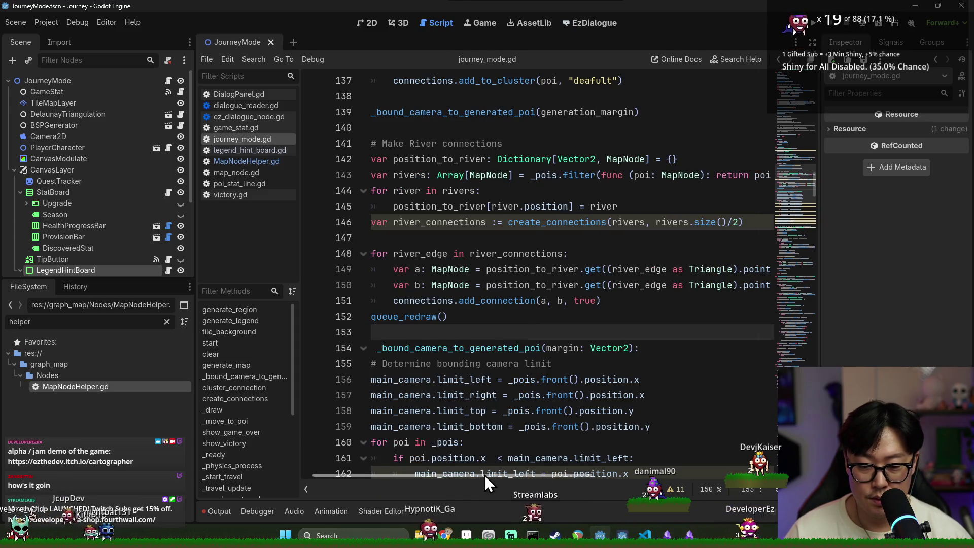
key(ctrl+s)
scroll(589, 280, up, 2)
scroll(590, 280, up, 4)
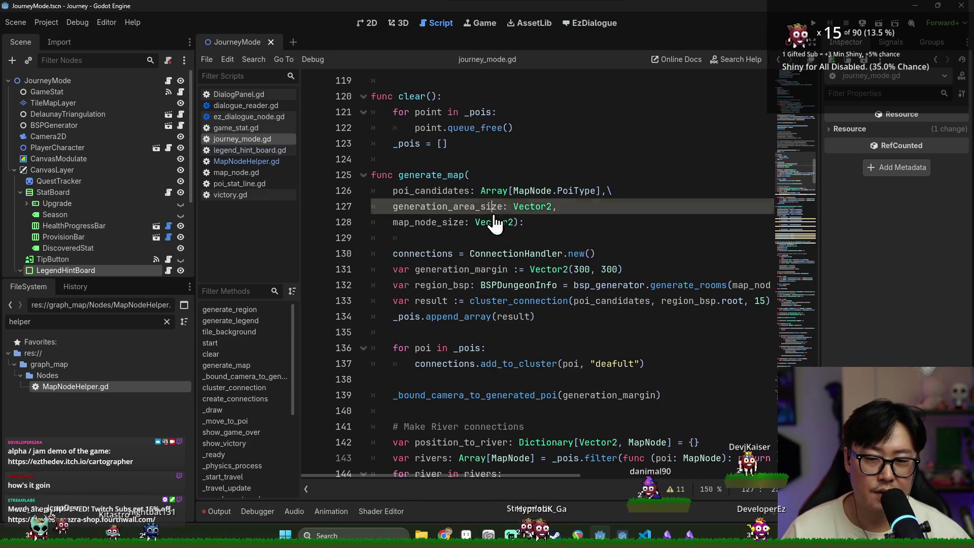
Search the script for 'move_to_poi' to locate the _move_to_poi function.
key(ctrl+f)
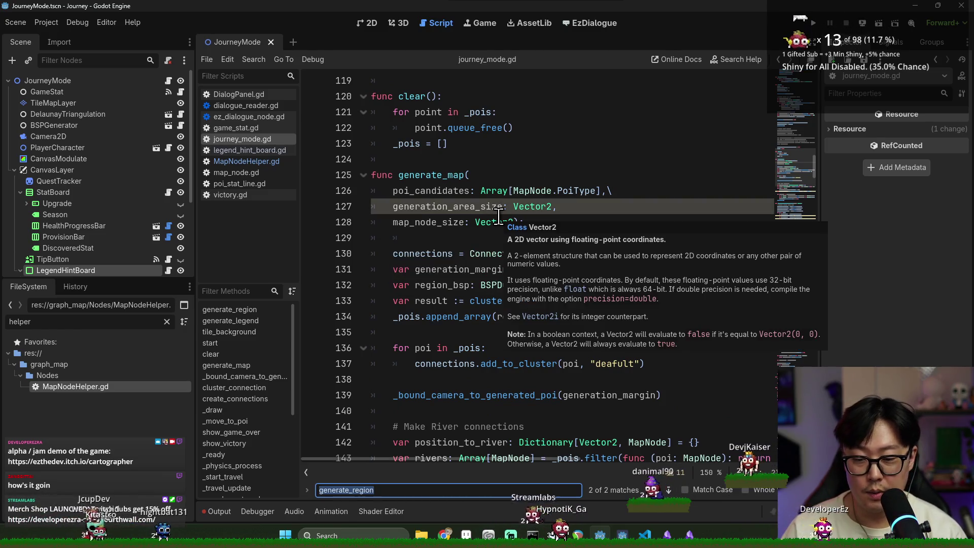
text(move_to_poi)
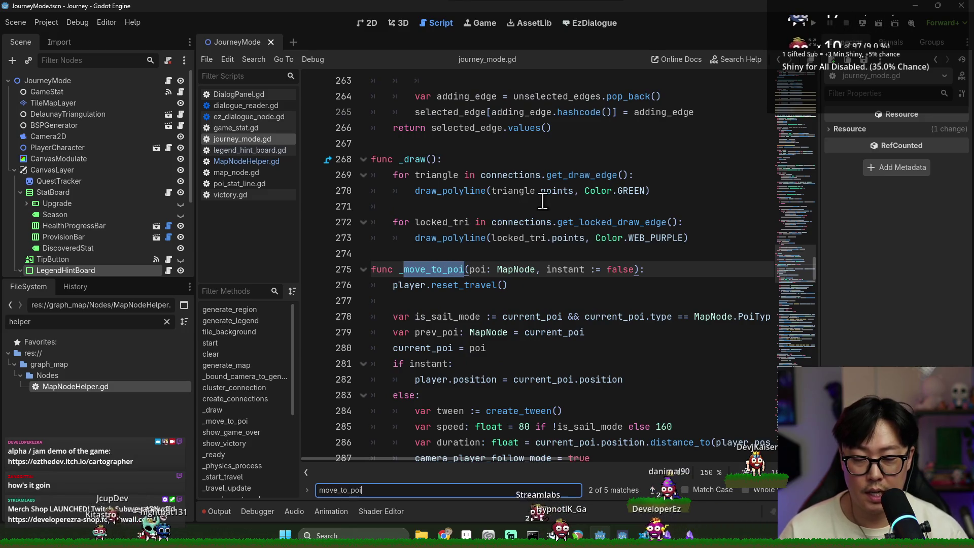
double_click(429, 269)
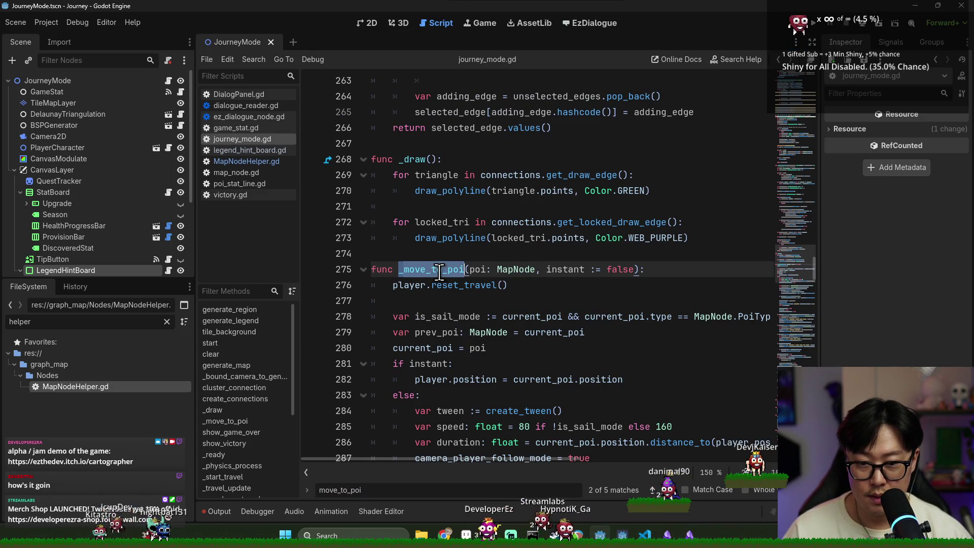
scroll(440, 271, down, 9)
scroll(580, 315, up, 3)
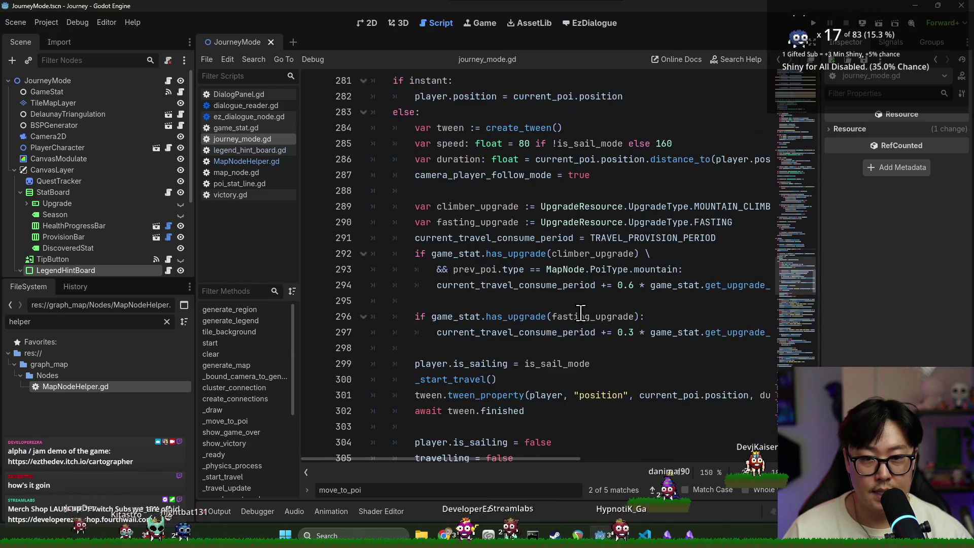
scroll(581, 311, down, 9)
scroll(592, 317, down, 7)
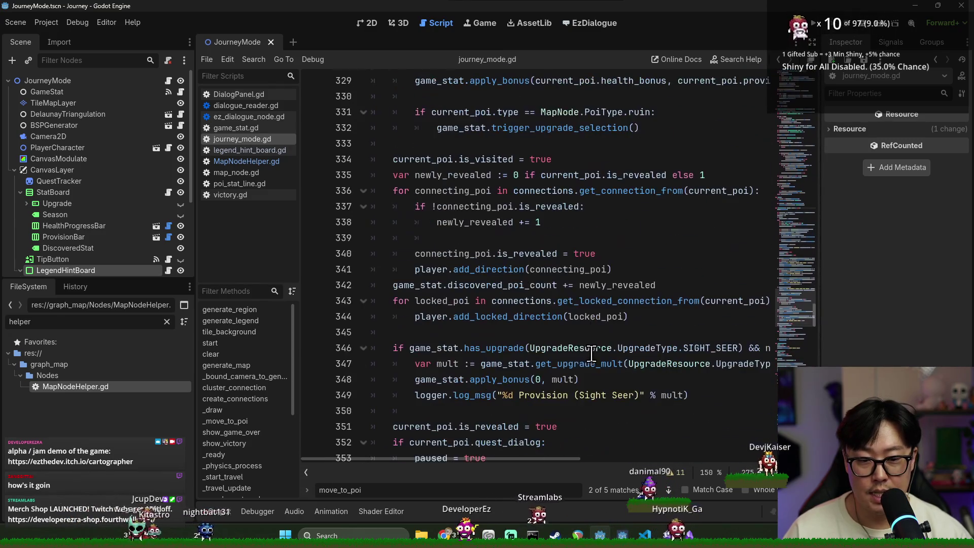
scroll(578, 322, down, 1)
click(639, 329)
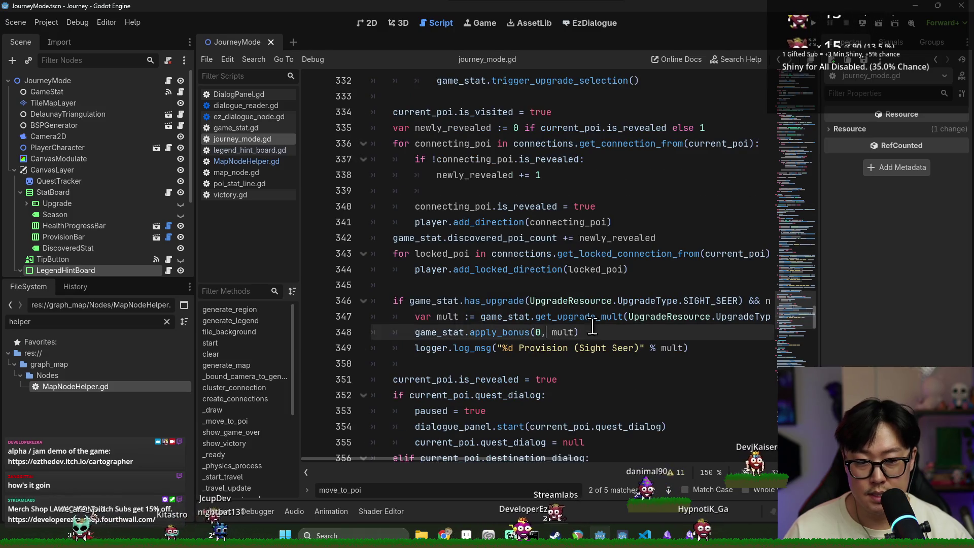
scroll(640, 328, down, 3)
Search for '.port' and insert blank lines after the is_sail_mode declaration on line 278.
key(ctrl+f)
text(.por)
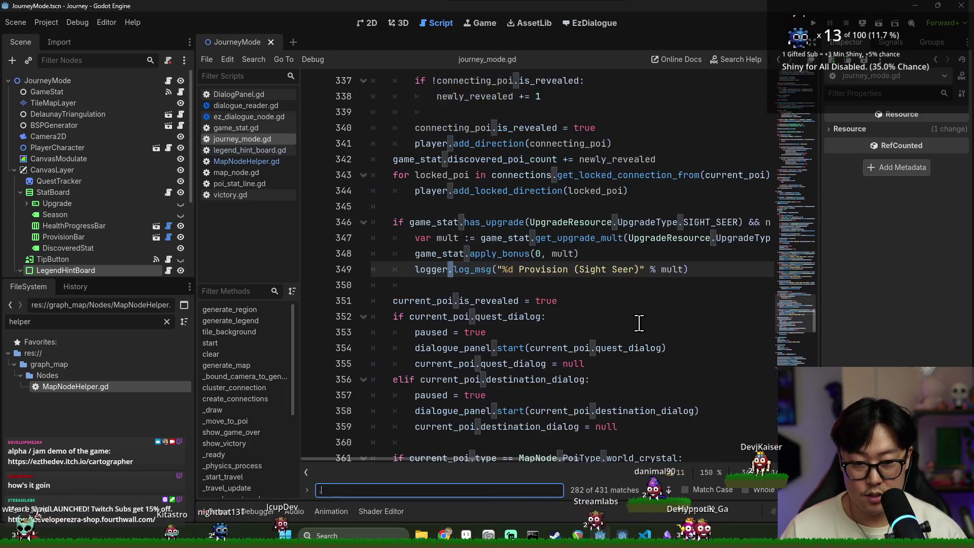
text(t)
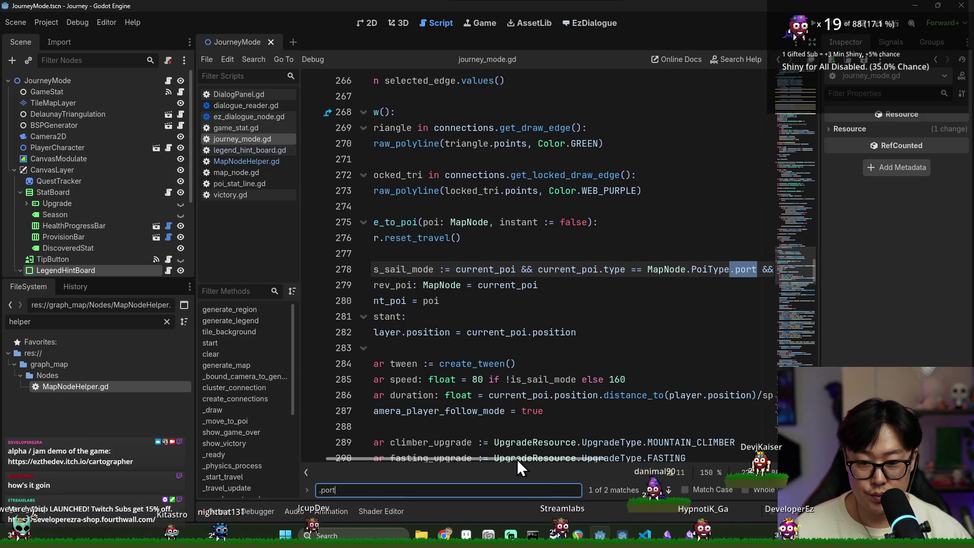
scroll(519, 459, left, 2)
double_click(448, 269)
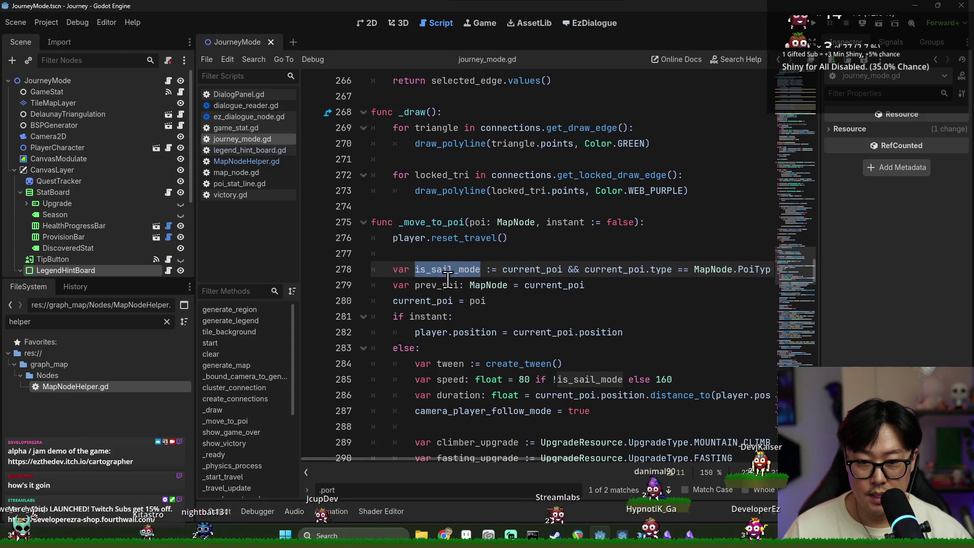
click(401, 285)
double_click(431, 269)
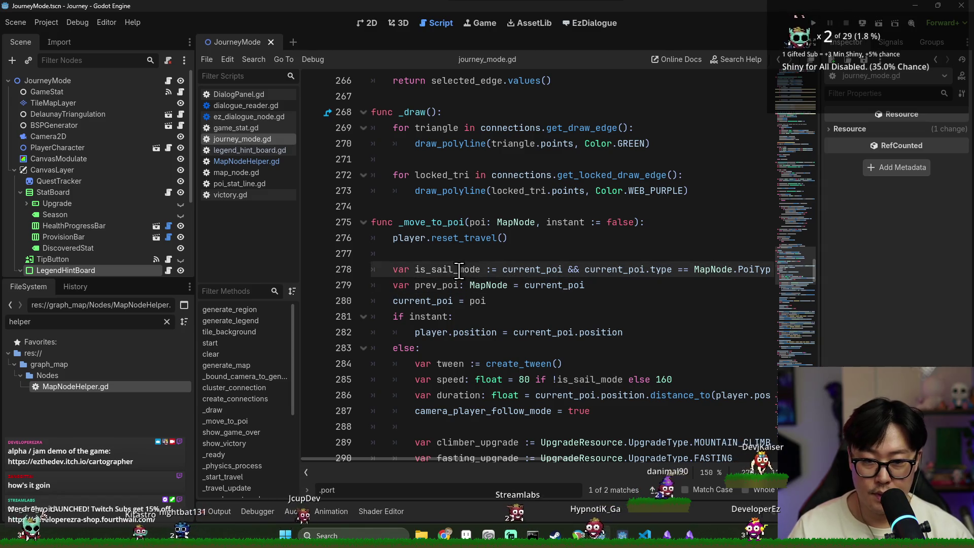
click(394, 285)
key(Return)
key(Return)
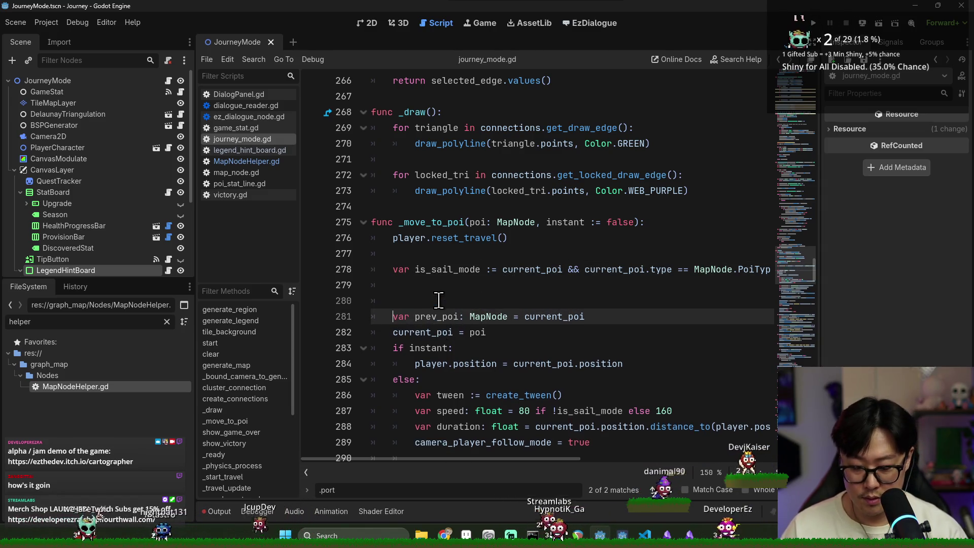
Start a new line 280 with 'is_sail_mode = is_sail_mode |', referencing the port check on line 278.
click(439, 300)
text(is_sail_mode = is_sail_mode |)
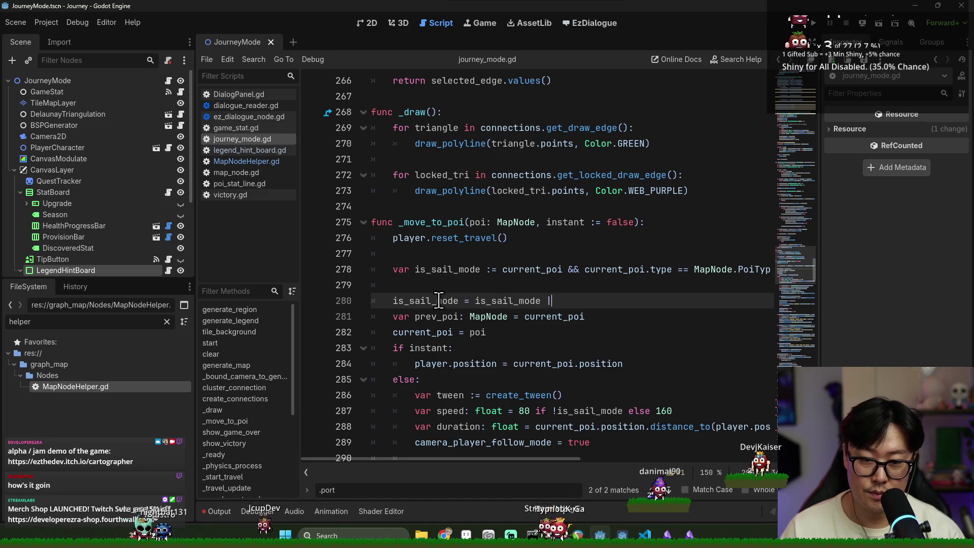
drag(394, 285, 583, 276)
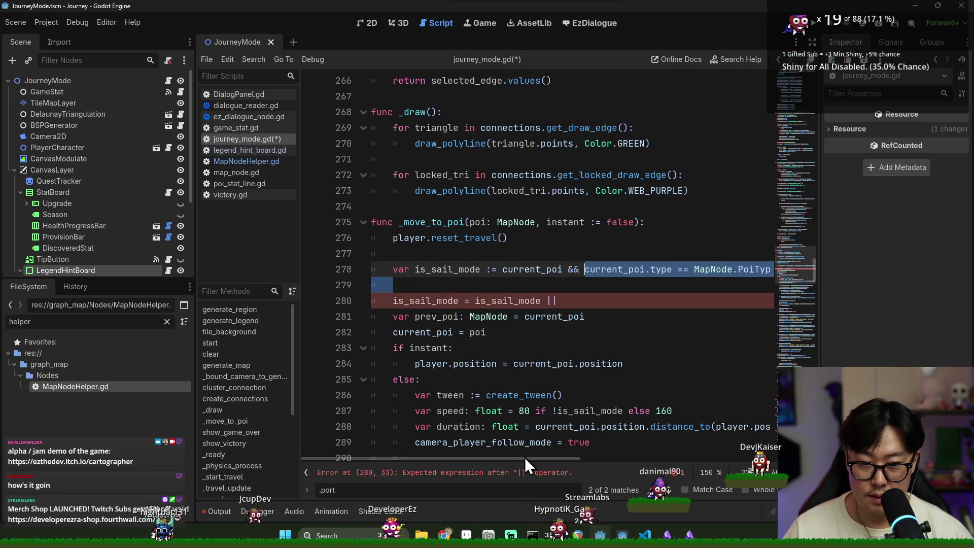
click(570, 284)
double_click(609, 269)
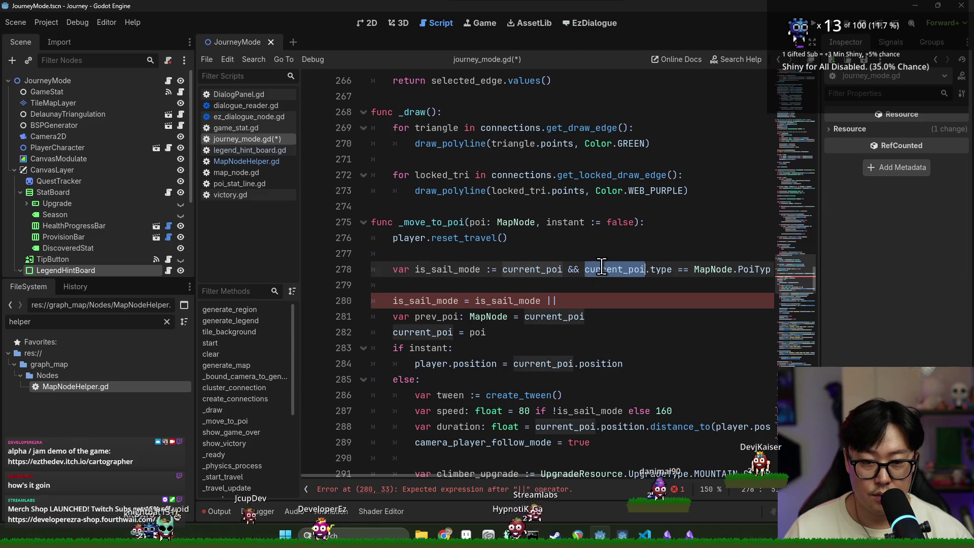
mouse_move(521, 476)
mouse_down()
mouse_move(689, 476)
mouse_move(630, 479)
mouse_up()
click(413, 269)
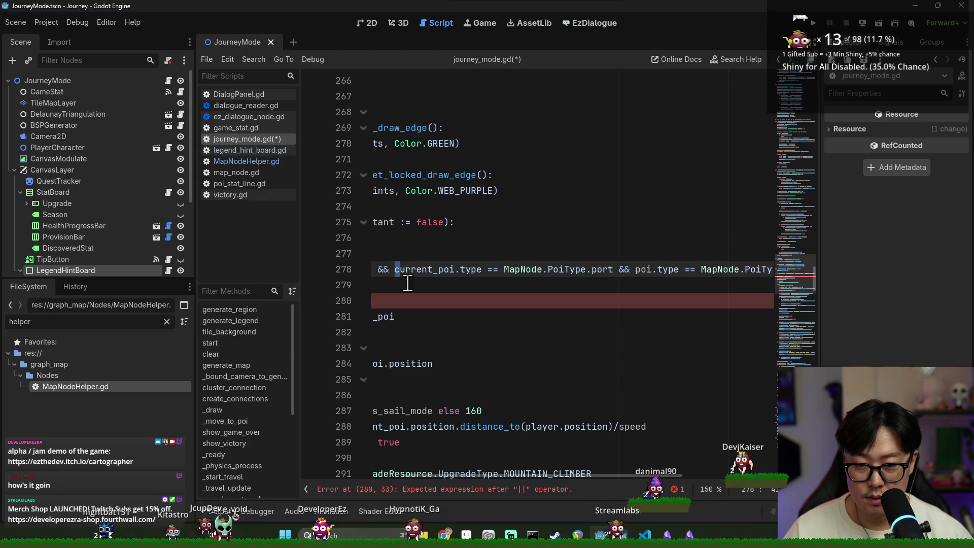
drag(498, 476, 520, 476)
Paste the port-type comparison after || and change both port types to river, then save.
triple_click(572, 270)
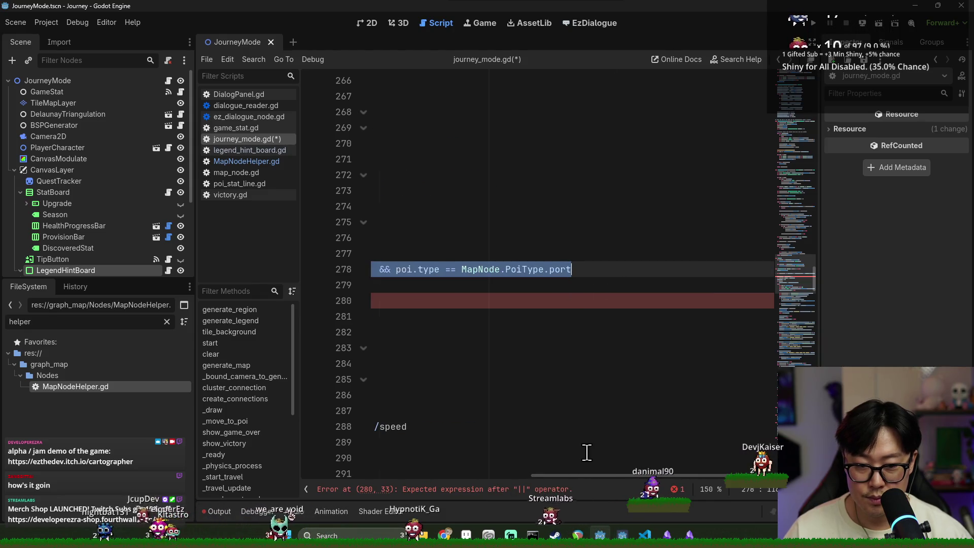
drag(586, 476, 368, 476)
key(Down)
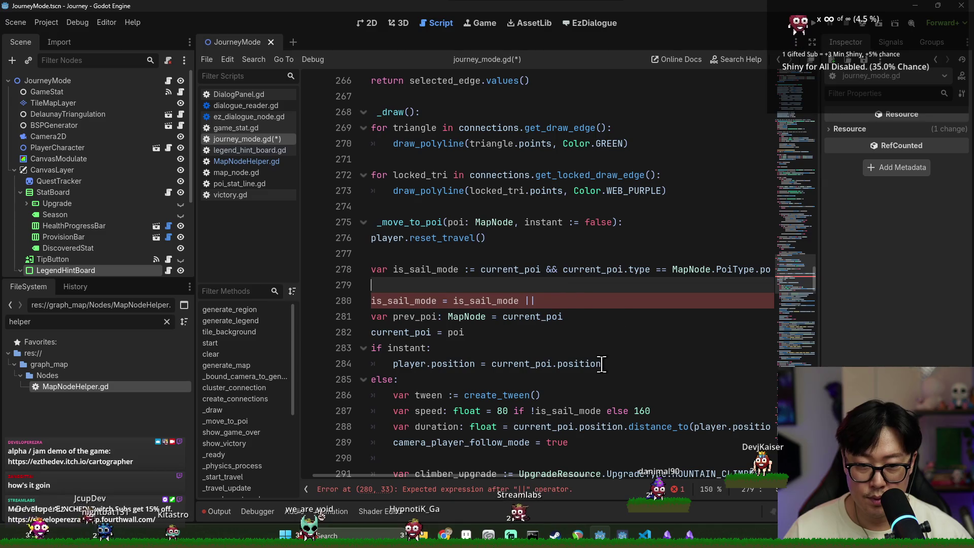
click(577, 307)
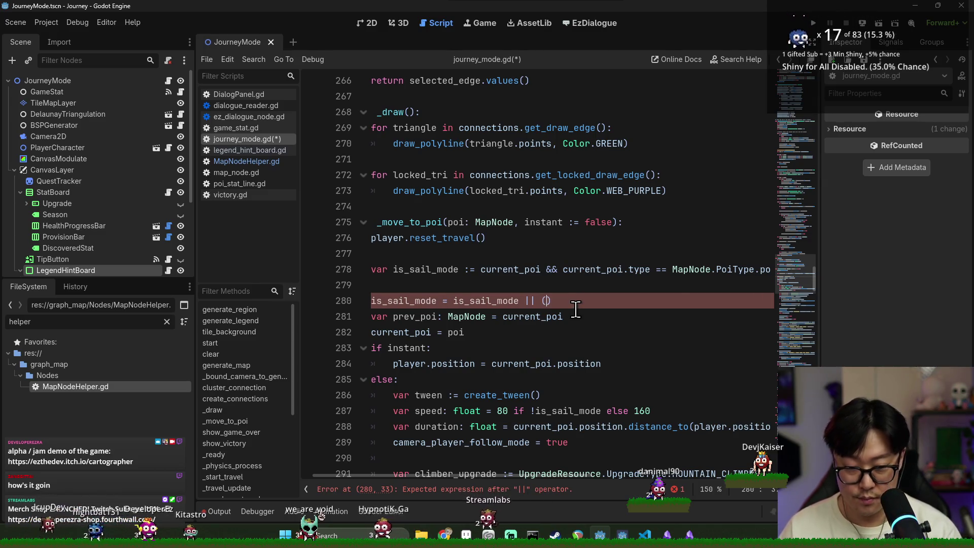
key(ctrl+v)
key(BackSpace)
key(BackSpace)
key(BackSpace)
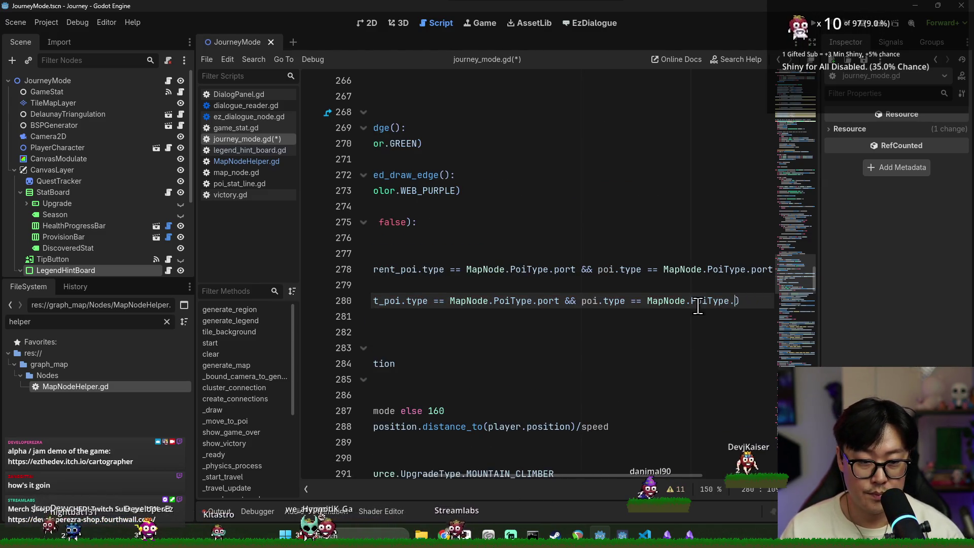
key(BackSpace)
text(river)
double_click(547, 302)
text(river)
key(ctrl+s)
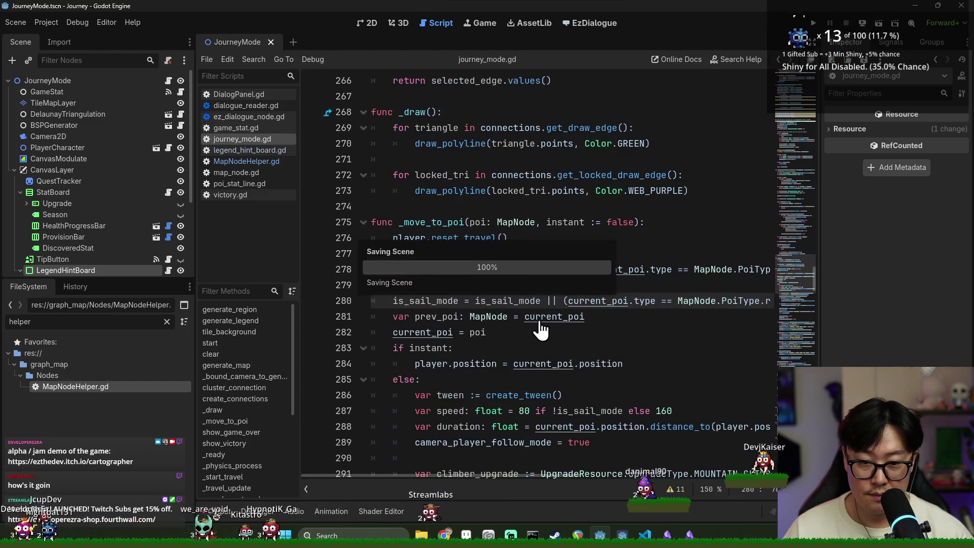
Add the current_poi null check inside the new condition, tidy the blank lines, and save.
drag(504, 269, 579, 269)
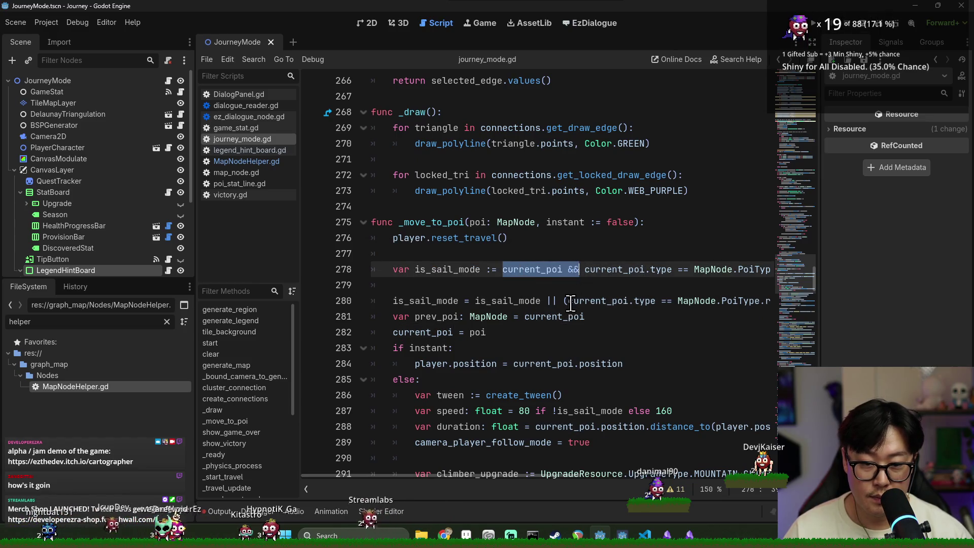
key(ctrl+c)
click(568, 302)
key(ctrl+v)
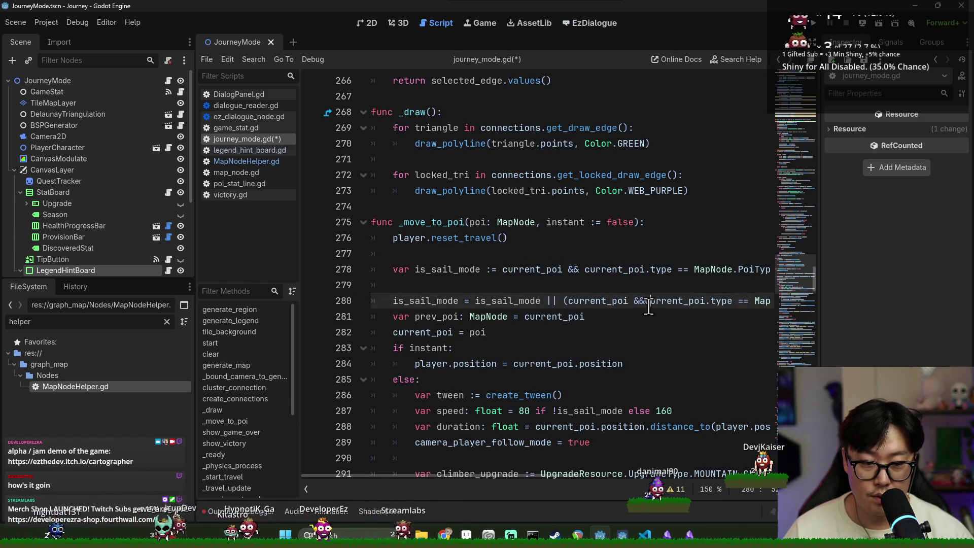
key(ctrl+s)
click(498, 293)
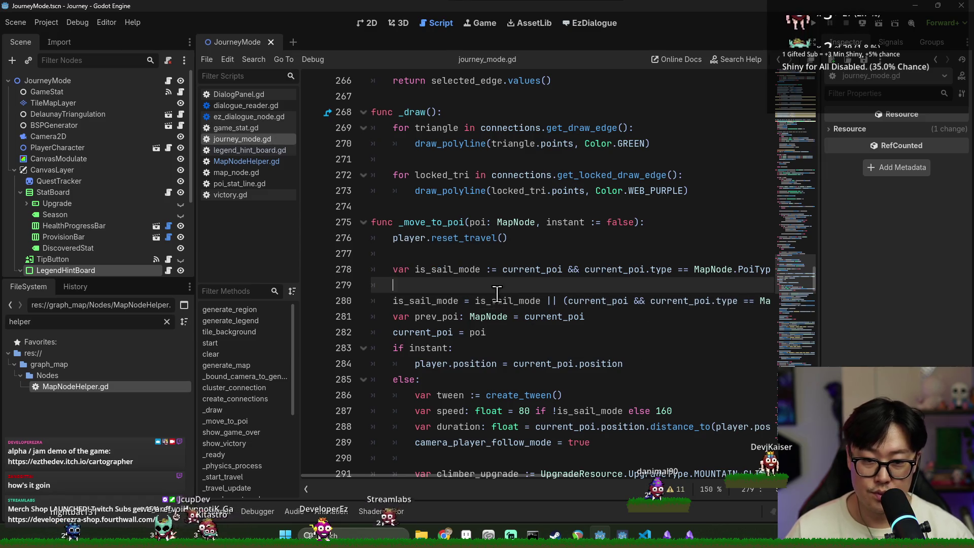
click(391, 325)
key(Up)
key(Up)
key(alt+Up)
key(Up)
key(End)
key(ctrl+s)
Save the script again and run the game to test the changes.
key(Home)
click(585, 269)
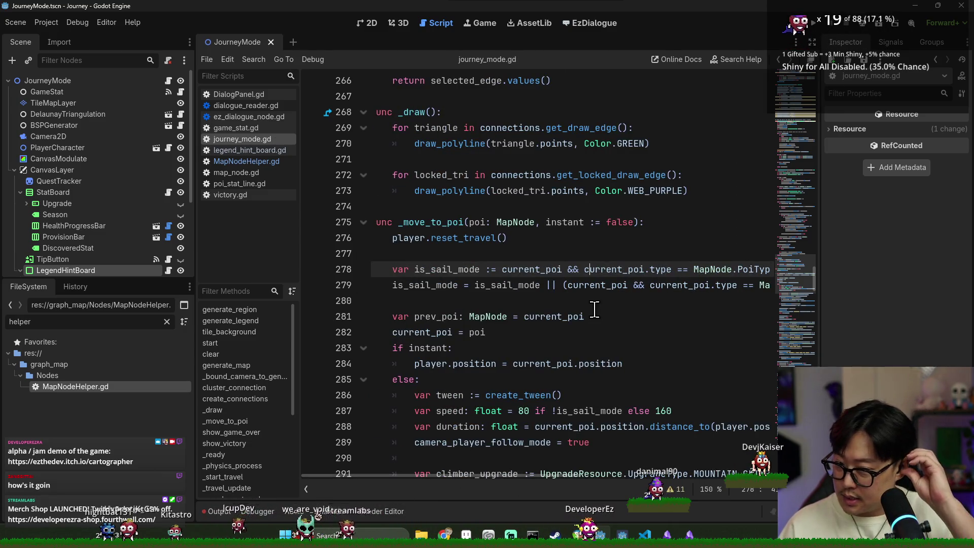
key(ctrl+s)
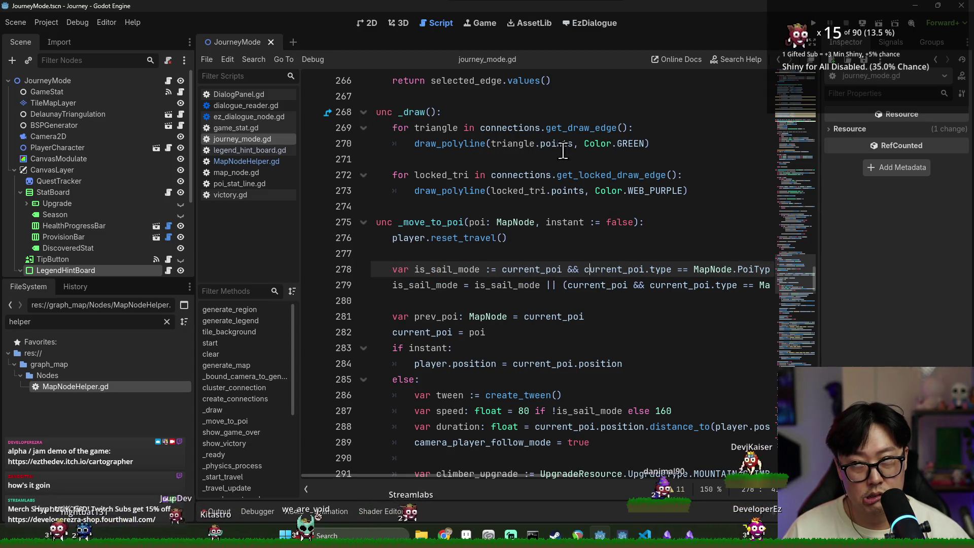
click(814, 25)
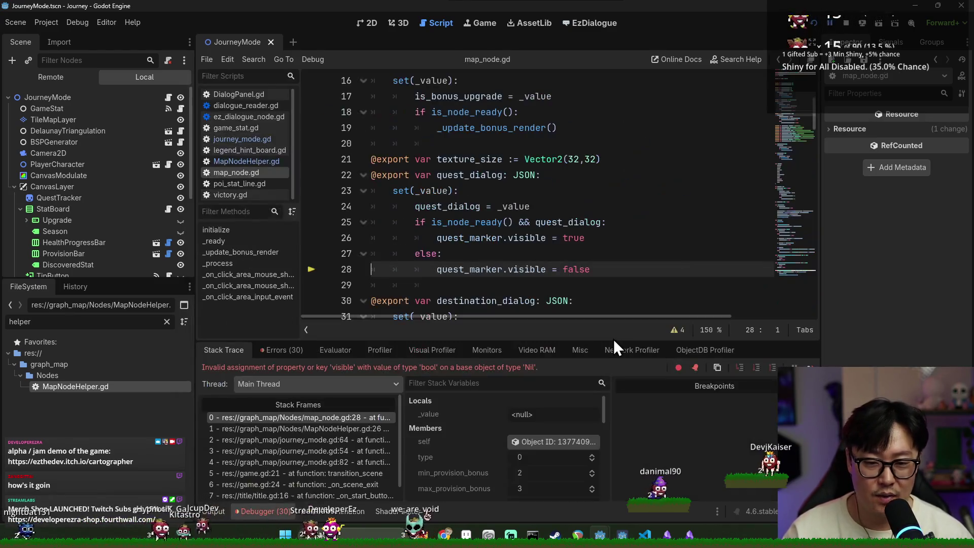
Inspect quest_marker on map_node.gd line 28, then the MapNodeHelper.gd:26 and journey_mode.gd:64 frames.
double_click(469, 269)
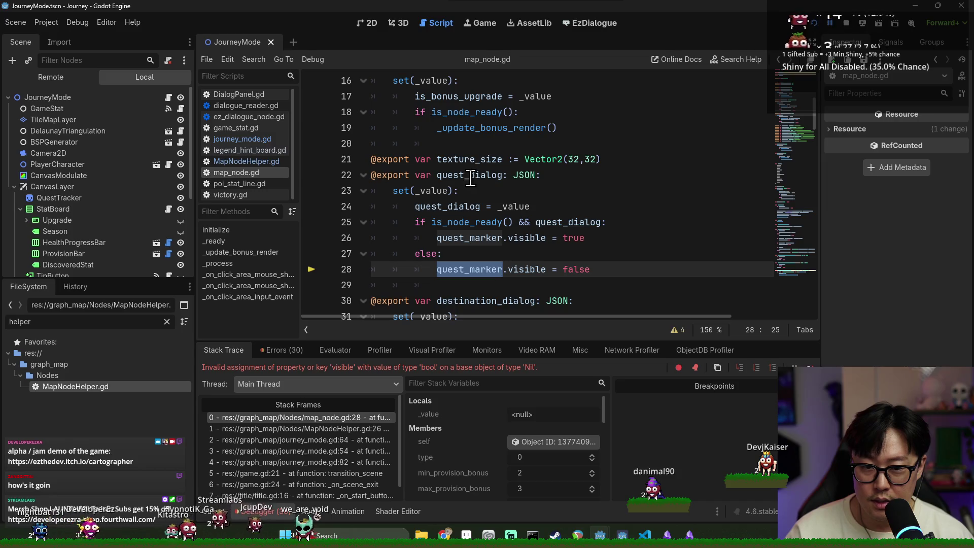
mouse_move(472, 271)
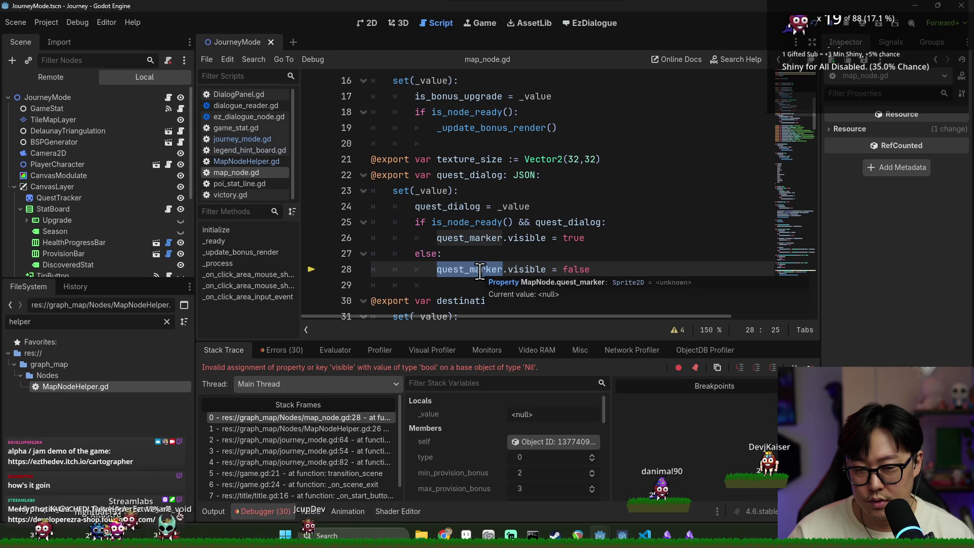
drag(717, 161, 717, 147)
click(251, 429)
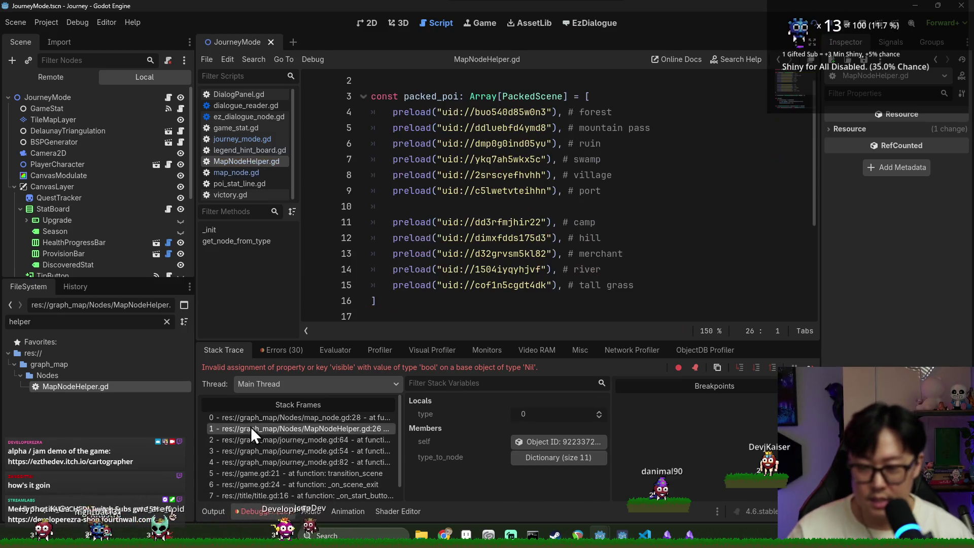
click(283, 443)
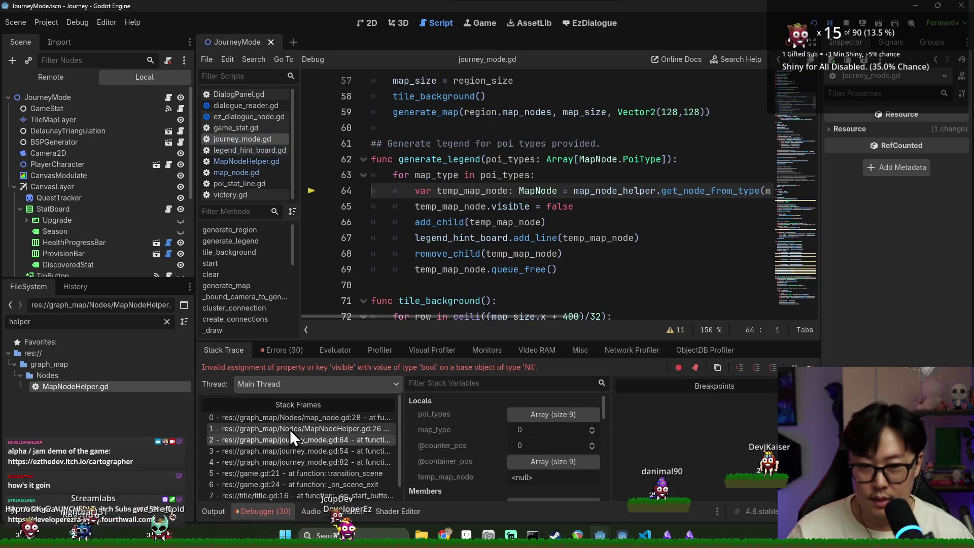
click(291, 431)
double_click(447, 300)
double_click(446, 286)
double_click(648, 301)
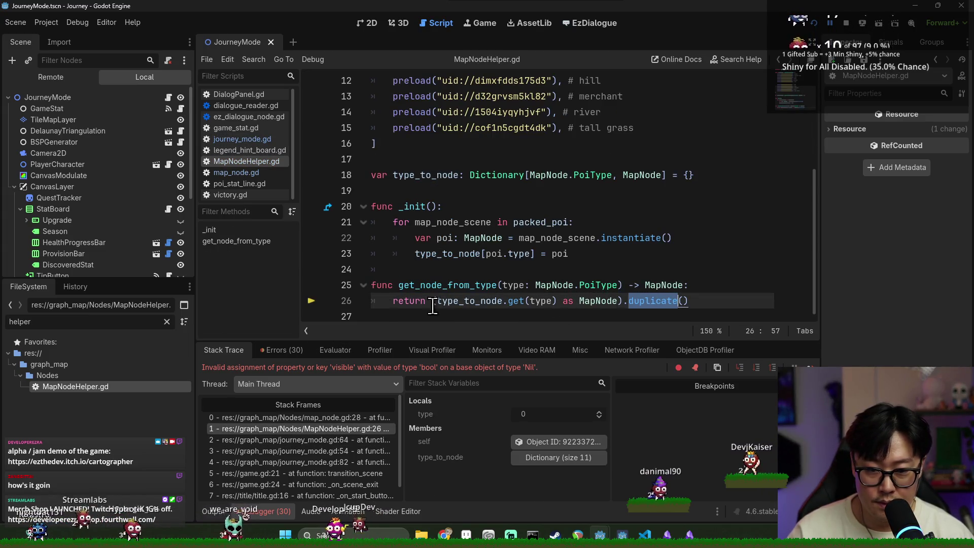
Walk the frames back to map_node.gd line 28, confirm quest_marker is null, and stop the game.
scroll(426, 298, up, 1)
scroll(507, 301, down, 1)
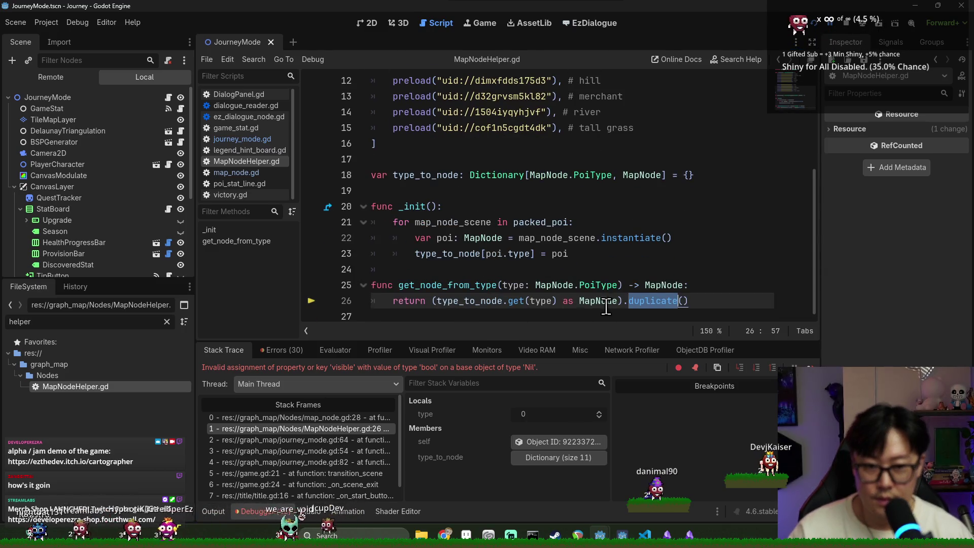
click(340, 439)
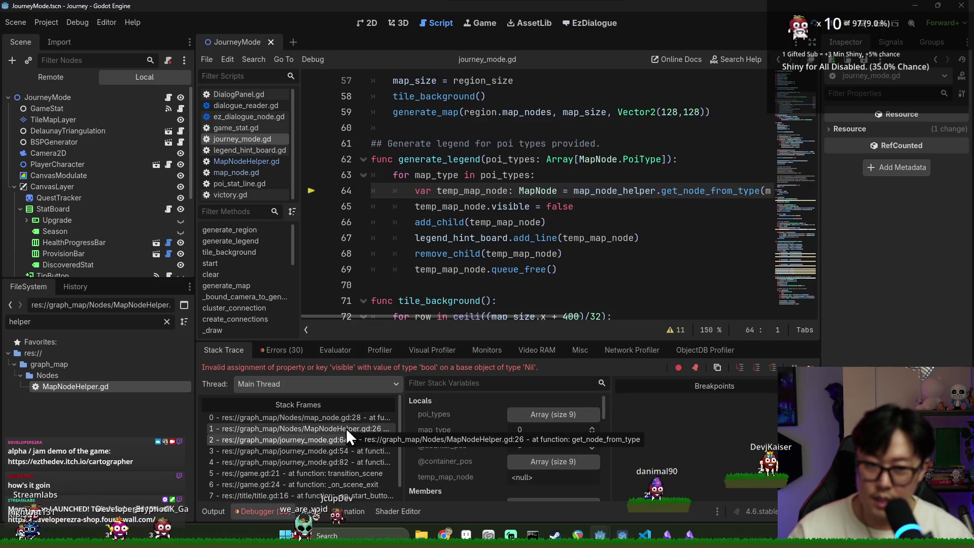
click(347, 428)
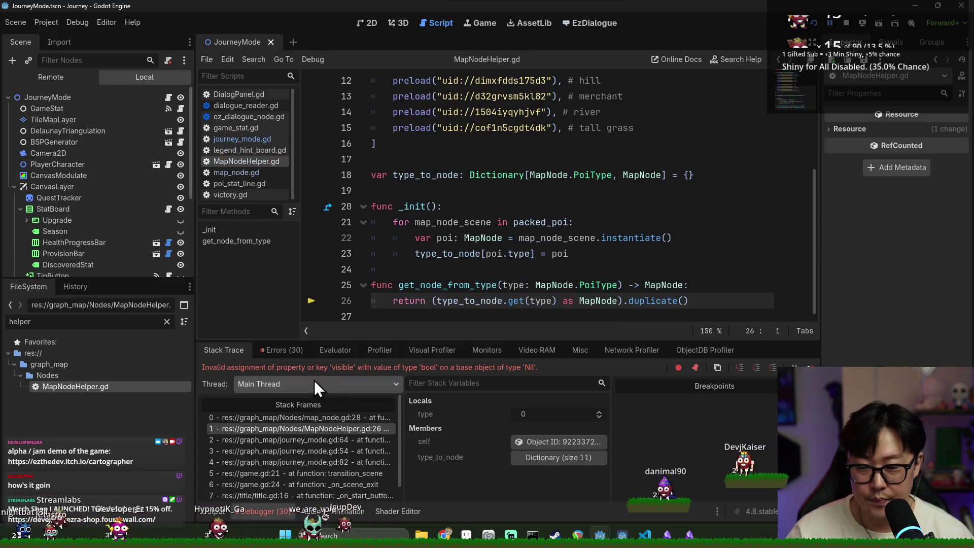
click(328, 414)
double_click(466, 190)
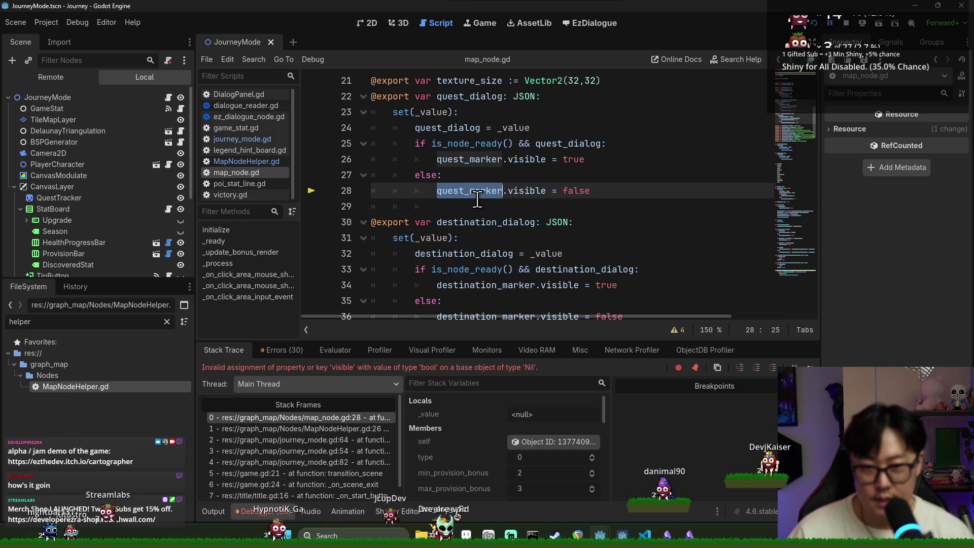
mouse_move(480, 190)
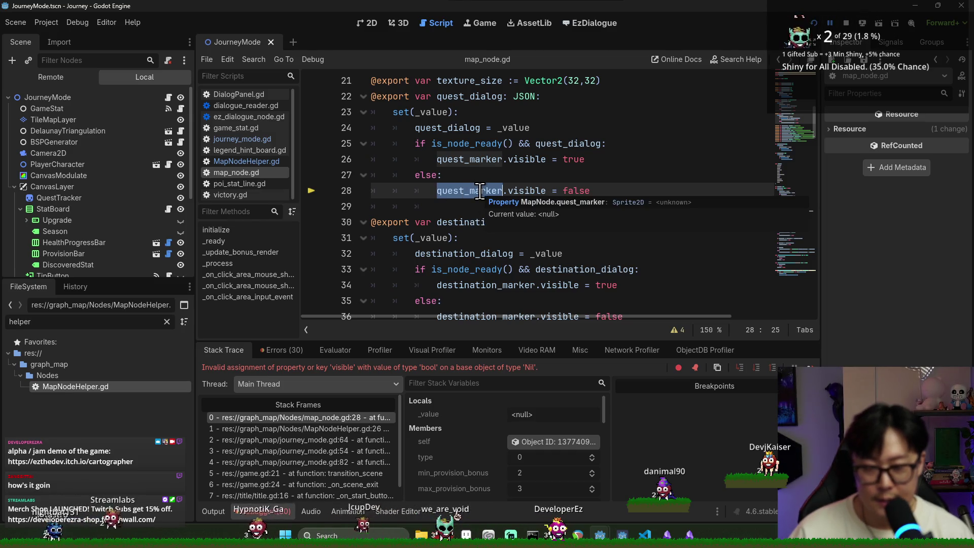
click(847, 24)
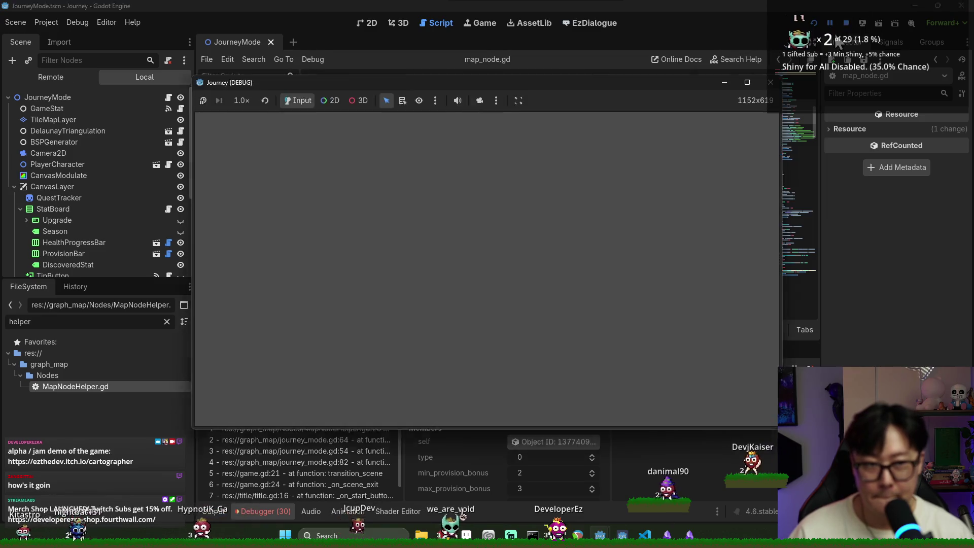
Change the quest_dialog setter's else on line 27 to elif is_node_ready() and run the project.
click(503, 237)
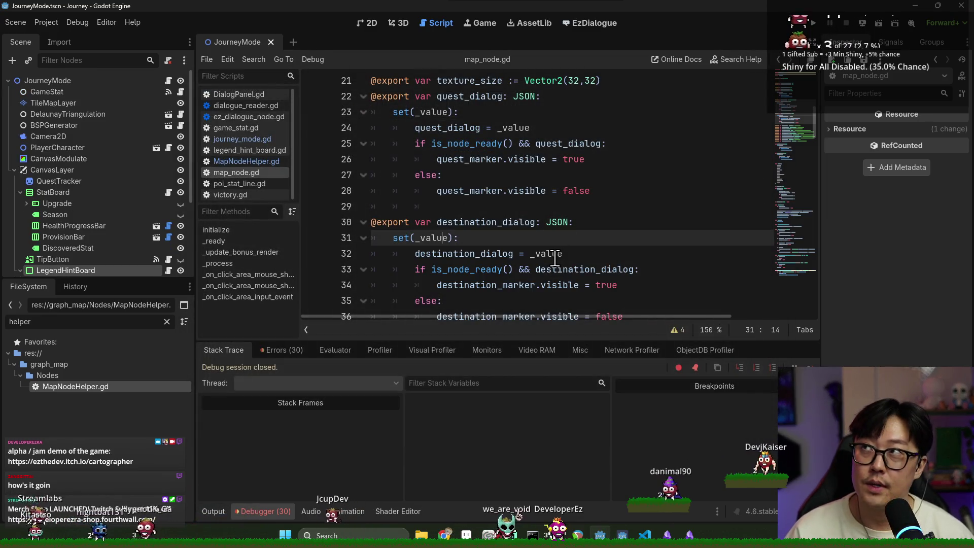
mouse_move(555, 258)
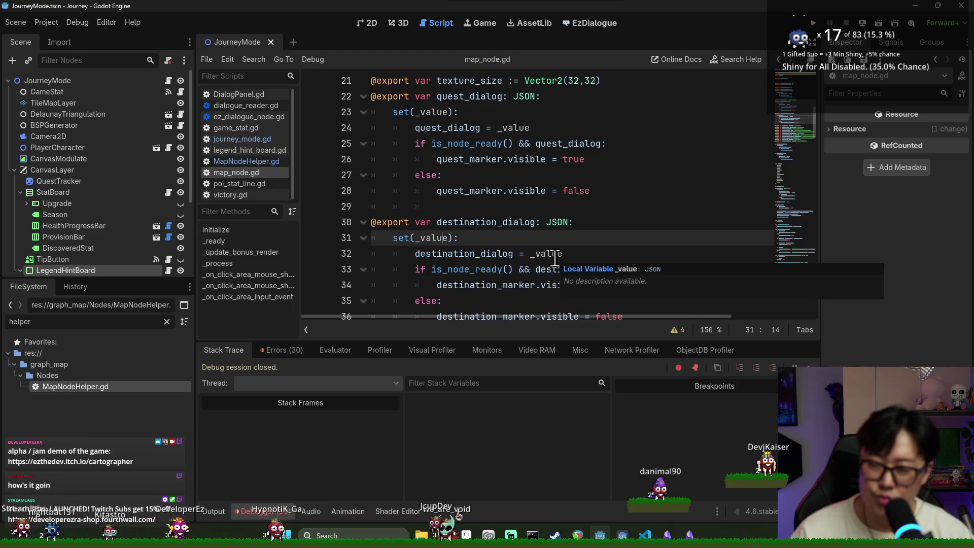
double_click(490, 145)
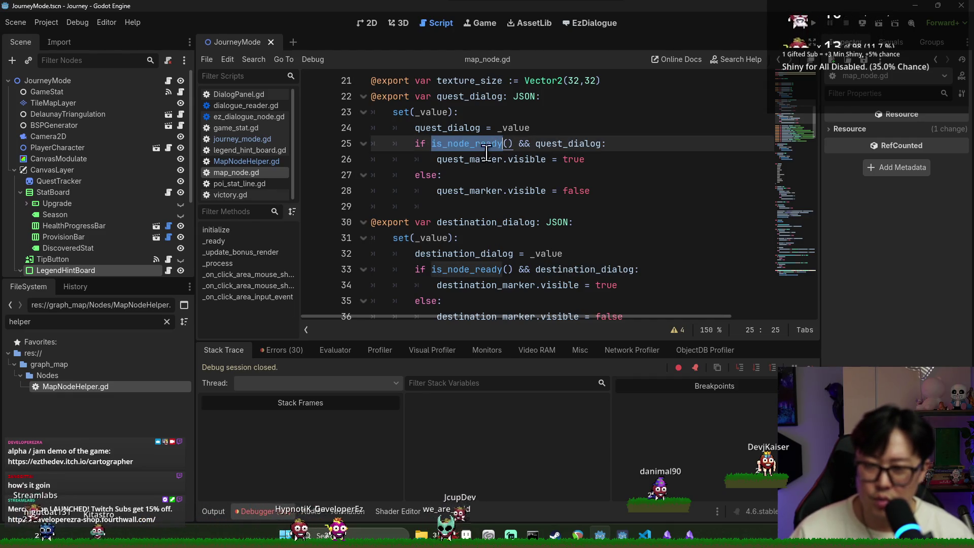
click(460, 194)
double_click(460, 195)
double_click(467, 145)
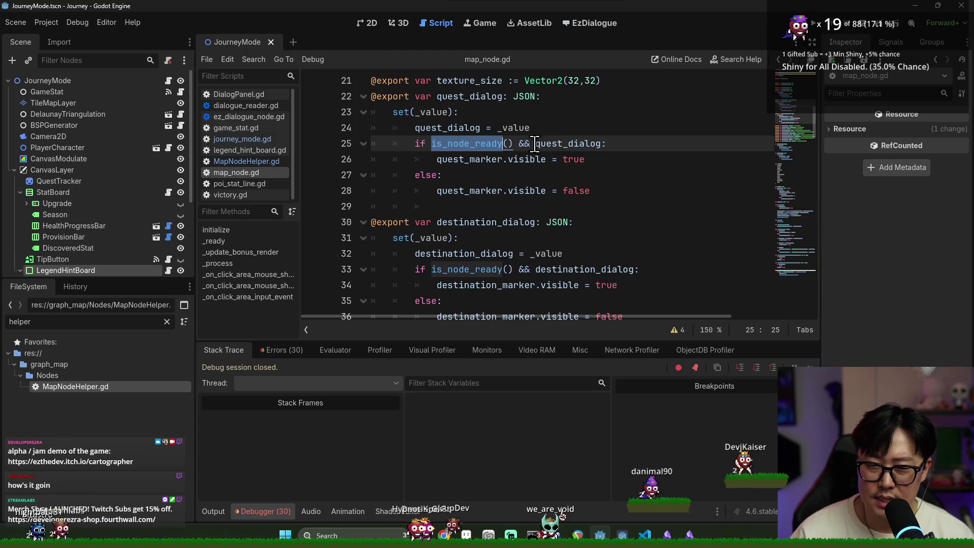
click(473, 174)
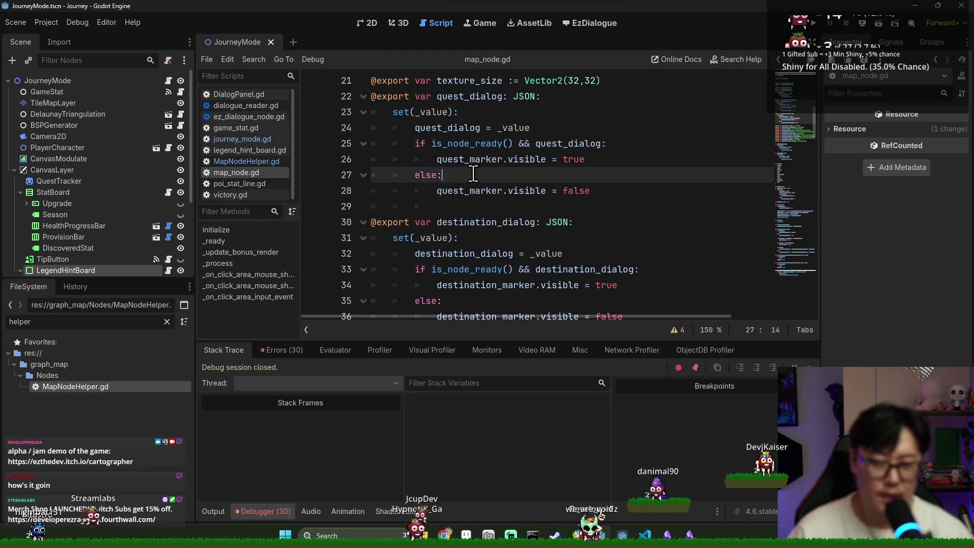
text(if is_node_ready())
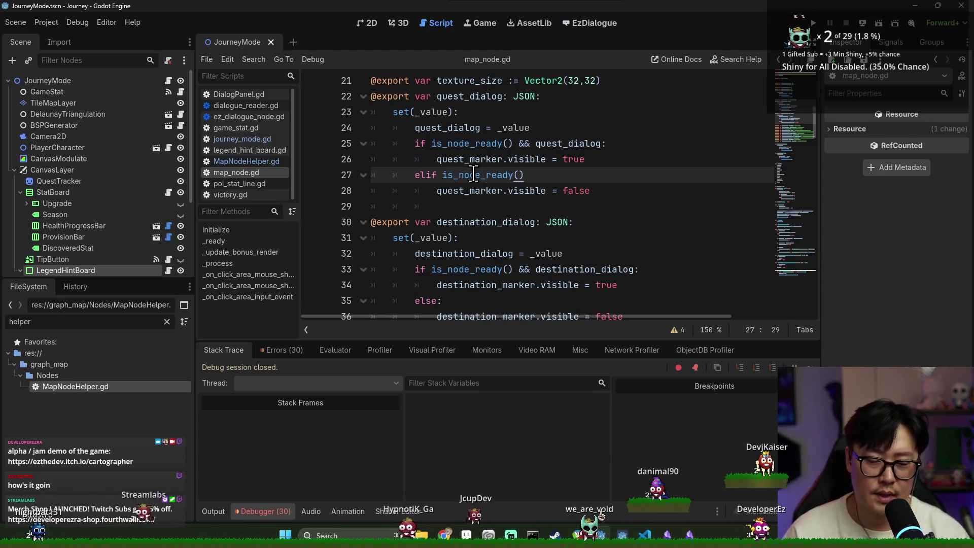
click(811, 24)
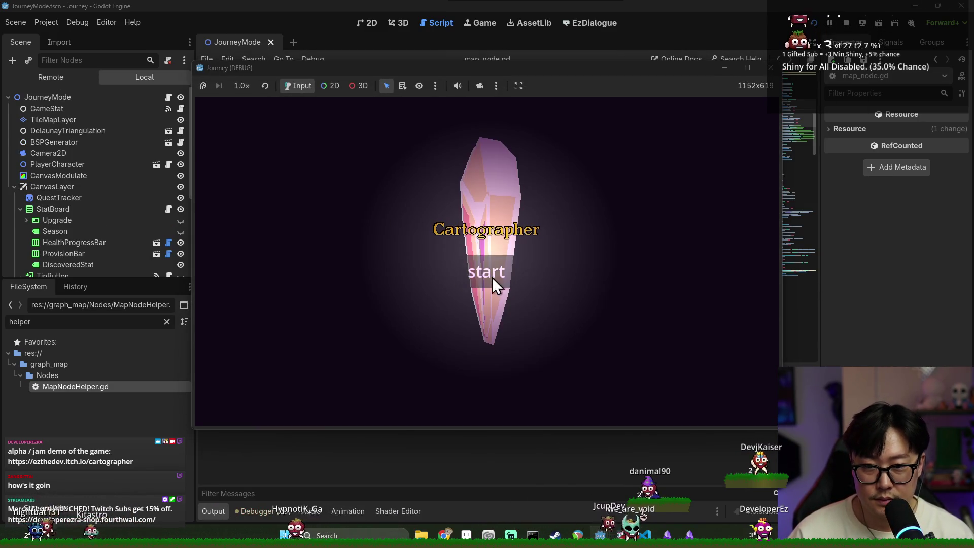
Start the game, then change the destination setter's line 35 else: to elif is_node_ready():.
click(492, 278)
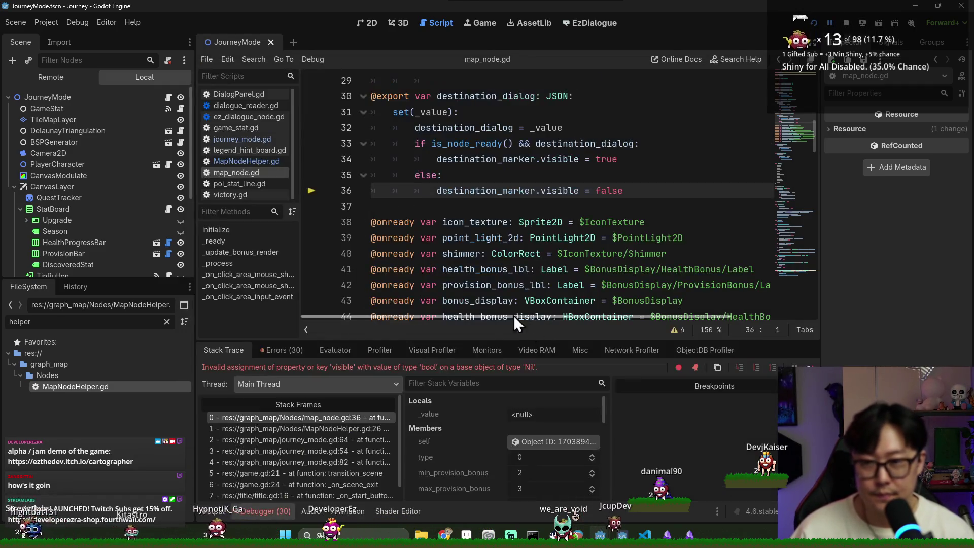
double_click(455, 148)
click(486, 181)
key(BackSpace)
key(BackSpace)
key(BackSpace)
text(if)
text(is_node_ready())
text(:)
Rerun with F5, start the game and break open the crystal intro.
key(F5)
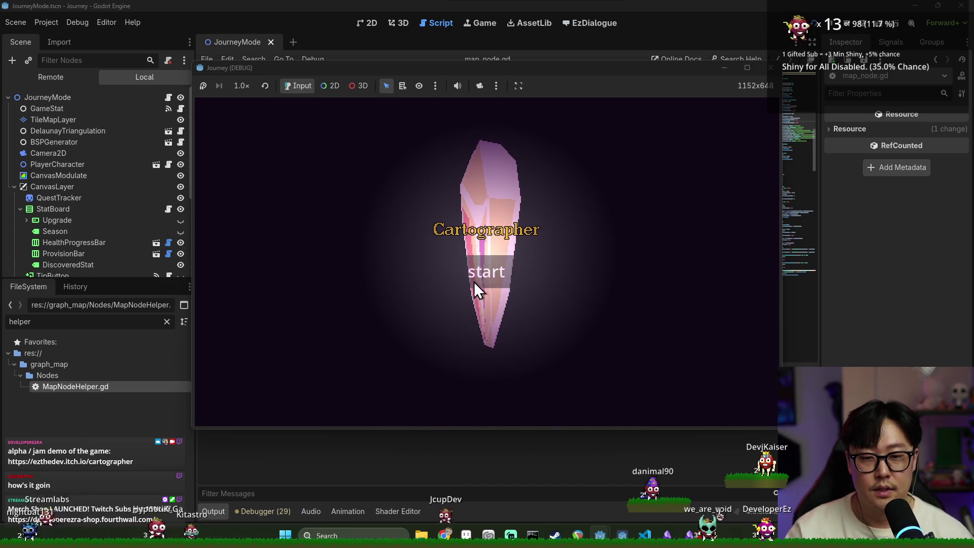
click(474, 282)
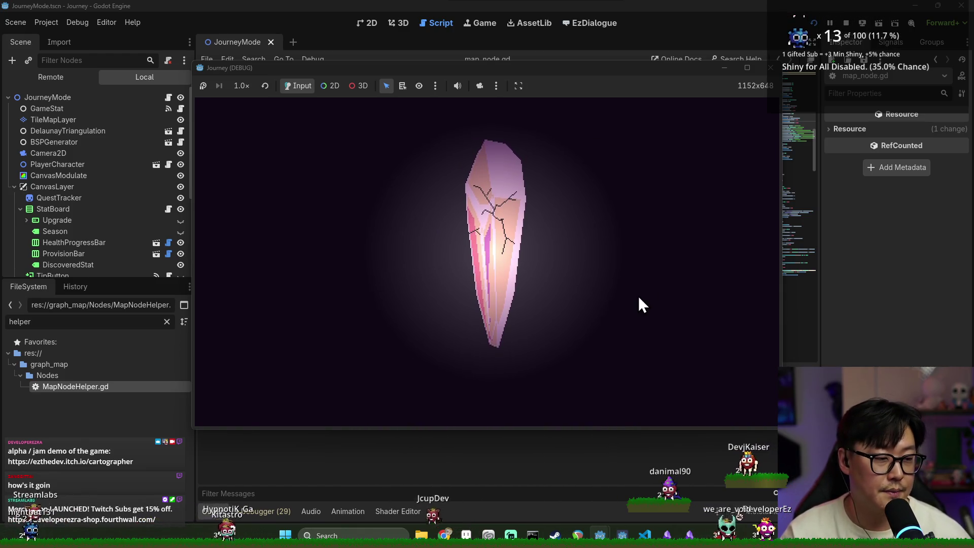
click(495, 271)
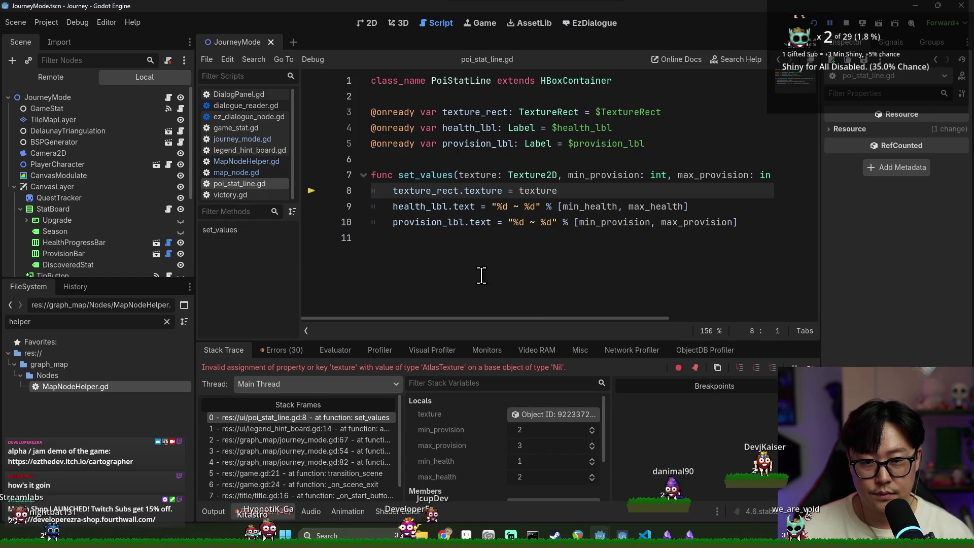
Compare the poi_stat_line.gd error frame with its legend_hint_board.gd caller, checking stat_line on line 14.
click(306, 429)
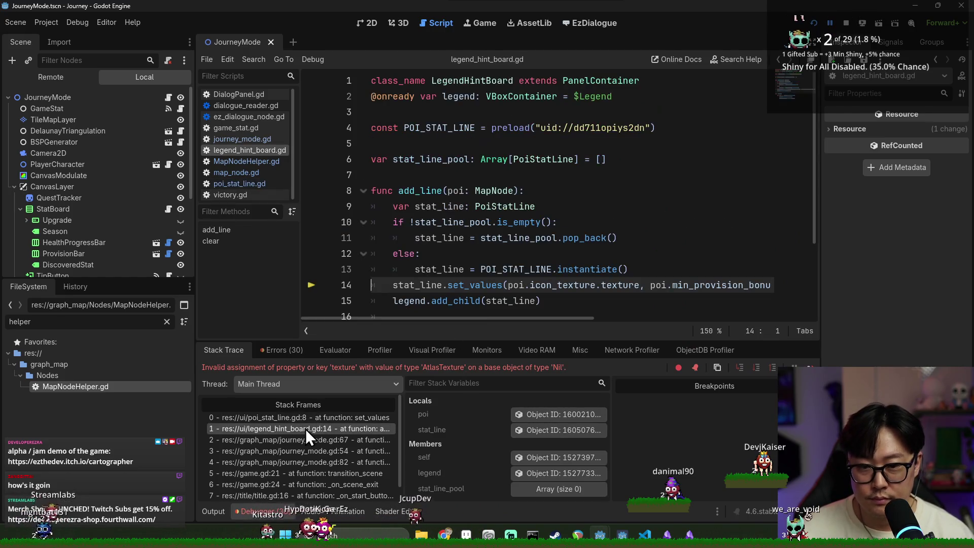
click(308, 418)
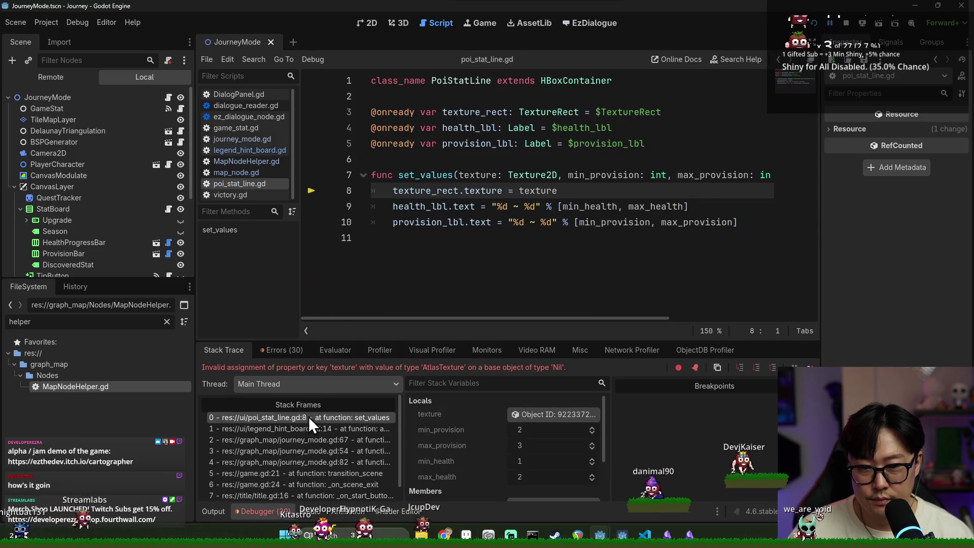
click(302, 429)
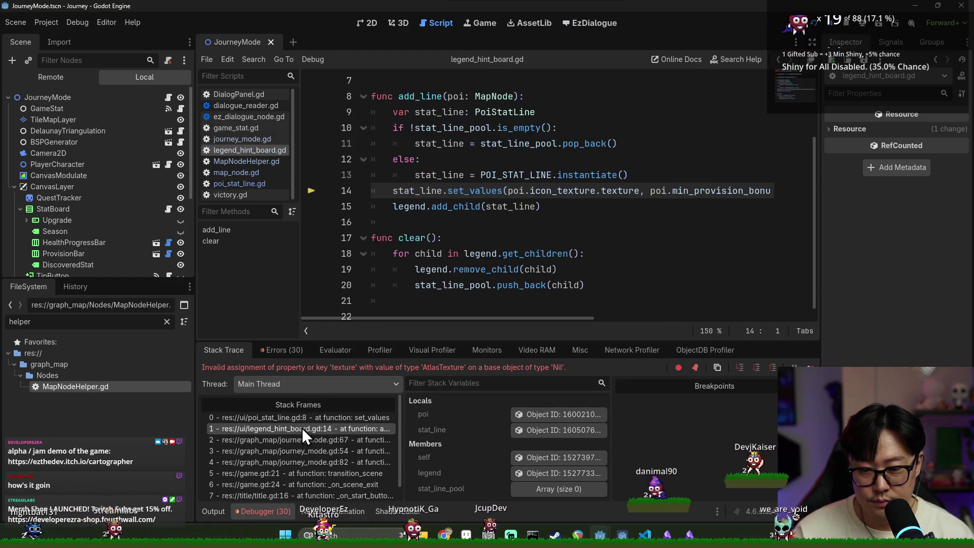
double_click(415, 191)
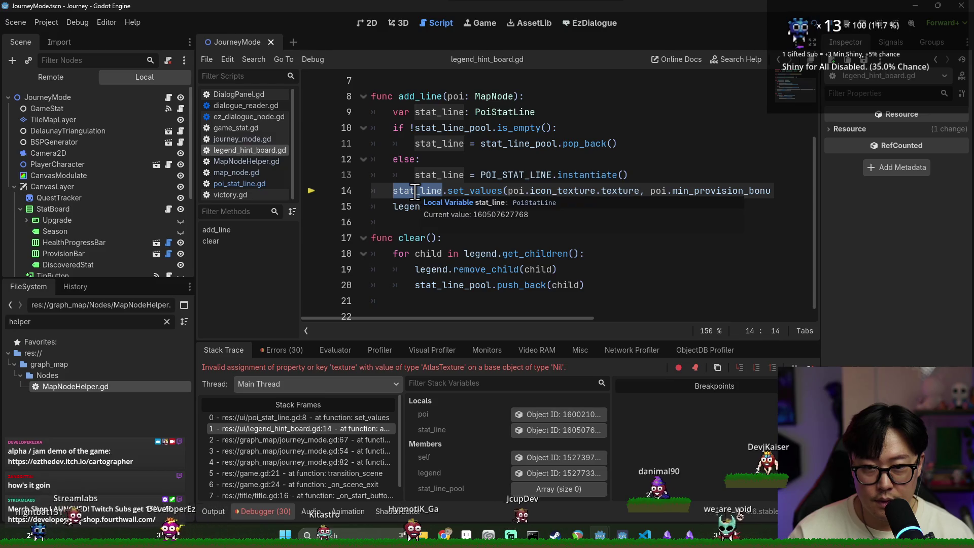
Move legend.add_child(stat_line) to directly after the instantiate line 13, dedented one level.
triple_click(410, 206)
key(ctrl+c)
key(BackSpace)
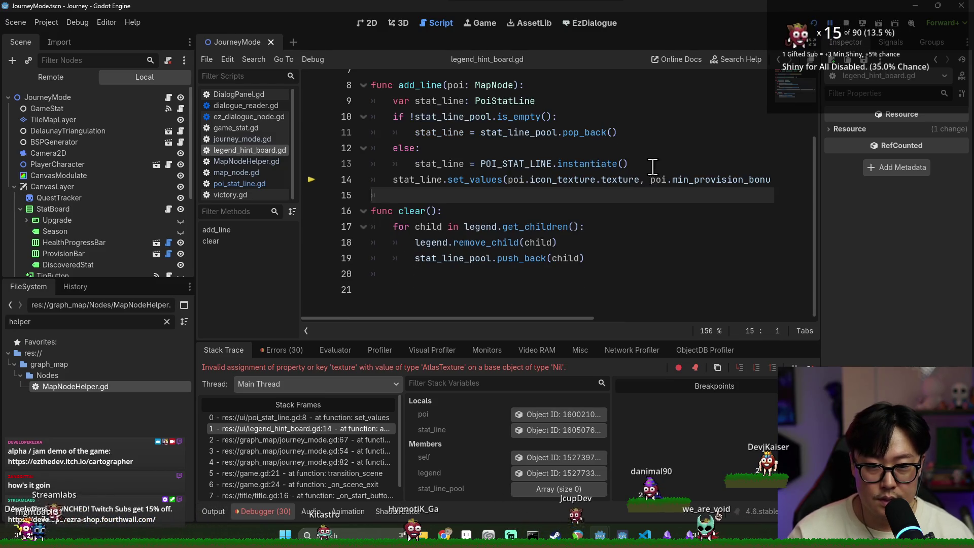
click(645, 173)
key(Return)
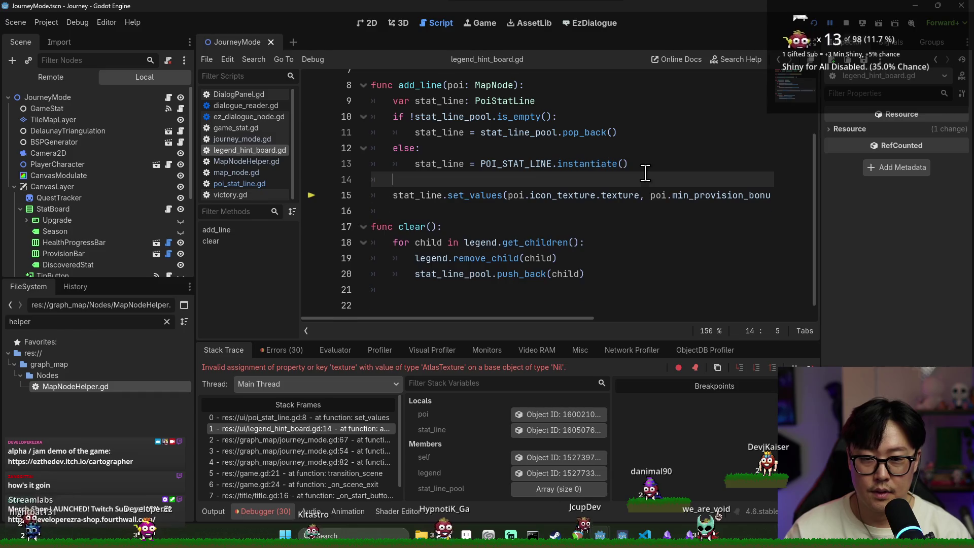
key(ctrl+v)
key(shift+Tab)
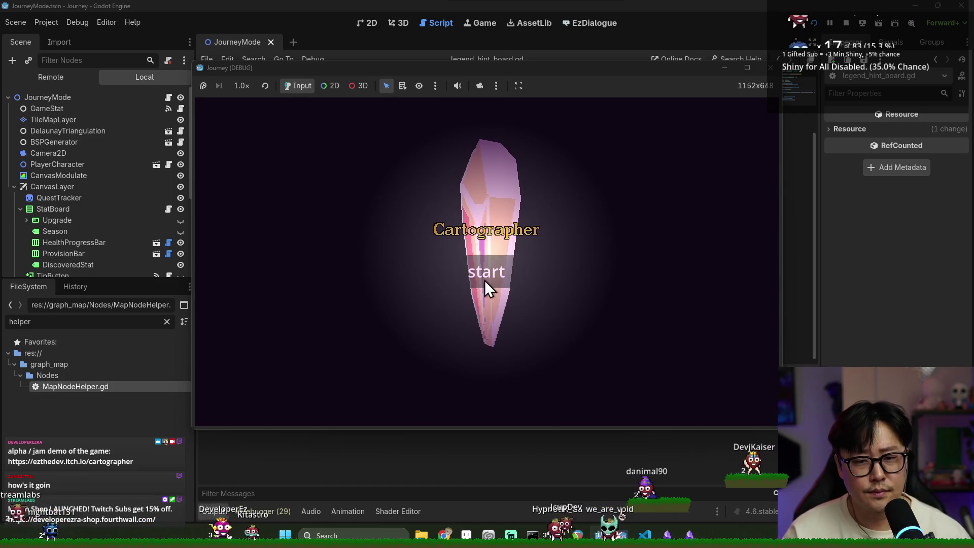
Start the game and inspect triangles and updated_triangles in the triangulate loop of delaunay_triangulation.gd.
click(485, 282)
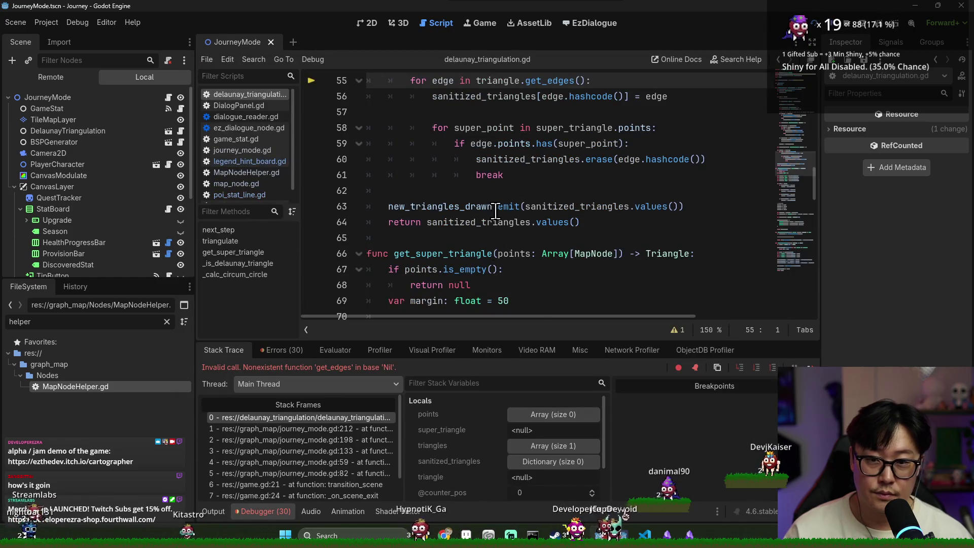
scroll(460, 285, up, 2)
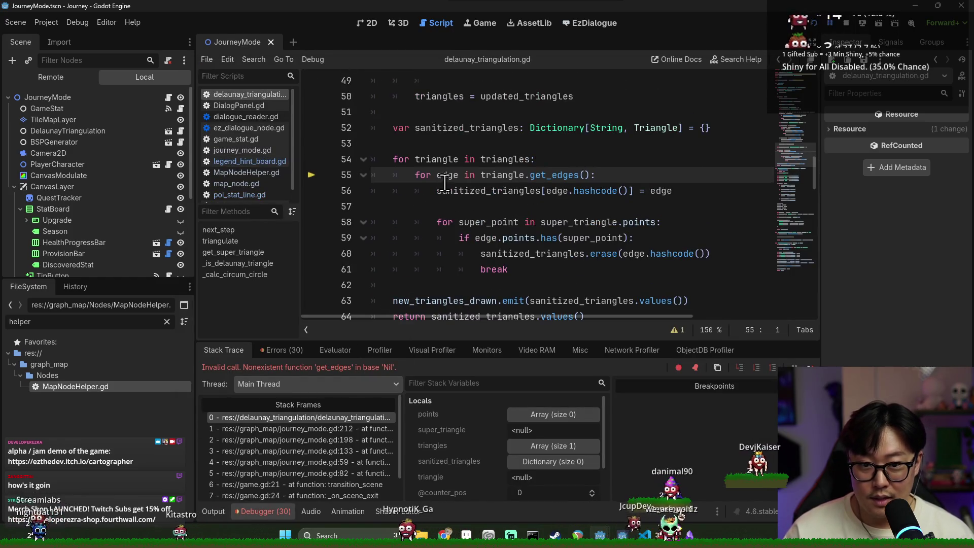
mouse_move(531, 178)
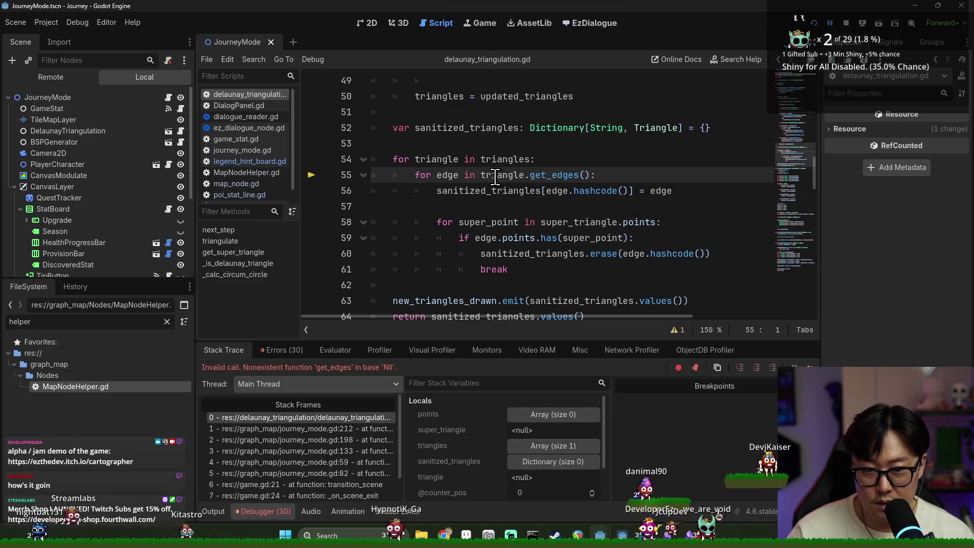
mouse_move(495, 177)
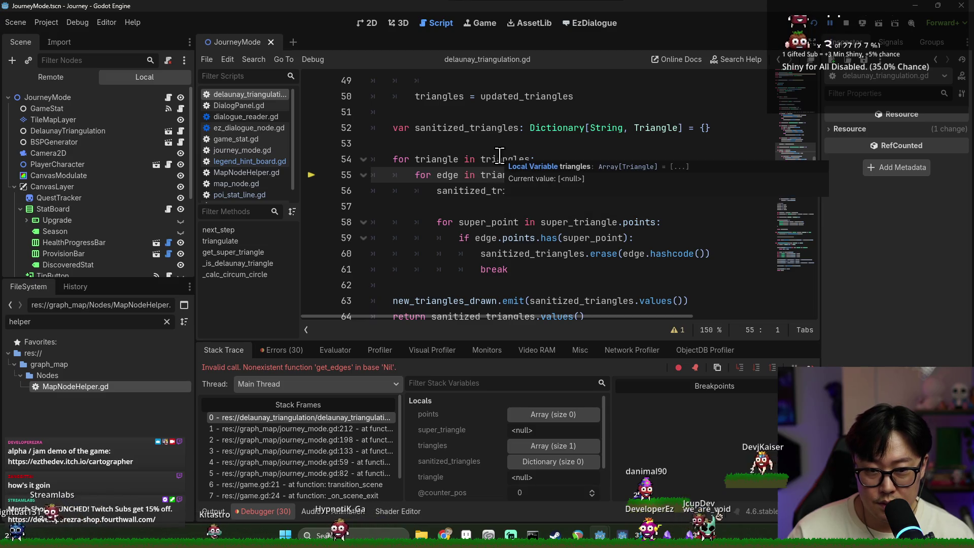
double_click(500, 157)
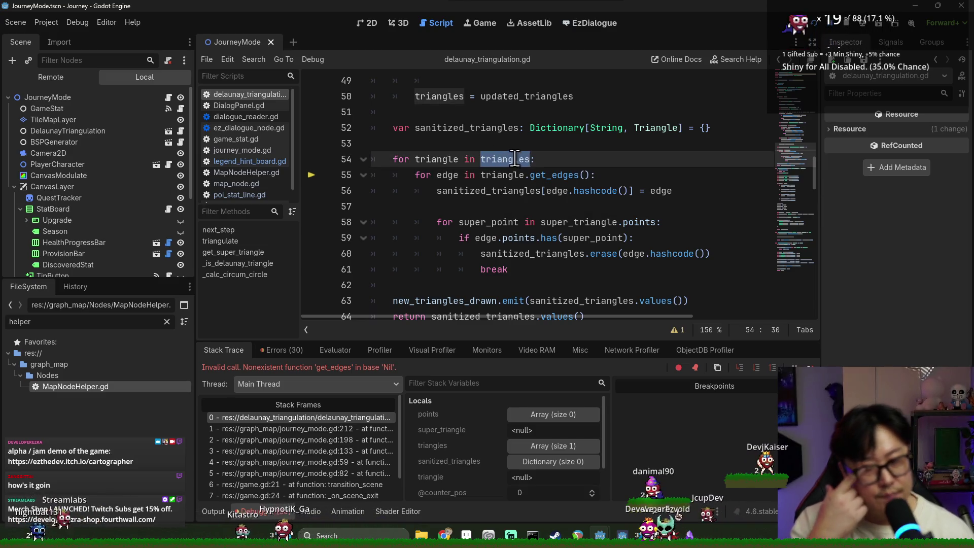
scroll(502, 173, up, 2)
click(512, 193)
double_click(513, 193)
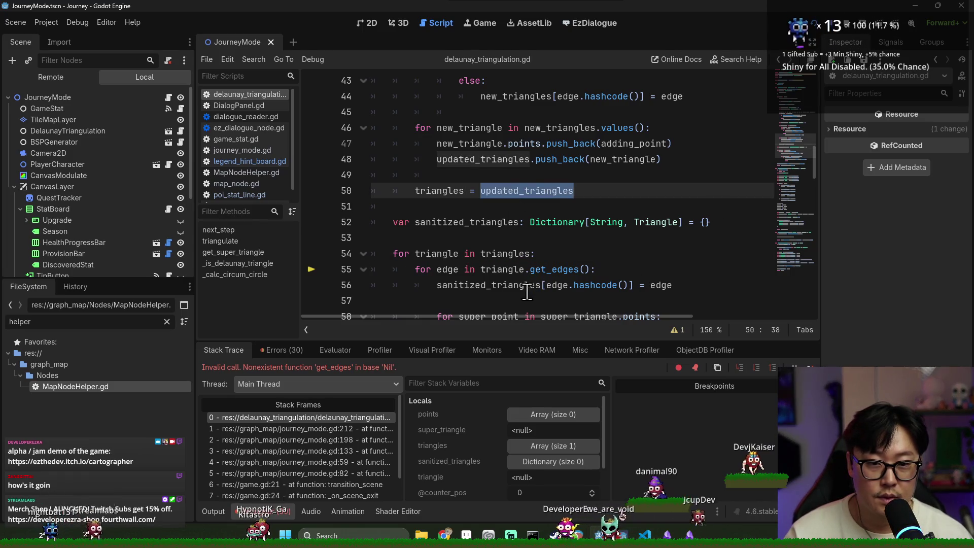
scroll(580, 240, up, 1)
Stop the debug session, add a breakpoint on delaunay_triangulation.gd line 14, and rerun the project.
key(F8)
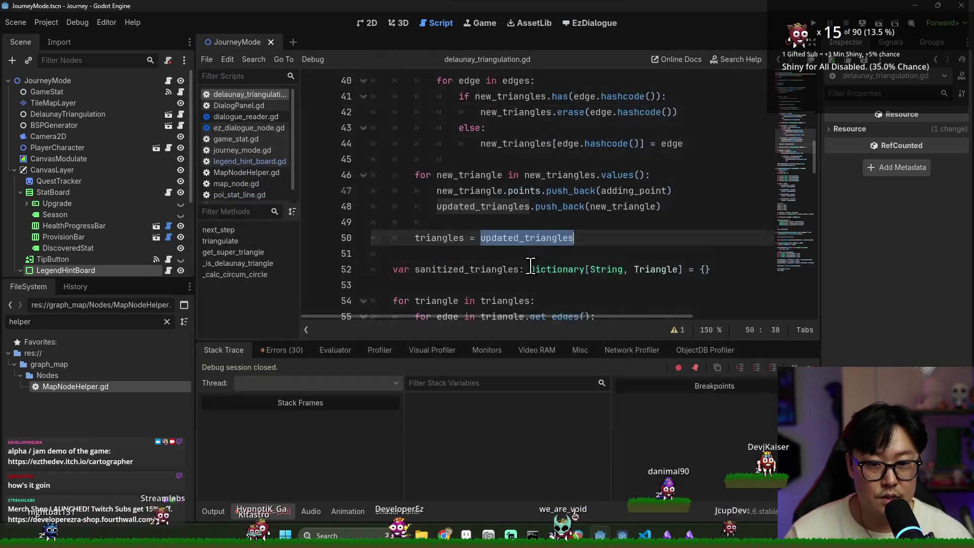
scroll(543, 254, down, 2)
click(501, 202)
scroll(502, 202, up, 12)
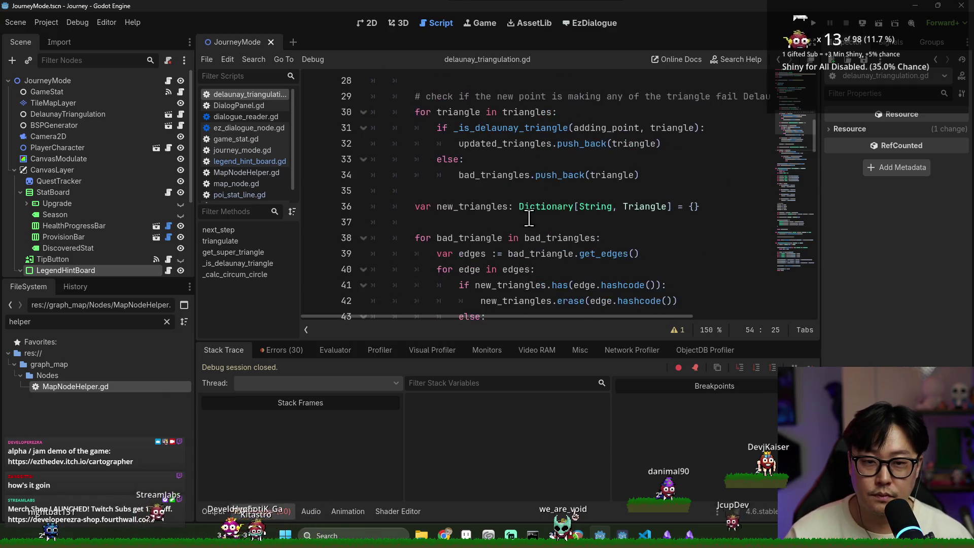
double_click(429, 128)
scroll(441, 174, down, 3)
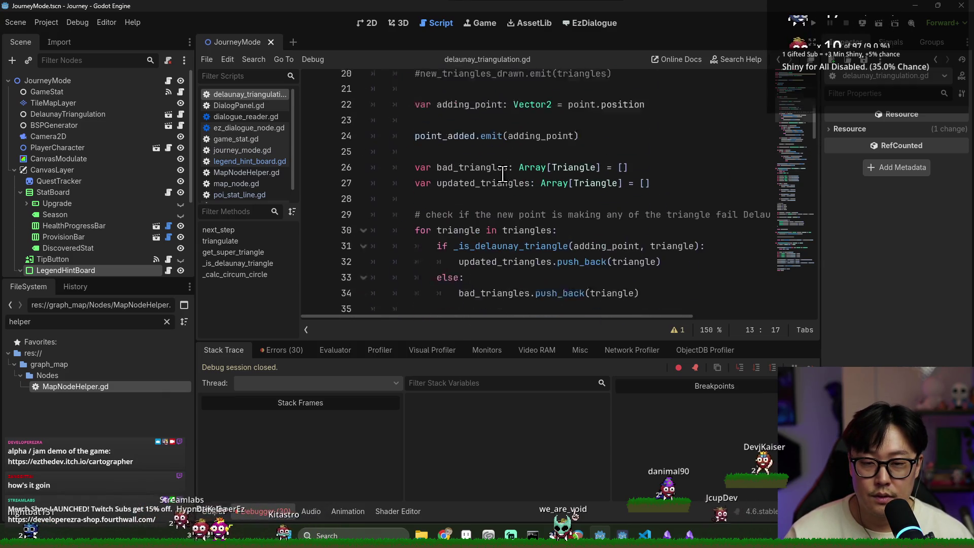
scroll(440, 175, up, 2)
scroll(440, 175, down, 10)
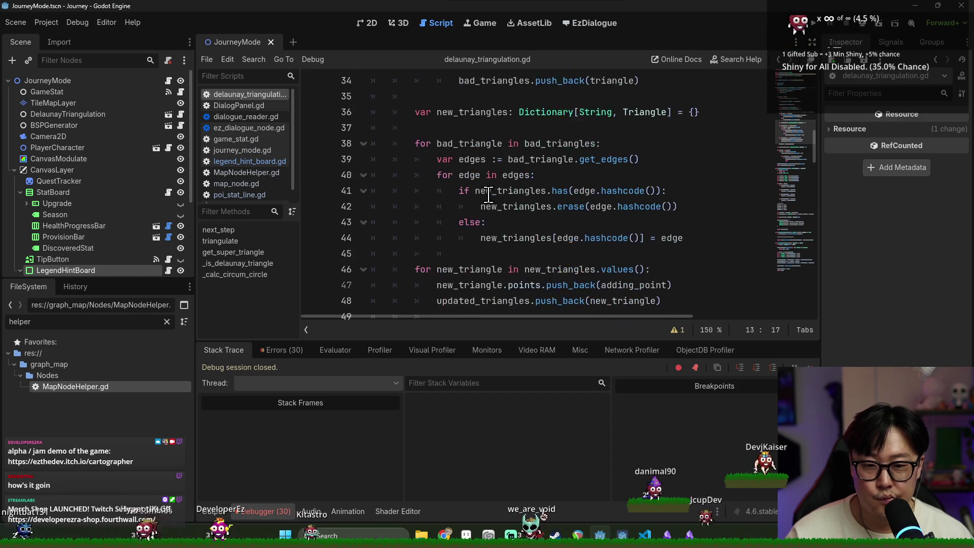
double_click(522, 192)
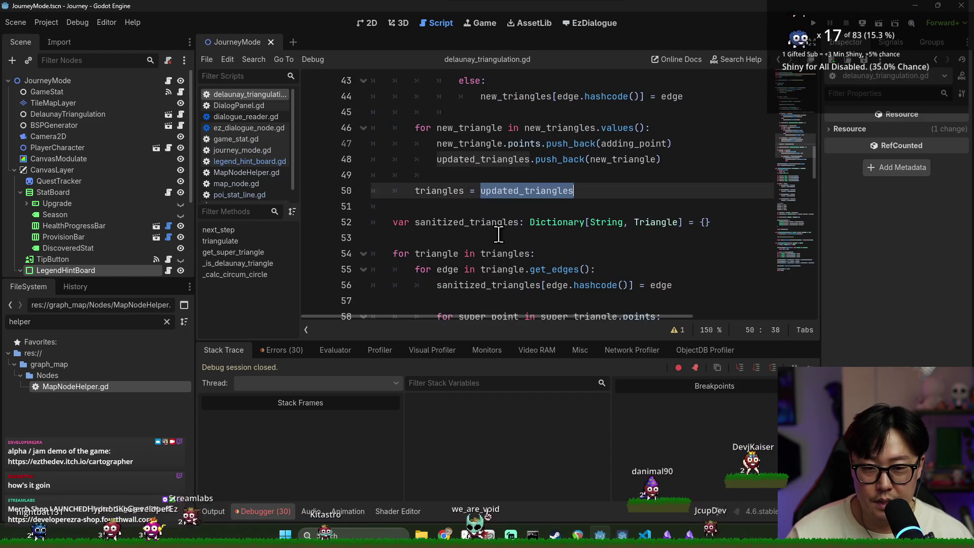
click(446, 192)
scroll(492, 210, up, 4)
scroll(493, 208, up, 6)
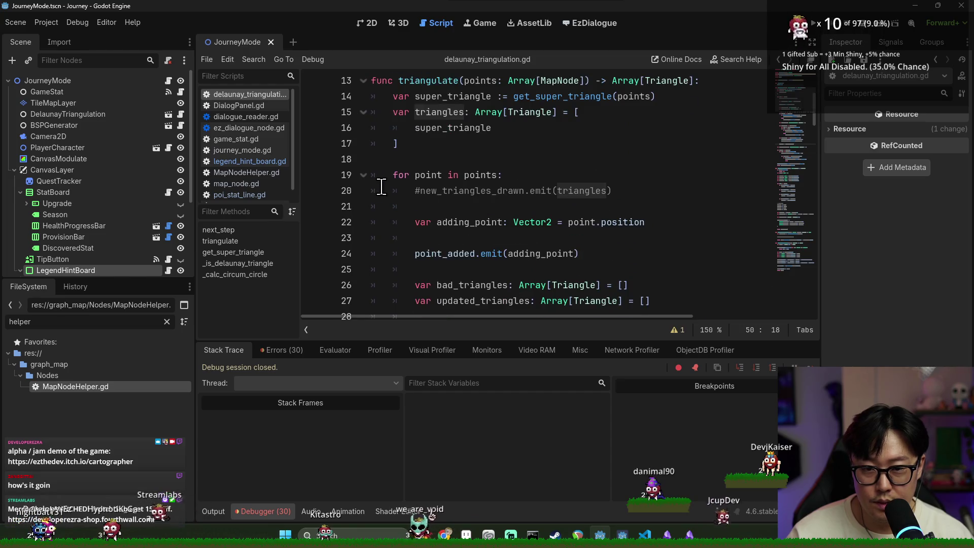
scroll(333, 148, up, 1)
click(311, 144)
click(814, 22)
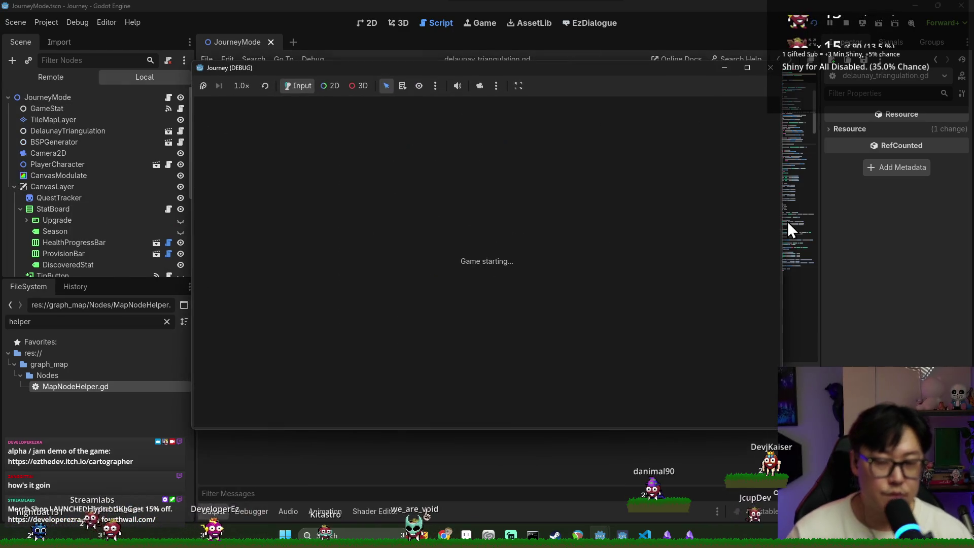
Start the game, then view the journey_mode.gd callers at lines 198 and 212, where connecting_pois is empty.
key(Return)
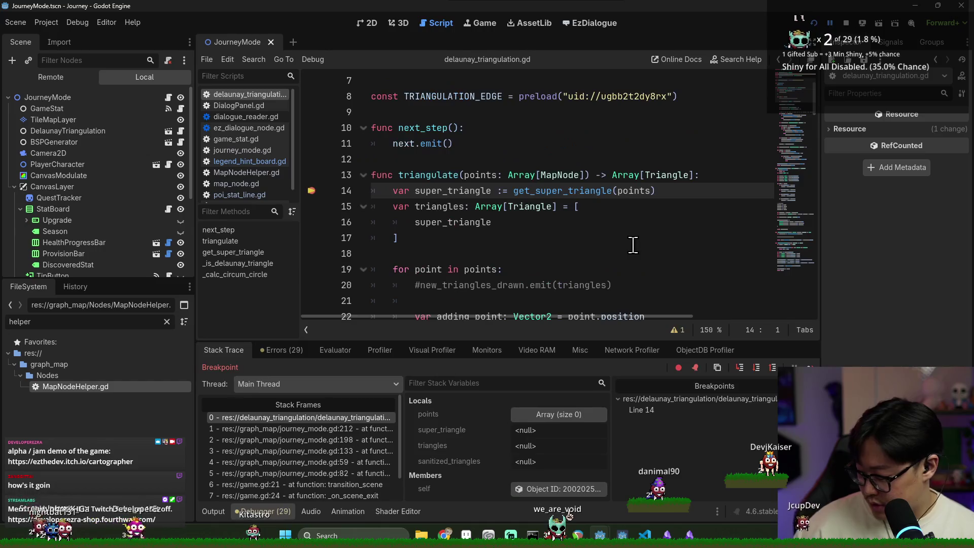
mouse_move(490, 176)
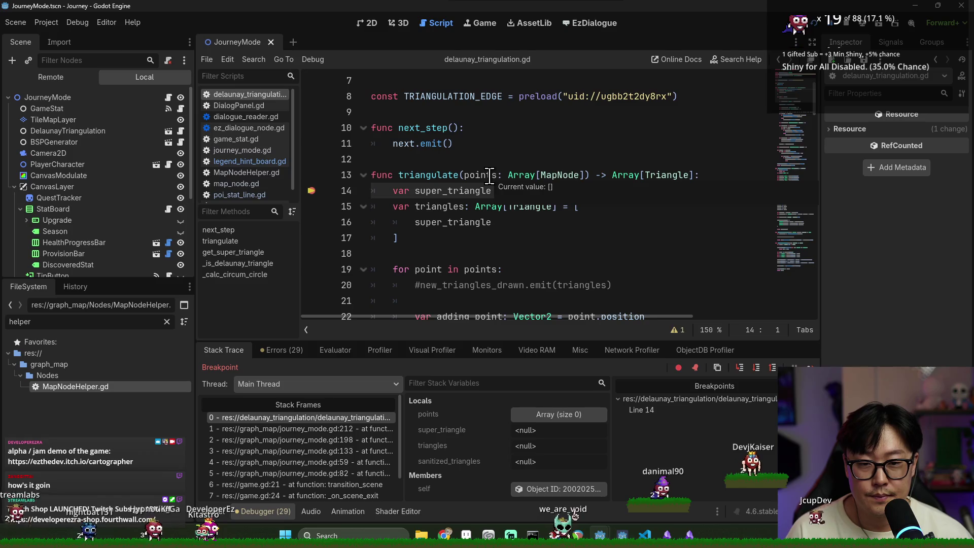
click(297, 437)
click(298, 428)
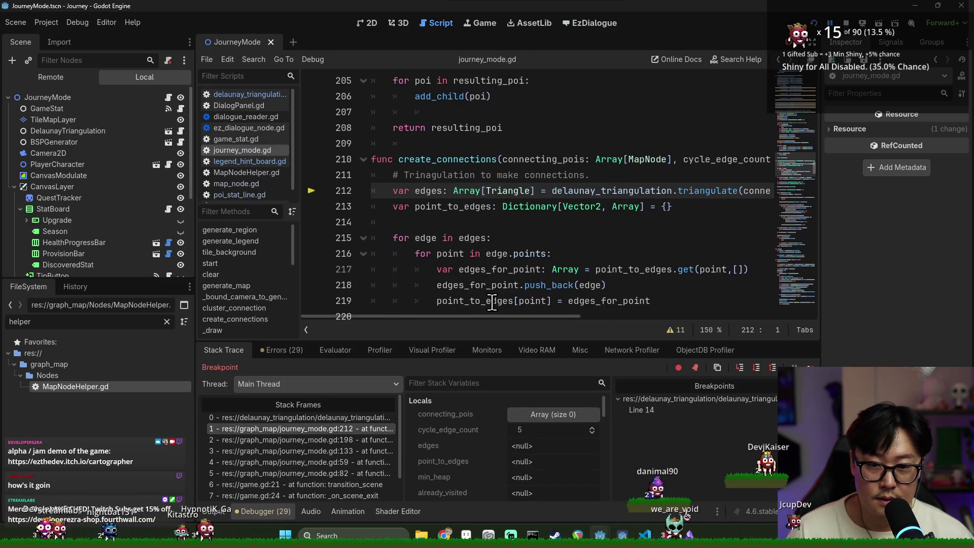
Trace resulting_poi through the cluster_connection caller at line 198 and generate_map at line 133.
mouse_move(532, 161)
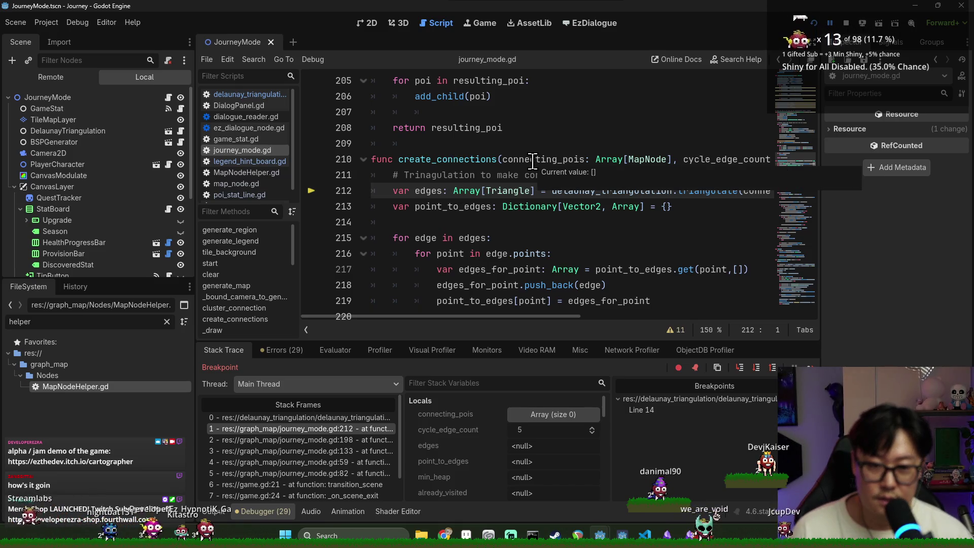
click(303, 438)
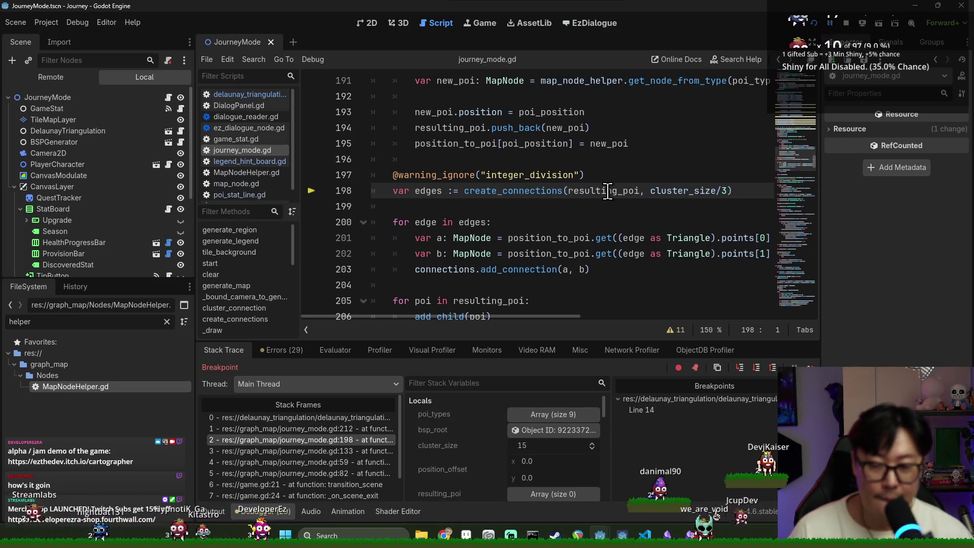
double_click(570, 192)
scroll(479, 198, up, 1)
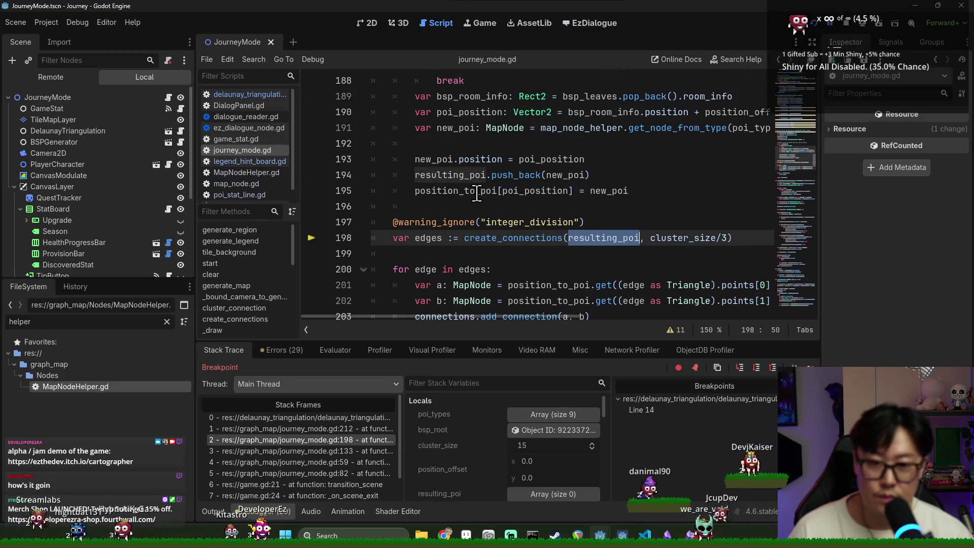
scroll(529, 229, up, 3)
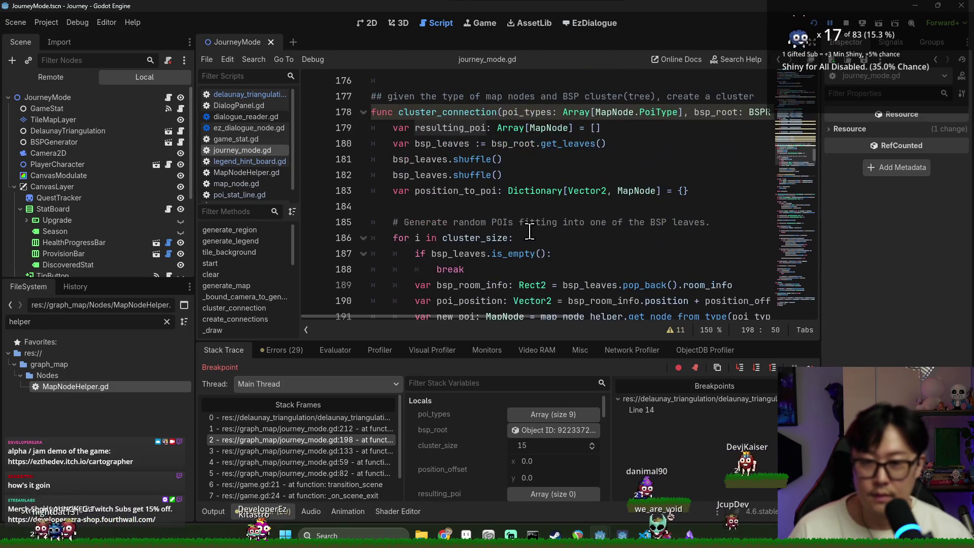
scroll(509, 218, up, 2)
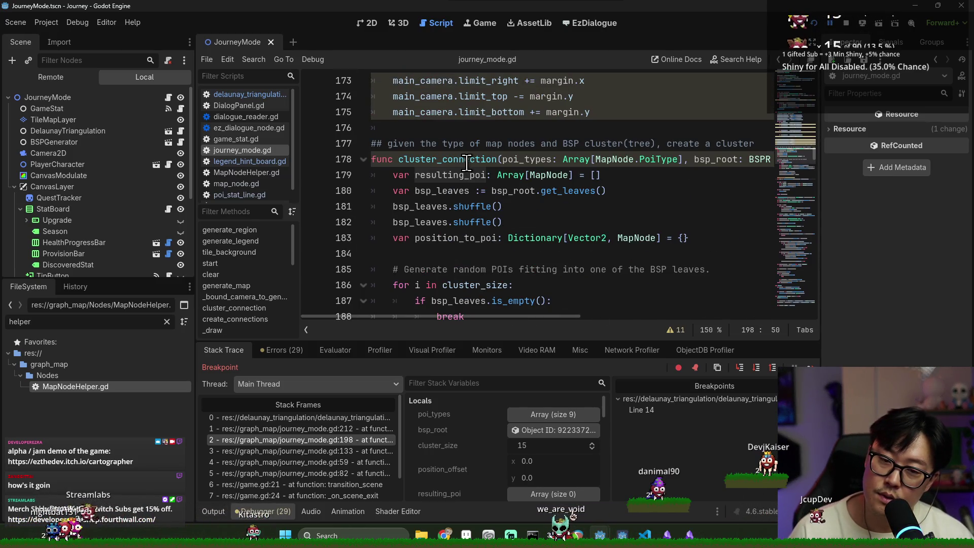
scroll(480, 169, down, 3)
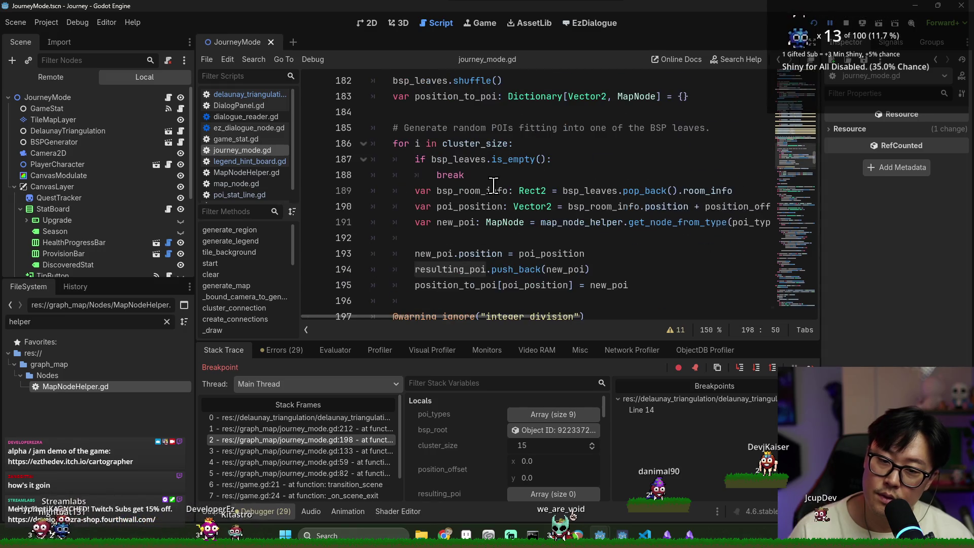
scroll(493, 186, down, 2)
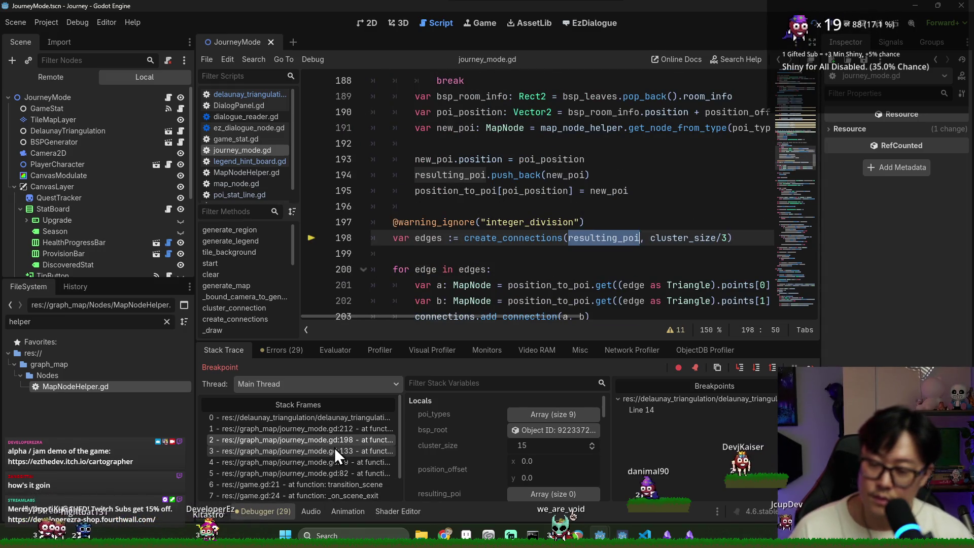
click(334, 449)
mouse_move(575, 192)
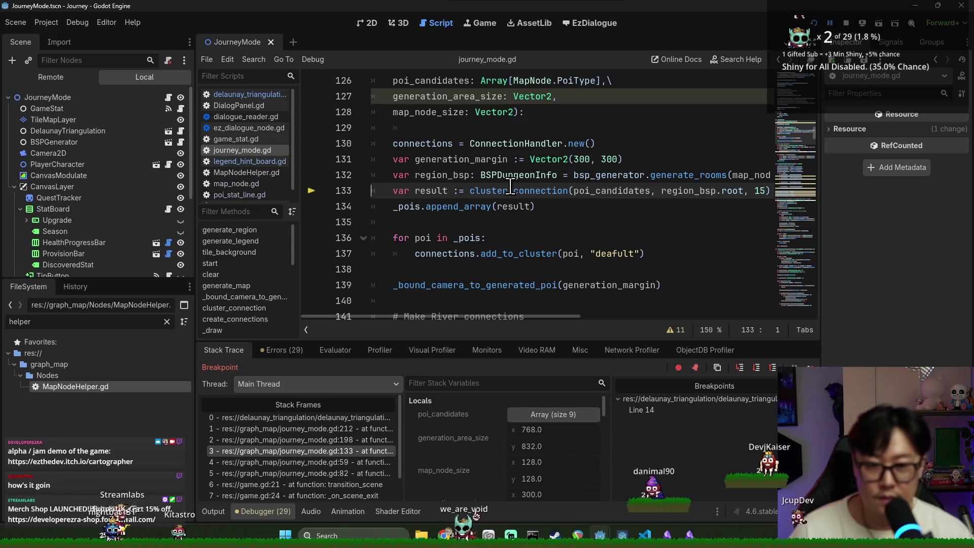
mouse_move(508, 191)
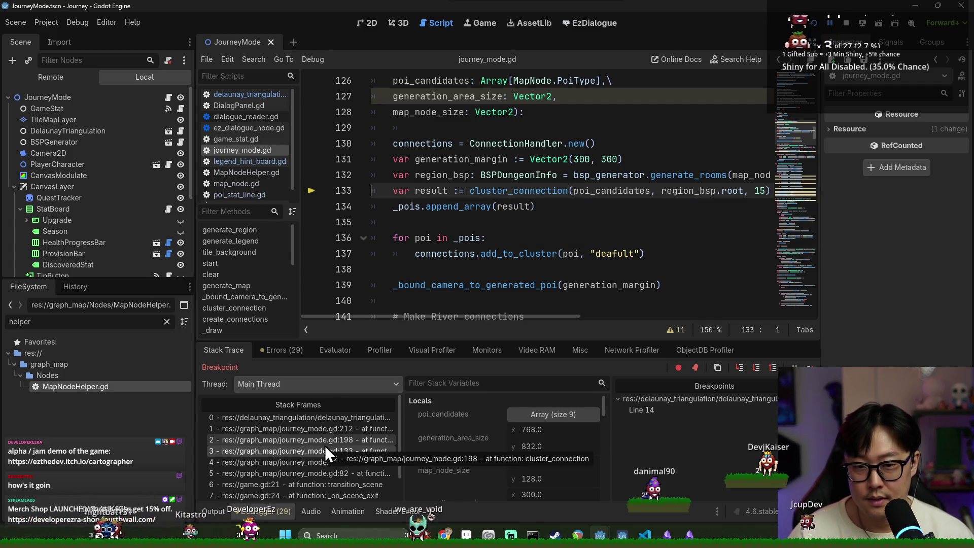
scroll(460, 282, up, 2)
scroll(459, 282, down, 2)
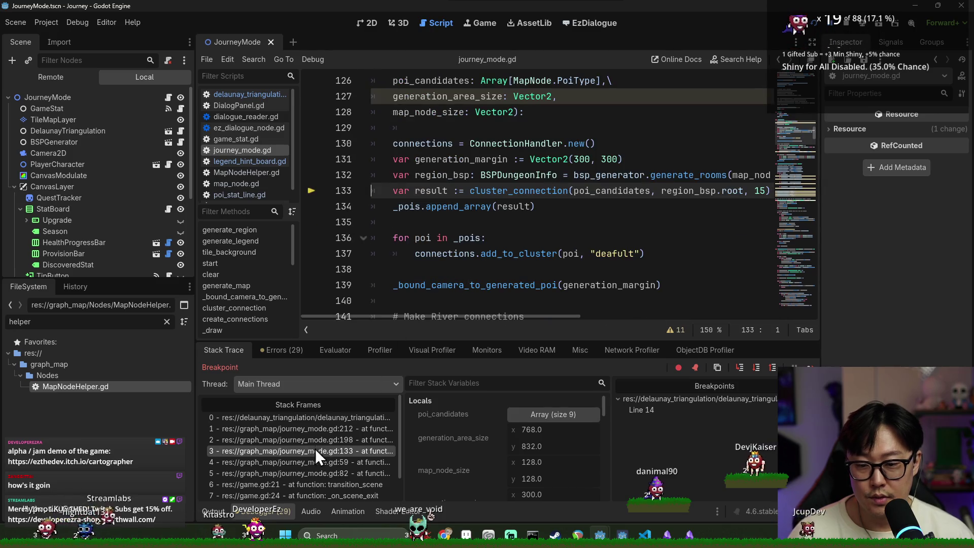
click(318, 439)
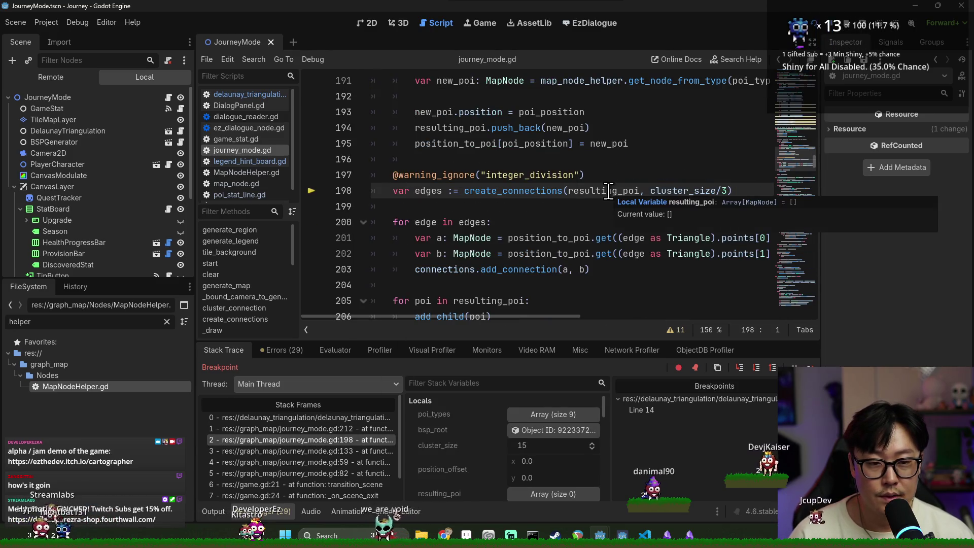
Check bsp_leaves, add a breakpoint at journey_mode.gd line 186, and rerun into a new game.
scroll(589, 233, up, 1)
double_click(589, 237)
scroll(583, 233, up, 1)
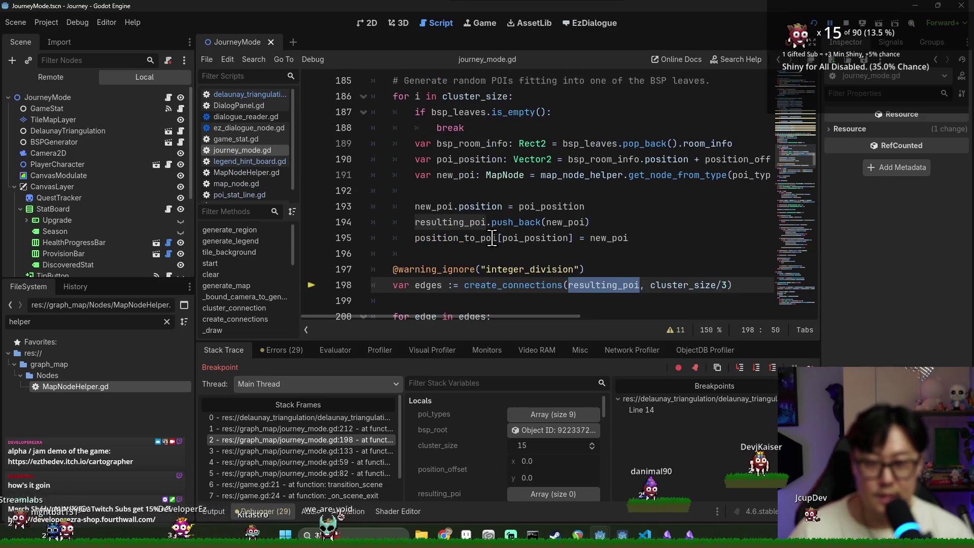
mouse_move(565, 222)
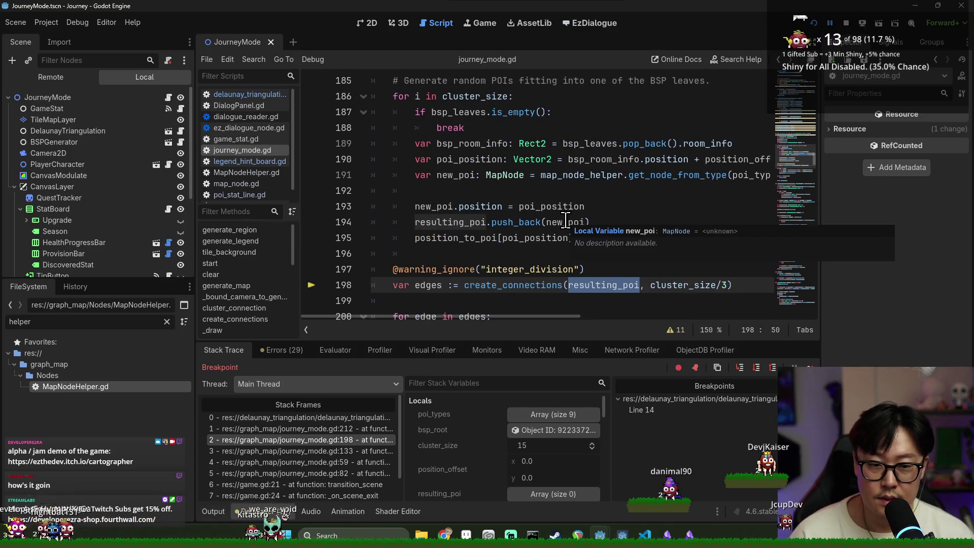
mouse_move(460, 96)
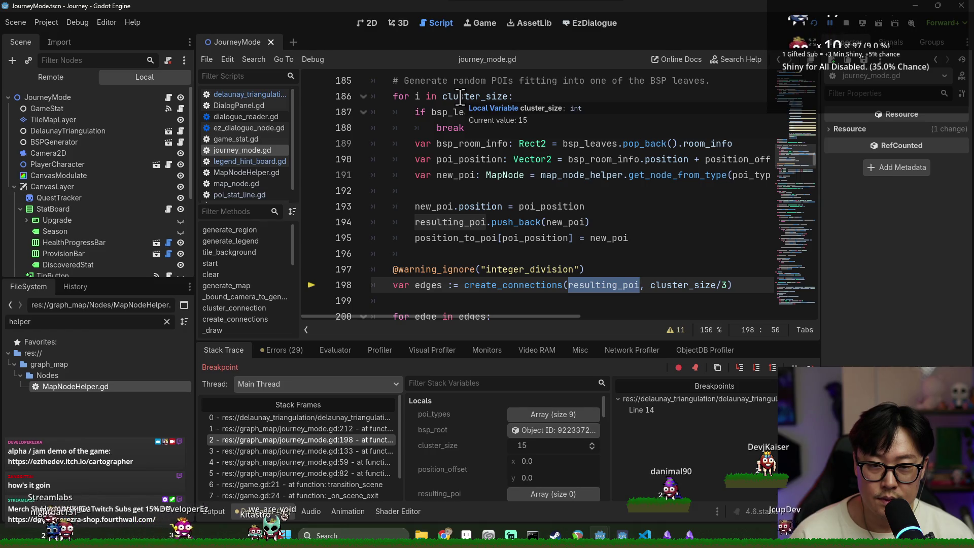
scroll(393, 200, up, 2)
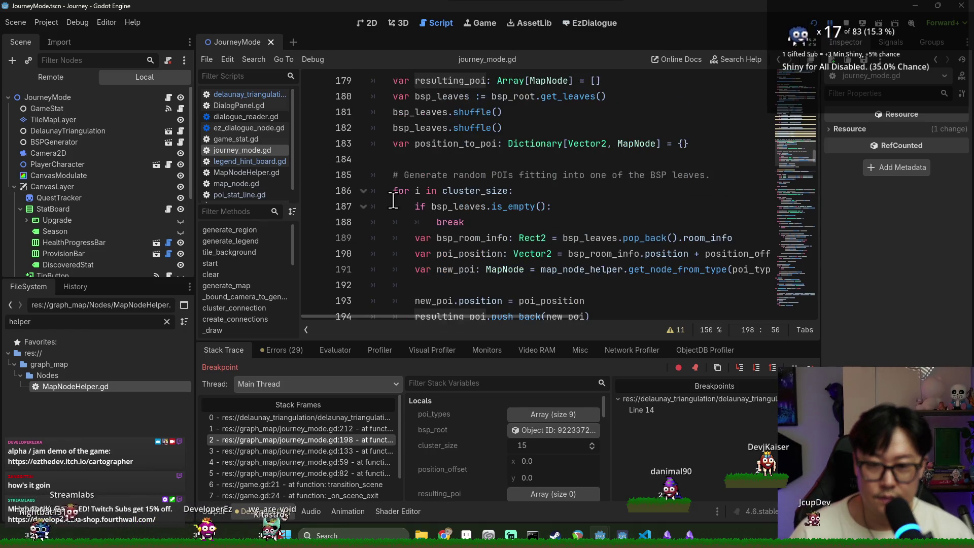
double_click(472, 207)
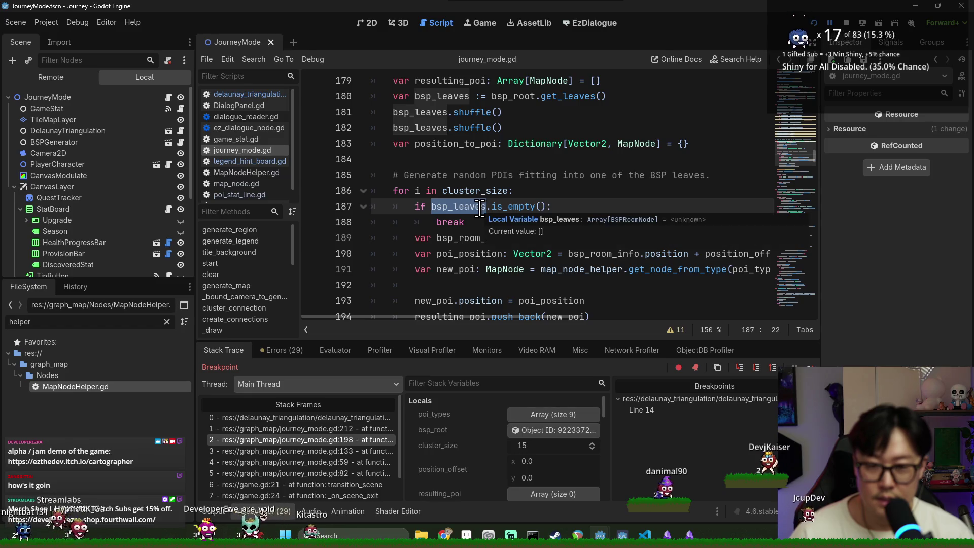
click(311, 190)
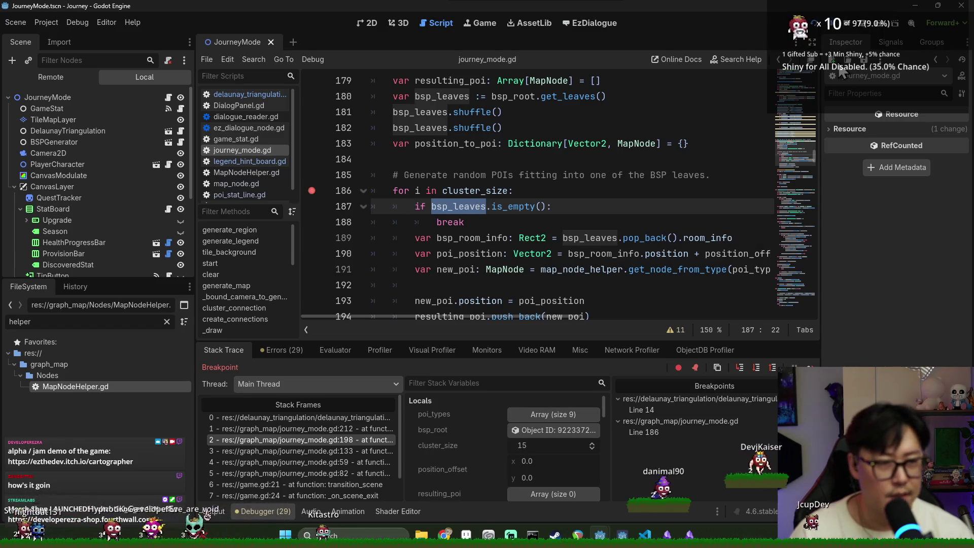
click(812, 24)
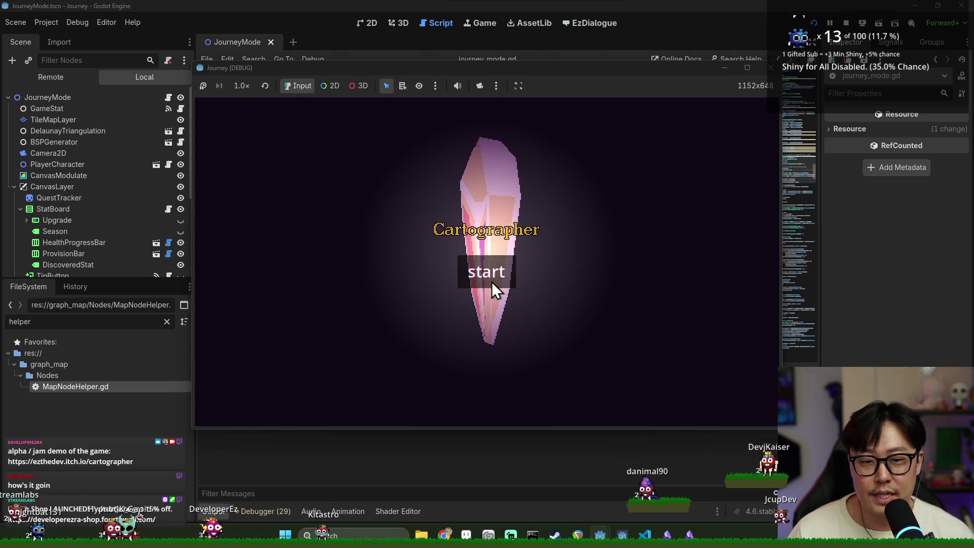
click(492, 281)
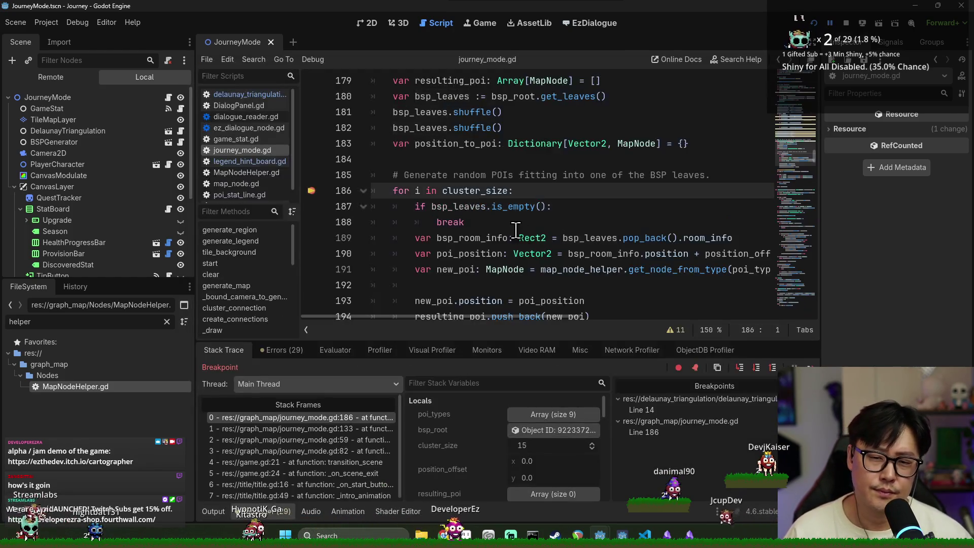
Filter locals by 'bsp' and inspect bsp_root in the Inspector, showing an undivided 128×128 root.
mouse_move(419, 128)
scroll(548, 134, up, 2)
scroll(540, 120, down, 3)
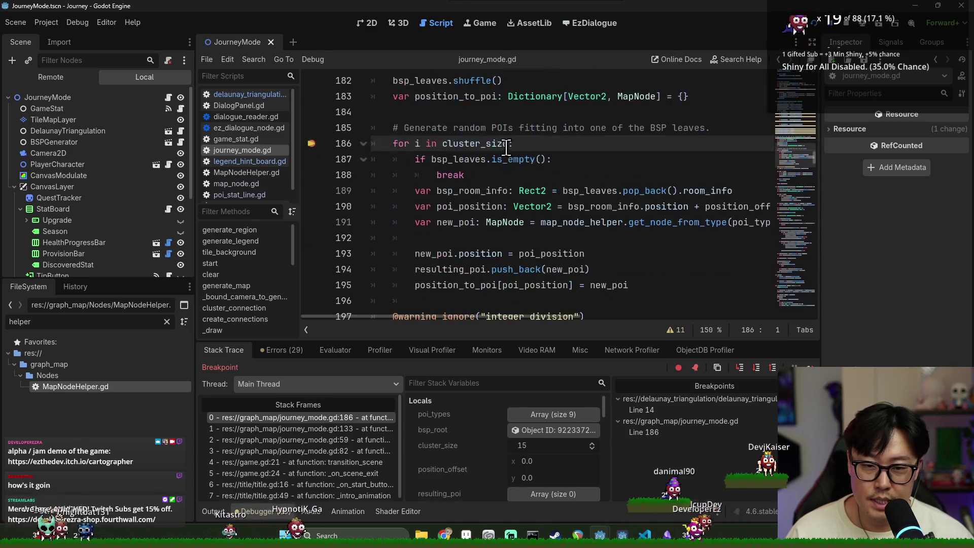
scroll(540, 118, up, 2)
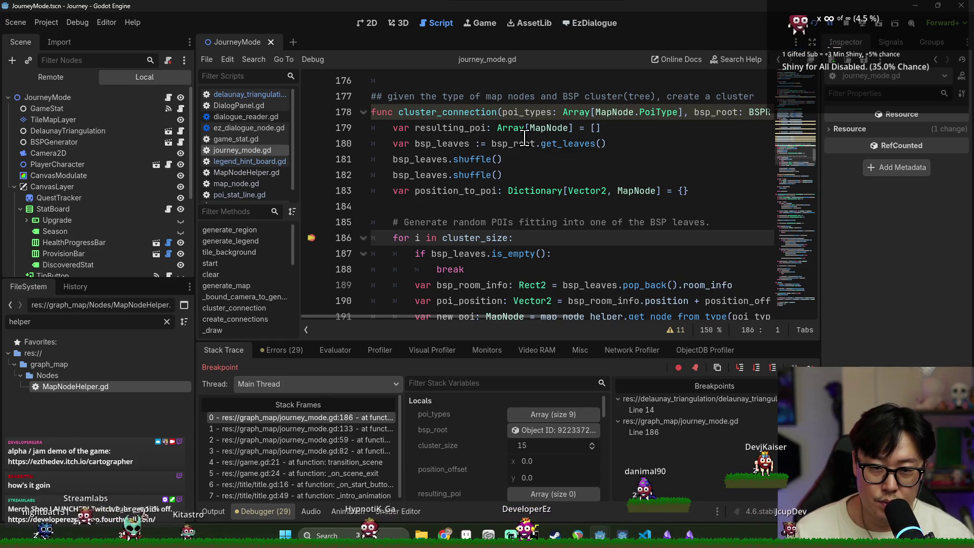
mouse_move(524, 137)
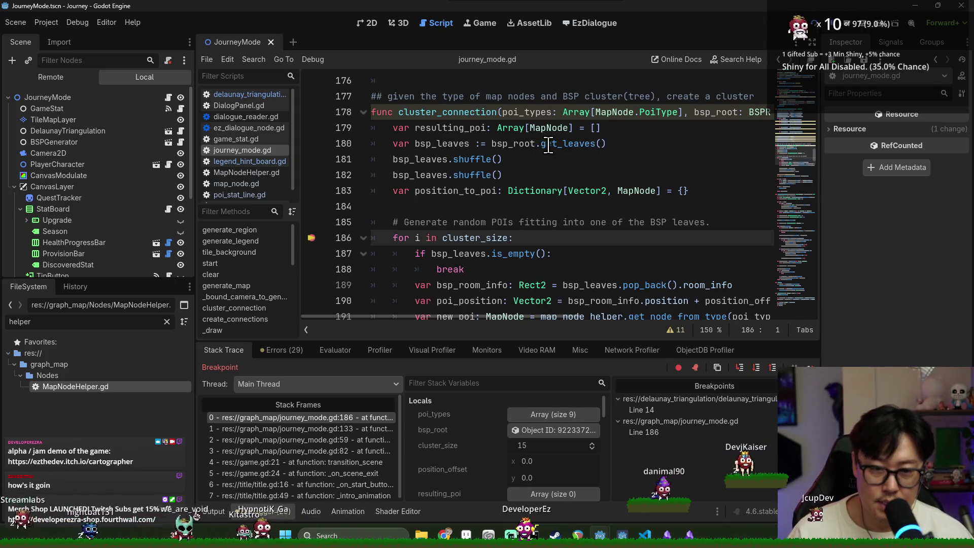
mouse_move(552, 144)
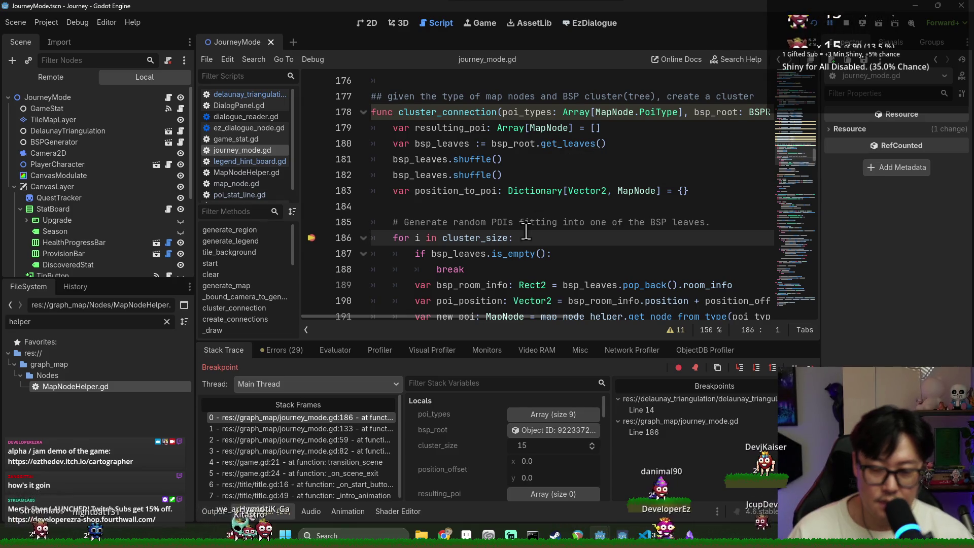
click(487, 377)
text(bsp)
click(561, 414)
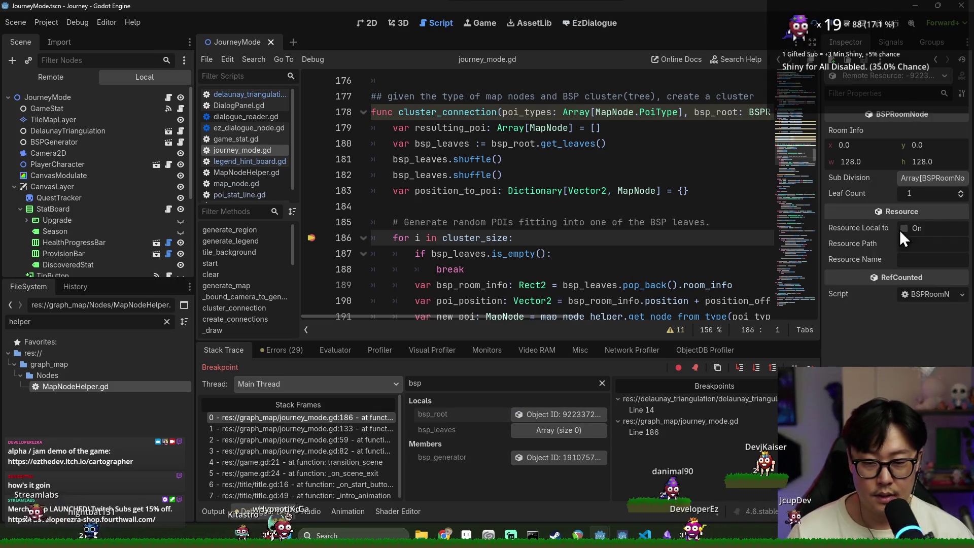
click(928, 179)
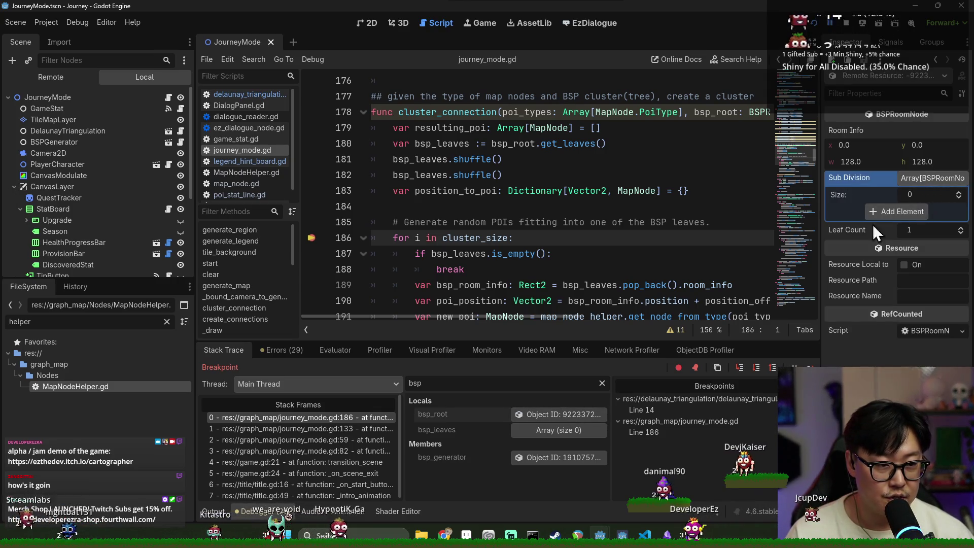
click(475, 159)
scroll(475, 159, up, 2)
click(475, 211)
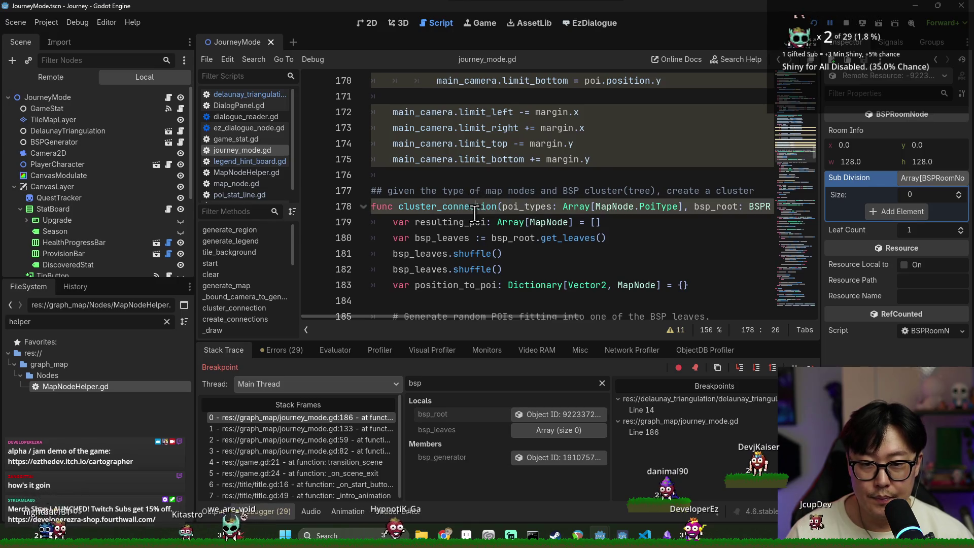
click(298, 428)
scroll(471, 216, up, 1)
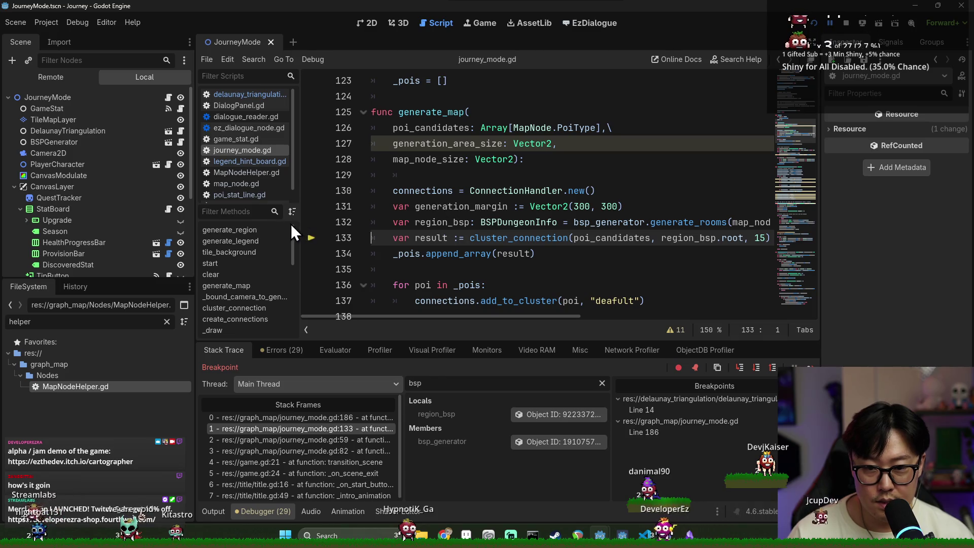
Stop debugging and examine the generate_map call on line 59 and its map_size arguments.
click(882, 24)
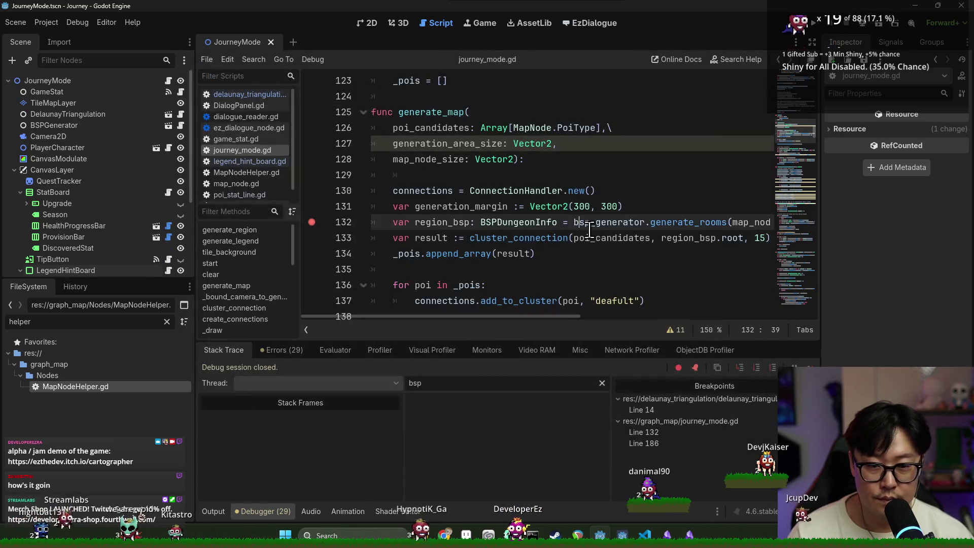
drag(572, 316, 604, 310)
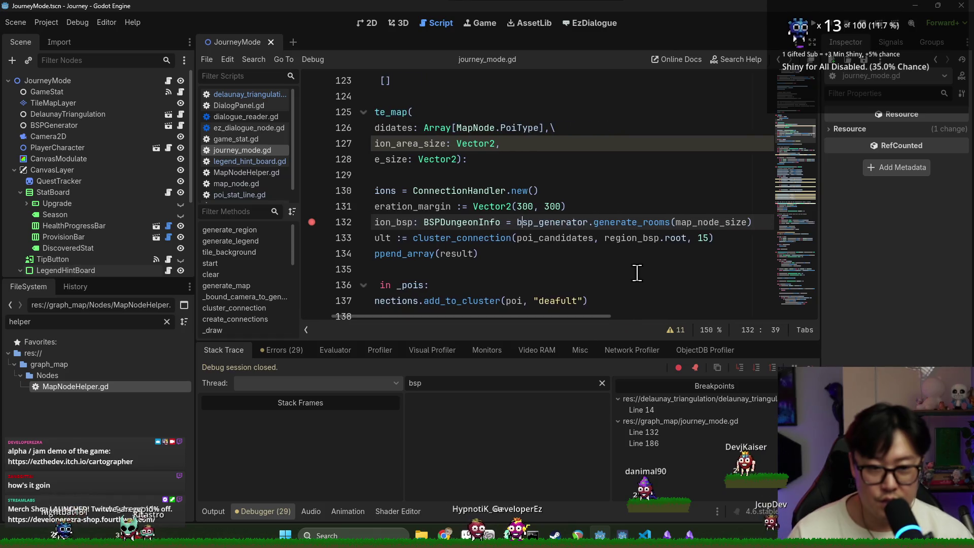
double_click(720, 222)
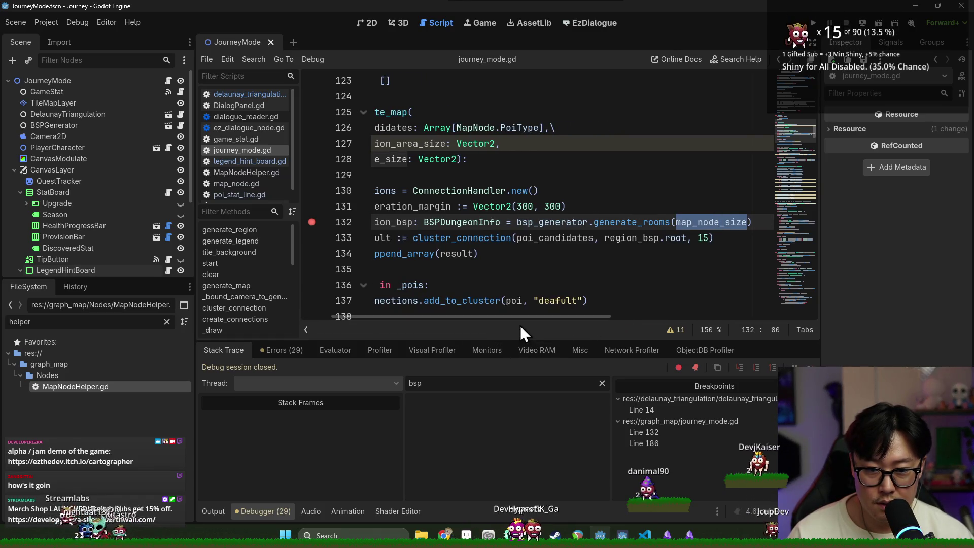
drag(519, 319, 446, 260)
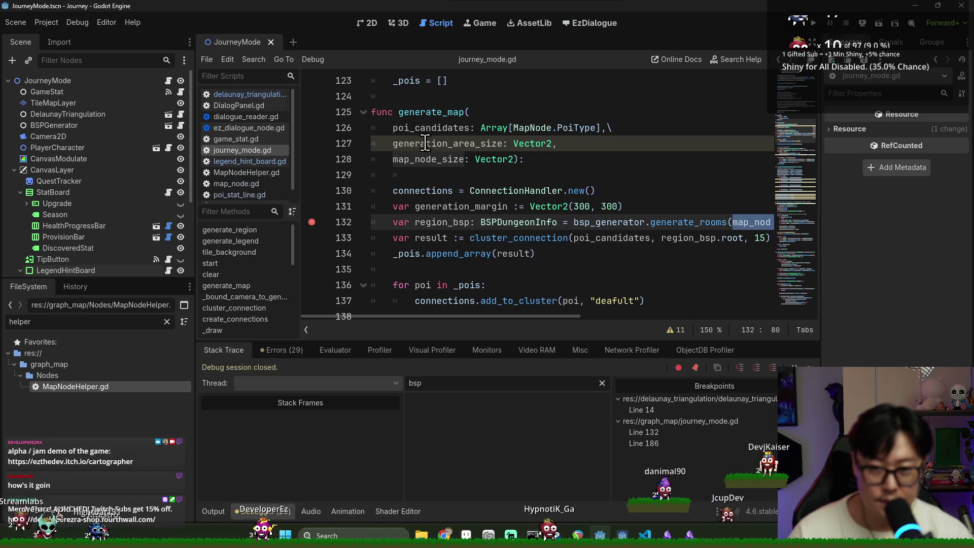
click(424, 112)
key(ctrl+f)
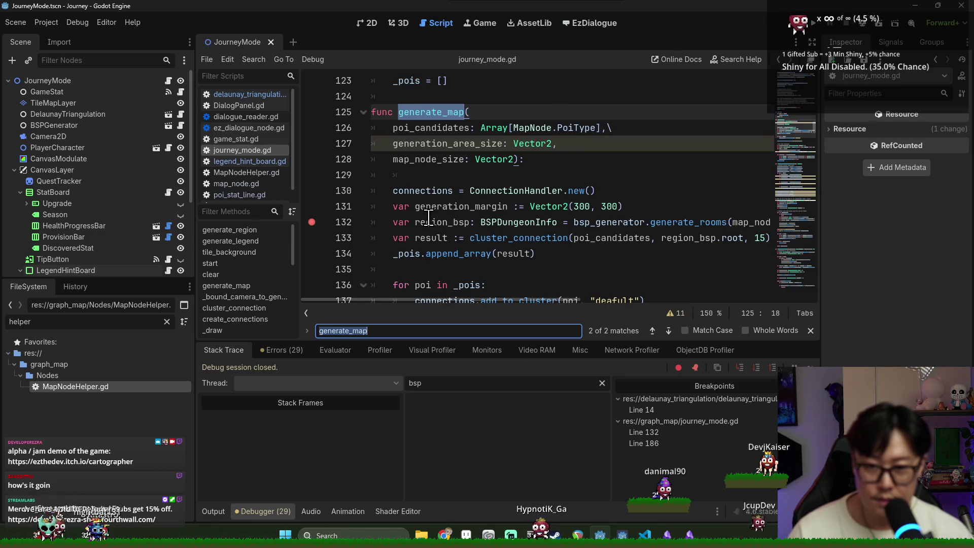
key(Return)
double_click(586, 197)
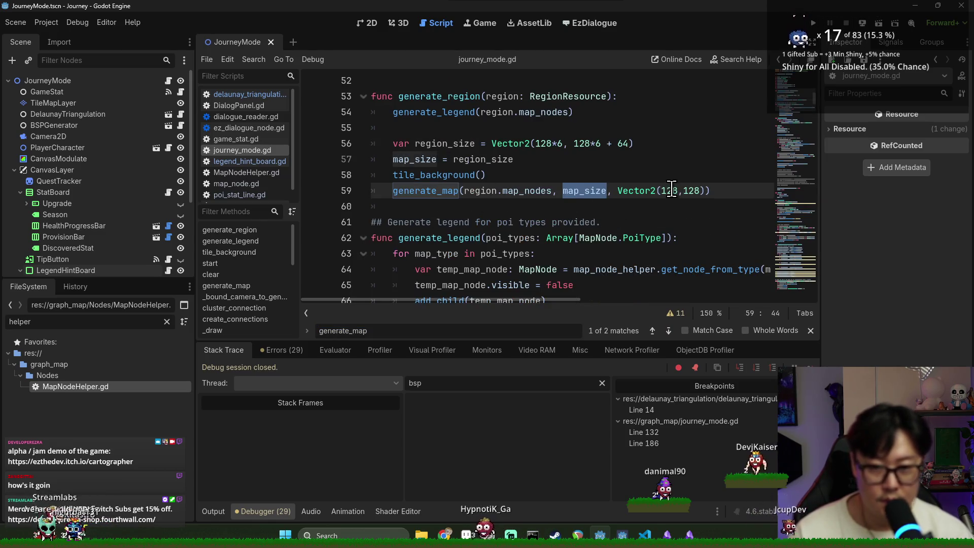
click(703, 191)
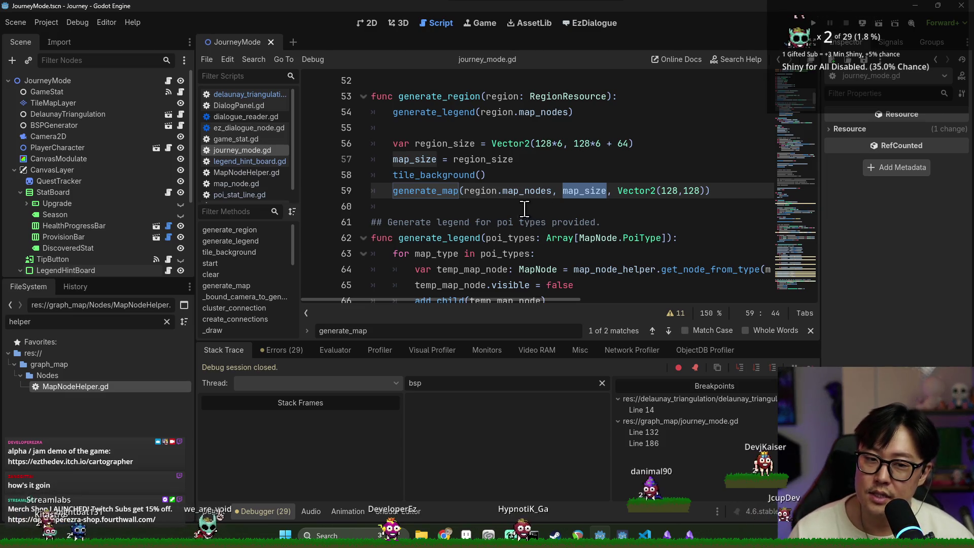
Go to the generate_map definition and examine generation_margin and region_bsp on lines 131–132.
ctrl+click(421, 192)
key(ctrl+s)
scroll(421, 190, down, 2)
double_click(421, 190)
double_click(441, 206)
click(631, 207)
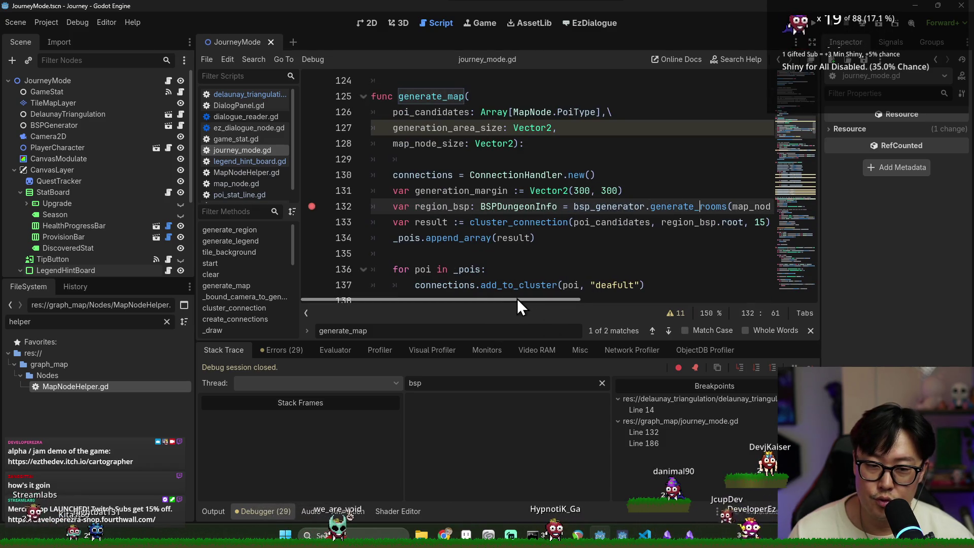
scroll(516, 298, right, 3)
Replace generate_rooms' map_node_size argument on line 132 with generation_area_size.
double_click(585, 206)
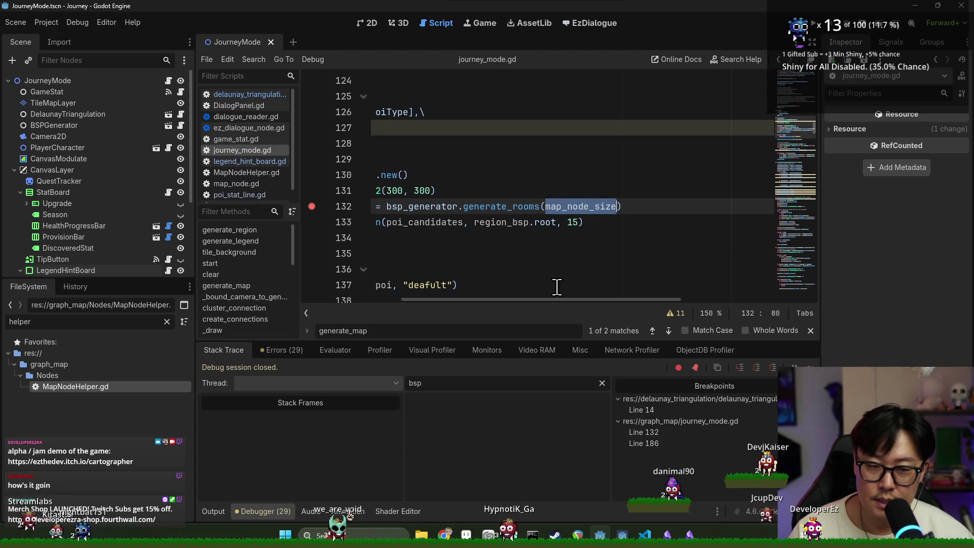
drag(557, 303, 416, 312)
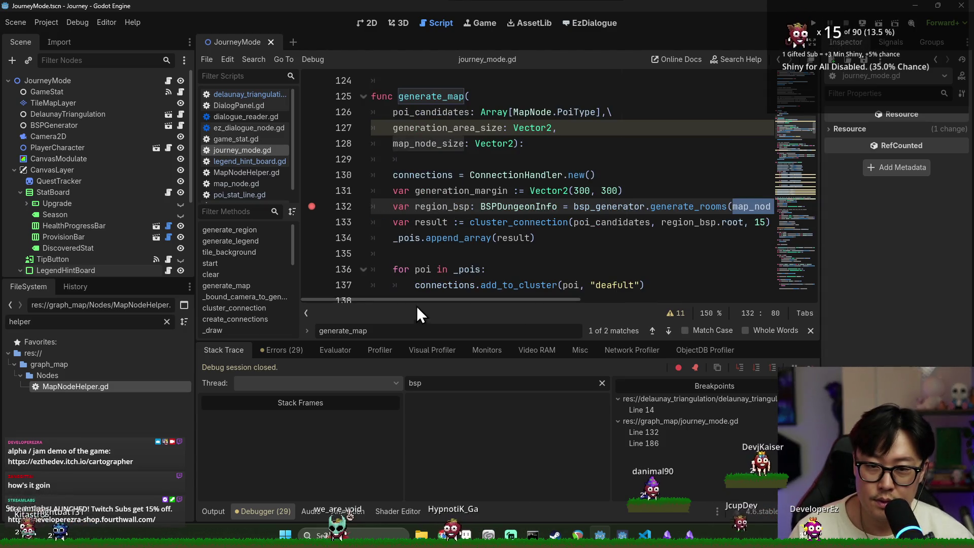
double_click(436, 133)
key(ctrl+c)
mouse_move(523, 300)
mouse_down()
mouse_move(586, 303)
mouse_move(509, 308)
mouse_up()
double_click(628, 206)
key(ctrl+v)
double_click(434, 206)
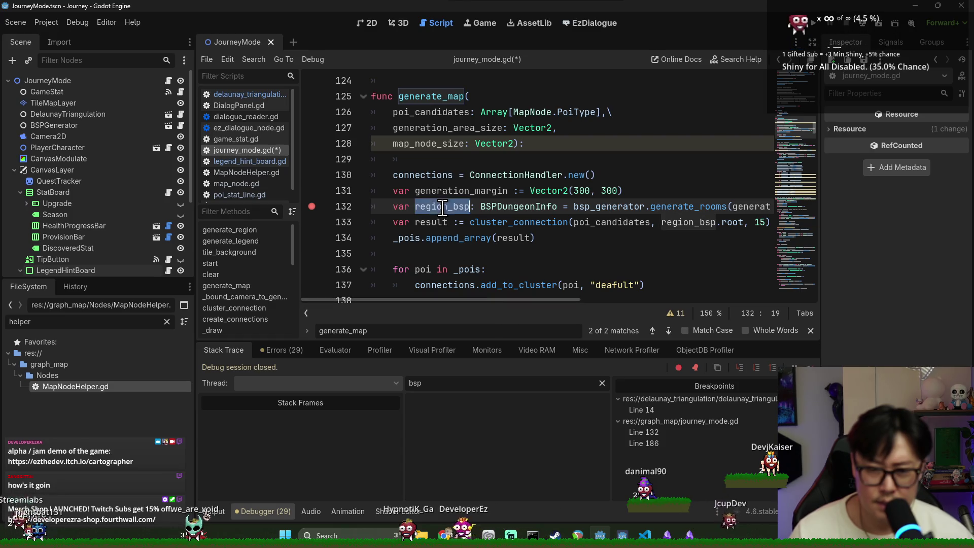
Start a region_bsp.mini line after line 131, then undo it.
click(648, 191)
key(Return)
text(region_bsp.)
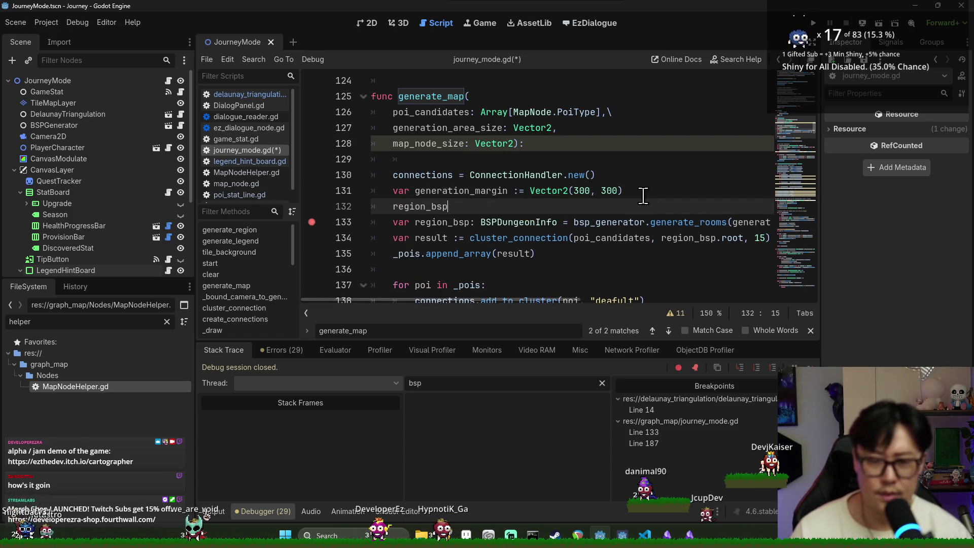
text(mini)
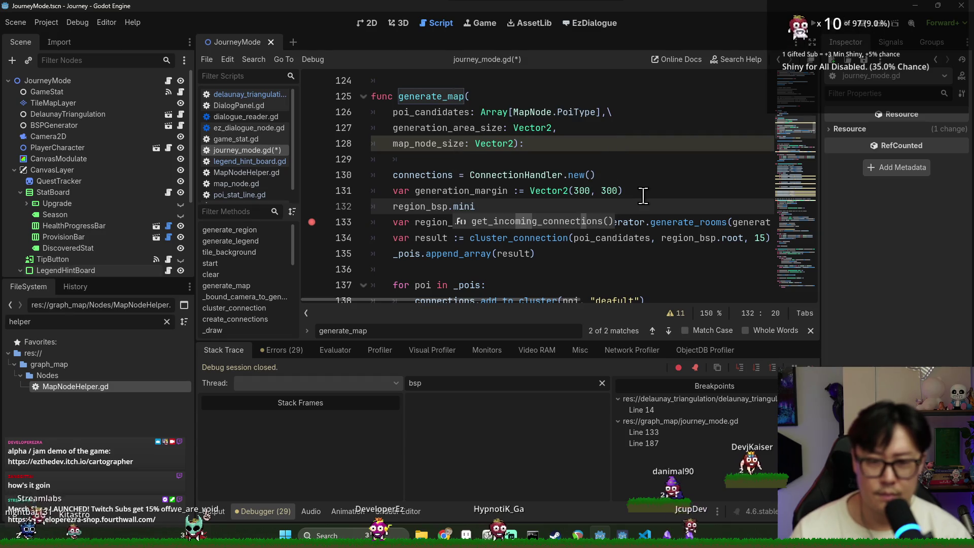
key(BackSpace)
key(BackSpace)
key(BackSpace)
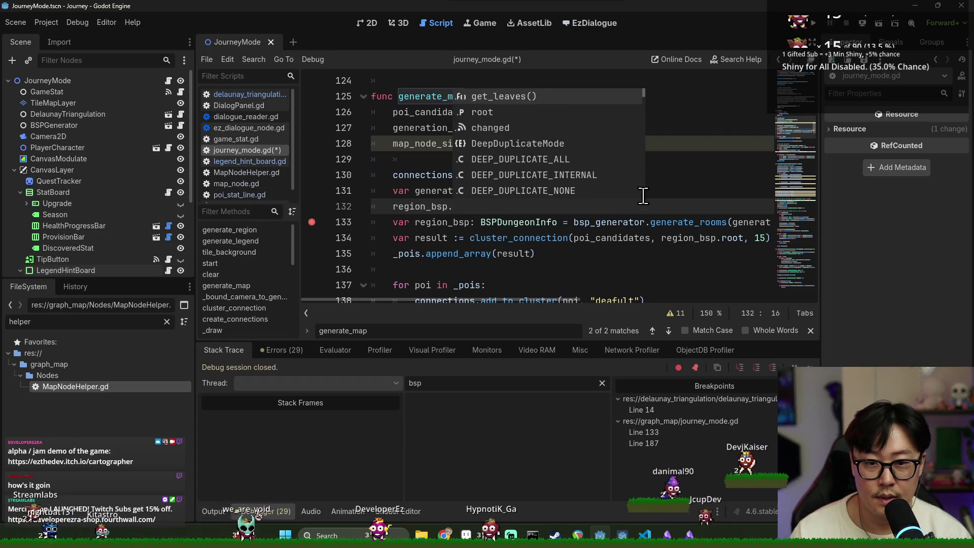
key(ctrl+z)
key(ctrl+z)
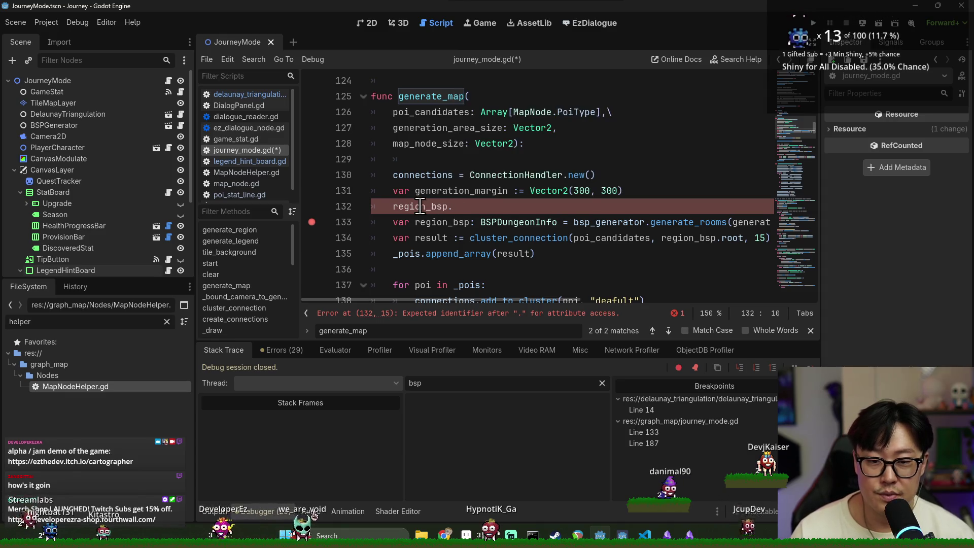
Insert 'bsp_generator.minimum_room_size = map_node_size' above the region_bsp line.
key(Right)
key(Right)
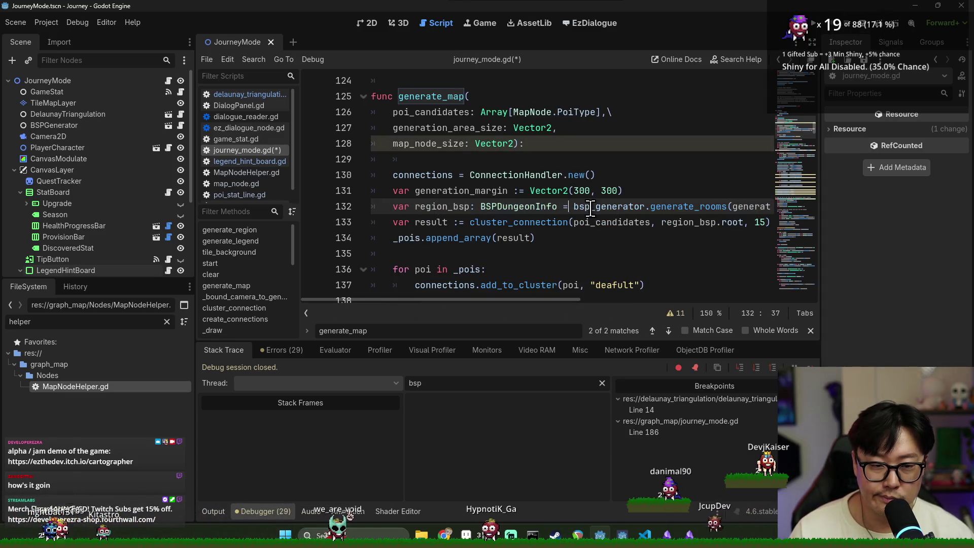
key(ctrl+c)
key(Up)
key(End)
key(Return)
key(ctrl+v)
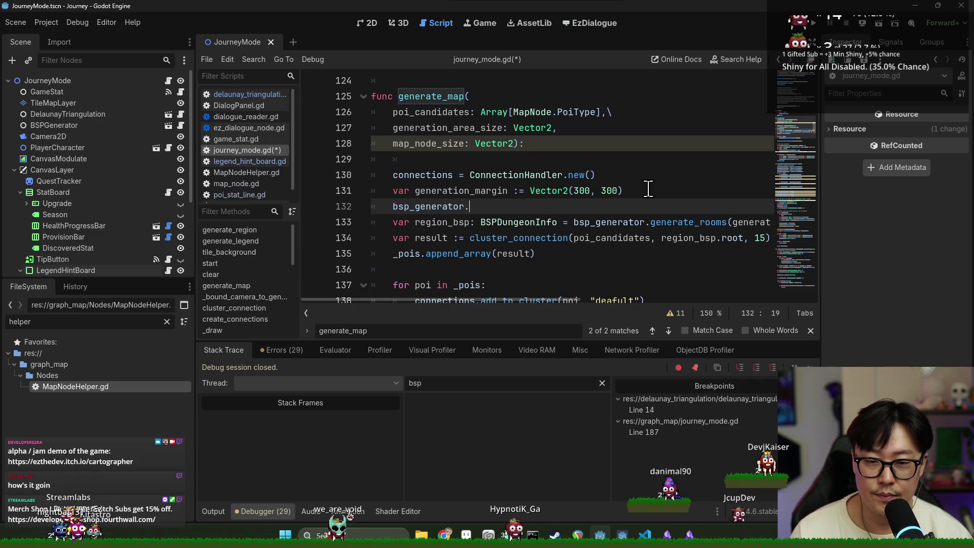
text(min)
key(Return)
text(=)
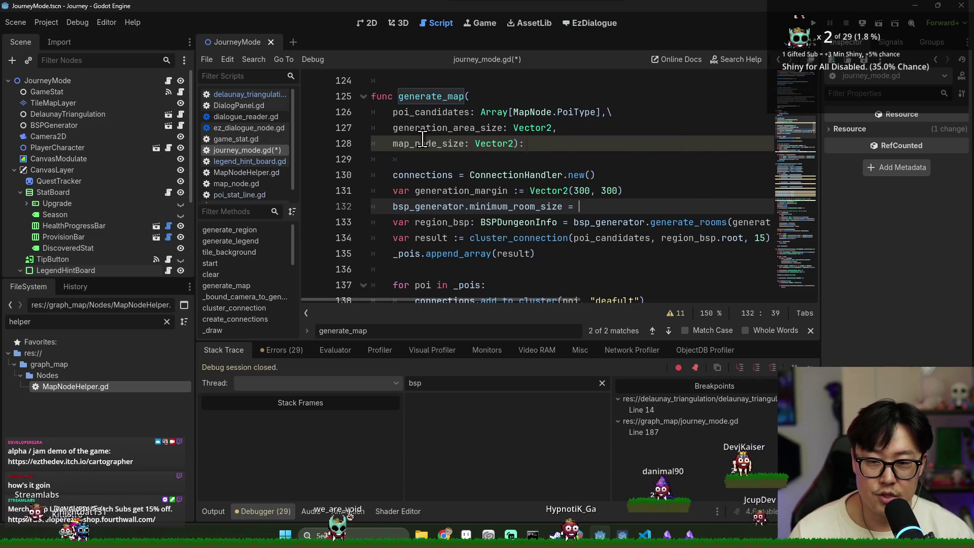
double_click(450, 143)
key(ctrl+c)
click(581, 206)
key(ctrl+v)
Save journey_mode.gd and launch the game.
click(525, 144)
key(ctrl+s)
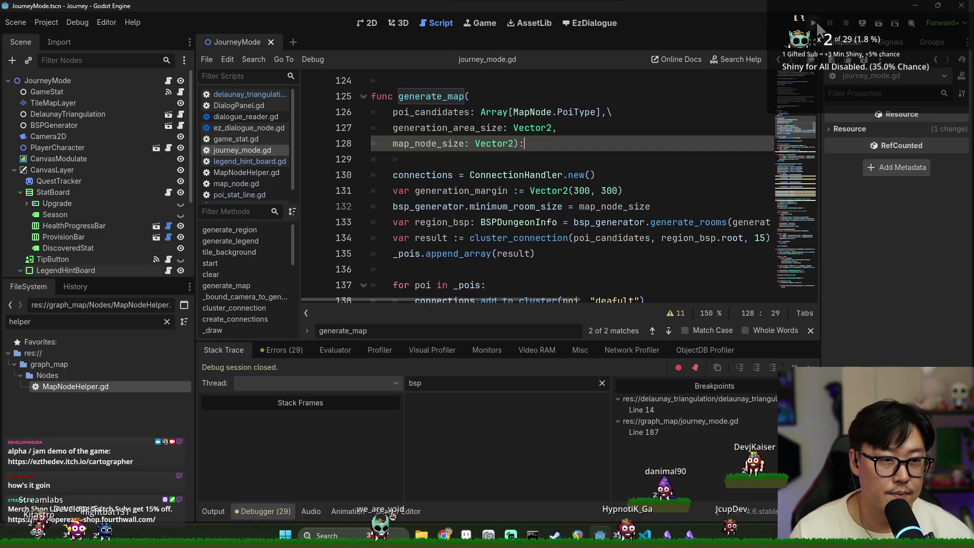
click(814, 24)
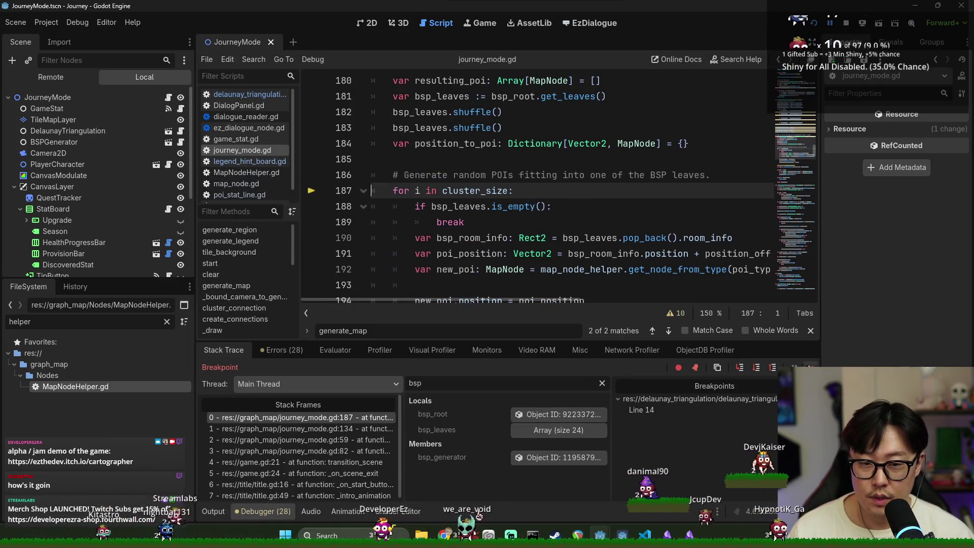
Continue past the breakpoints, including triangulation, until the connected location map appears.
key(F12)
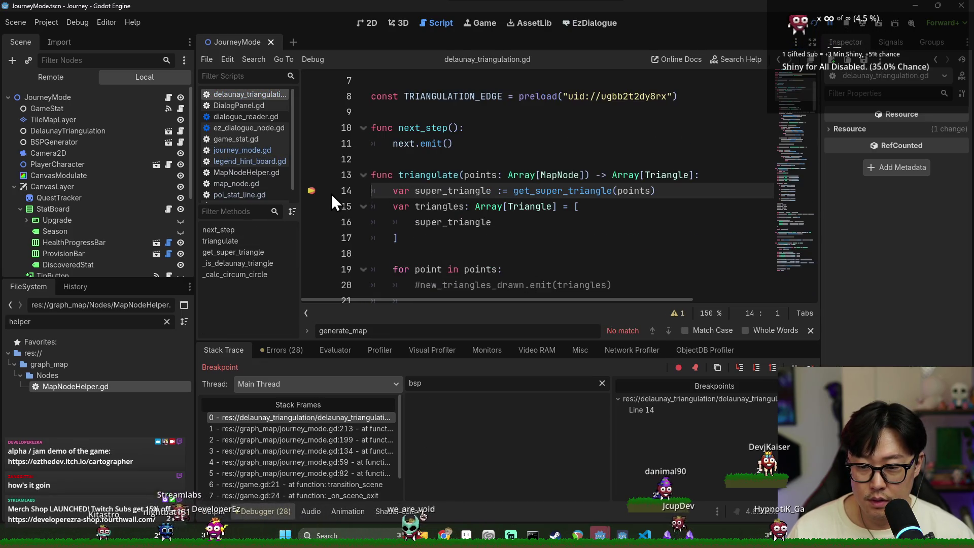
mouse_move(483, 172)
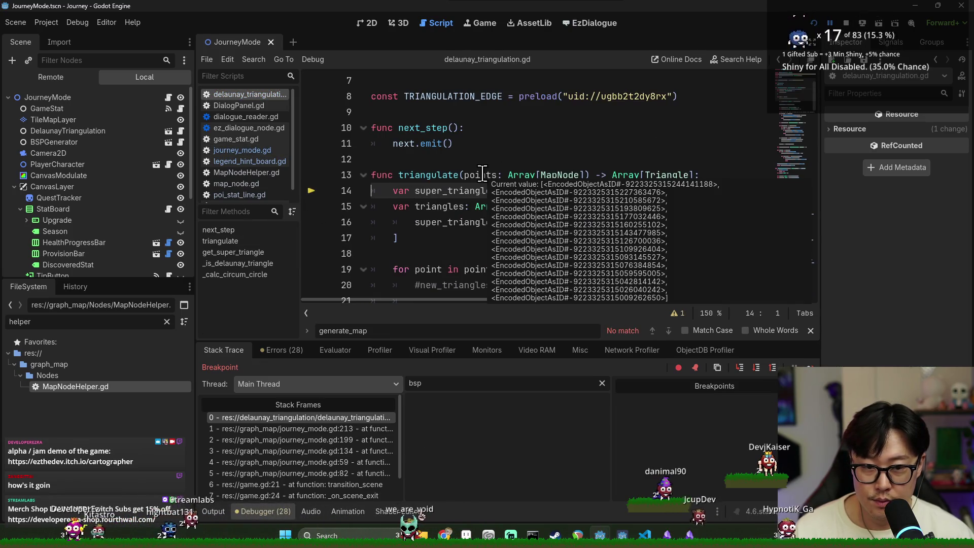
key(F12)
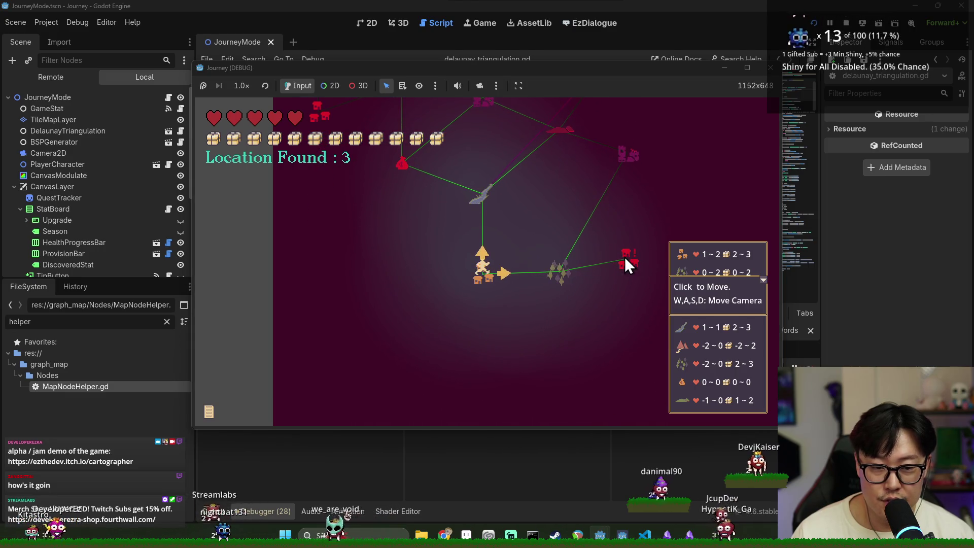
key(w)
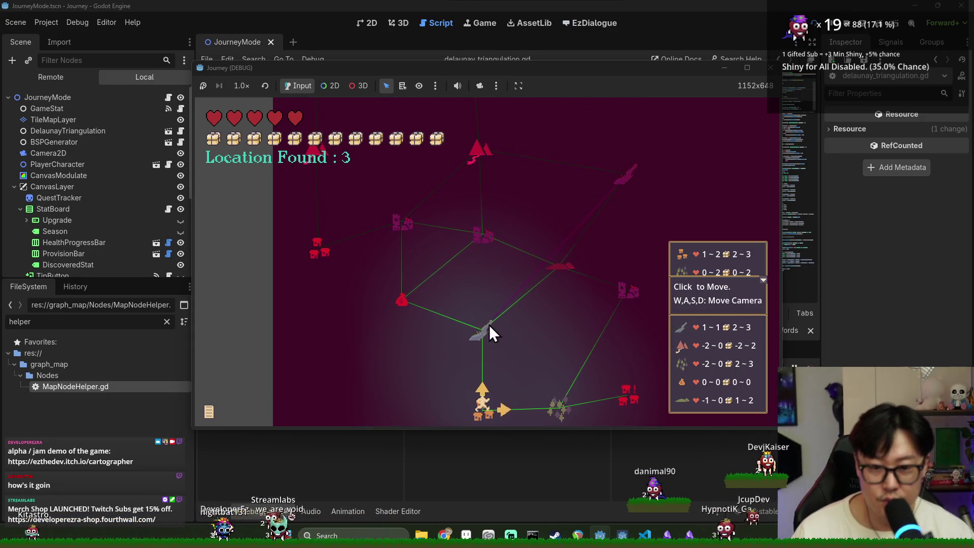
key(s)
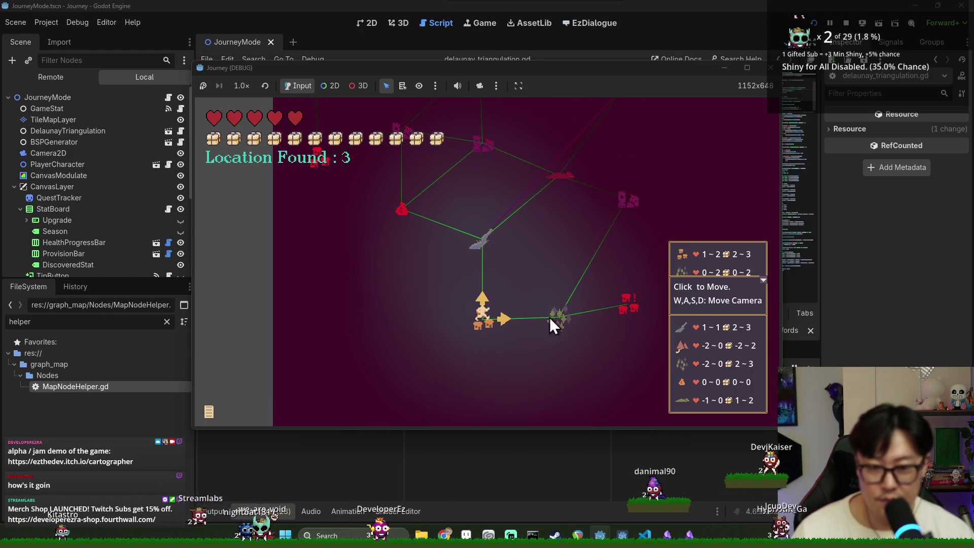
key(w)
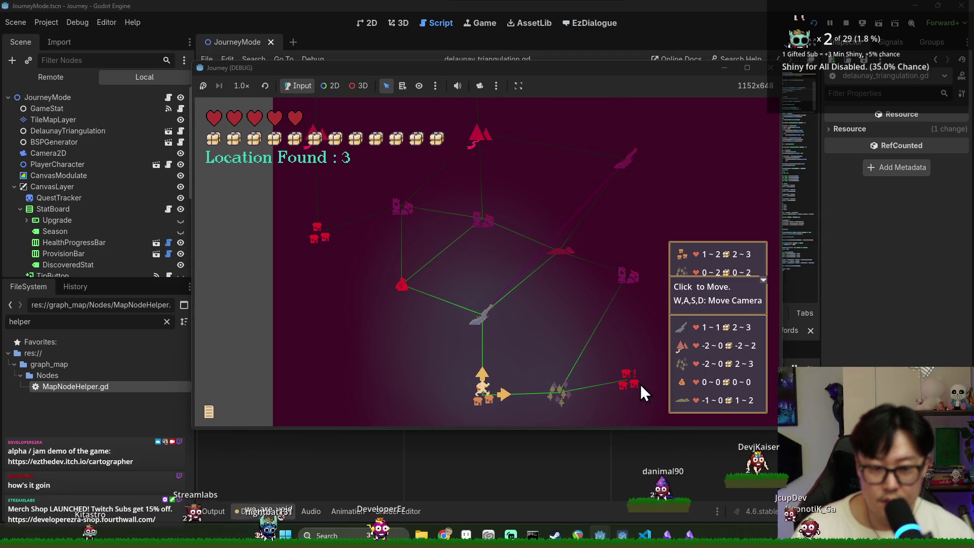
key(s)
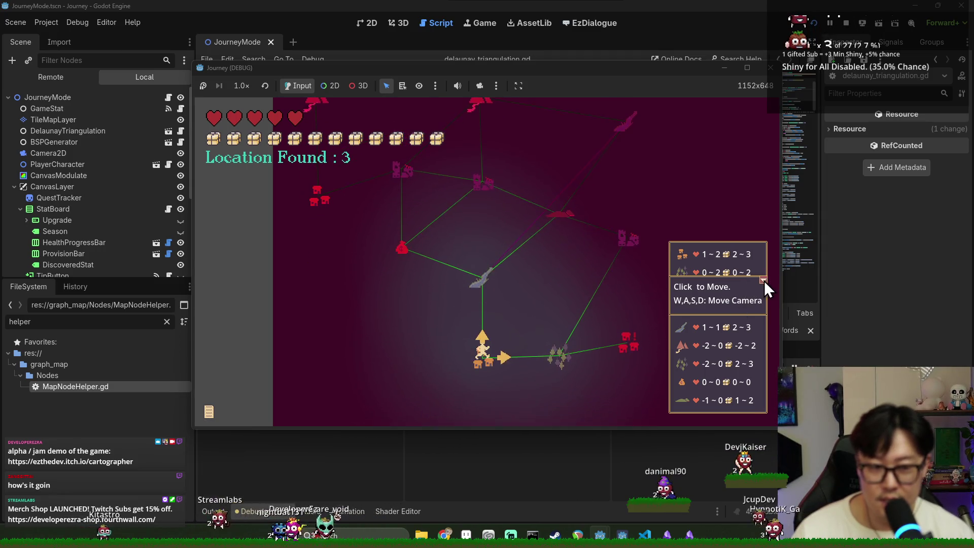
mouse_move(762, 407)
key(s)
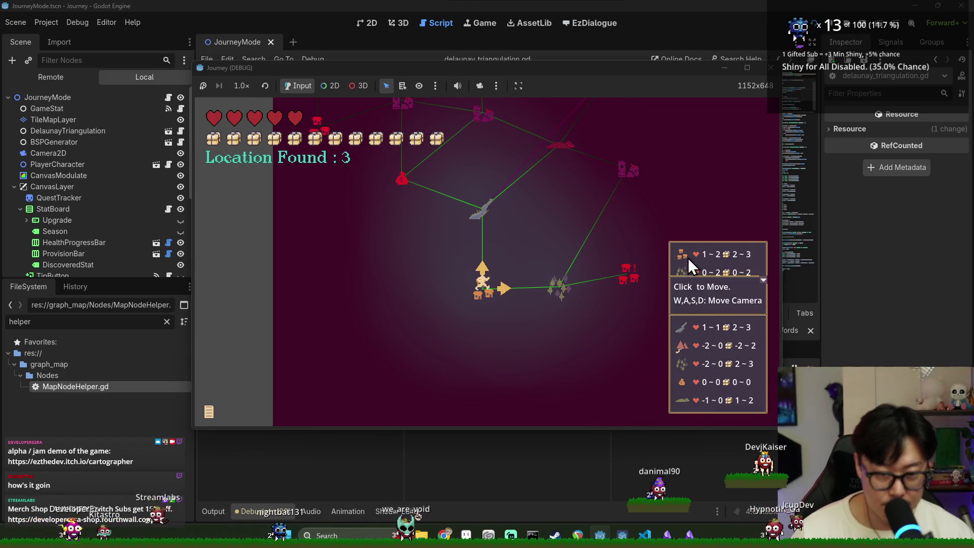
click(762, 281)
mouse_move(748, 394)
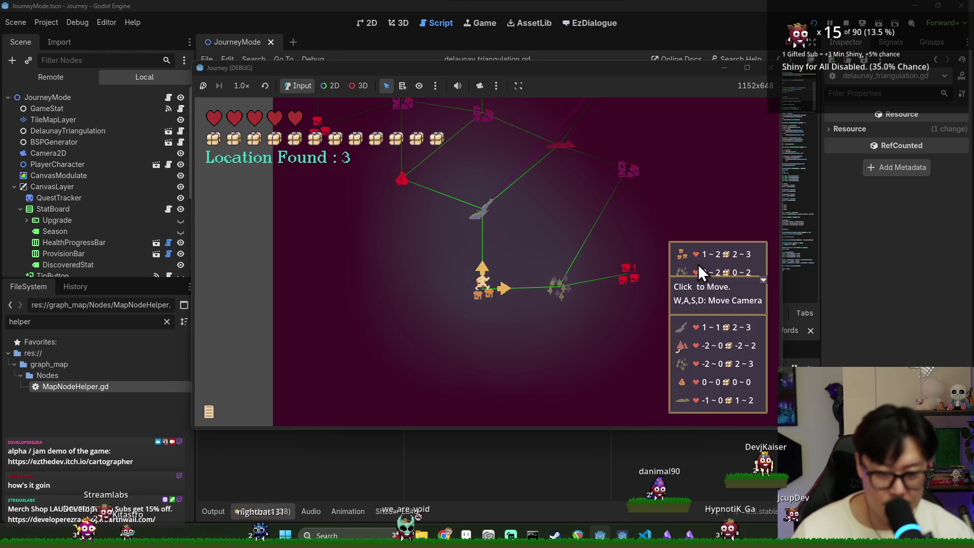
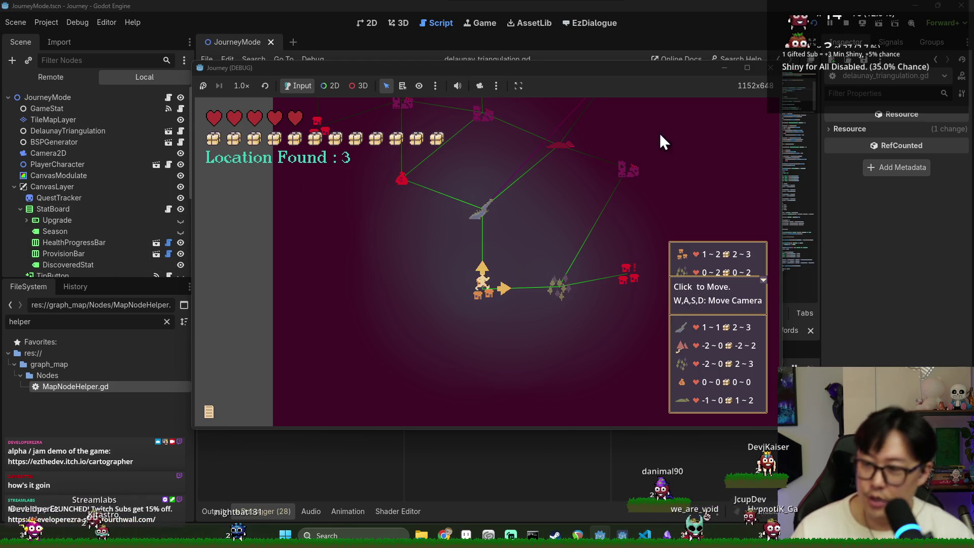
Stop the test run, copy the add_line name from legend_hint_board.gd, and return to journey_mode.gd.
click(846, 23)
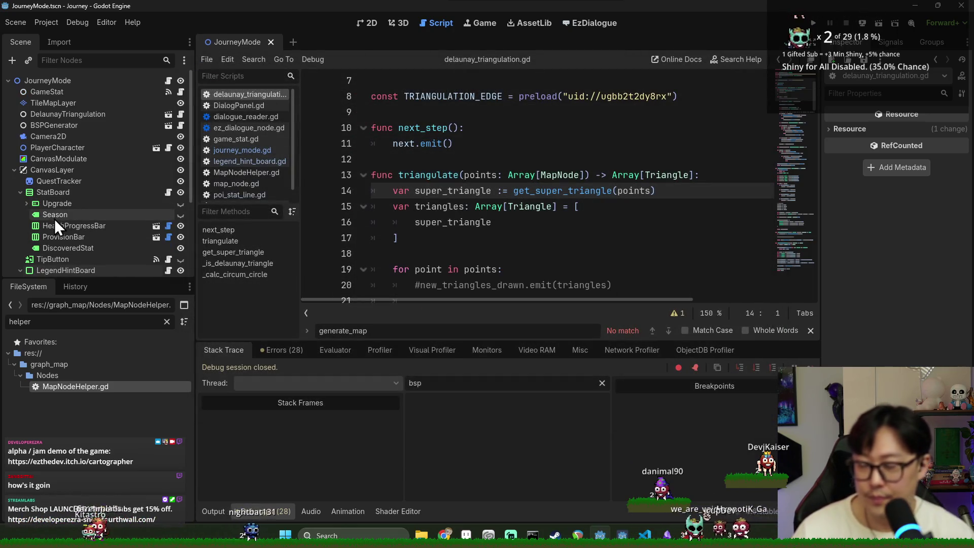
click(20, 192)
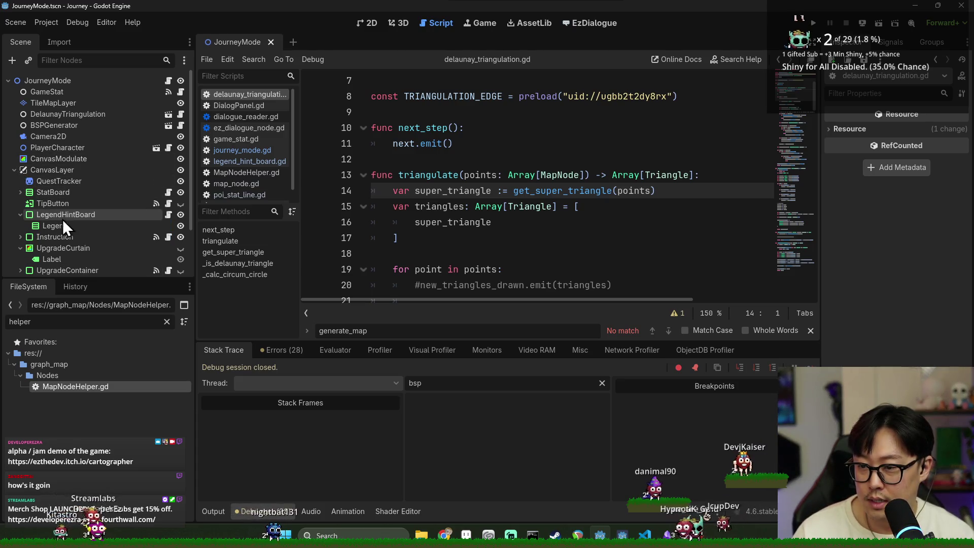
click(166, 216)
key(ctrl+s)
click(216, 229)
key(ctrl+s)
click(168, 82)
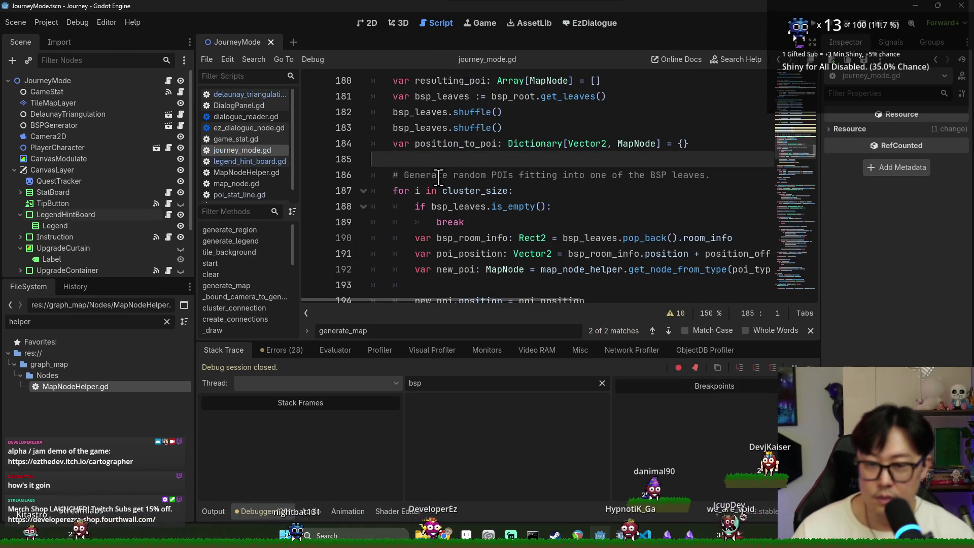
Search journey_mode.gd for add_line and copy the legend_hint_board name on line 67.
key(ctrl+f)
text(add_line)
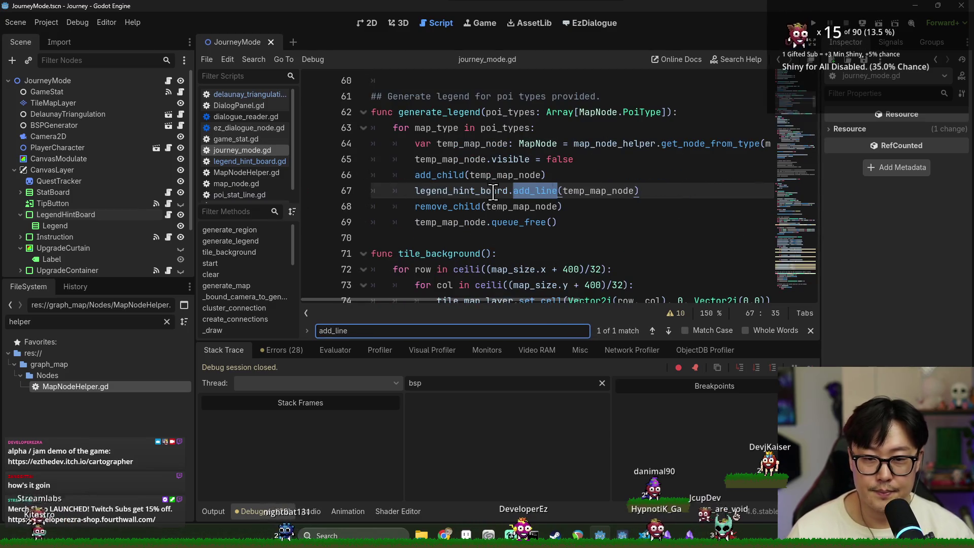
double_click(461, 191)
key(ctrl+c)
Insert legend_hint_board.clear() as generate_legend's first line, add a blank line, and run with F5.
click(705, 112)
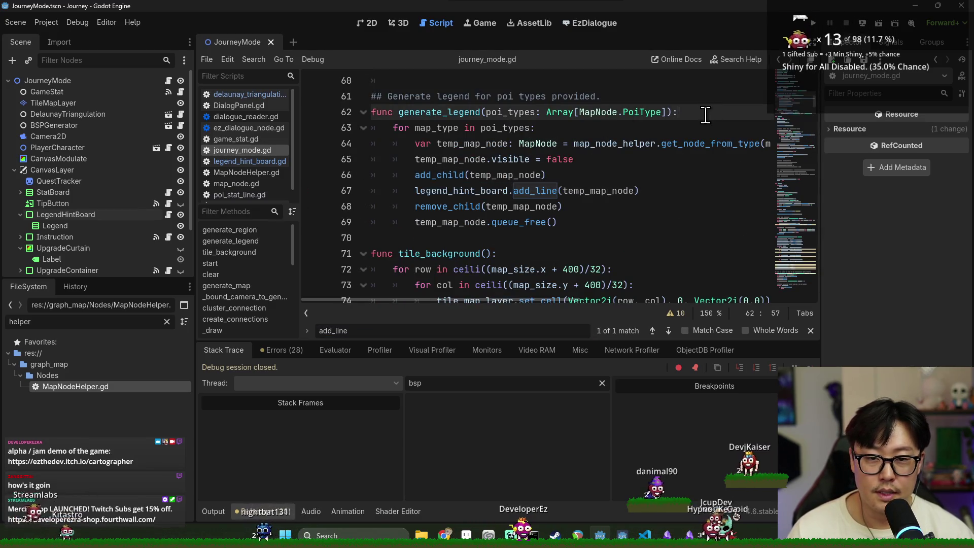
key(Return)
key(ctrl+v)
text(cclear())
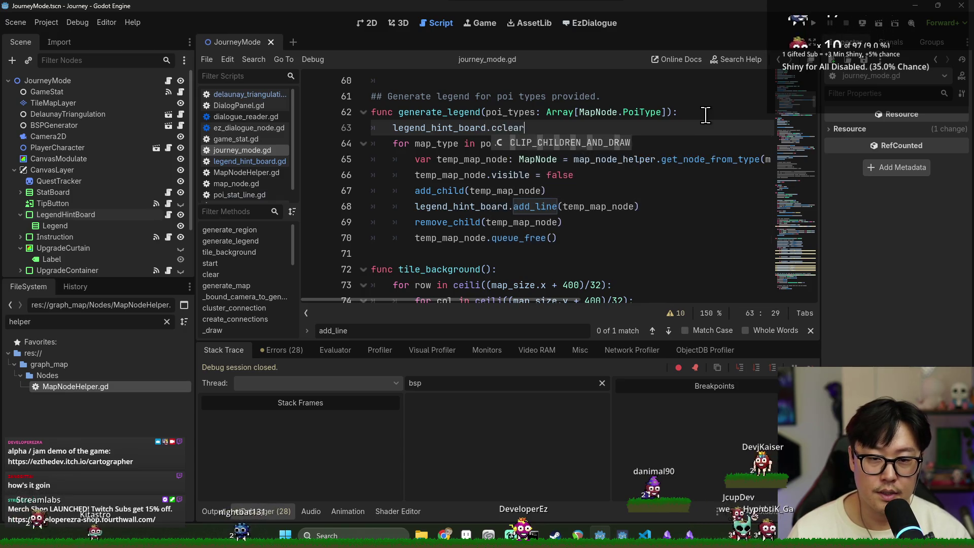
key(ctrl+s)
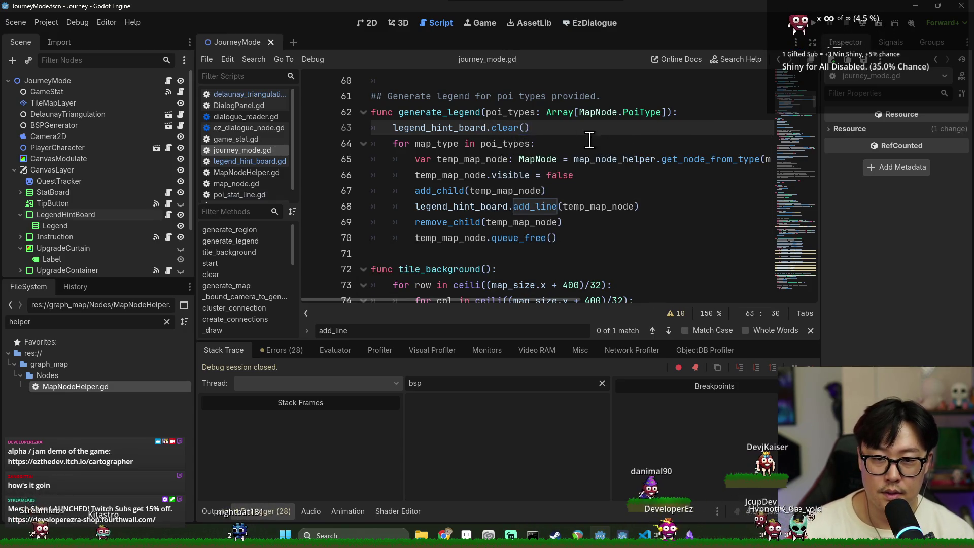
key(Return)
key(F5)
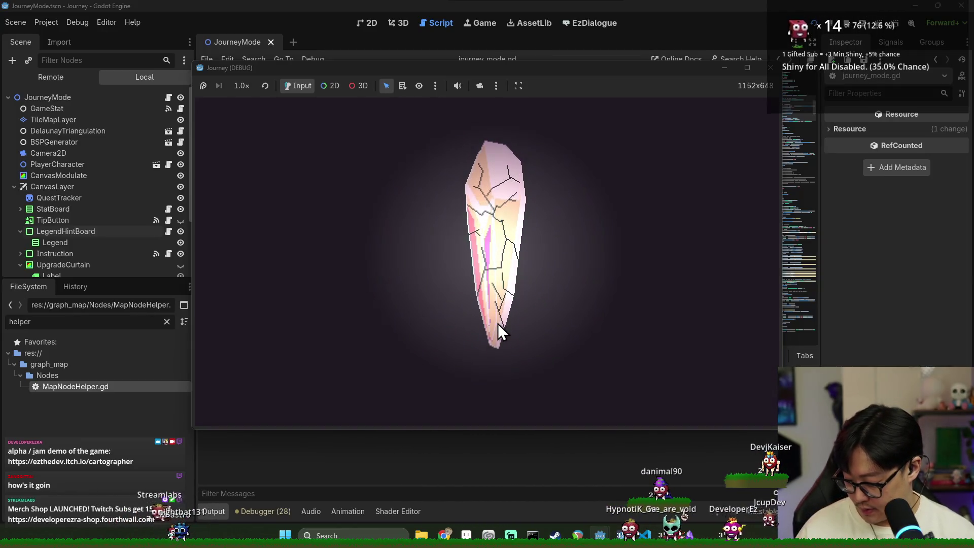
Start the game and continue past the line 65 breakpoint and the line 99 error.
click(498, 324)
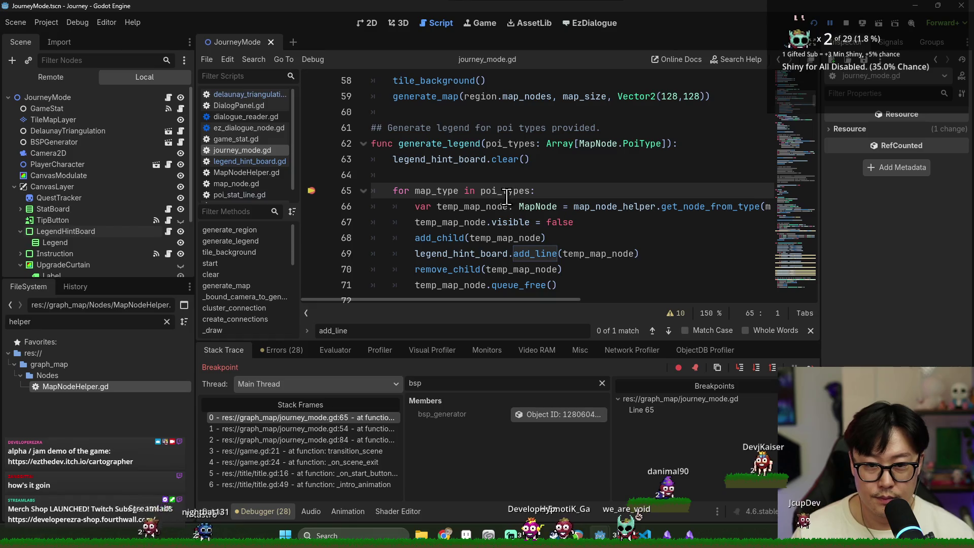
mouse_move(511, 187)
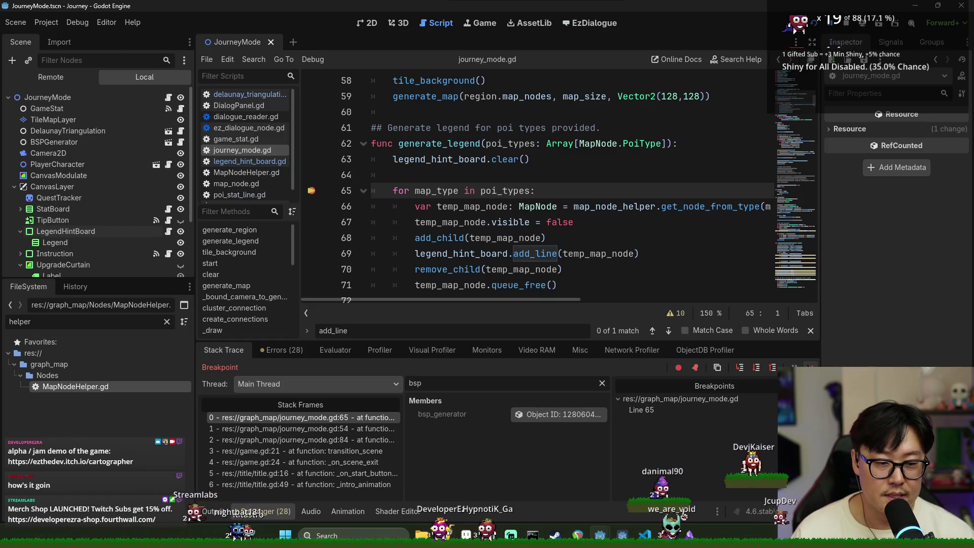
key(F12)
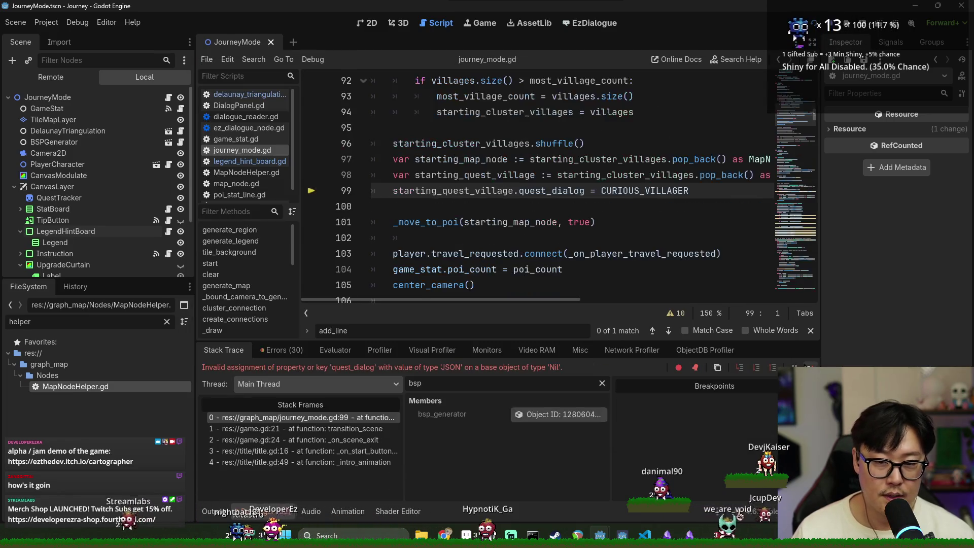
key(F12)
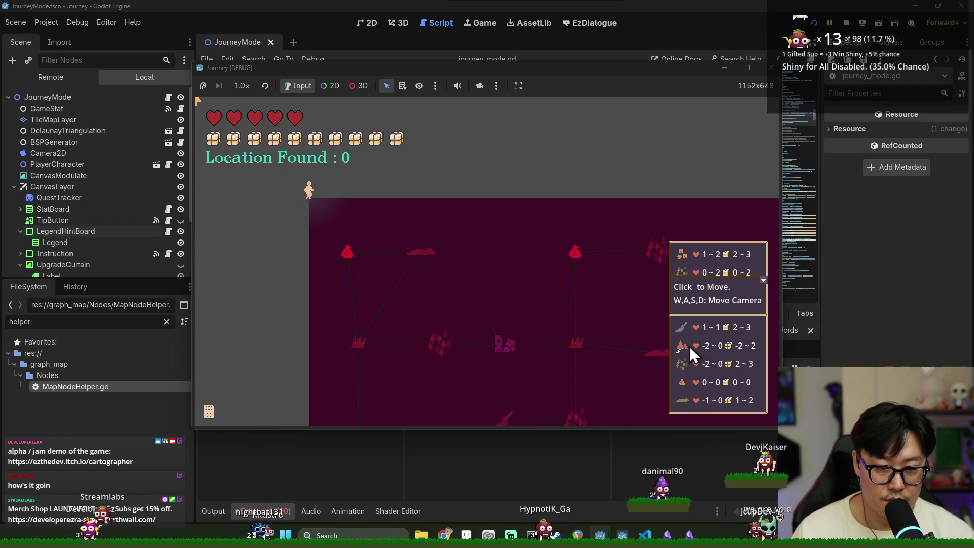
Collapse and reopen the legend hint panel, then stop the game.
click(764, 281)
click(766, 412)
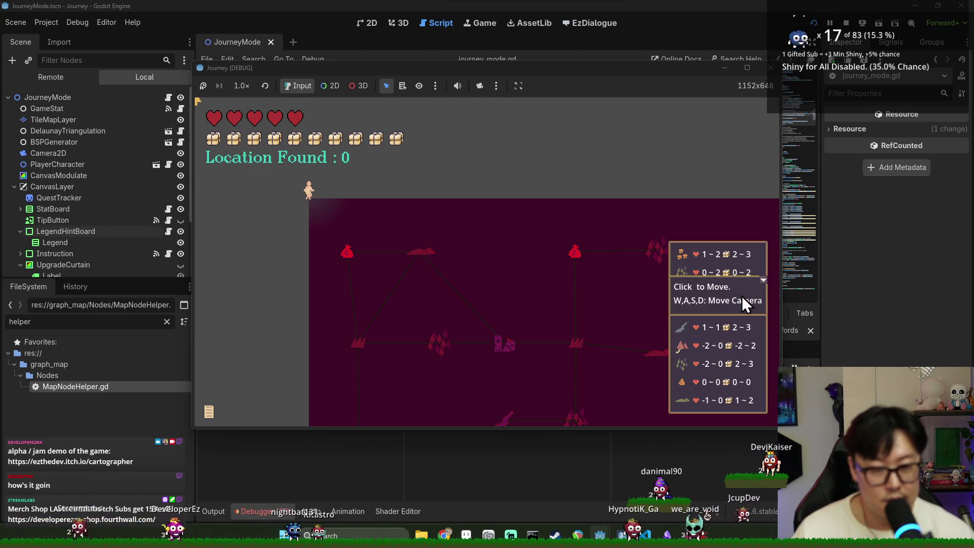
click(846, 24)
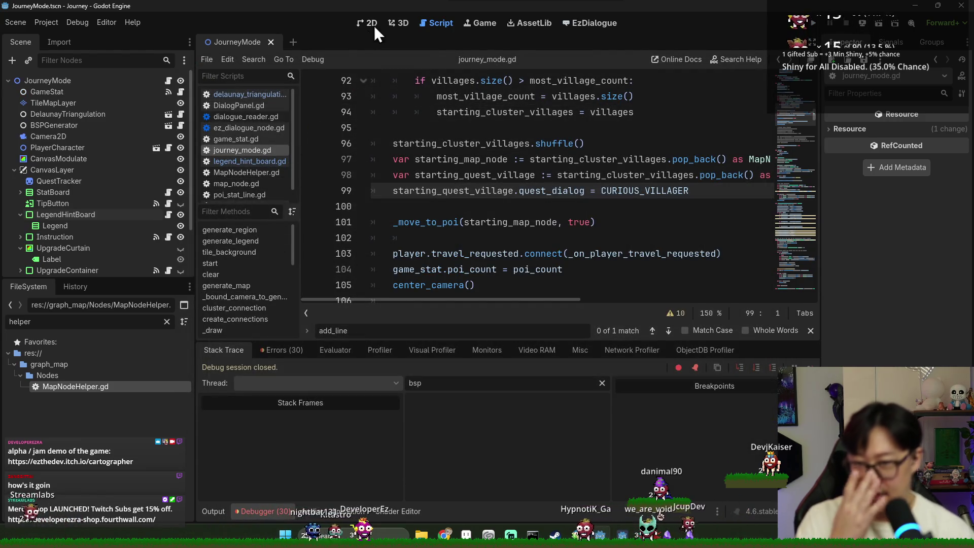
In the 2D view, drag the Instruction node's Click to Move panel up about 117 px, then run.
key(ctrl+s)
key(ctrl+F1)
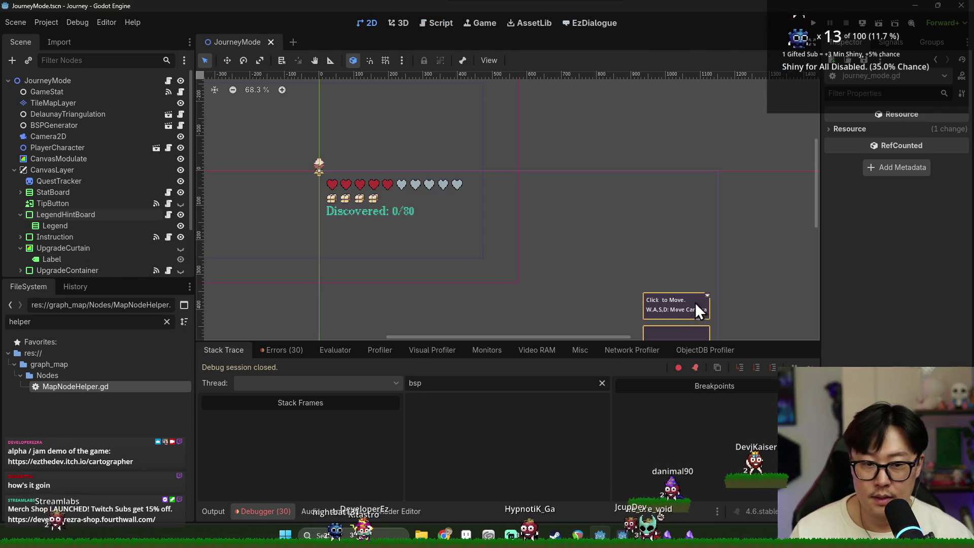
scroll(695, 312, down, 3)
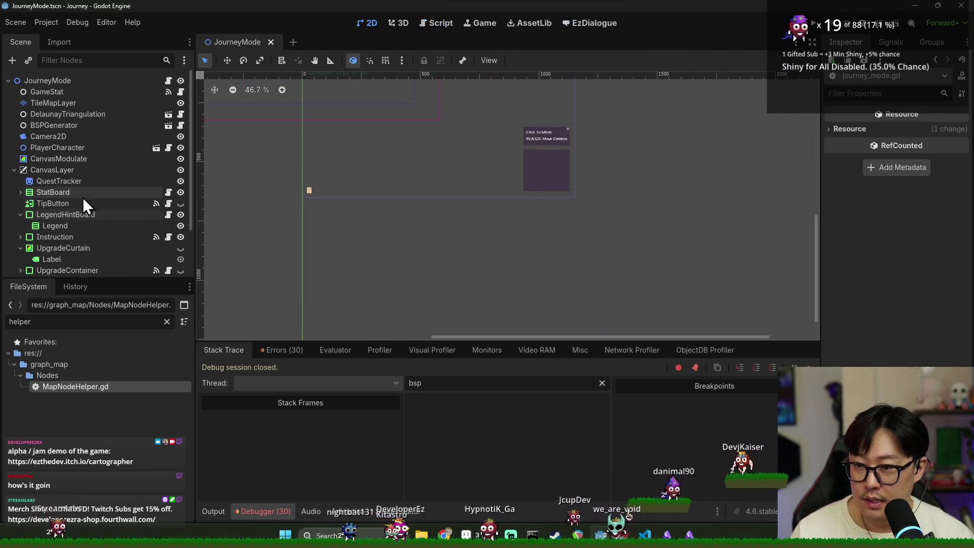
click(69, 226)
key(ctrl+s)
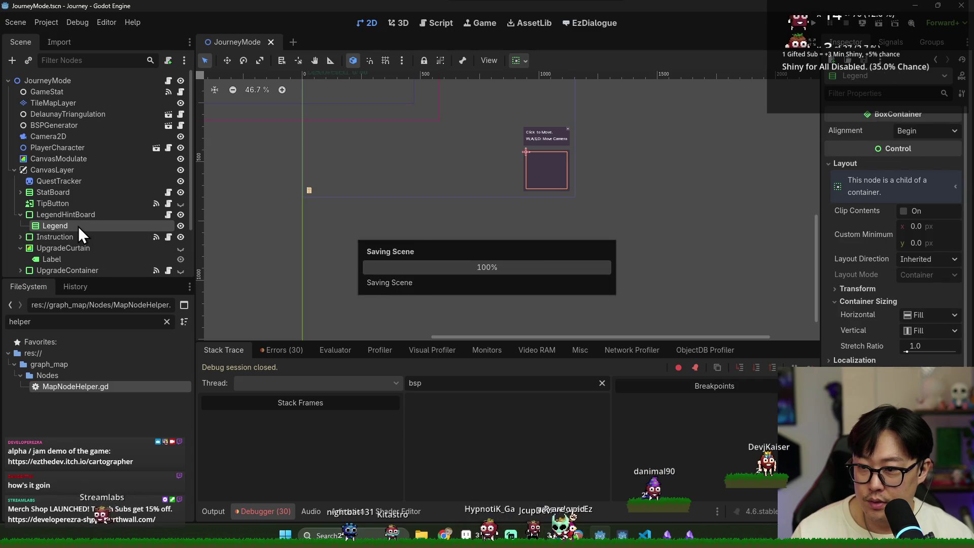
click(72, 236)
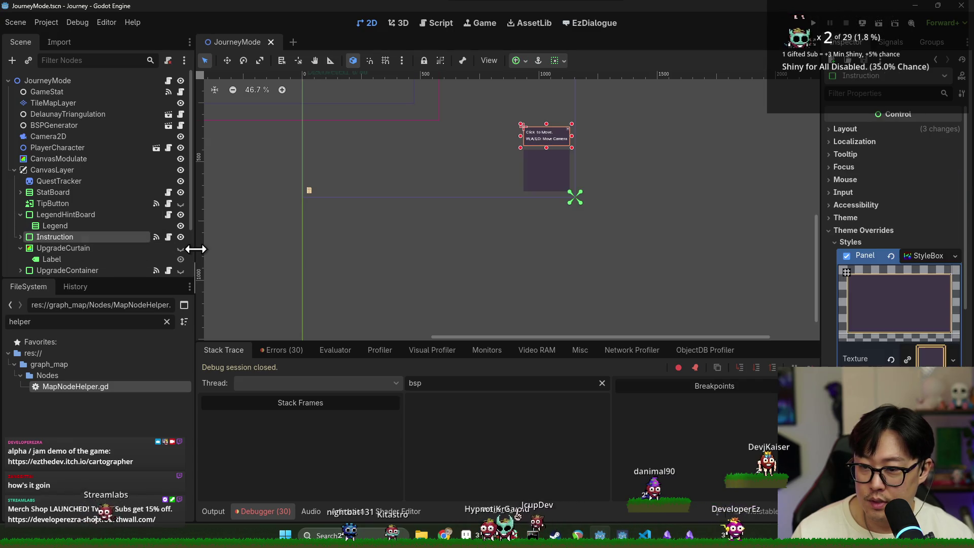
scroll(582, 160, up, 2)
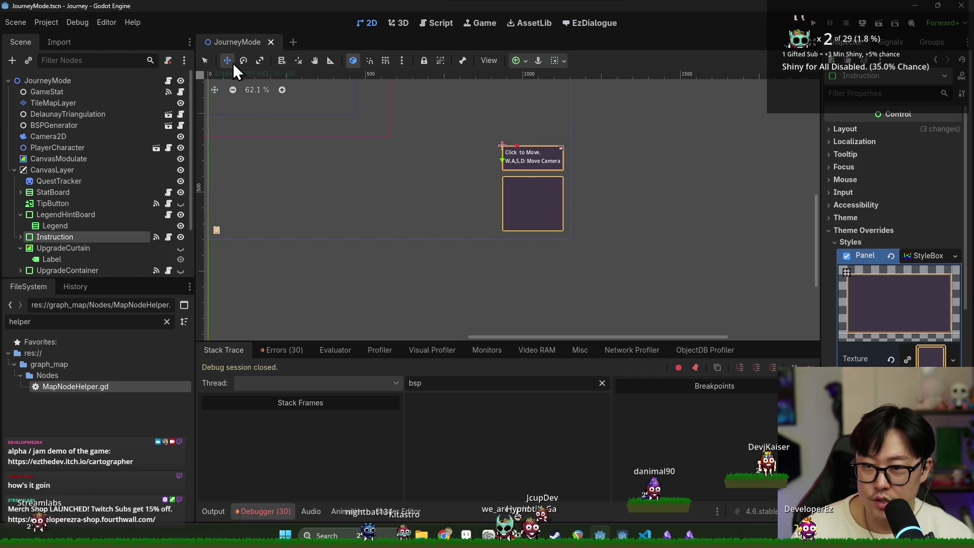
drag(522, 189, 528, 144)
key(F5)
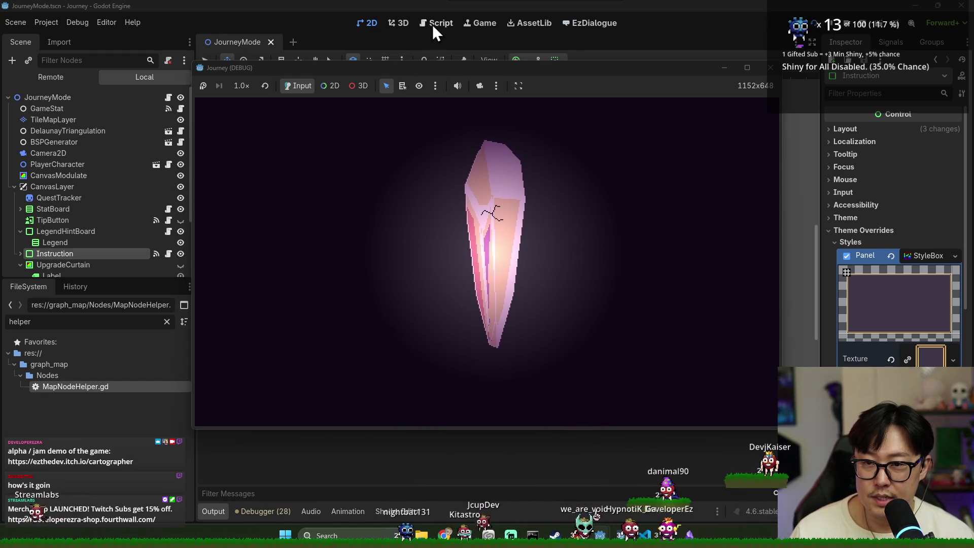
Continue the game past the triangulation error and pan the map camera with D, W and S.
click(384, 1)
key(alt+Tab)
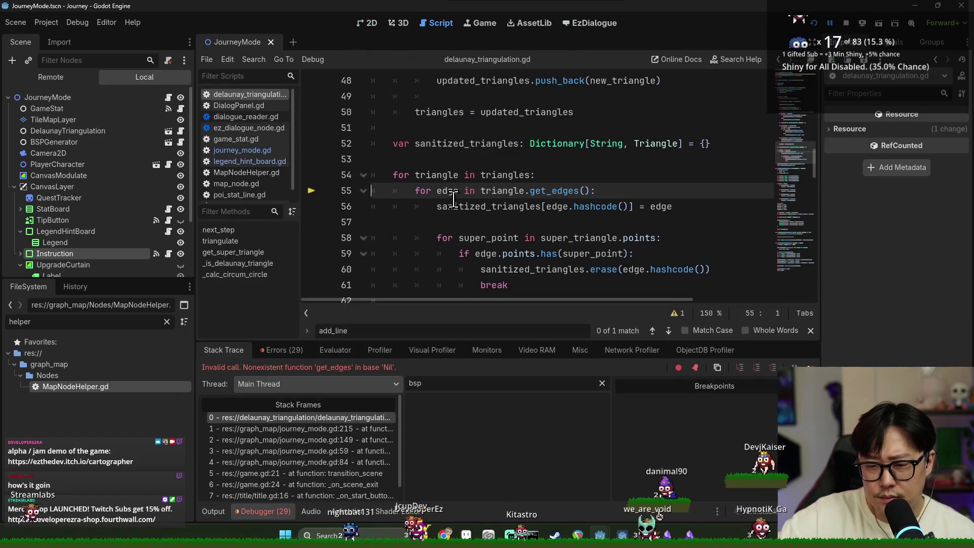
mouse_move(453, 199)
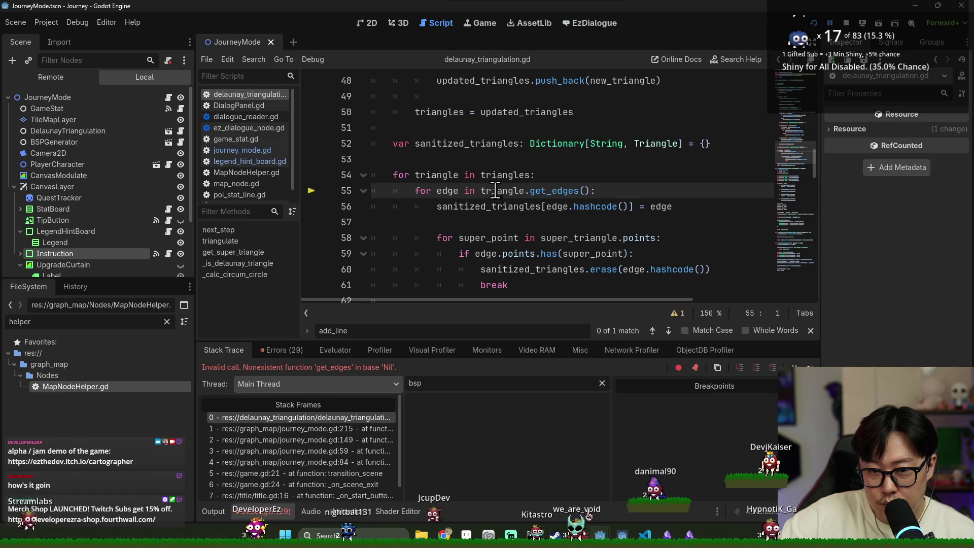
mouse_move(495, 191)
mouse_move(499, 172)
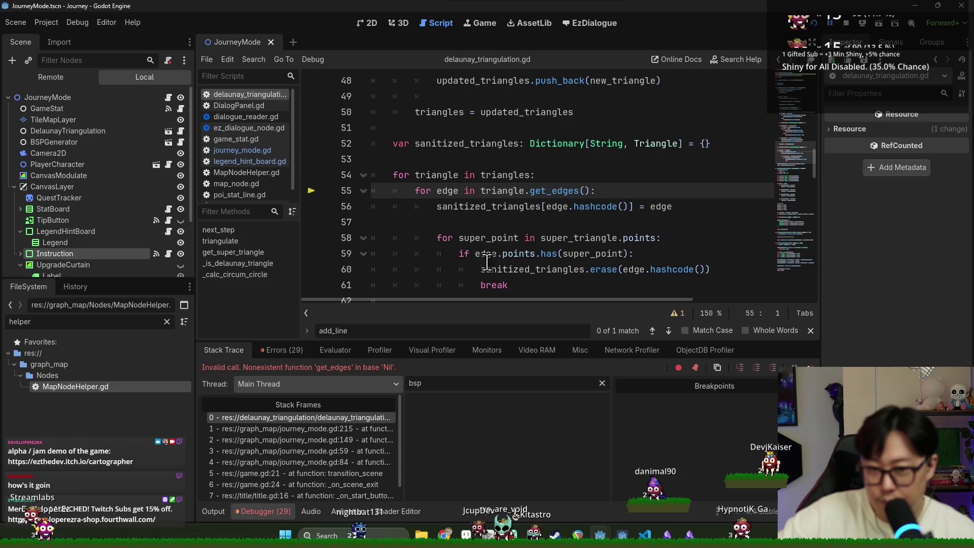
key(F12)
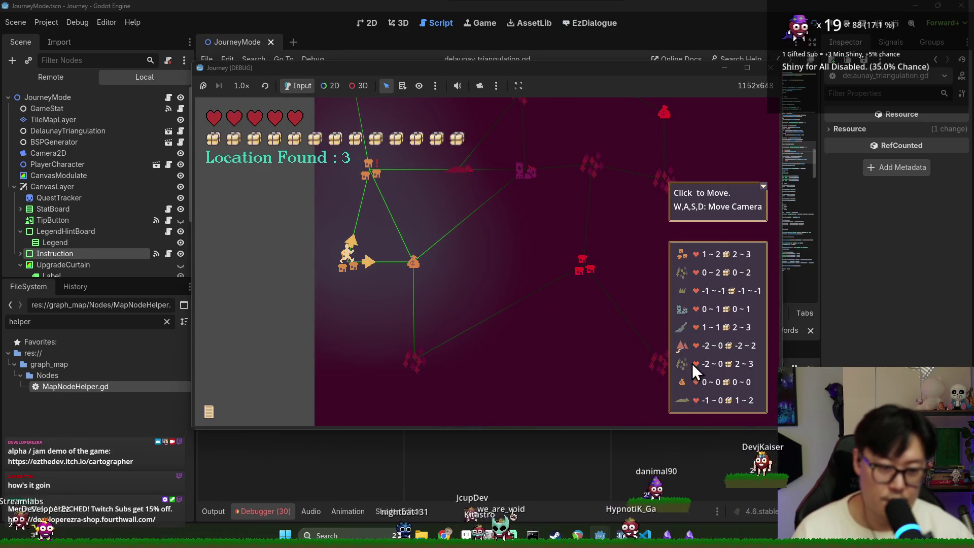
key(d)
key(w)
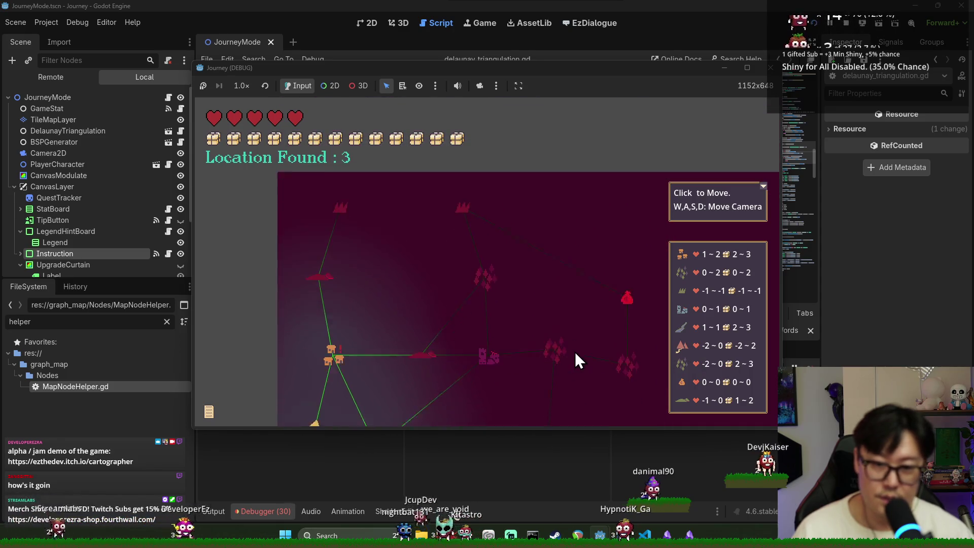
key(s)
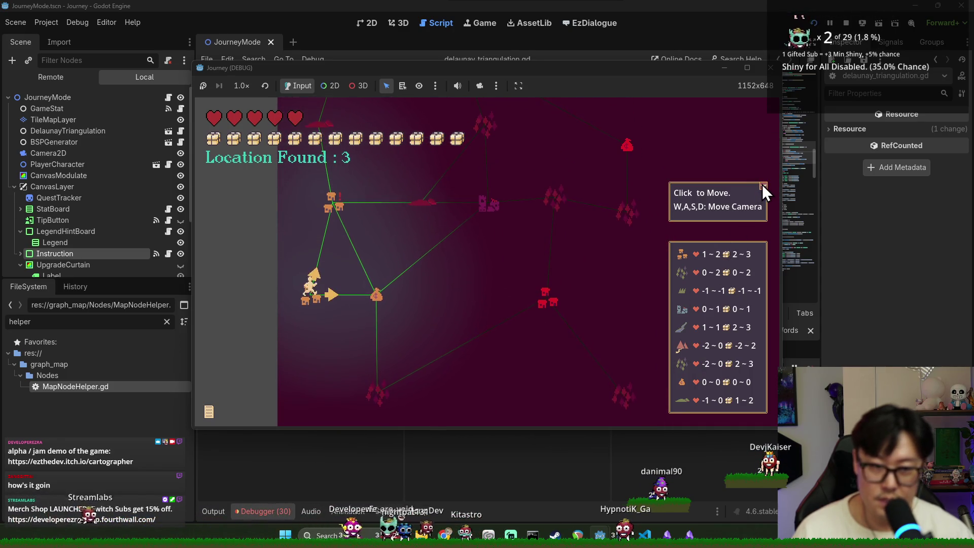
Stop the game, relaunch it, and start from the Cartographer title screen to hit the line 99 error.
click(845, 23)
scroll(515, 185, up, 2)
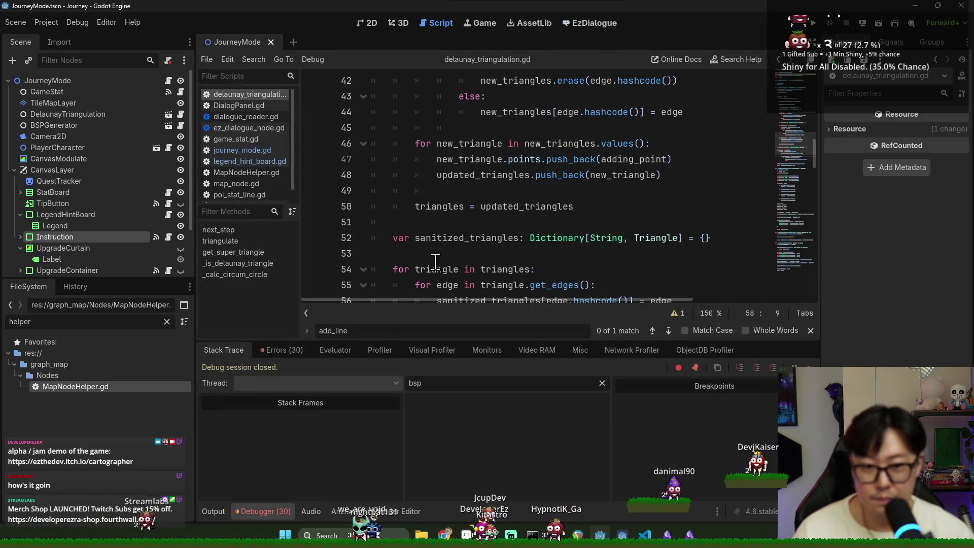
scroll(542, 253, up, 3)
click(814, 23)
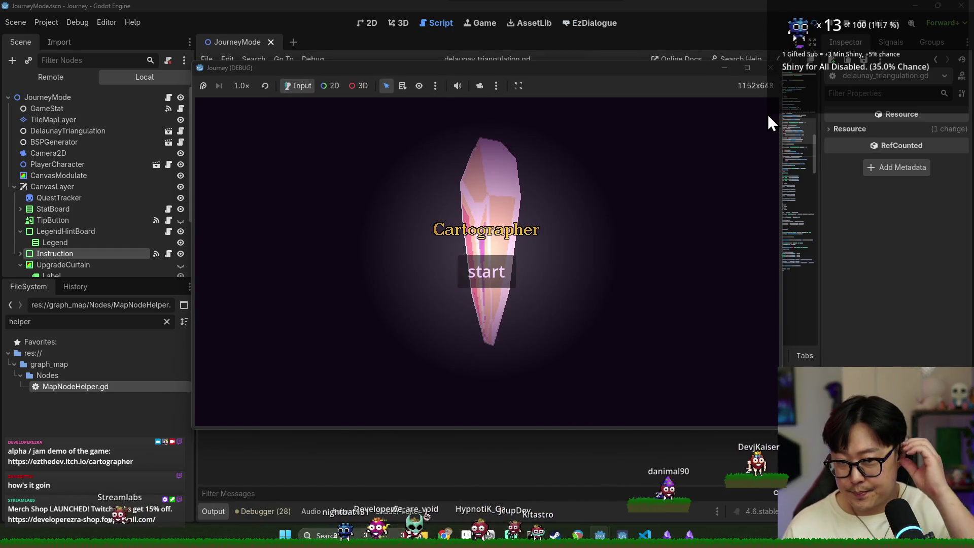
click(474, 283)
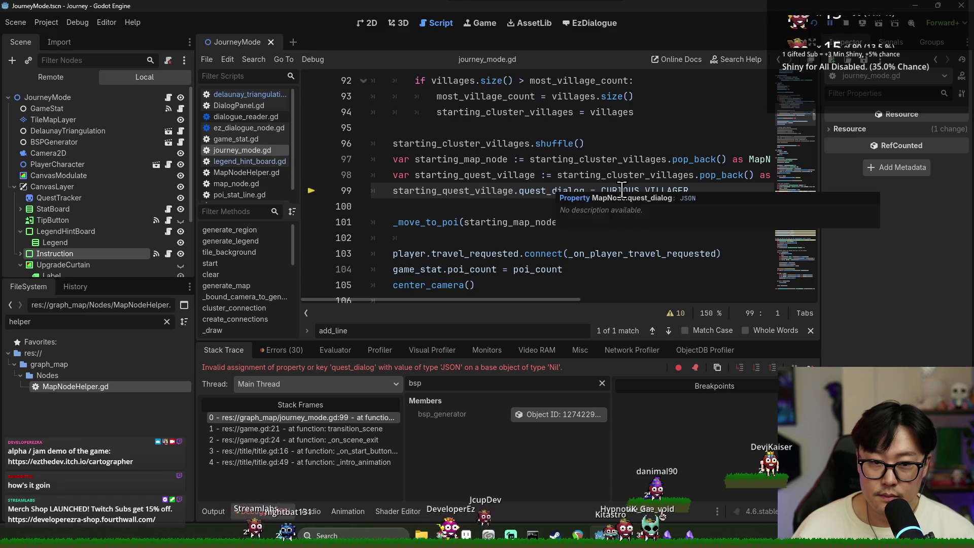
Stop the crashed run and inspect uses of starting_cluster_villages, villages and cluster_name near the shuffle.
key(F5)
click(421, 144)
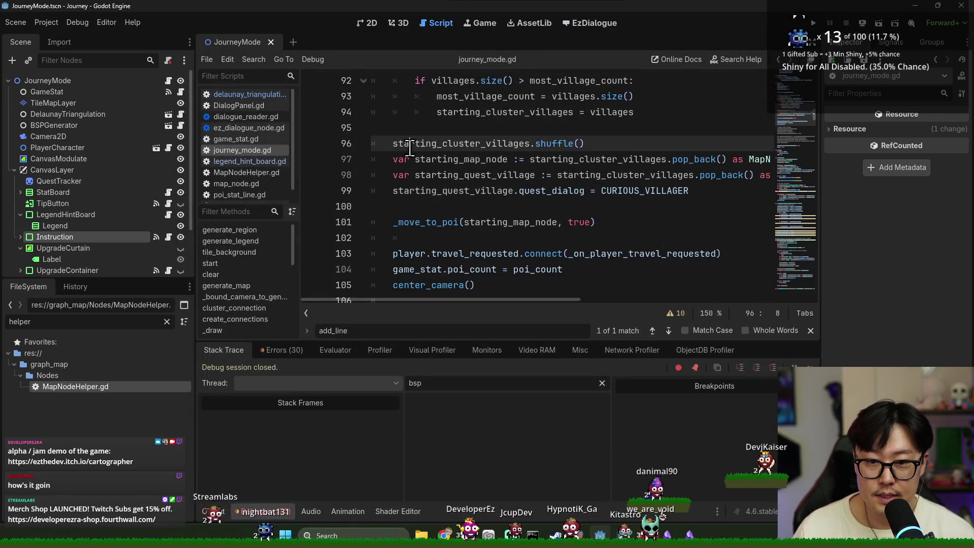
scroll(471, 217, up, 4)
scroll(471, 217, down, 2)
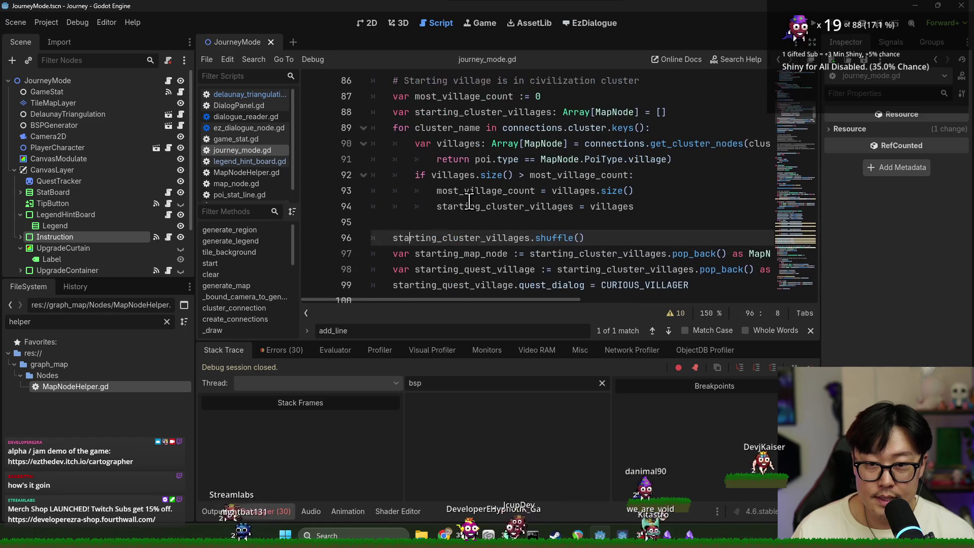
double_click(518, 242)
scroll(463, 252, down, 2)
click(467, 159)
scroll(467, 158, up, 2)
click(458, 175)
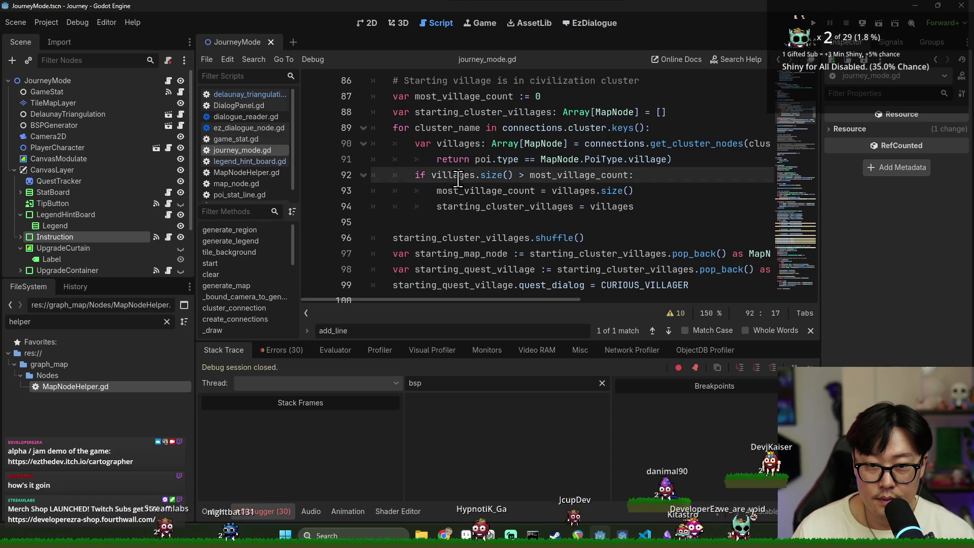
double_click(458, 175)
scroll(490, 201, up, 1)
double_click(446, 176)
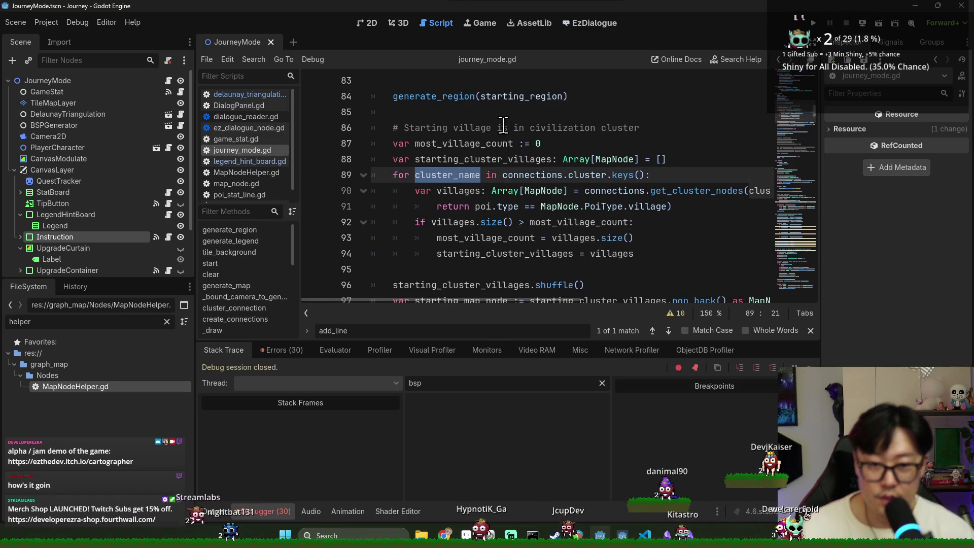
scroll(454, 199, down, 2)
click(457, 175)
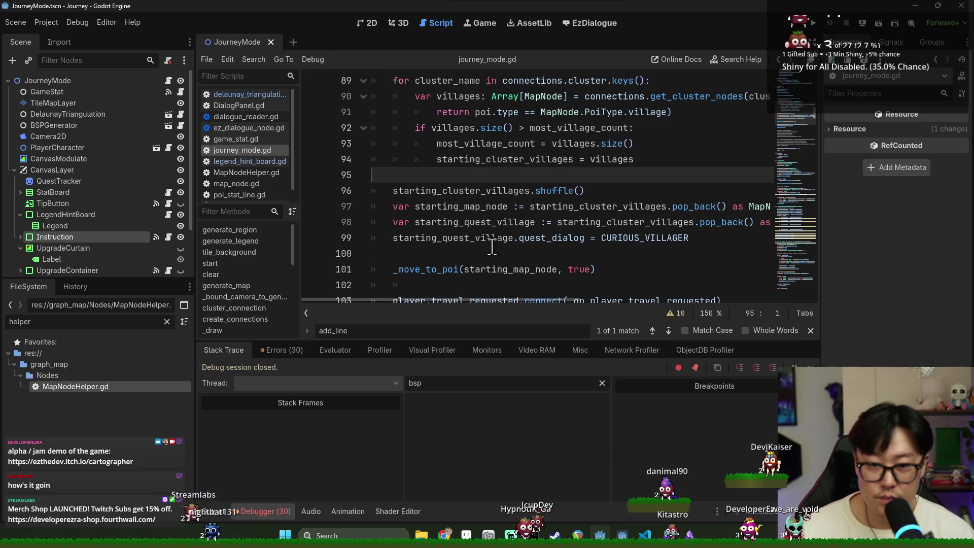
Comment out lines 95–99 with Ctrl+K, save, and run the game.
shift+click(486, 257)
key(ctrl+k)
key(ctrl+s)
click(816, 29)
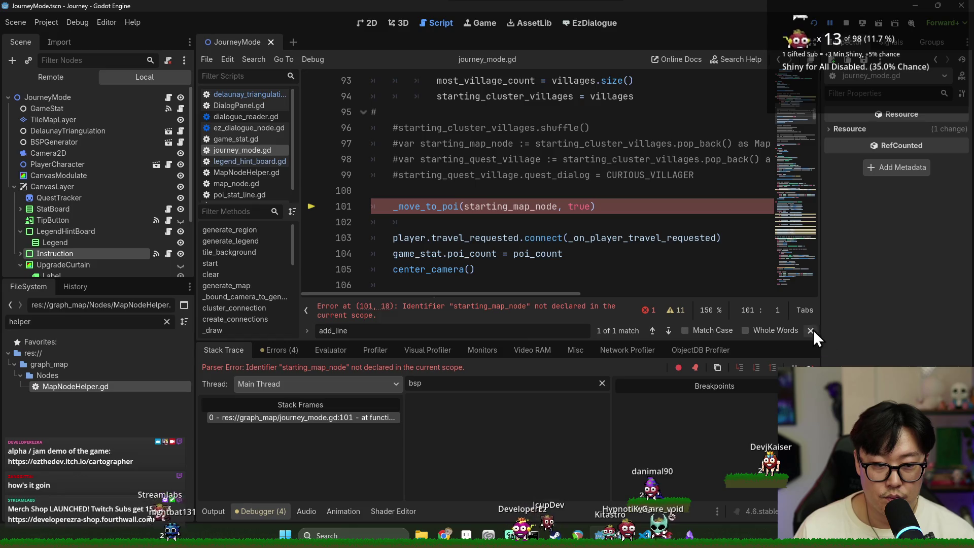
Close the search bar and trace the parser error to the undeclared starting_map_node.
click(811, 330)
click(501, 327)
scroll(500, 253, up, 4)
click(488, 328)
double_click(443, 192)
double_click(508, 192)
scroll(507, 213, up, 2)
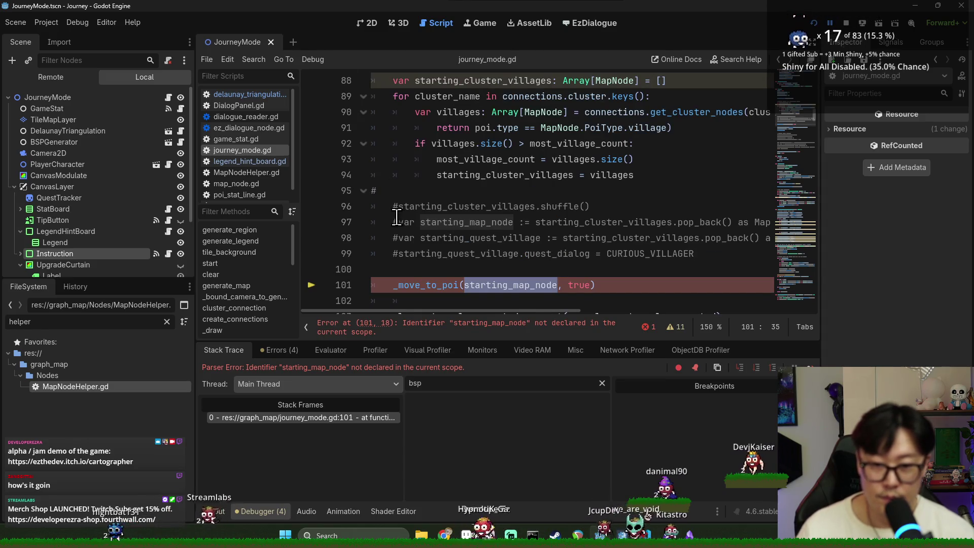
Uncomment the shuffle and starting_map_node lines, save, and run the game again.
click(399, 207)
shift+click(409, 223)
key(ctrl+k)
click(469, 222)
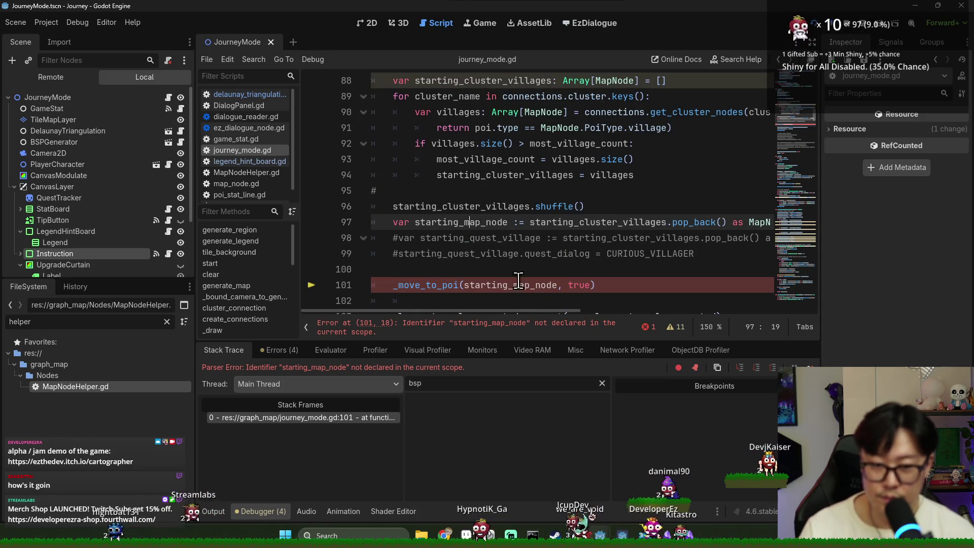
click(855, 24)
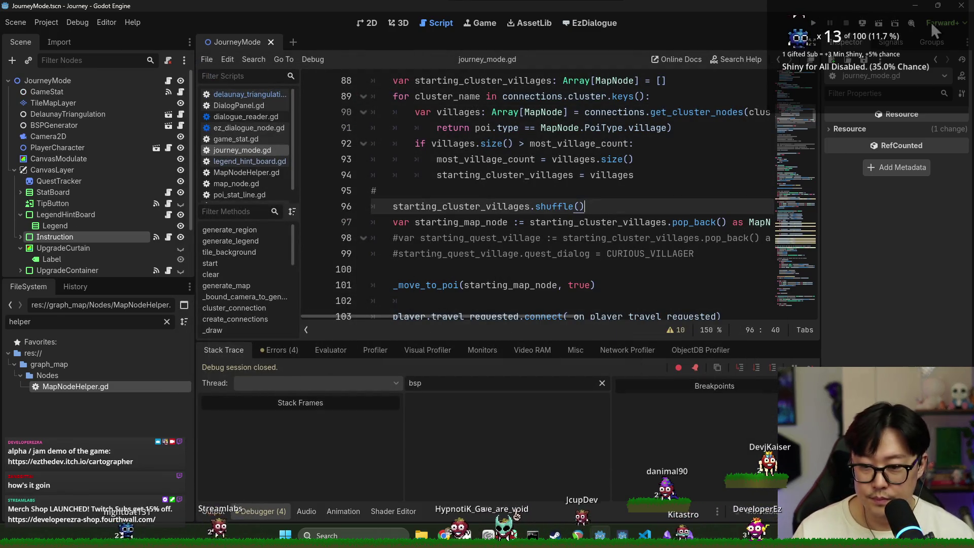
click(809, 23)
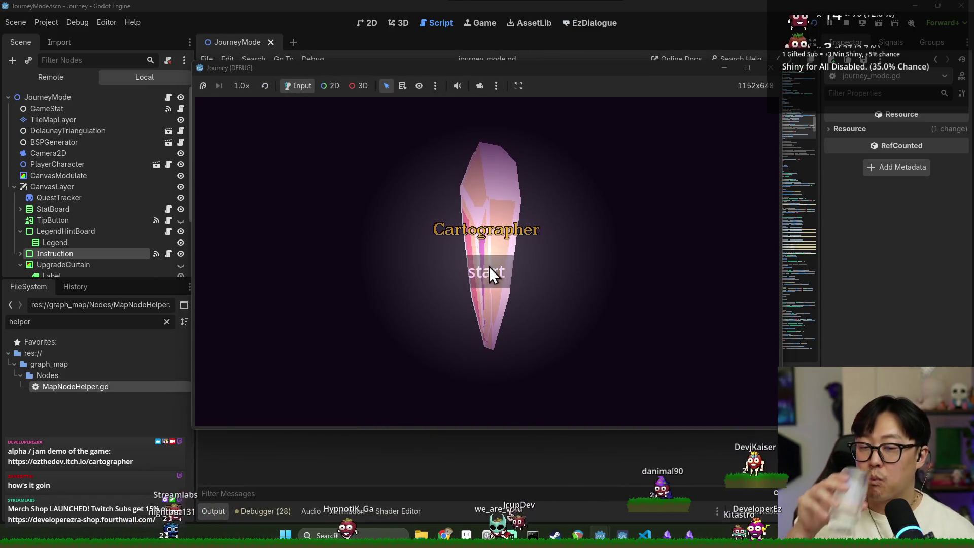
Start a new journey and inspect the journey_mode.gd:215 and :149 stack frames of the crash.
click(487, 270)
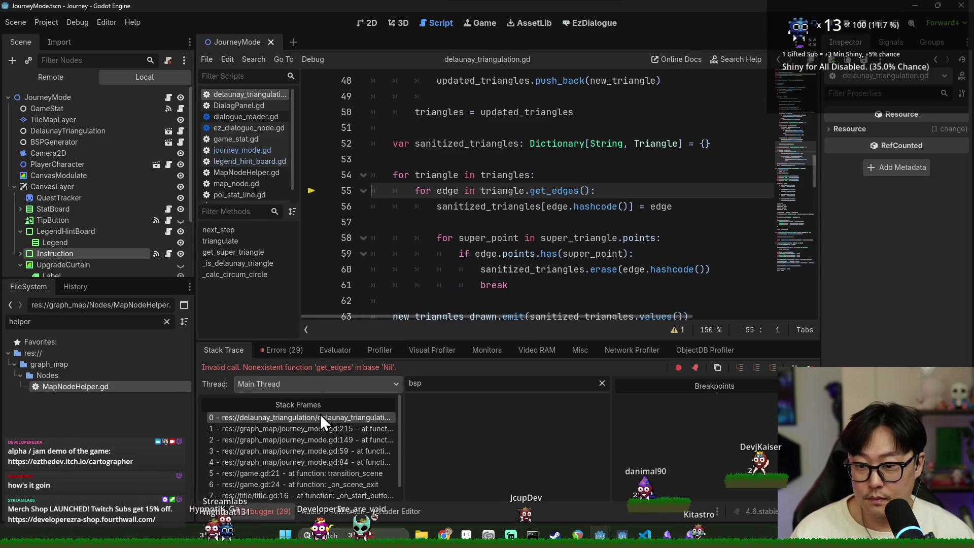
click(324, 428)
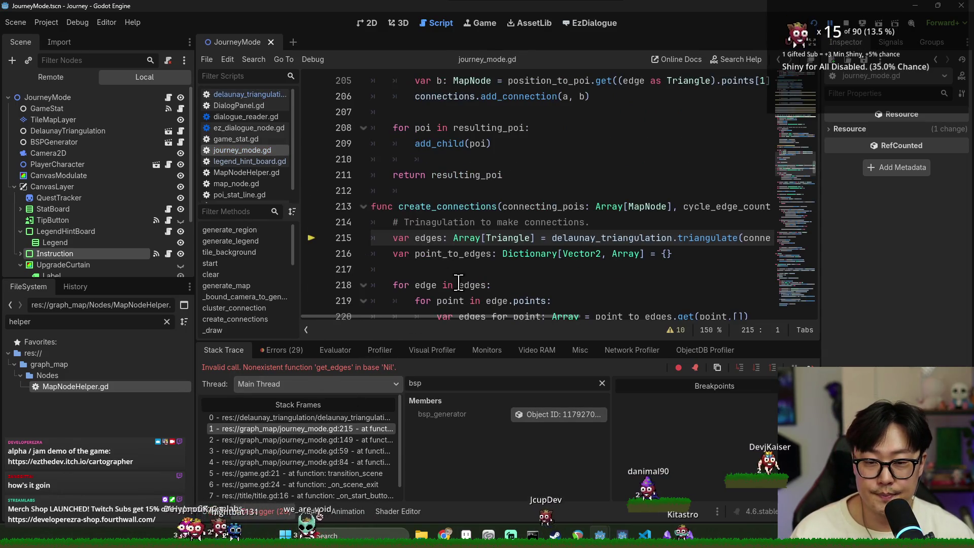
click(331, 445)
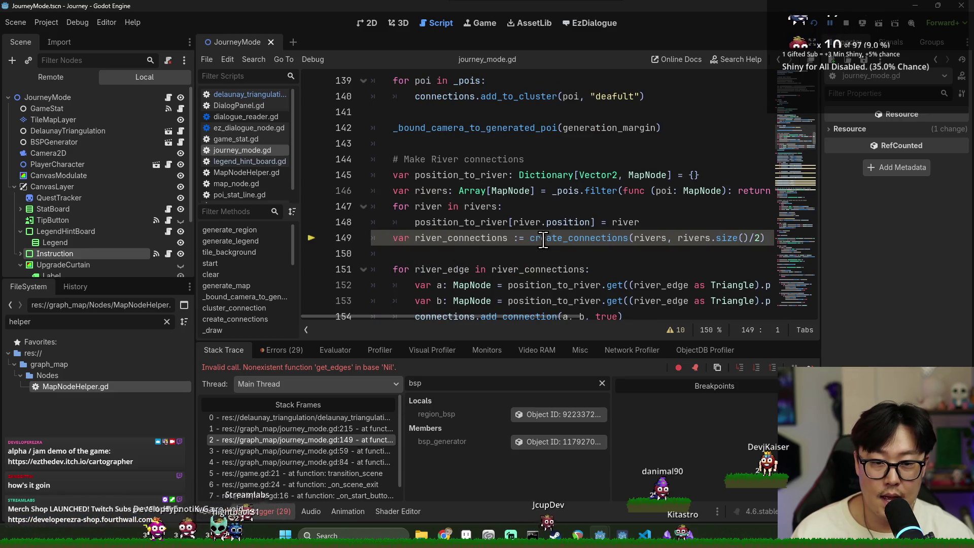
mouse_move(643, 238)
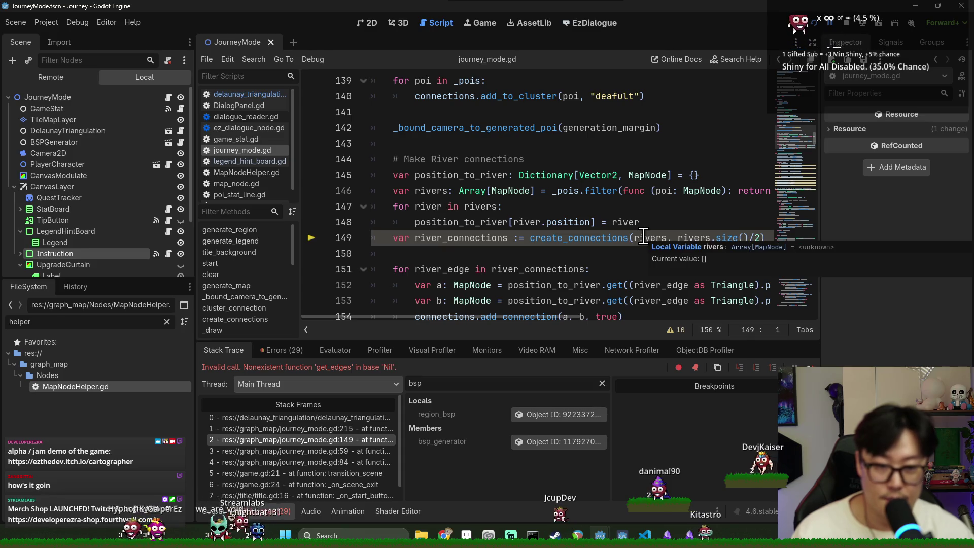
Stop the debug session, highlight uses of rivers, save, and clear the FileSystem filter.
click(846, 23)
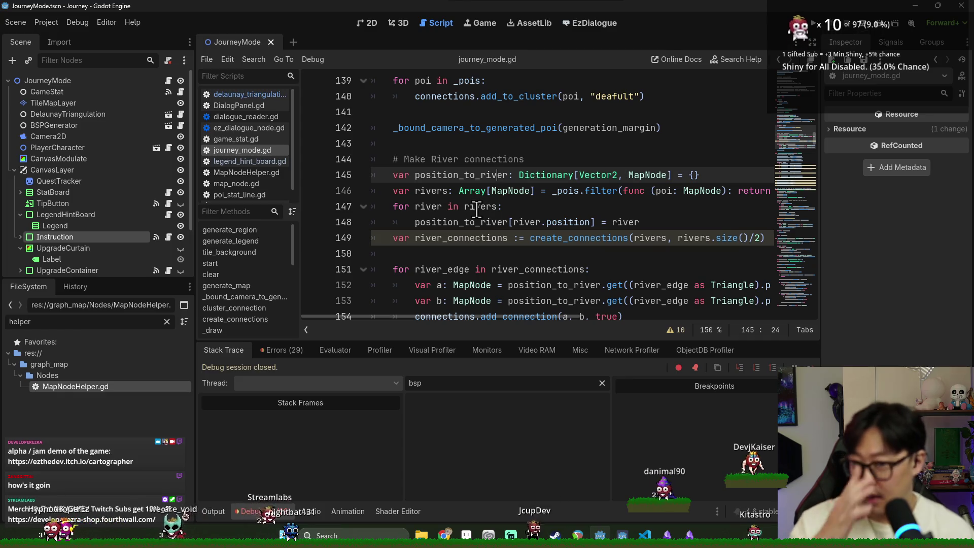
double_click(471, 207)
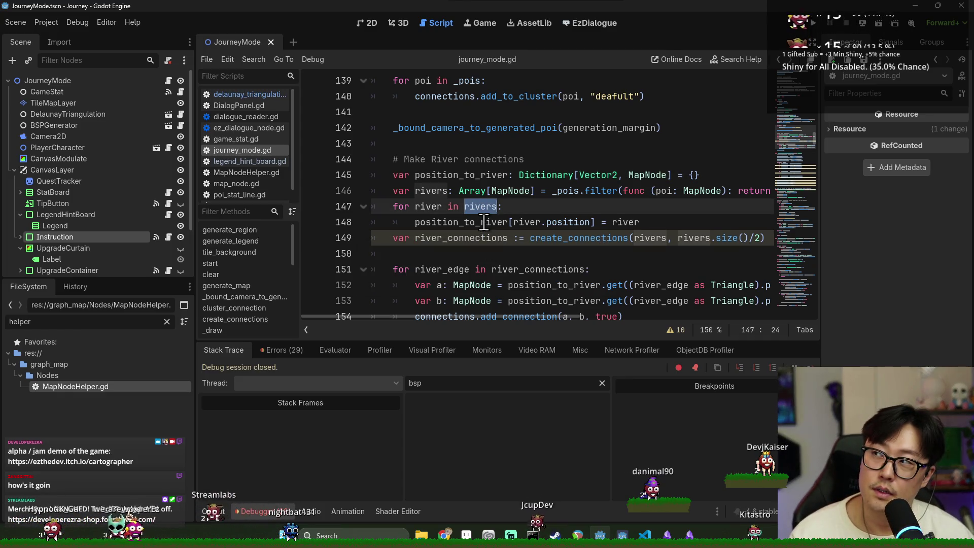
key(ctrl+s)
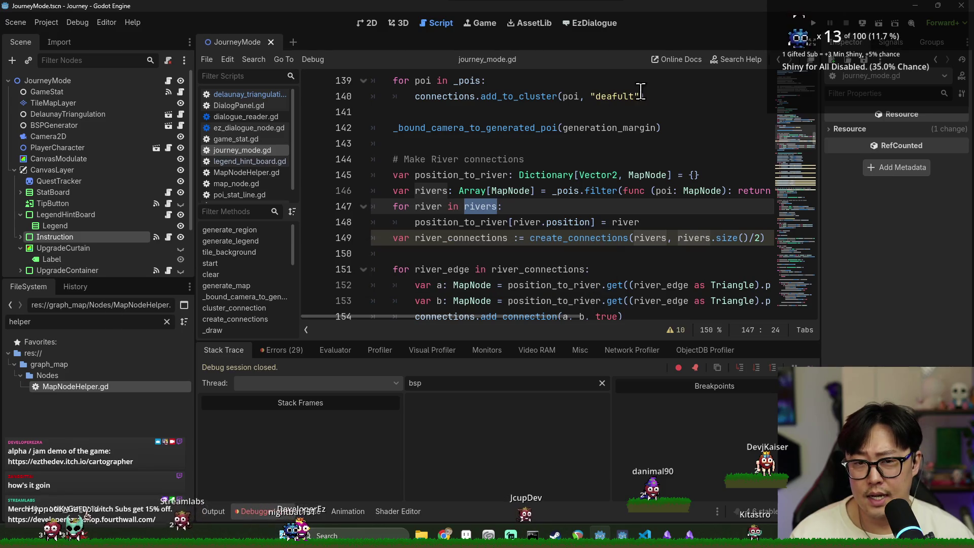
click(142, 325)
click(167, 322)
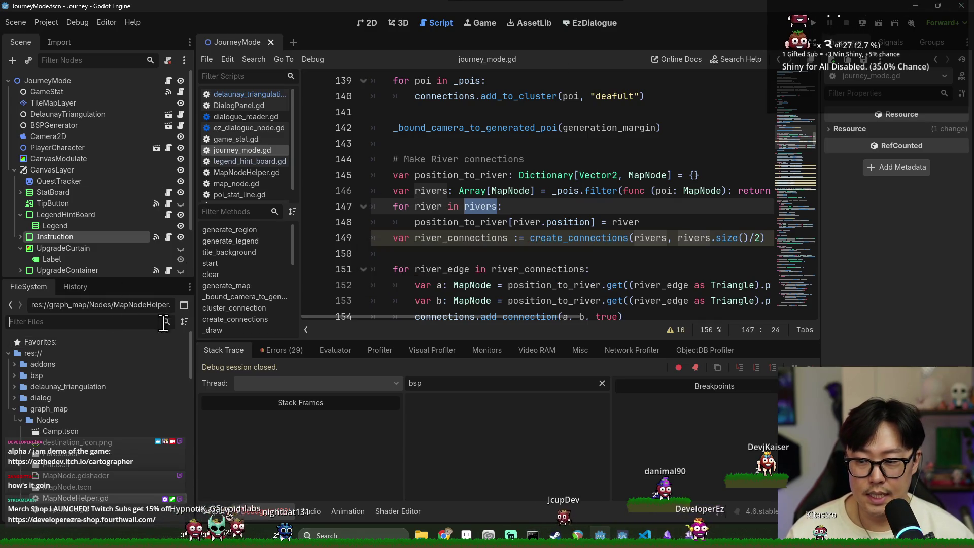
Filter FileSystem by 'region' and open region_rsrc.gd.
text(region)
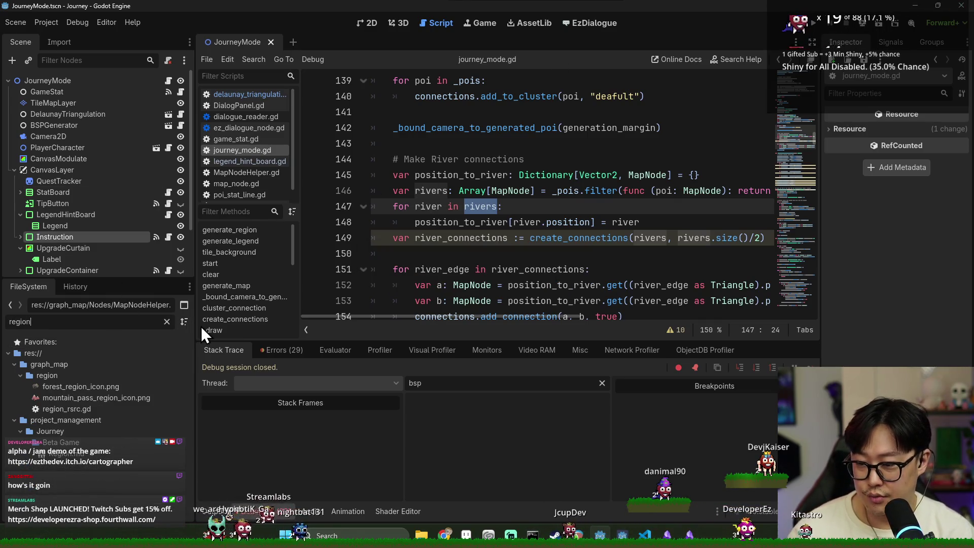
click(96, 409)
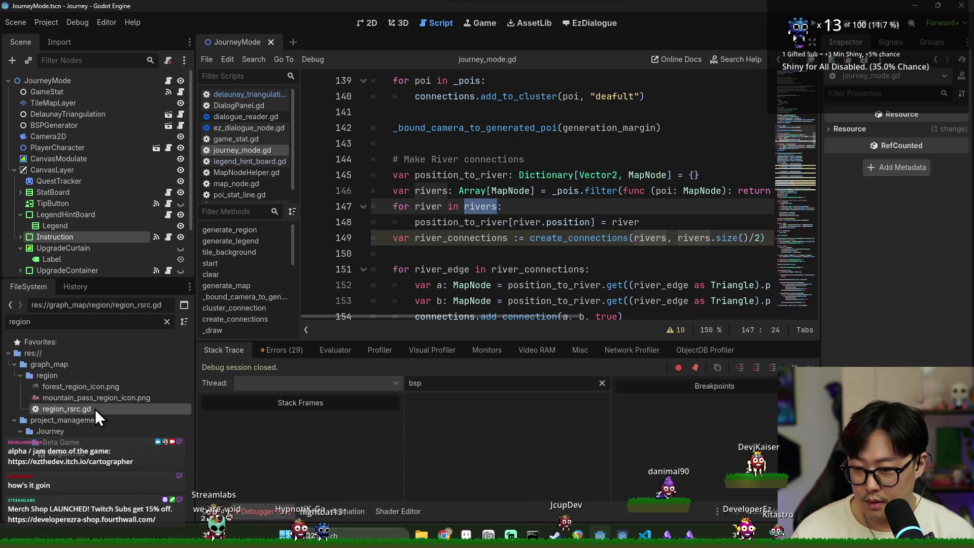
double_click(95, 409)
Inspect the map_nodes property and its MapNode.PoiType type, then right-click the region folder.
click(485, 128)
double_click(460, 142)
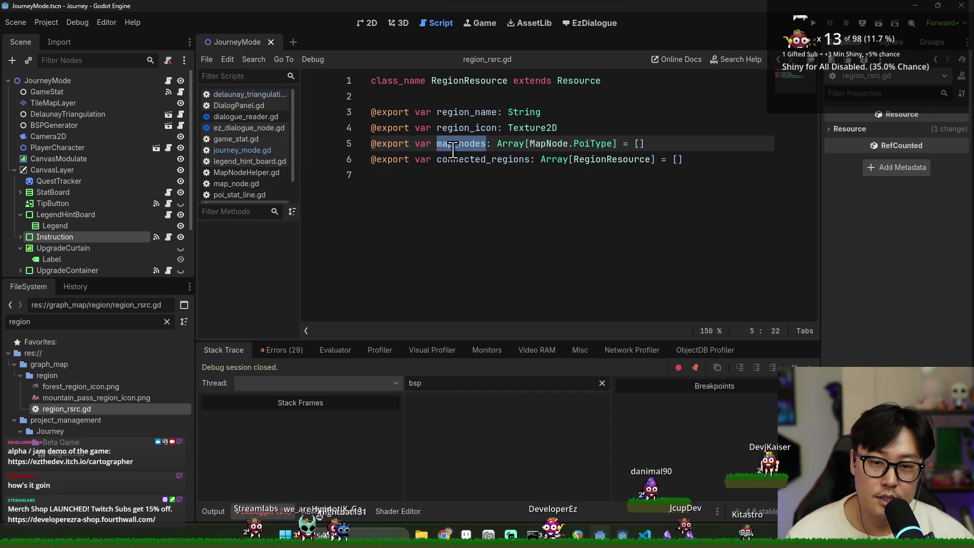
double_click(541, 146)
double_click(593, 144)
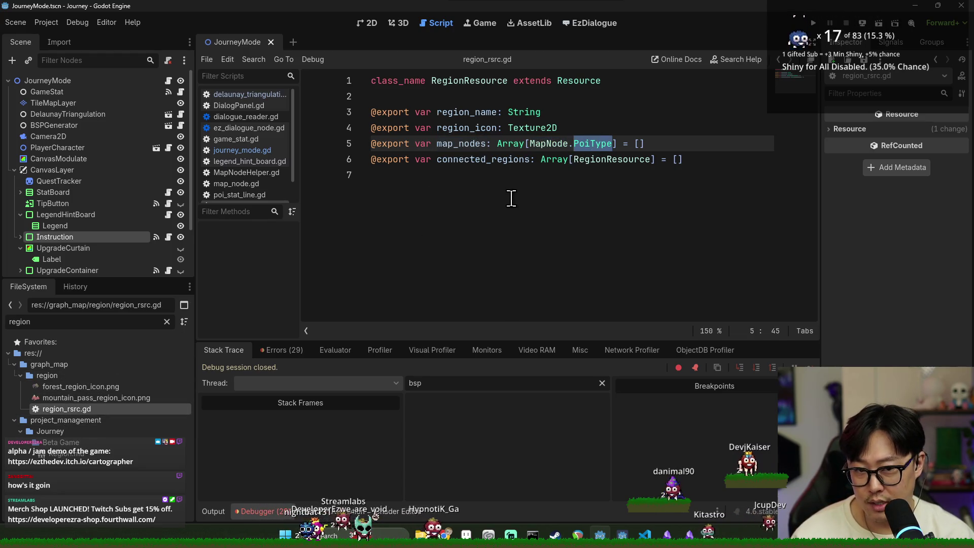
right_click(87, 378)
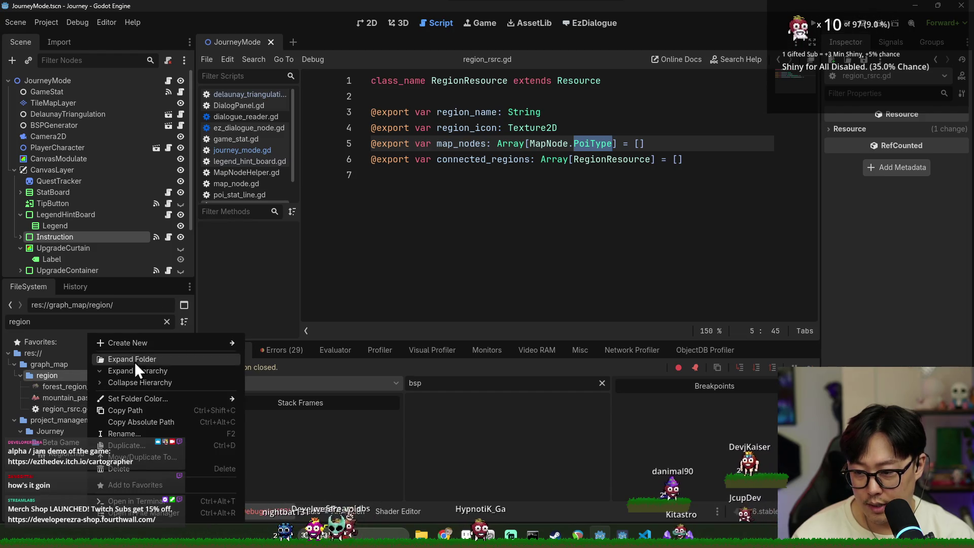
Create a new script named poi_generation_config.gd in the graph_map/region folder.
mouse_move(223, 343)
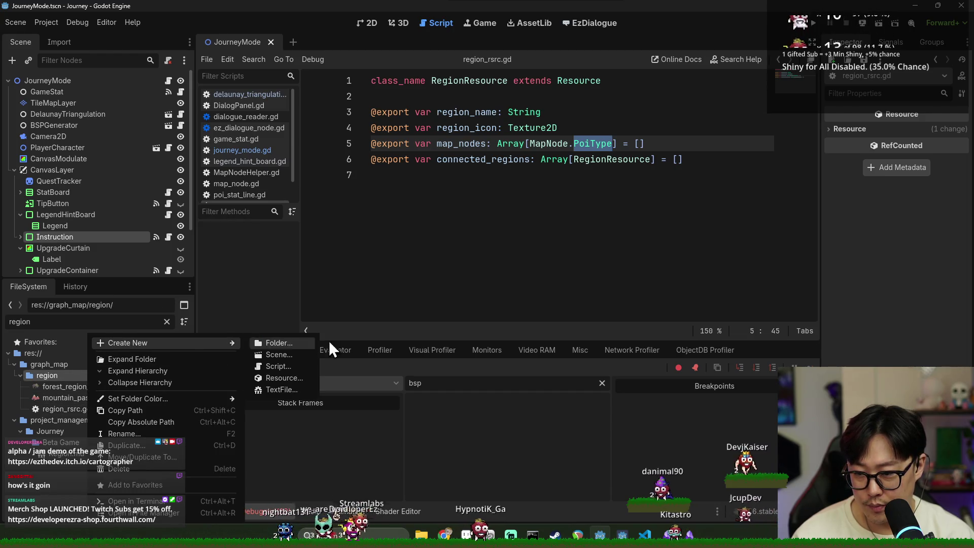
click(293, 369)
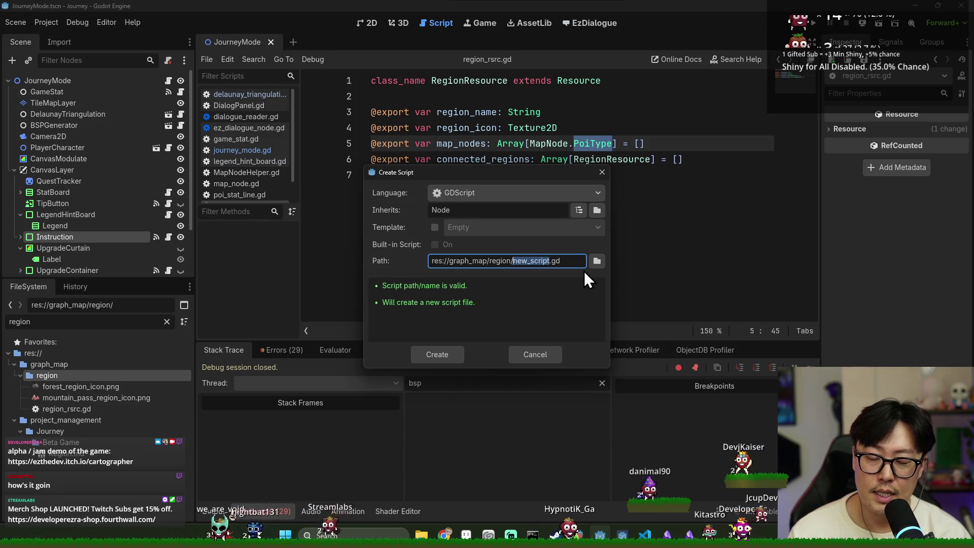
text(NodeGen)
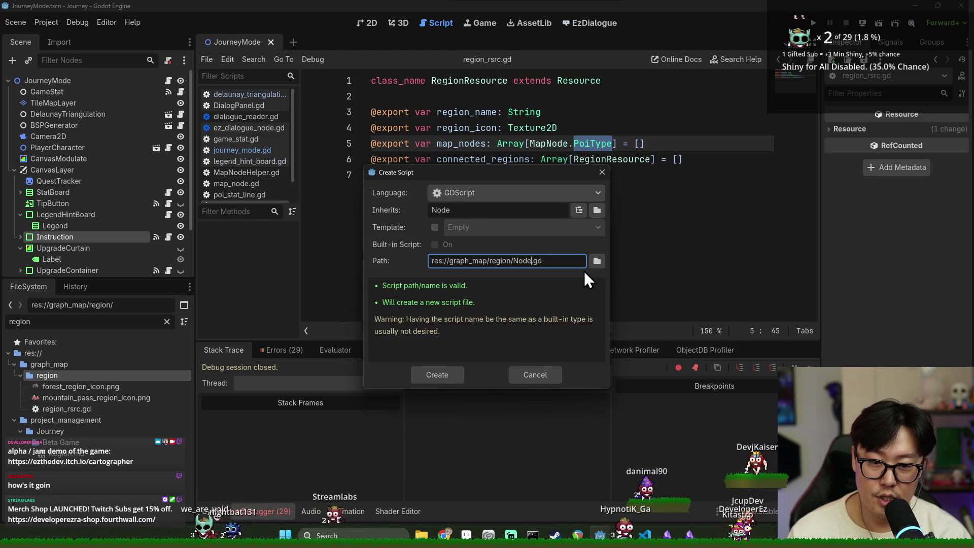
key(BackSpace)
key(BackSpace)
key(BackSpace)
text(poi_generation_)
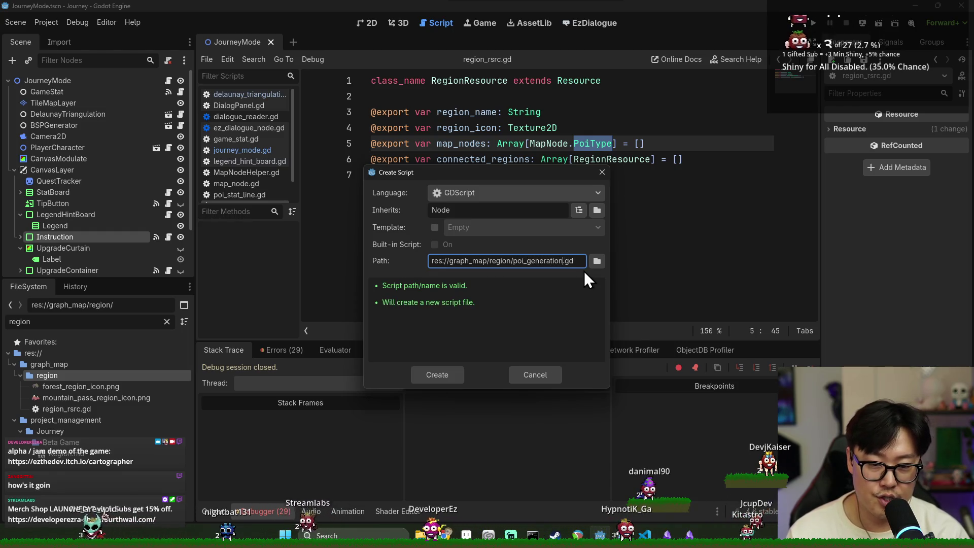
text(config)
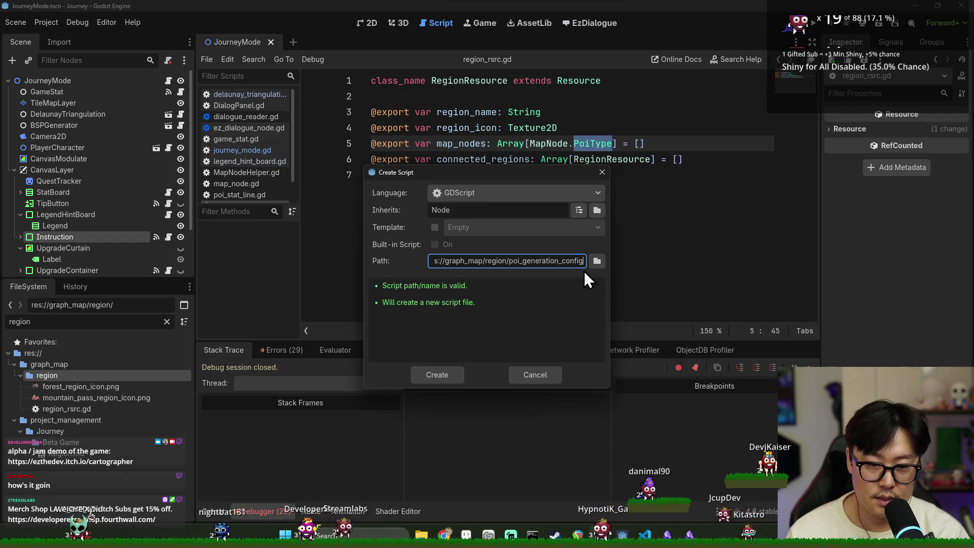
key(Return)
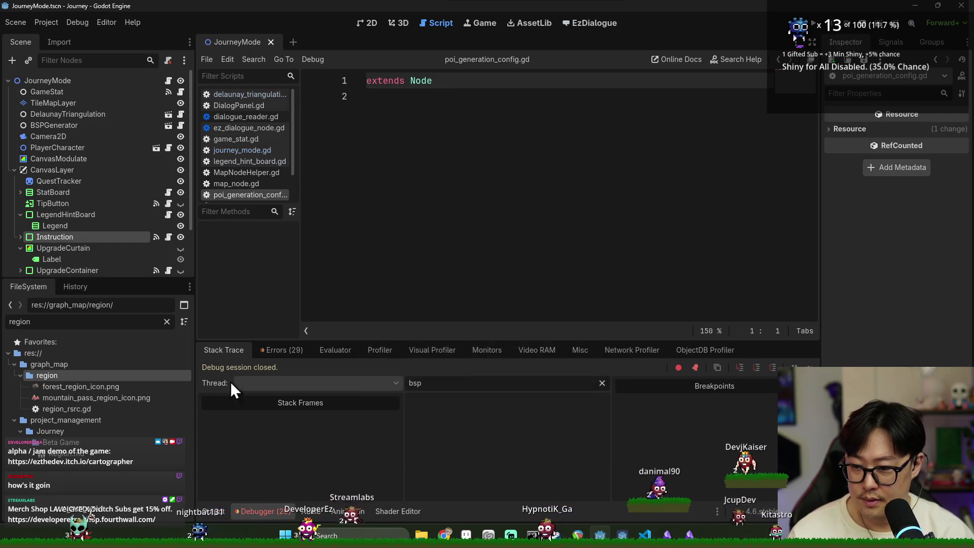
Make the script class_name PoiGenerationConfig extending Resource with an exported poi_type: MapNode.PoiType.
double_click(421, 82)
text(Resource)
click(370, 81)
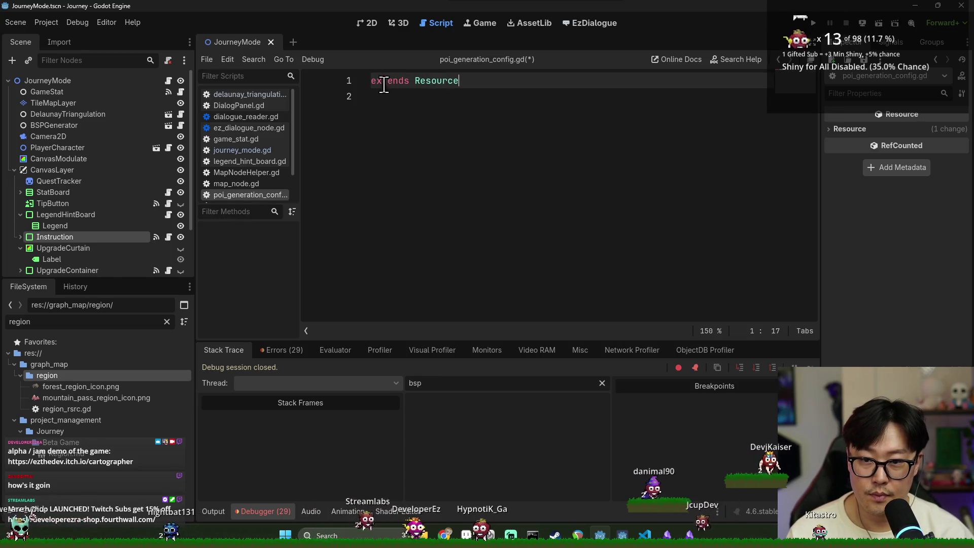
text(class_name P)
text(oiGenerationConfig)
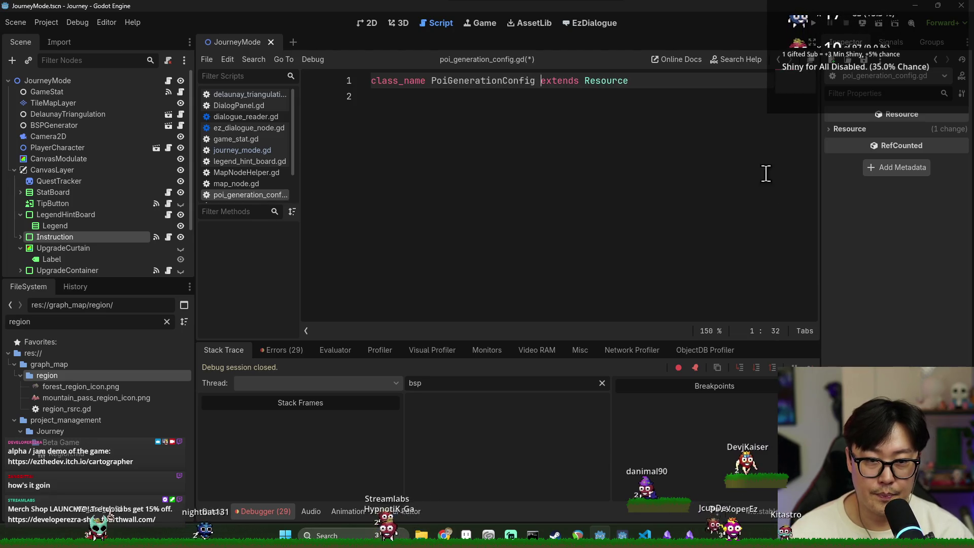
click(699, 110)
key(Return)
text(@export var)
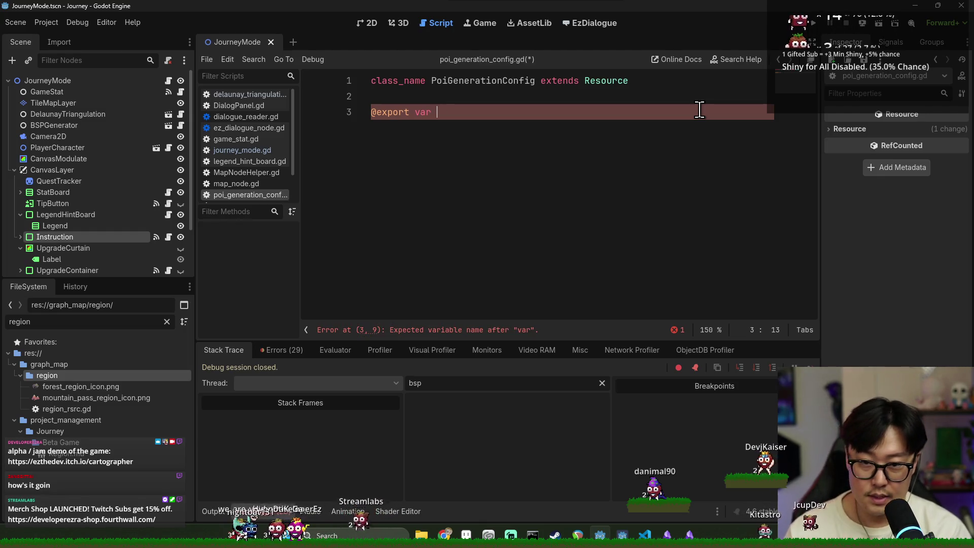
text(poi_type: MapNod)
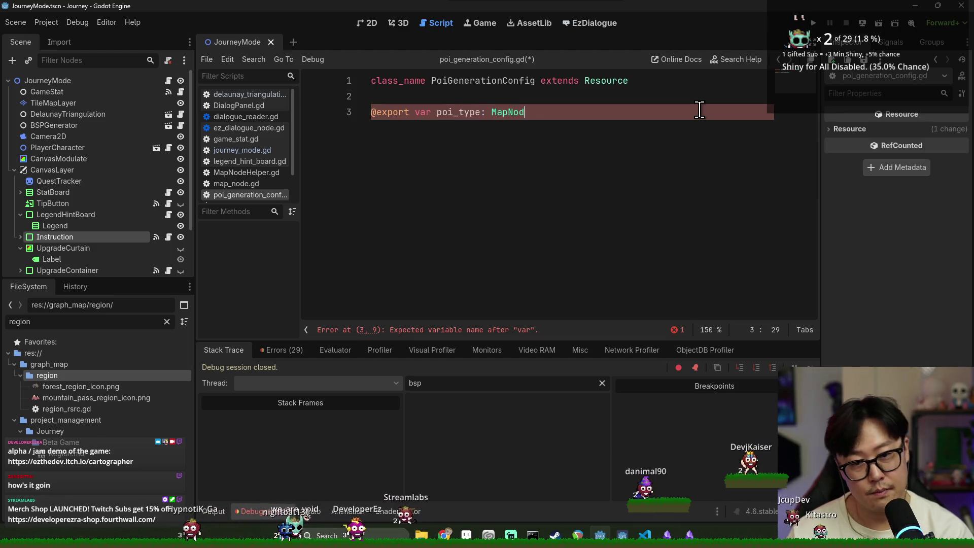
text(e.)
key(Return)
key(Return)
key(Return)
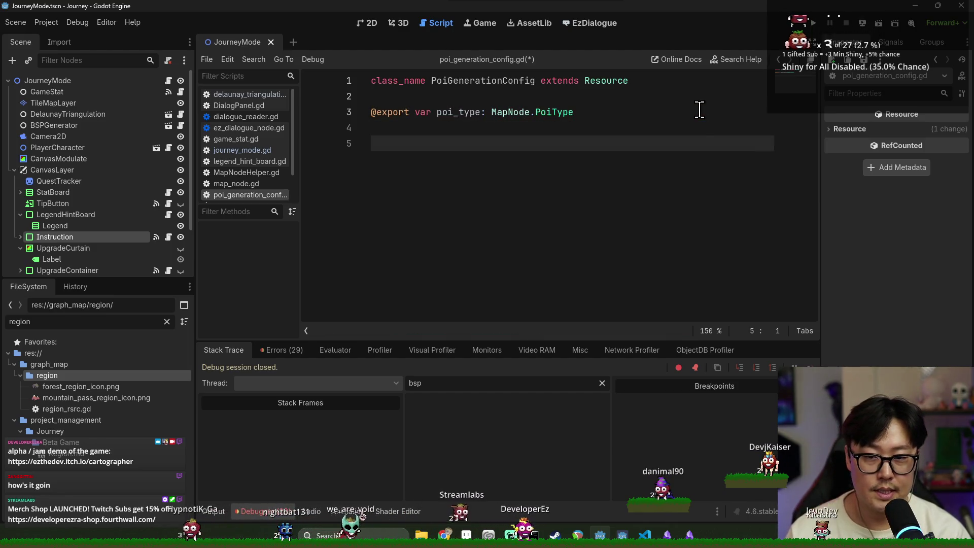
key(BackSpace)
Add exported min_amount, max_amount: int and generation_ratio: float variables, then save.
text(@exportv)
key(BackSpace)
key(BackSpace)
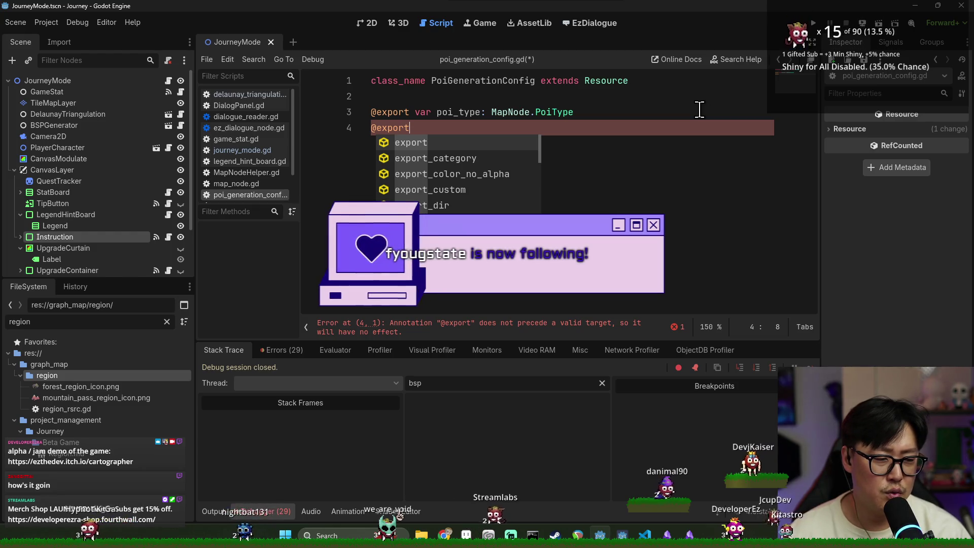
text(var )
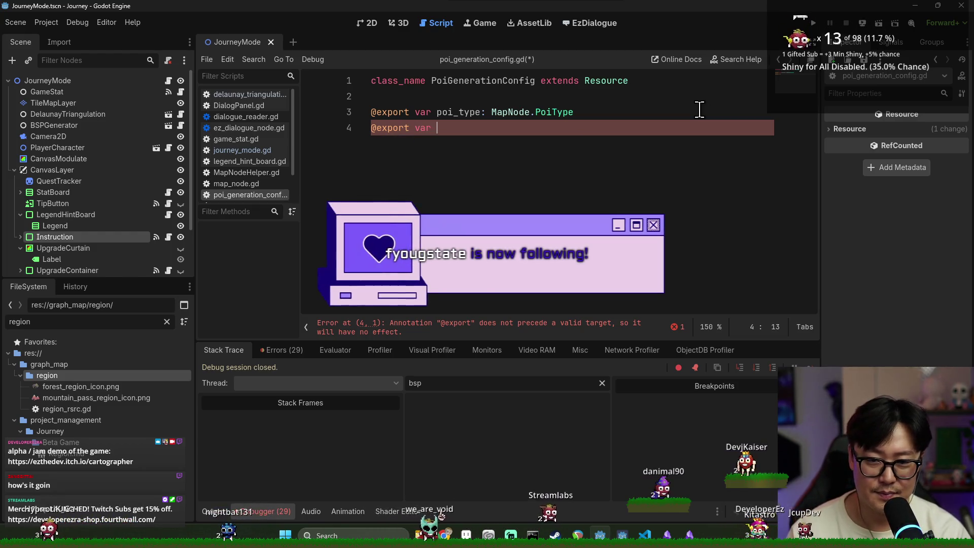
text(min_)
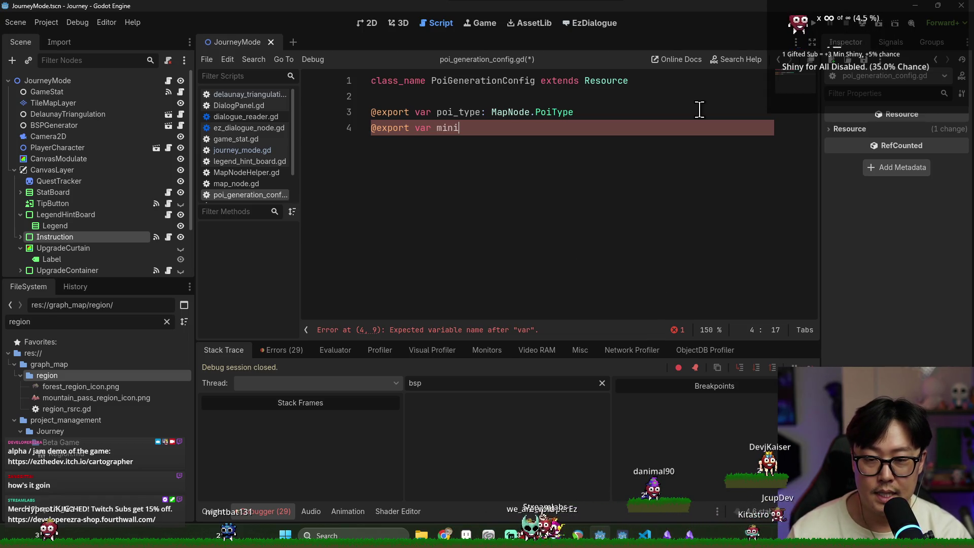
text(amount: int)
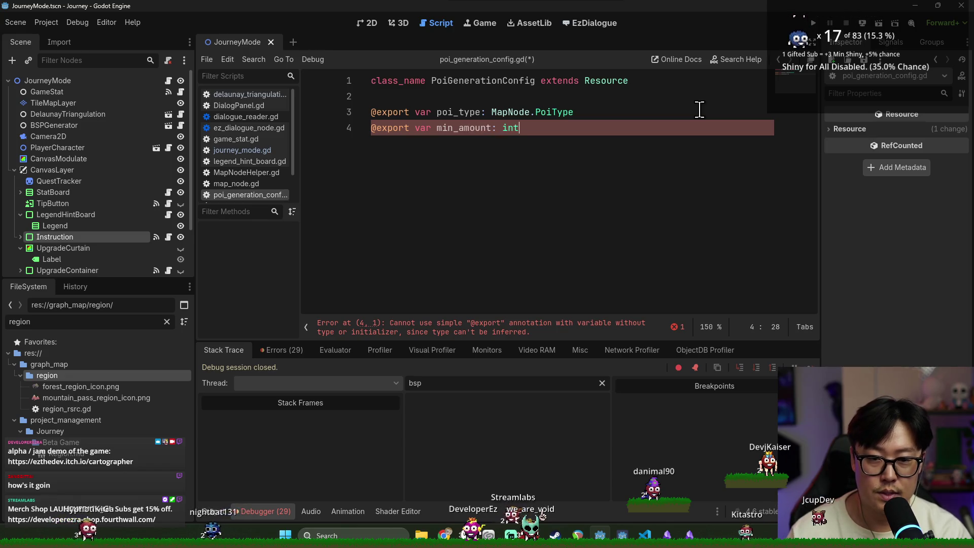
key(Return)
text(@export var max_amount: )
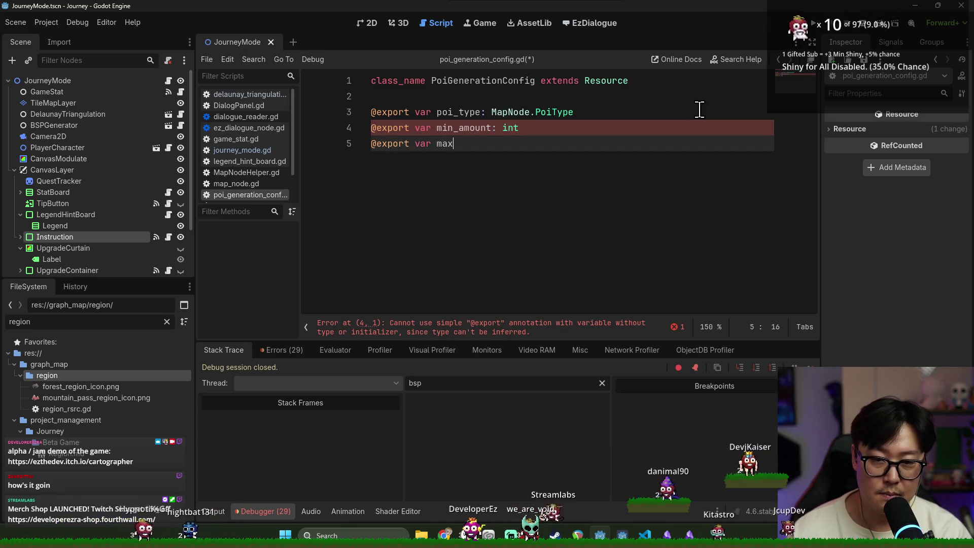
text(int)
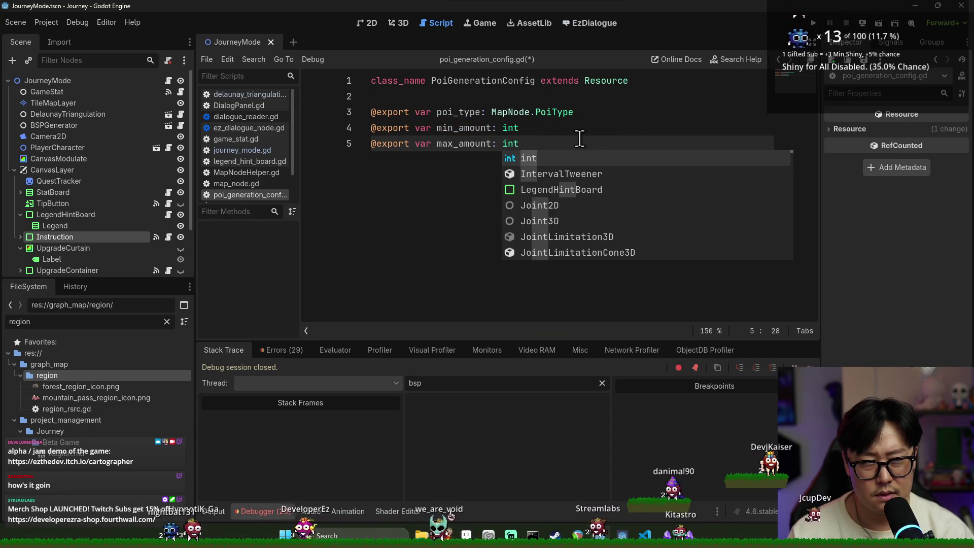
key(Return)
key(Return)
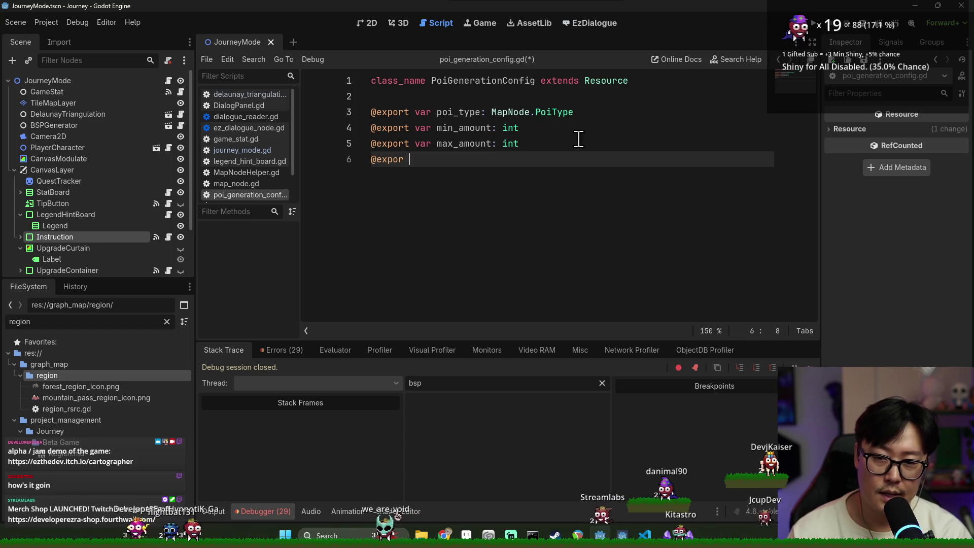
text(var generation_rati)
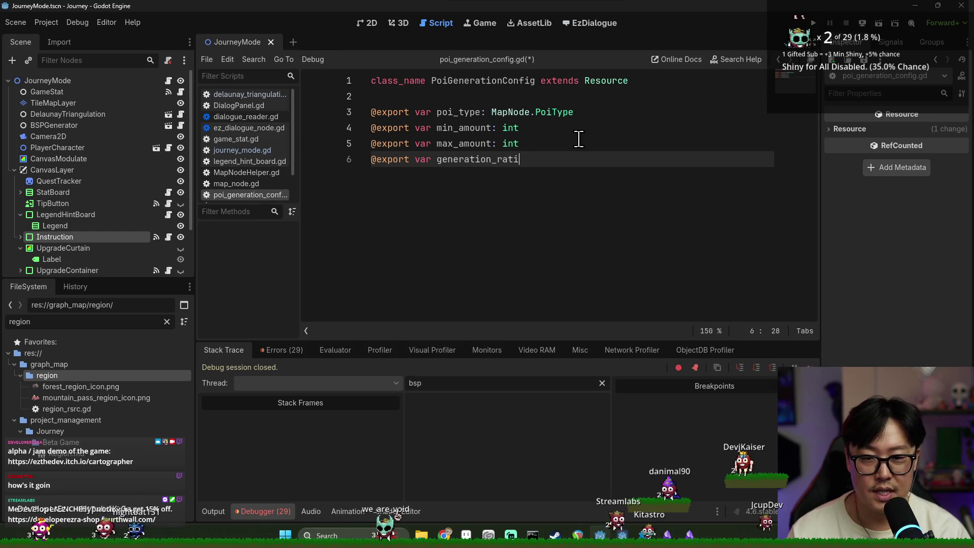
text(float)
key(ctrl+s)
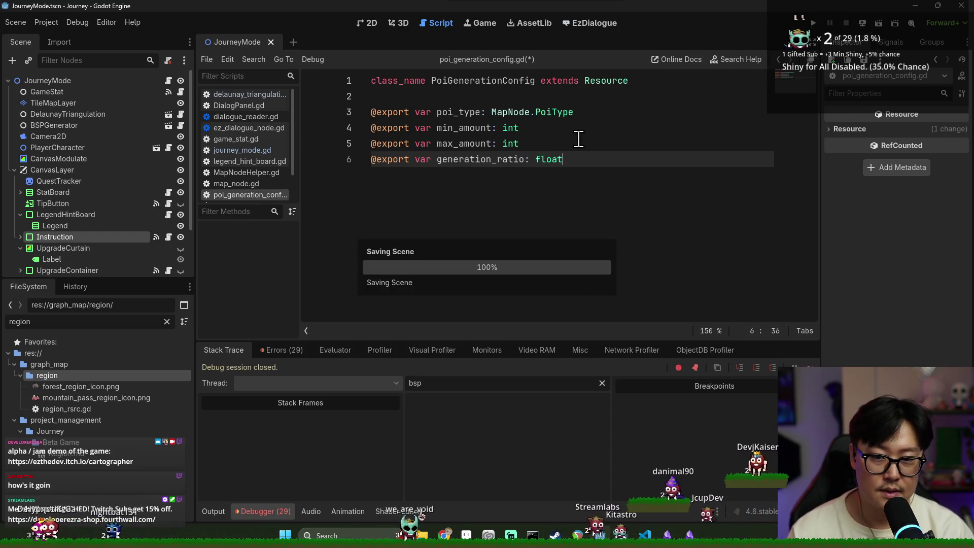
Close the config script and retype region_rsrc.gd's map_nodes as Array[PoiGenerationConfig], then save.
click(491, 127)
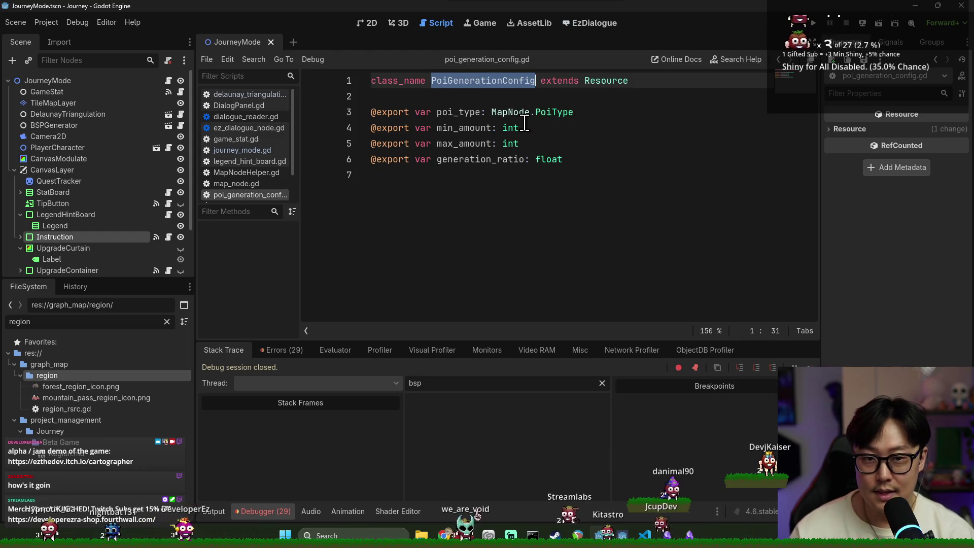
key(ctrl+w)
key(ctrl+shift+Left)
key(ctrl+shift+Left)
text(PoiGenerationConfig)
key(ctrl+s)
Clear the FileSystem filter and open the plains region resource for inspection.
click(627, 200)
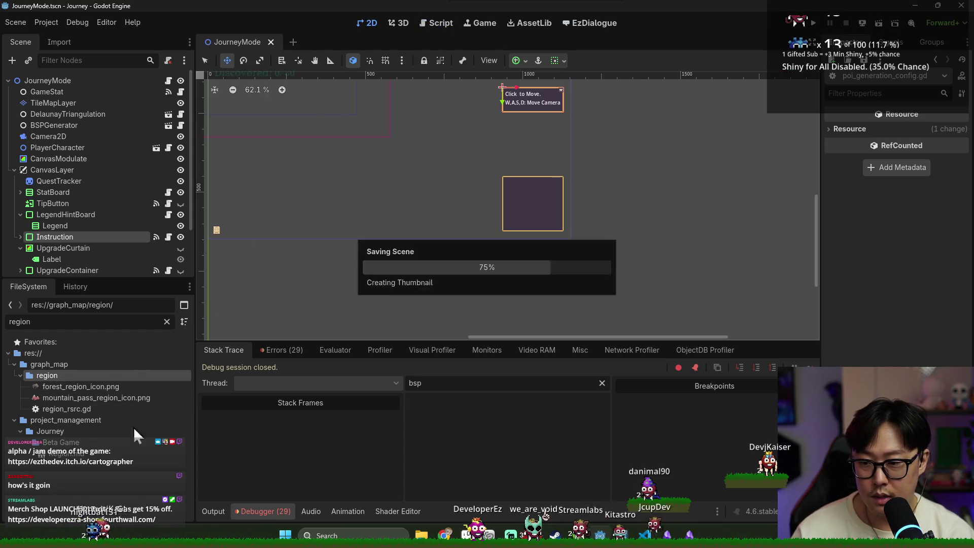
double_click(61, 409)
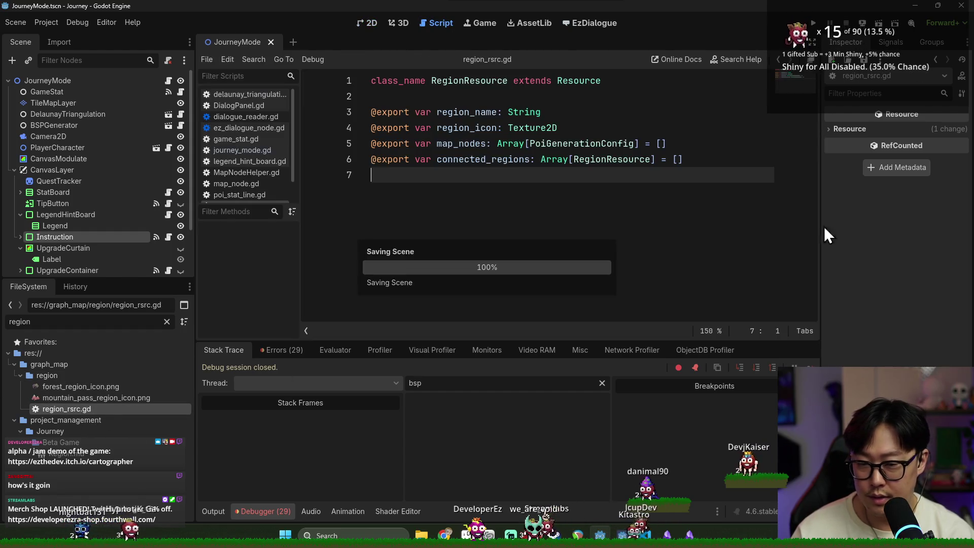
click(167, 321)
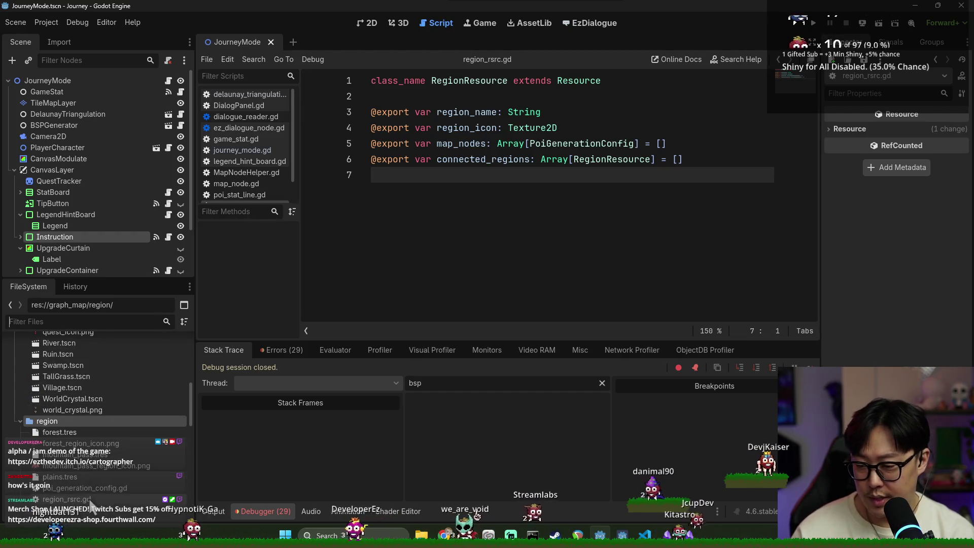
click(83, 479)
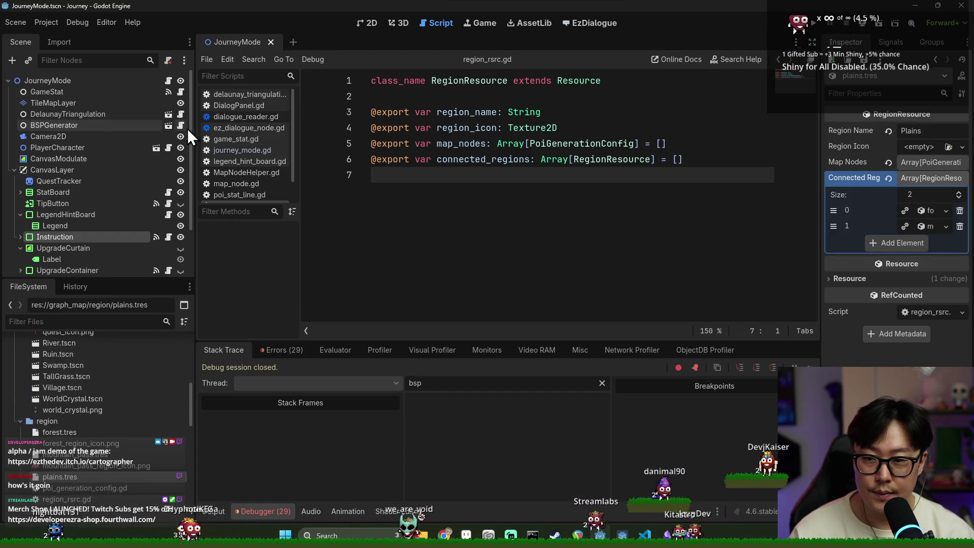
Expand the Plains Map Nodes list and clear out its empty entries.
click(367, 23)
click(928, 163)
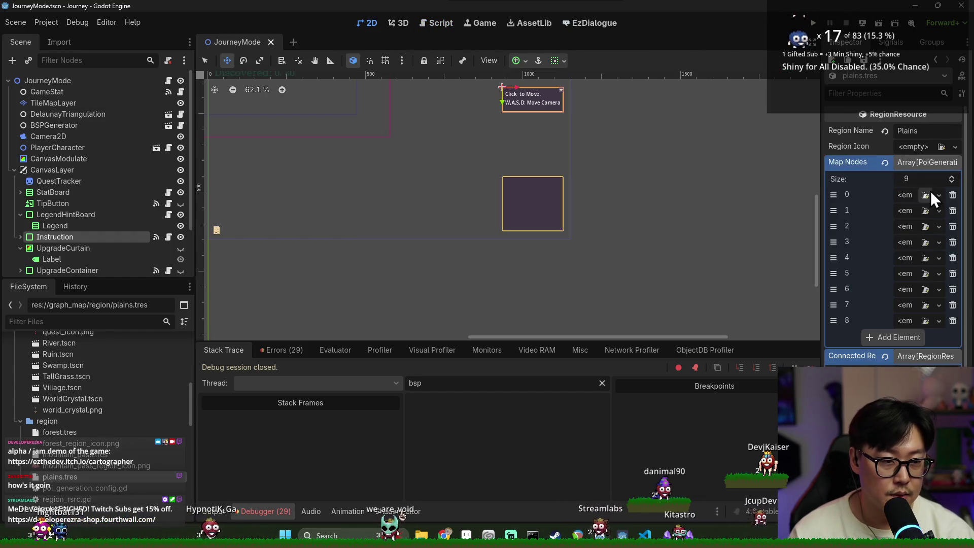
click(925, 196)
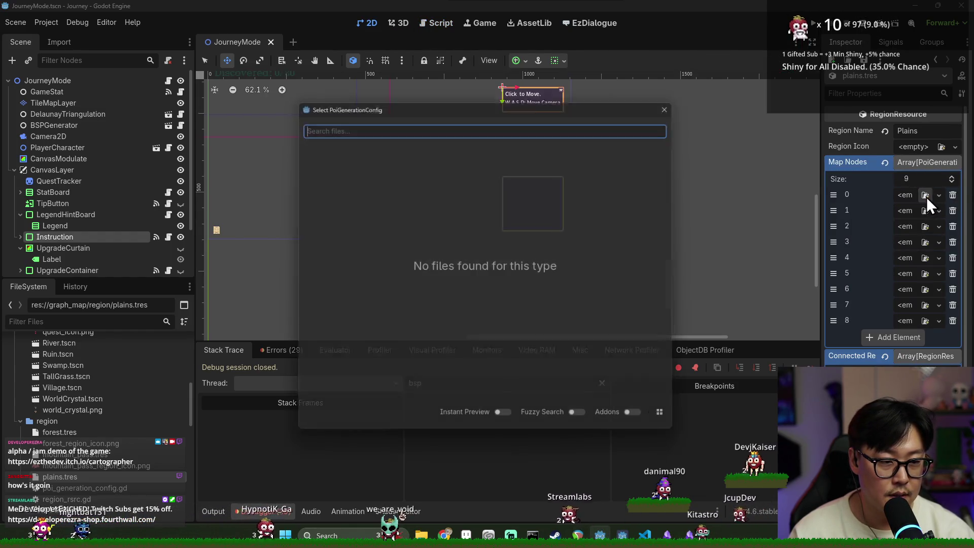
key(Escape)
click(935, 206)
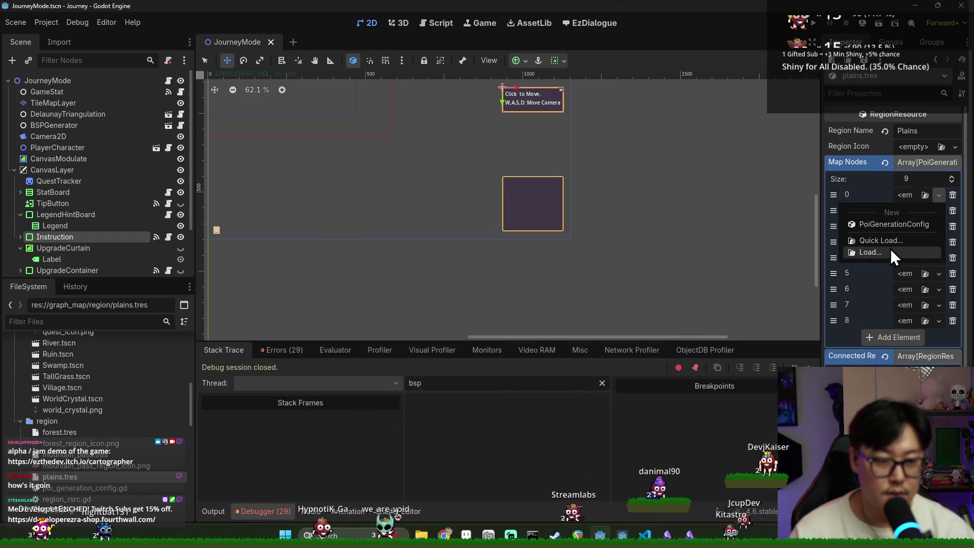
key(Escape)
click(954, 197)
click(954, 197)
click(954, 197)
click(954, 197)
click(960, 197)
click(960, 197)
click(960, 197)
click(960, 197)
click(960, 197)
click(911, 195)
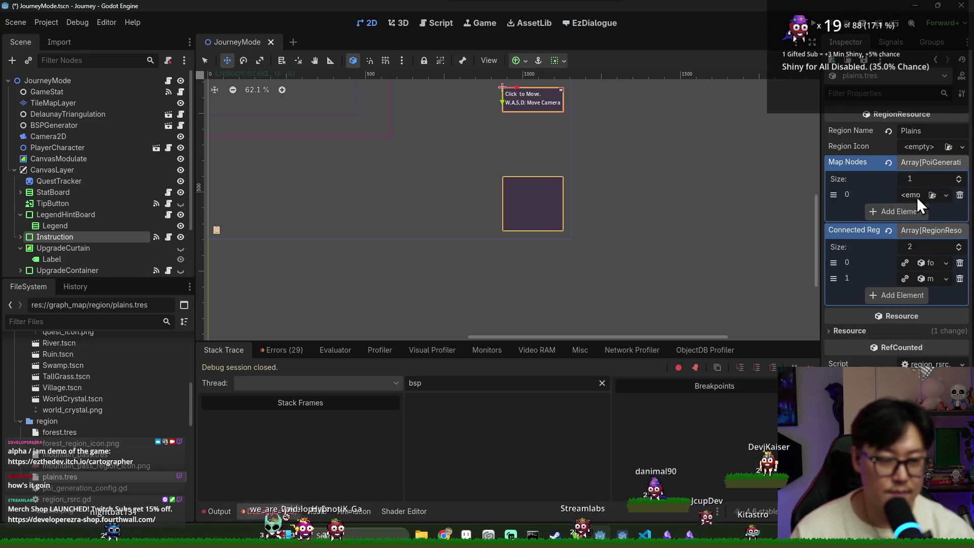
Make the first entry a new Village PoiGenerationConfig with Min Amount 3.
click(915, 196)
click(908, 220)
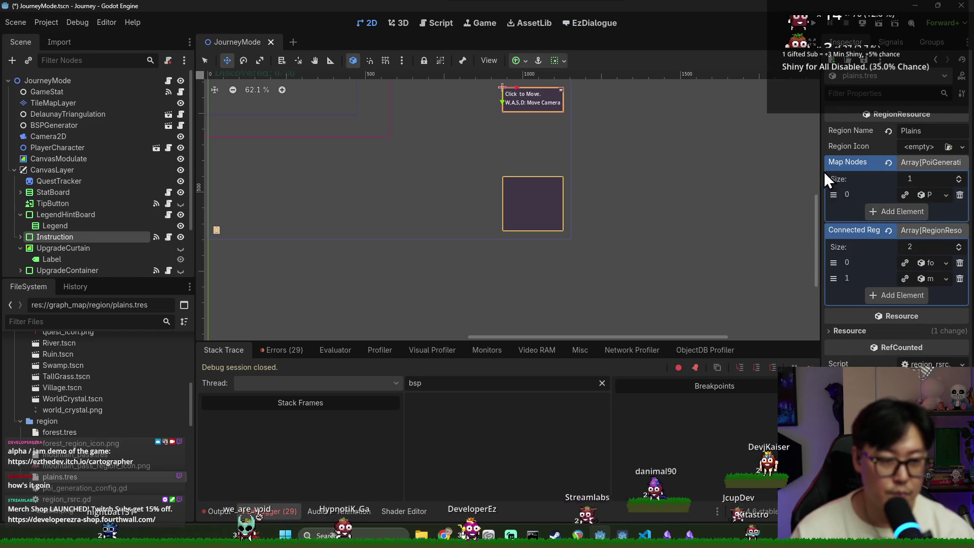
drag(817, 173, 629, 173)
click(874, 197)
click(846, 211)
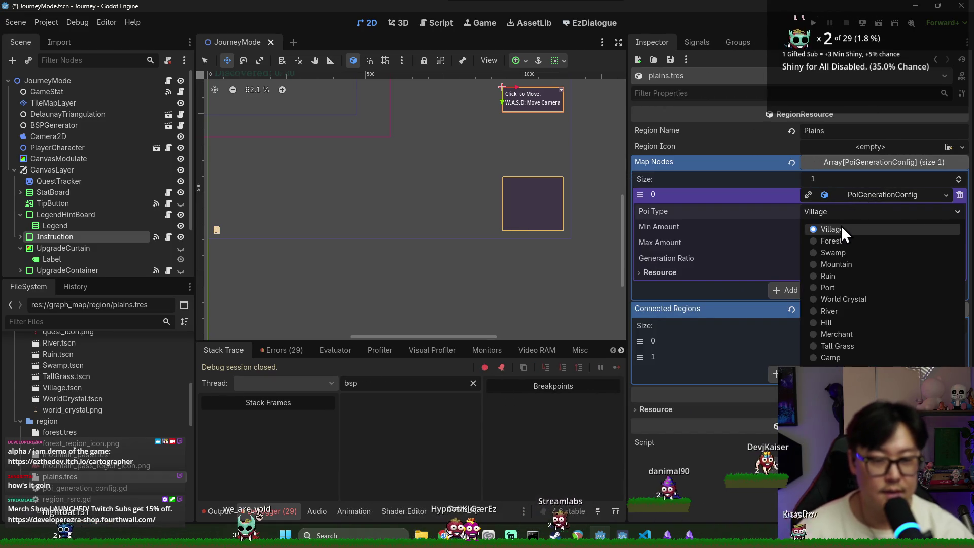
click(841, 226)
click(847, 224)
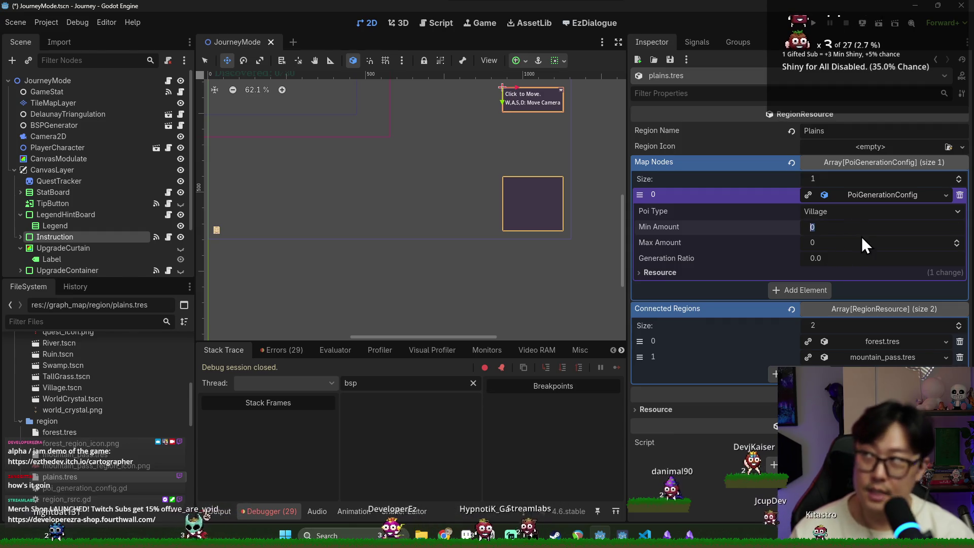
text(3)
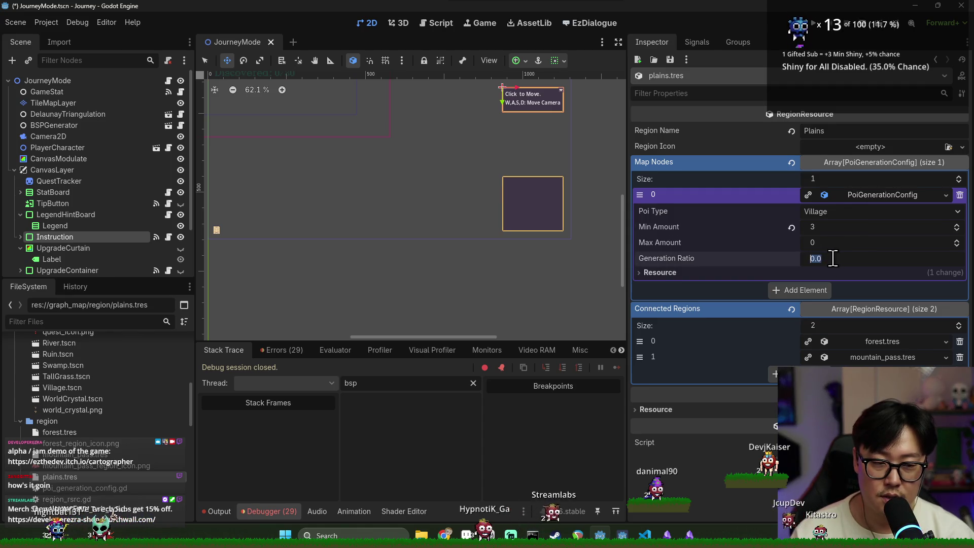
click(872, 196)
Add a second entry as a Forest config with Generation Ratio 0.1.
click(798, 215)
click(924, 215)
click(890, 242)
click(886, 212)
click(869, 227)
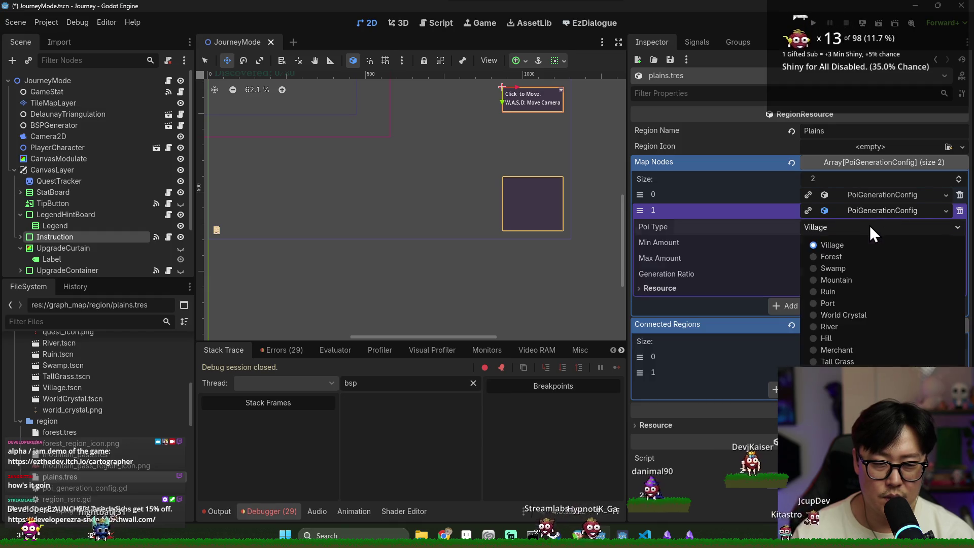
click(835, 260)
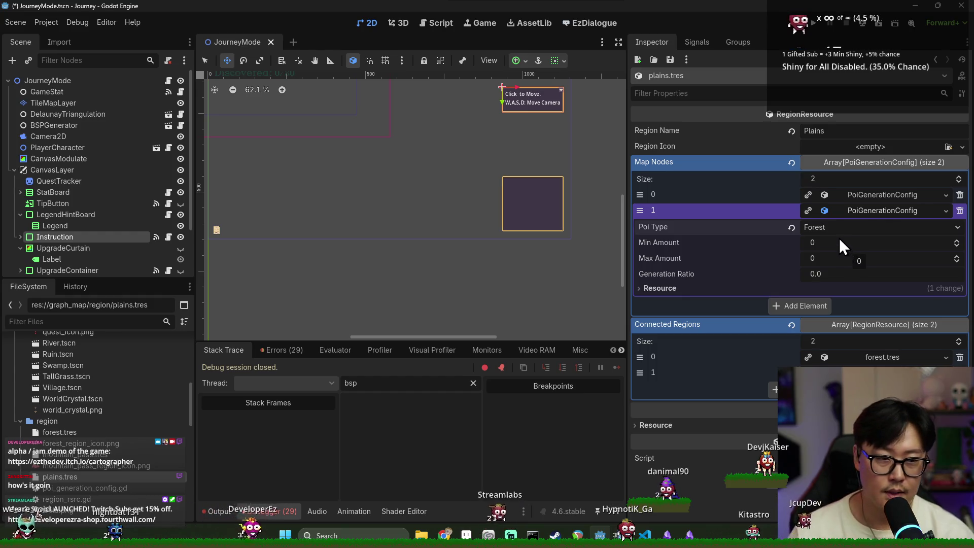
click(844, 238)
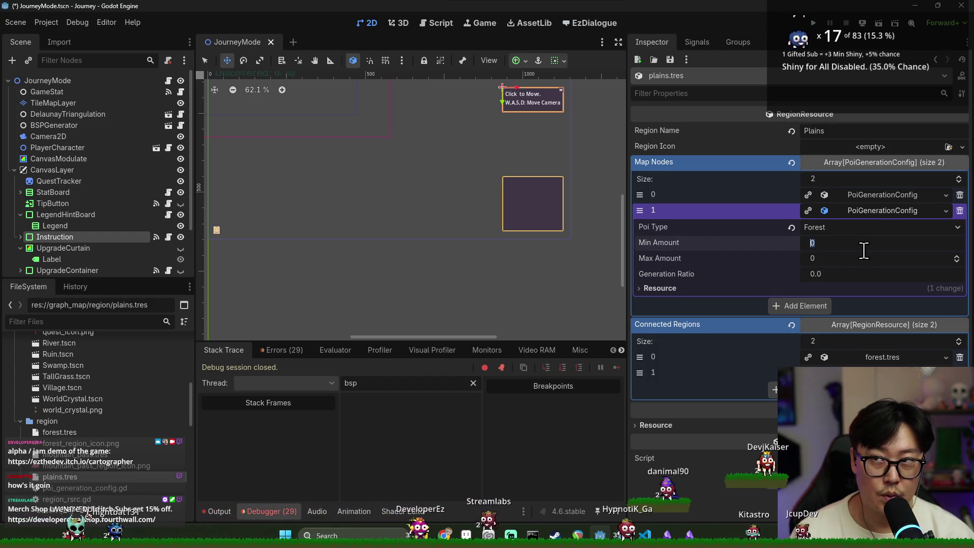
click(844, 269)
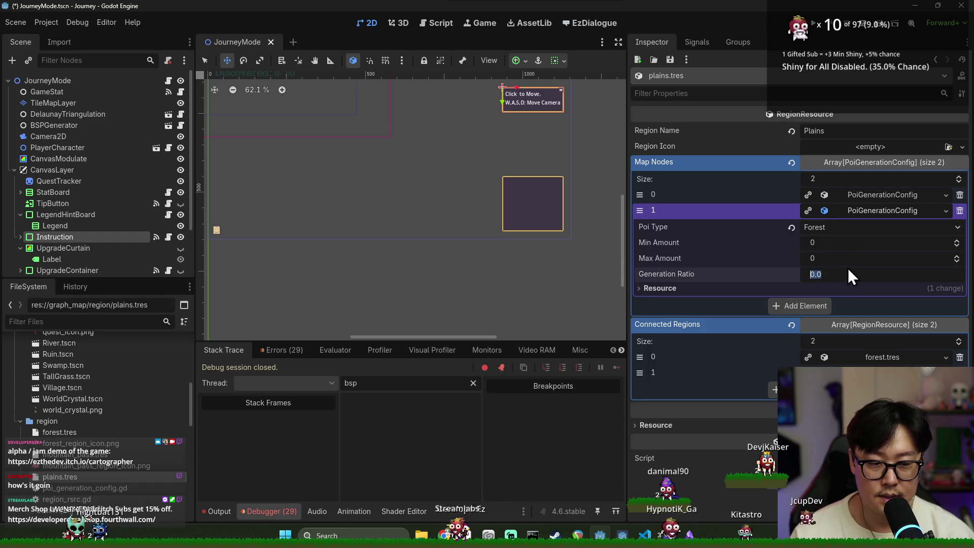
text(0.1)
click(881, 211)
Append a third empty Map Nodes entry and recheck the Forest config's values.
click(828, 230)
click(883, 228)
click(891, 223)
click(883, 212)
click(863, 218)
click(860, 214)
click(854, 213)
Fill the third entry with a new Mountain config with Min Amount 1.
click(854, 227)
click(881, 255)
click(865, 227)
click(858, 242)
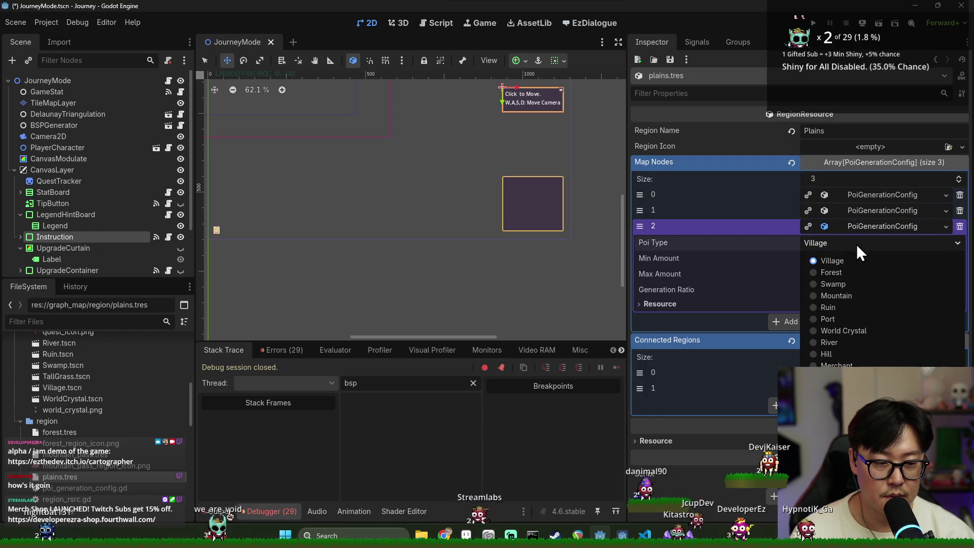
click(835, 296)
click(838, 257)
text(1)
click(834, 290)
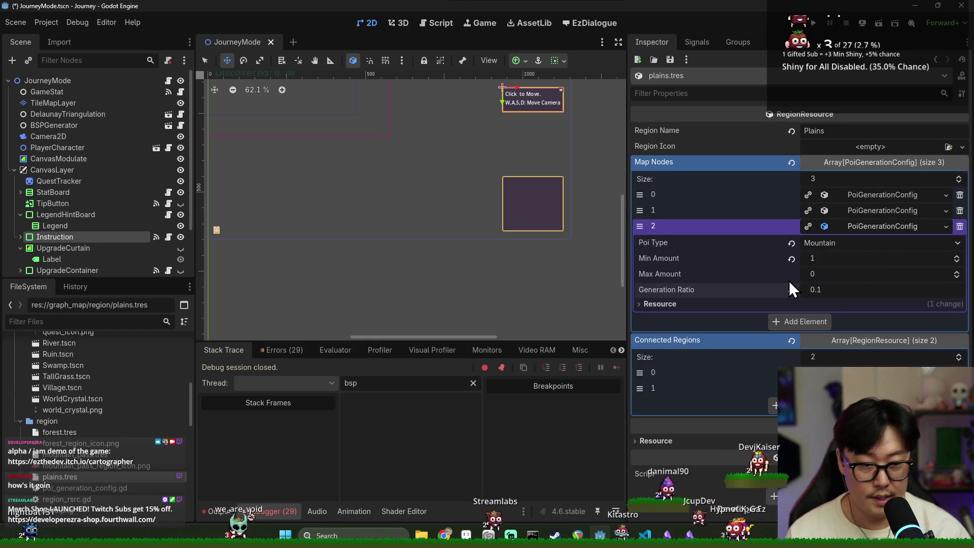
click(847, 224)
Add a fourth entry as a Ruin config with Min Amount 2.
click(825, 244)
click(855, 246)
click(873, 269)
click(845, 260)
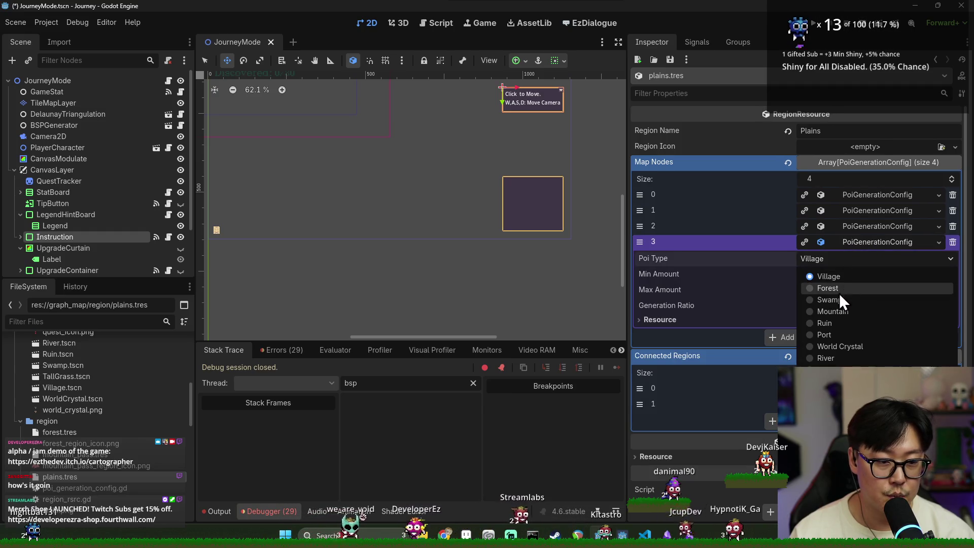
click(830, 323)
click(833, 273)
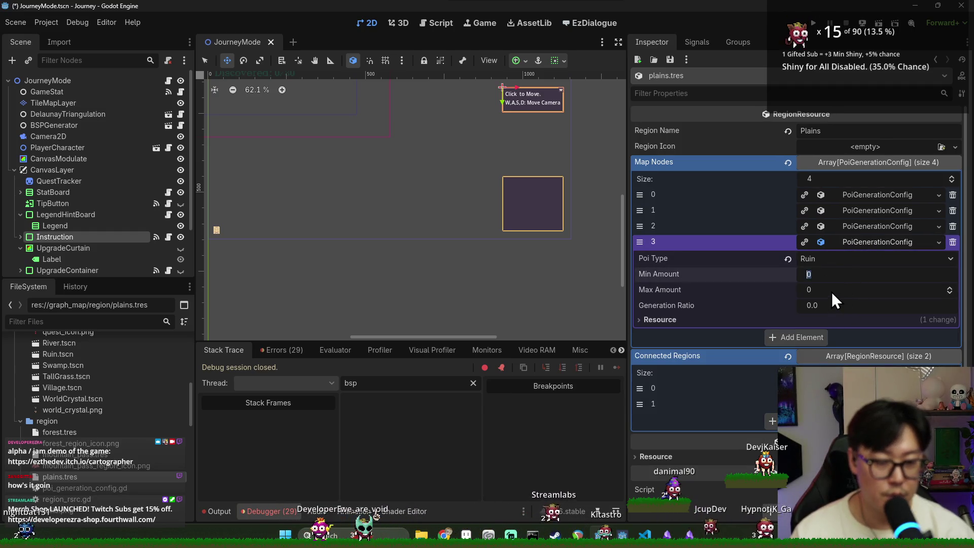
text(2)
key(Return)
click(824, 304)
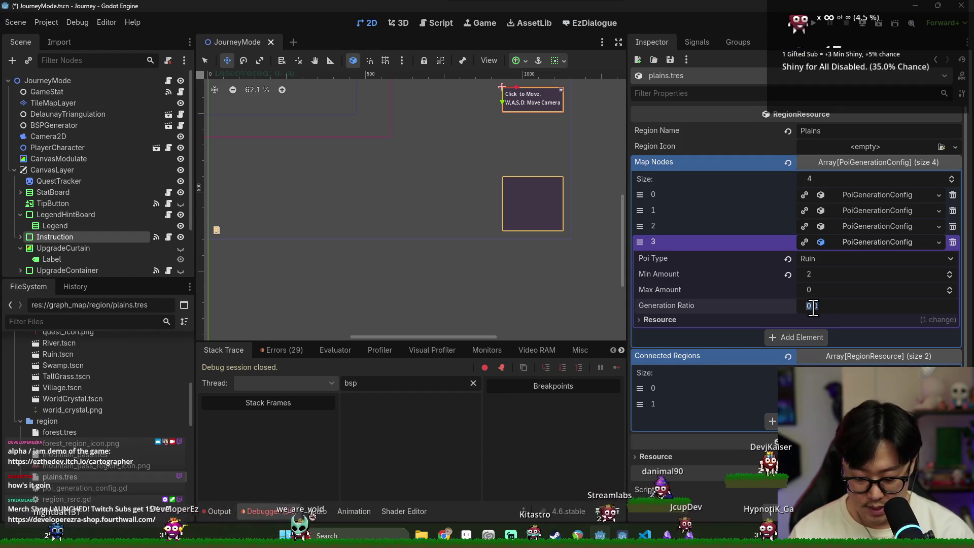
click(863, 243)
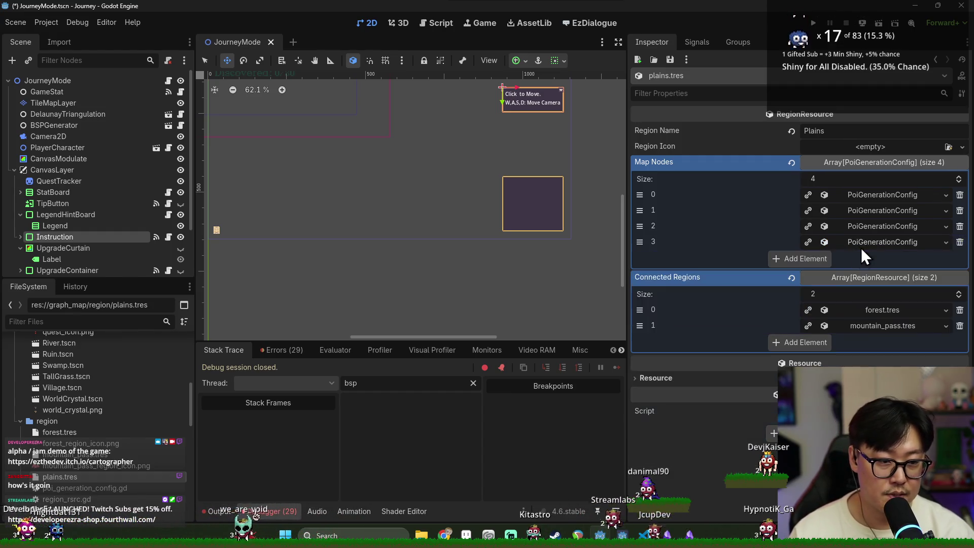
Add a fifth entry with a new PoiGenerationConfig set to River.
click(811, 260)
click(934, 252)
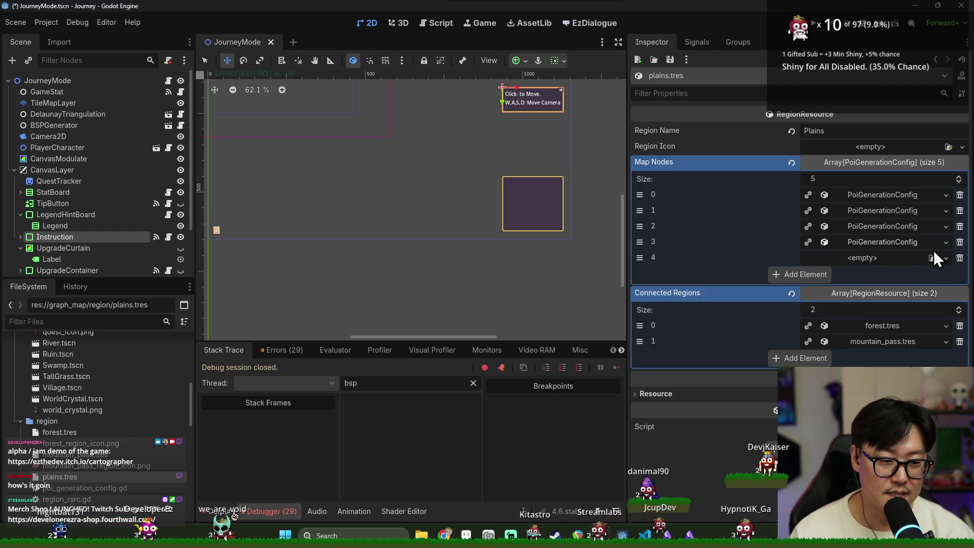
click(933, 257)
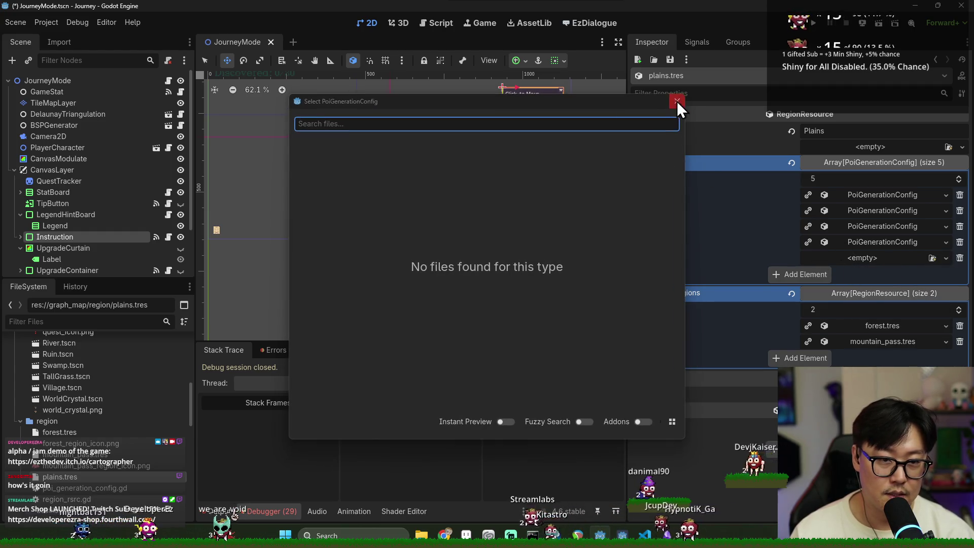
click(674, 100)
click(856, 259)
click(864, 290)
click(858, 262)
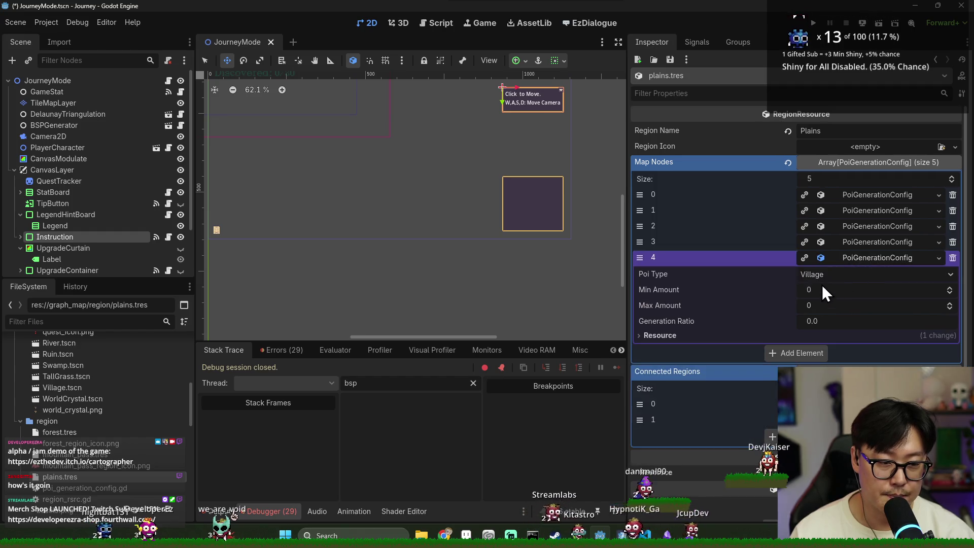
click(828, 277)
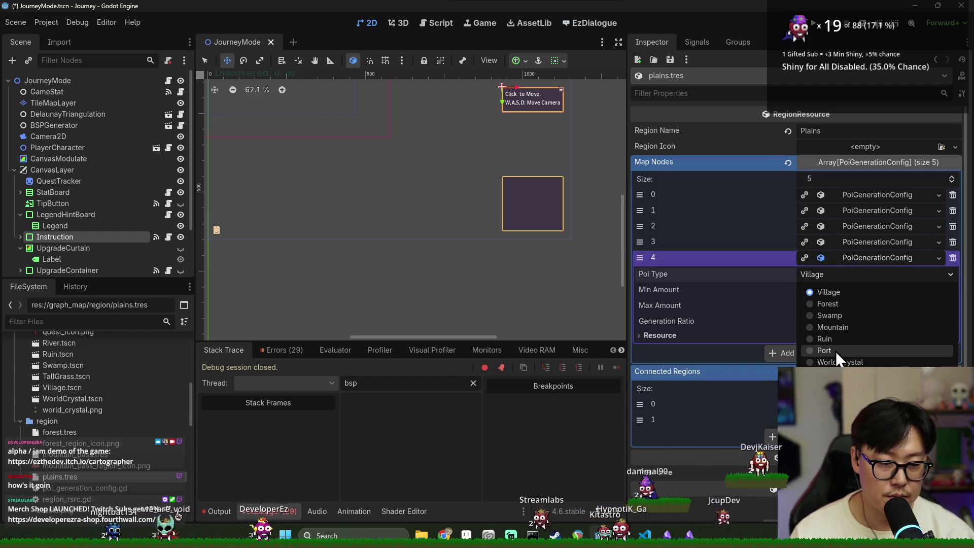
click(837, 374)
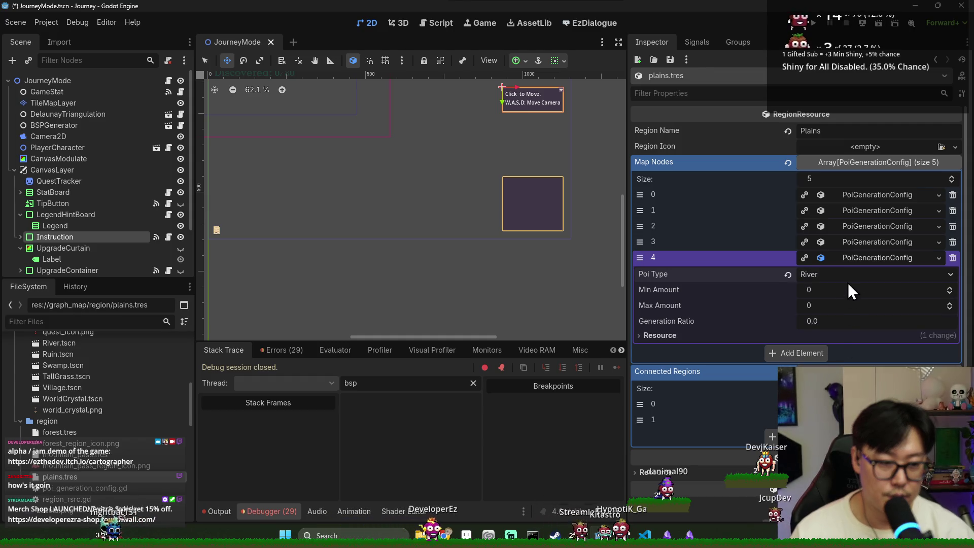
Give the River config Min Amount 3 and Max Amount 5.
key(Tab)
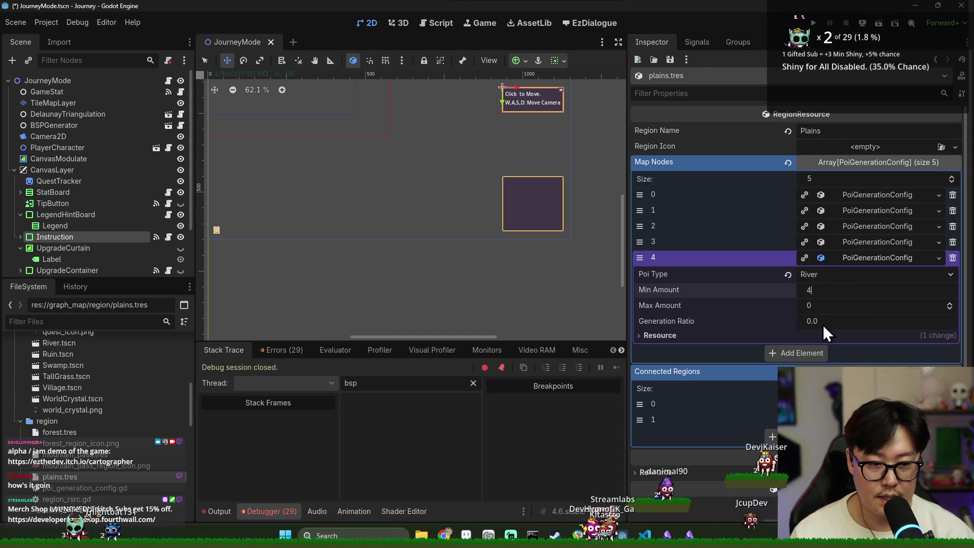
key(BackSpace)
text(3)
key(Return)
key(shift+Tab)
text(5)
key(Tab)
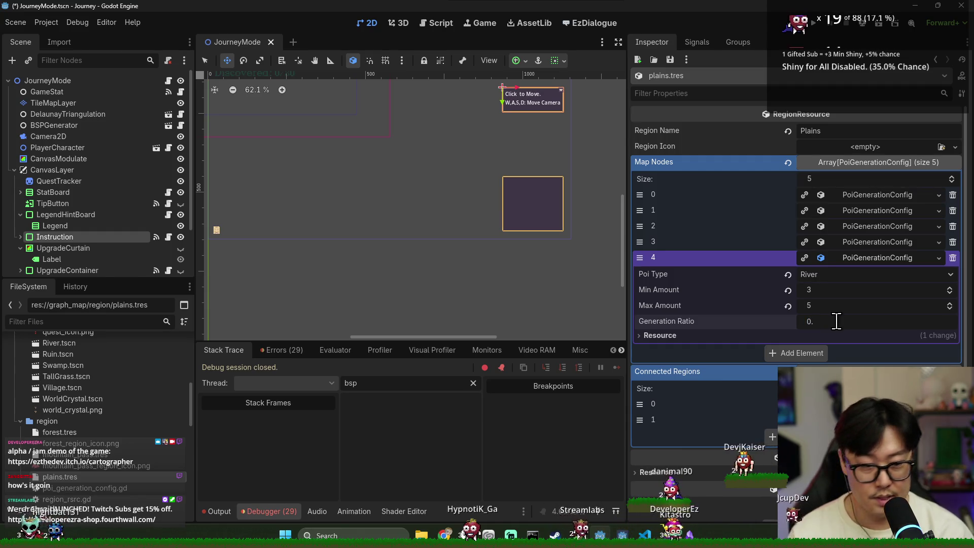
click(864, 262)
Add a sixth entry as a Hill config with Min Amount 3.
click(810, 281)
click(865, 277)
click(910, 301)
click(853, 274)
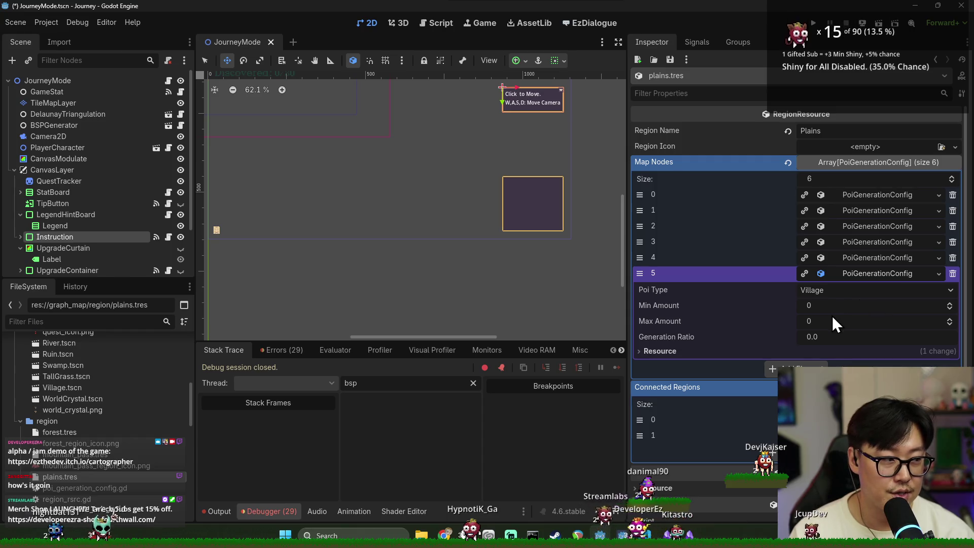
click(851, 291)
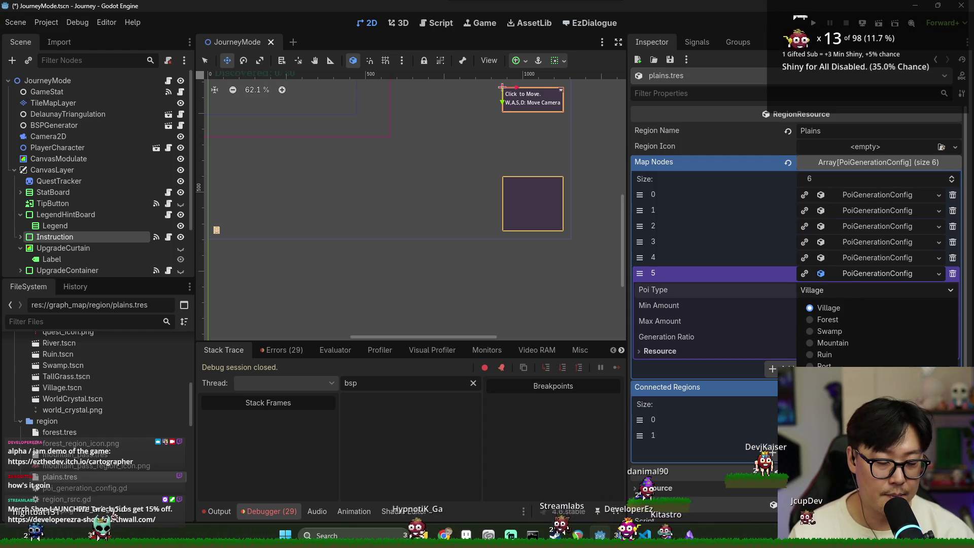
click(835, 328)
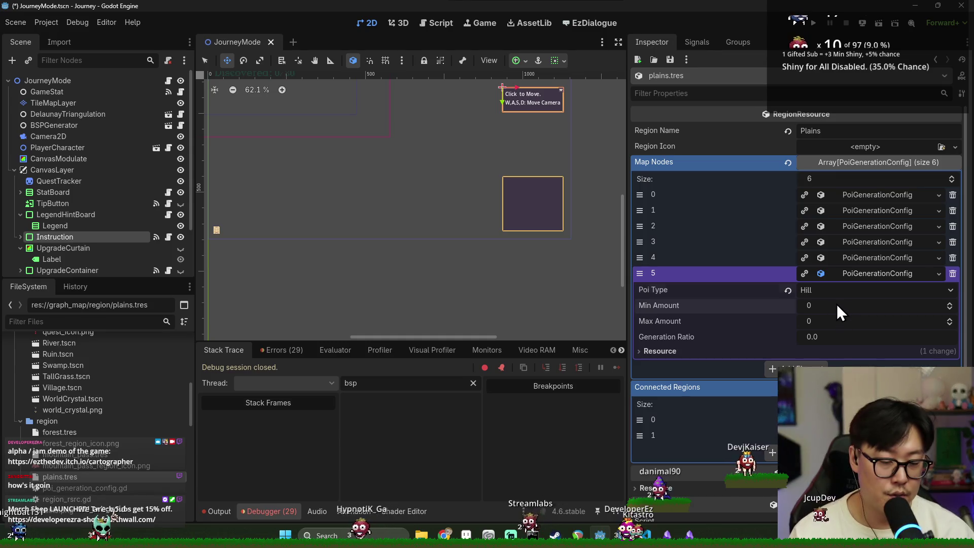
text(3)
key(Tab)
key(Tab)
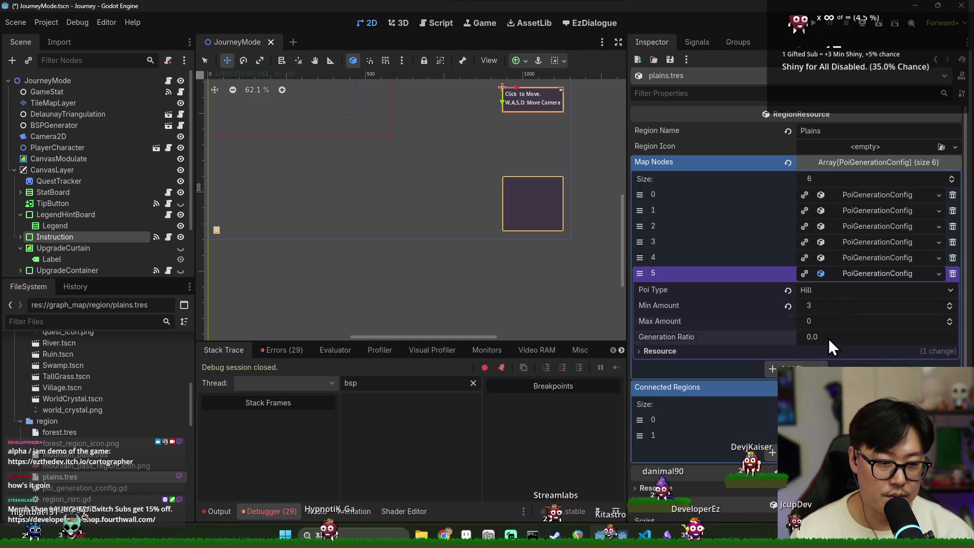
click(849, 277)
Add seventh and eighth Map Nodes entries, each with a new PoiGenerationConfig.
click(793, 290)
click(853, 289)
click(872, 317)
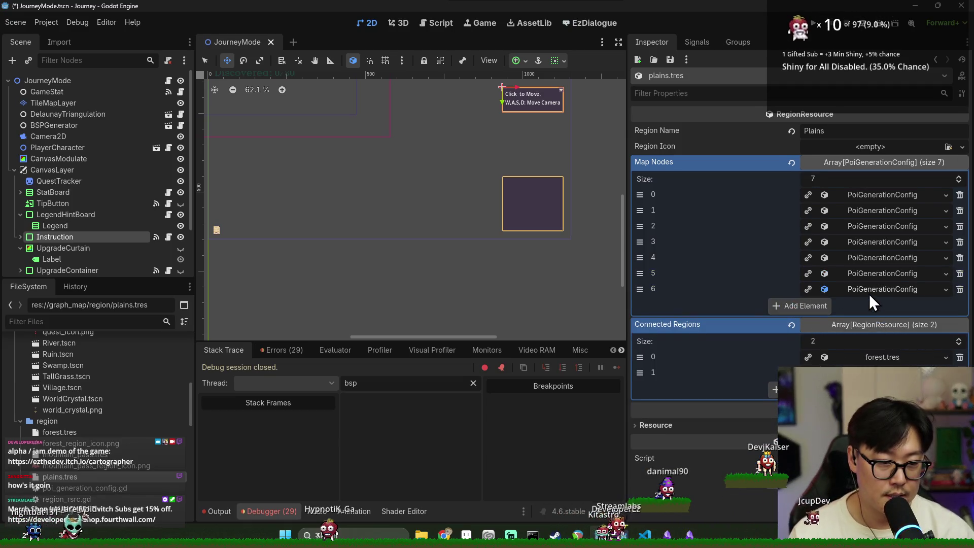
click(869, 292)
click(840, 306)
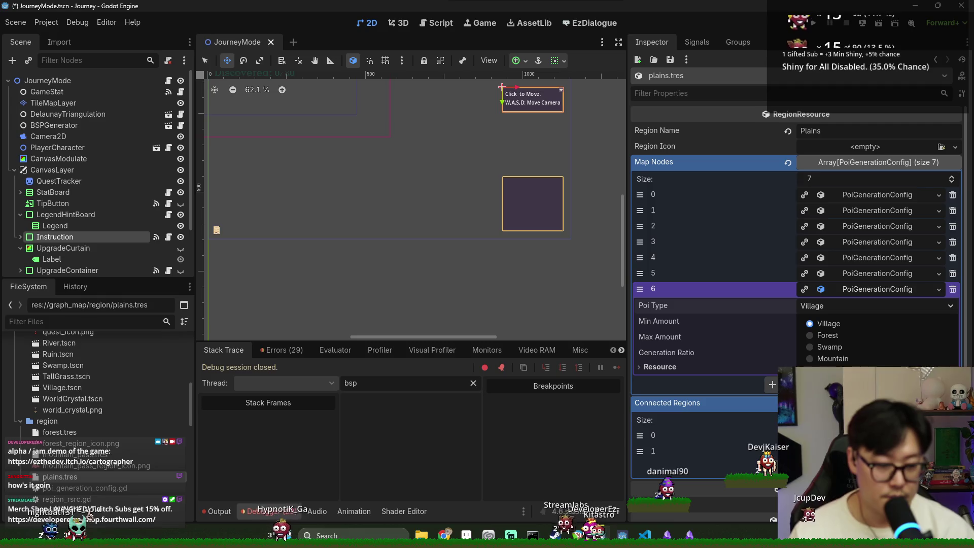
click(828, 323)
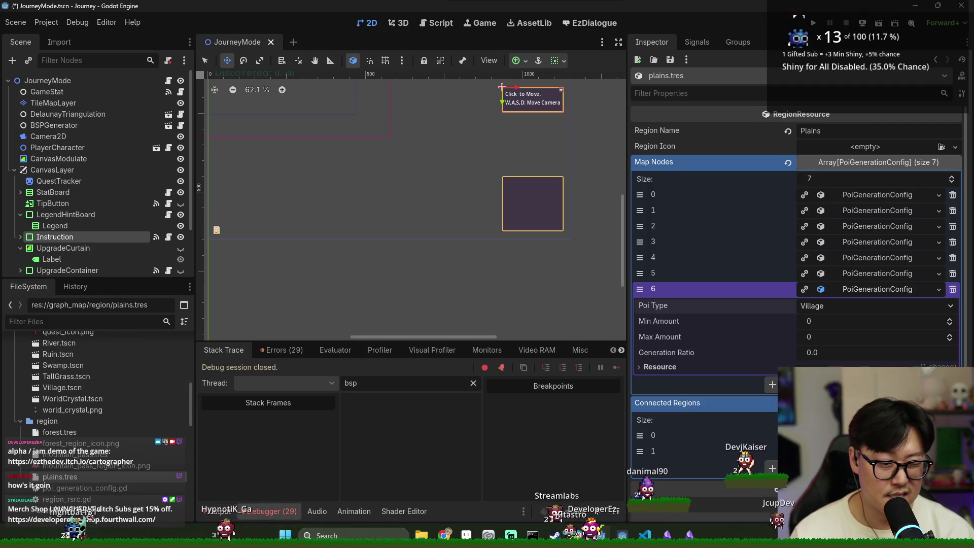
click(871, 291)
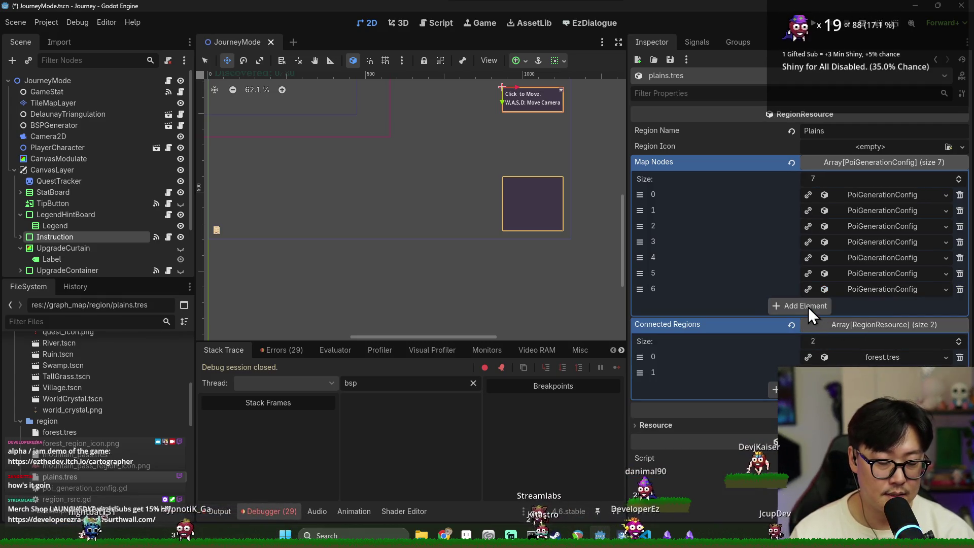
click(807, 307)
click(858, 305)
click(884, 349)
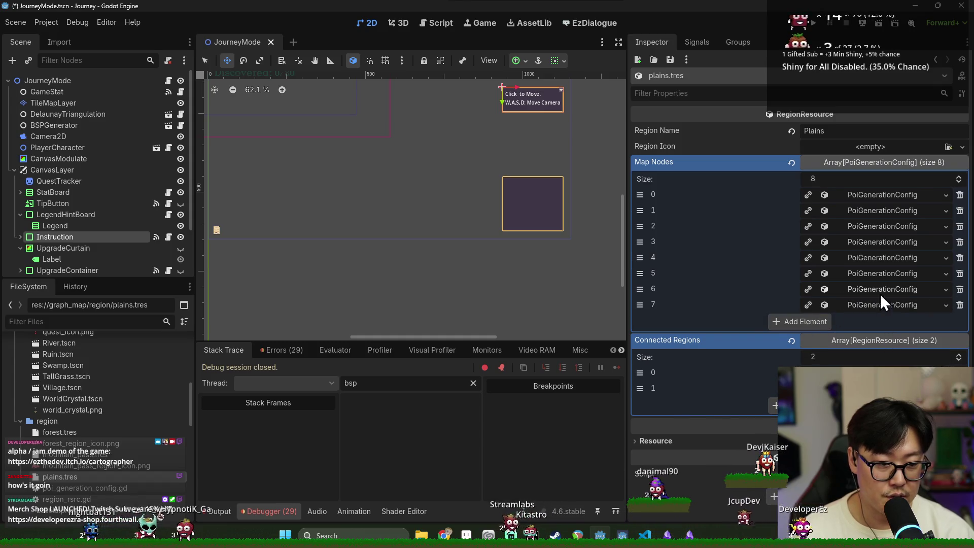
Raise the Village Generation Ratio to 0.1 and review the seventh and eighth configs.
click(877, 197)
drag(858, 258, 863, 259)
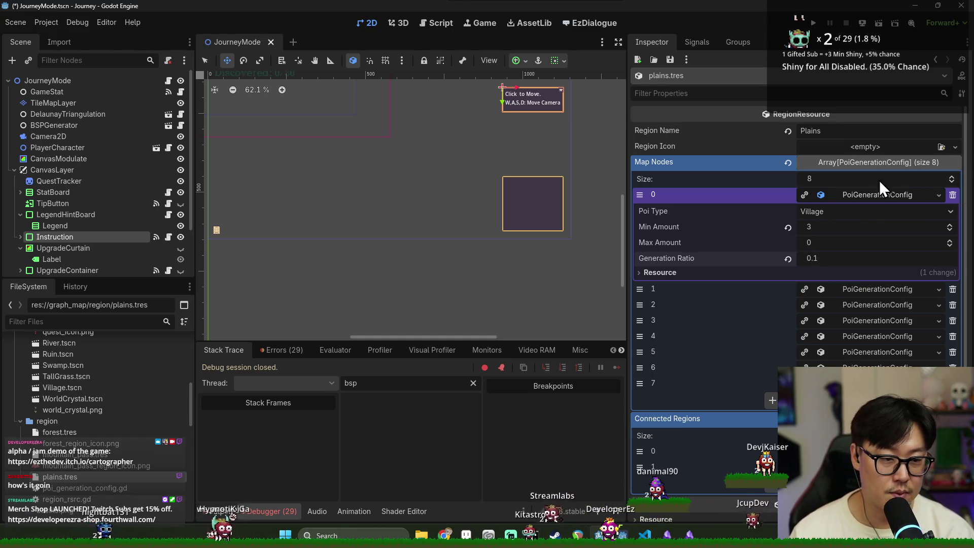
click(862, 197)
click(855, 304)
click(865, 305)
click(863, 303)
click(858, 291)
click(858, 291)
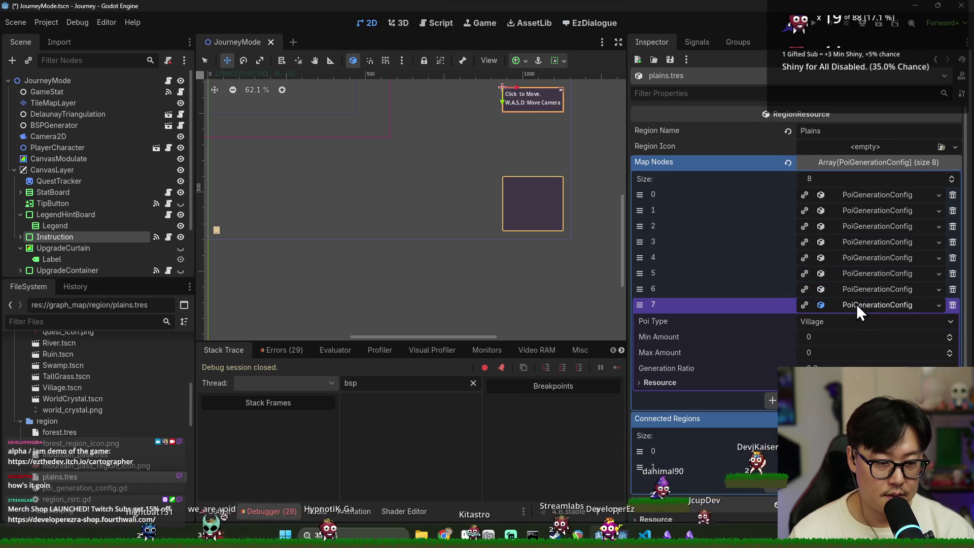
click(856, 304)
click(852, 304)
Set the eighth entry to Tall Grass with Min Amount 3.
click(844, 321)
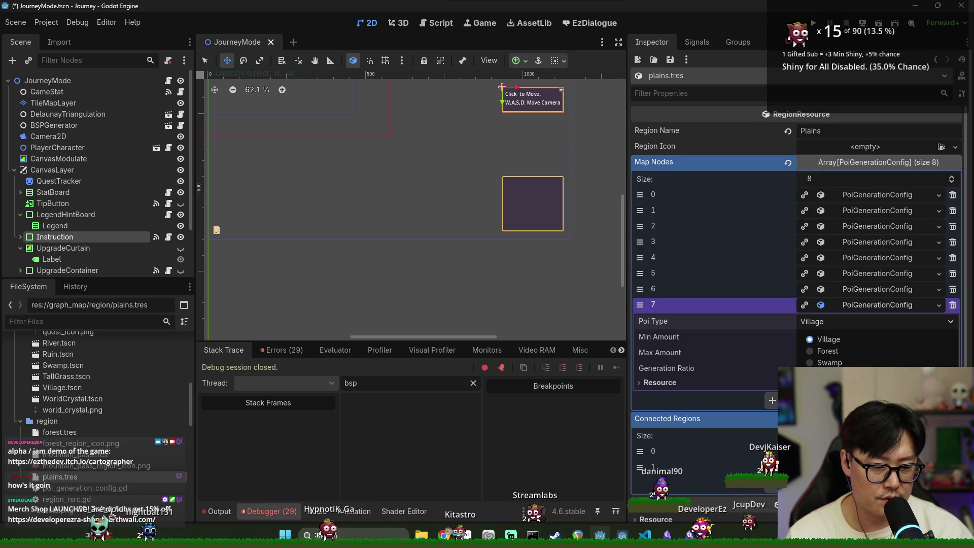
click(882, 287)
click(878, 285)
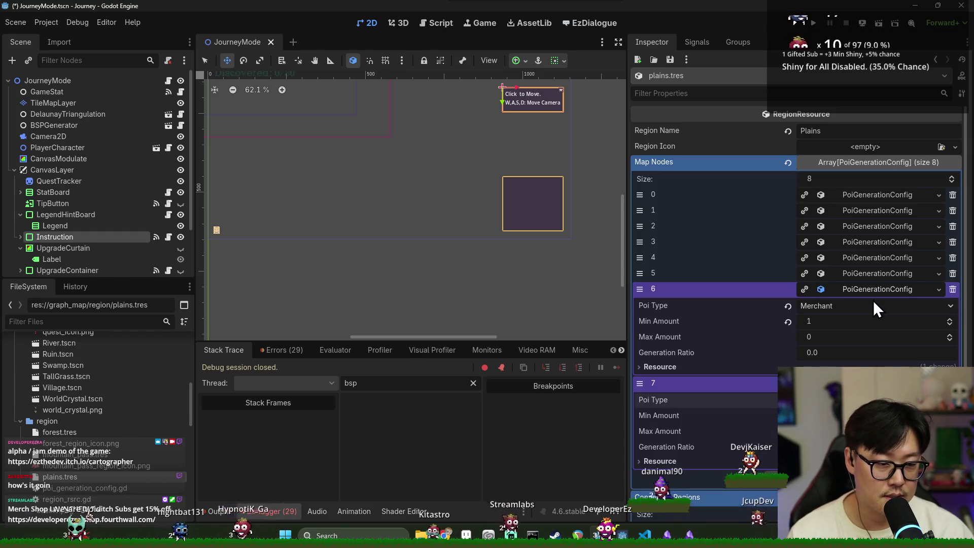
click(870, 292)
click(861, 322)
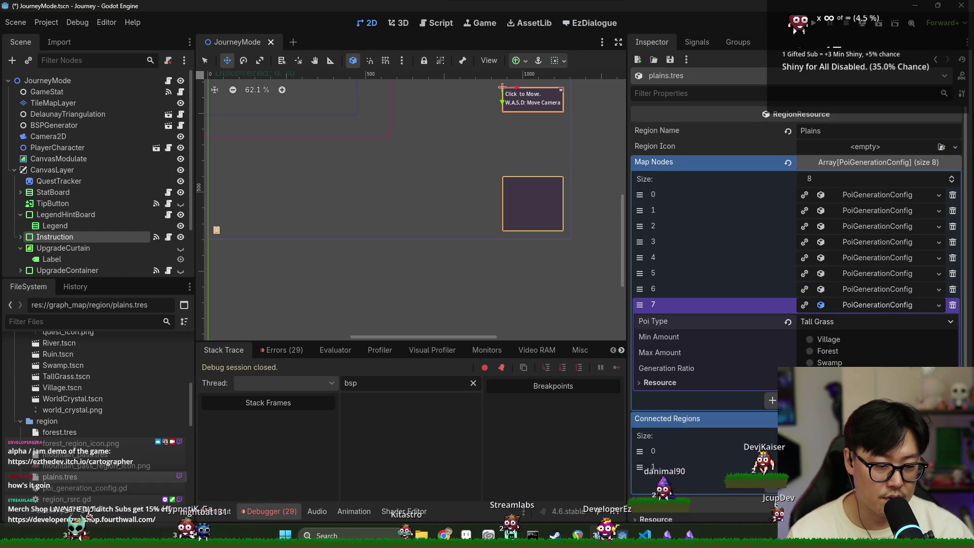
key(Escape)
click(870, 276)
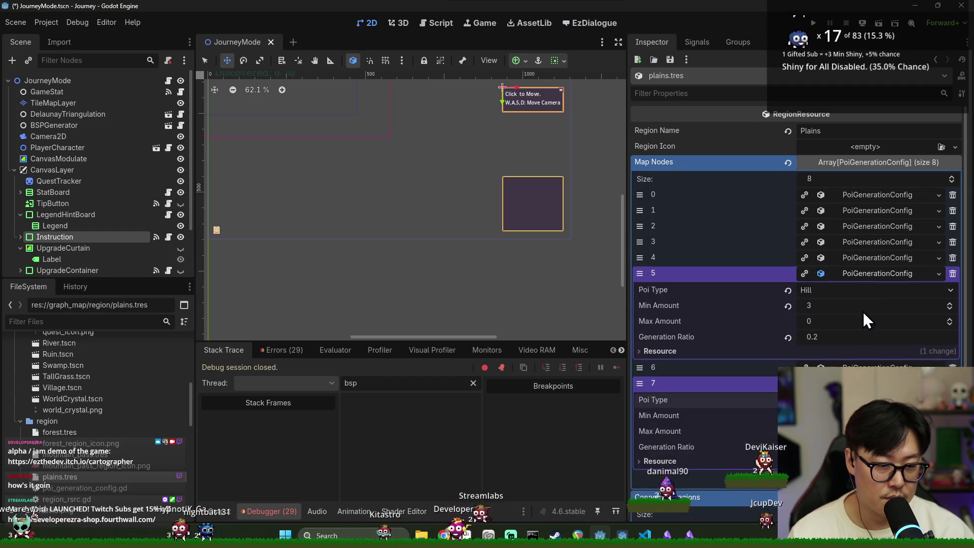
click(869, 278)
click(845, 338)
text(3)
click(812, 368)
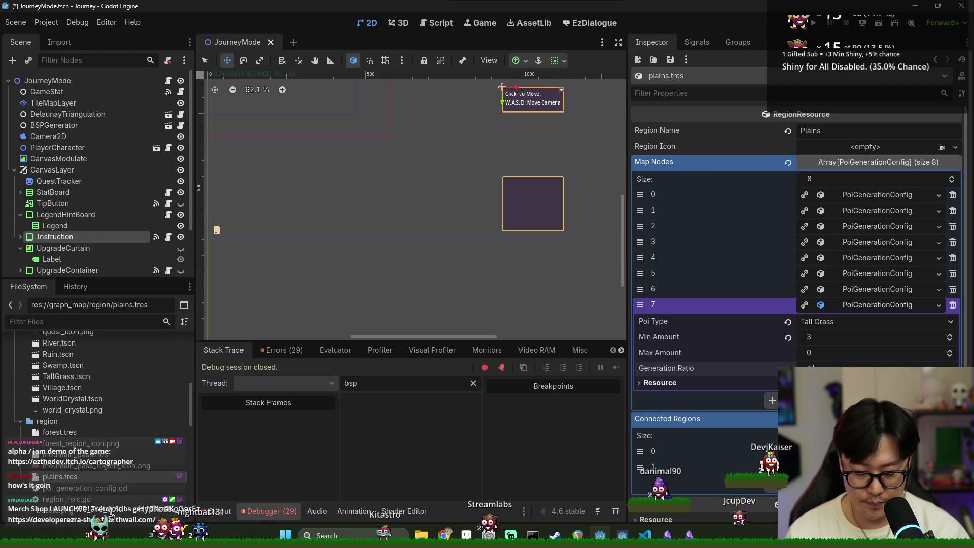
click(857, 304)
Add a ninth entry as a Camp config with Min Amount 2.
click(826, 322)
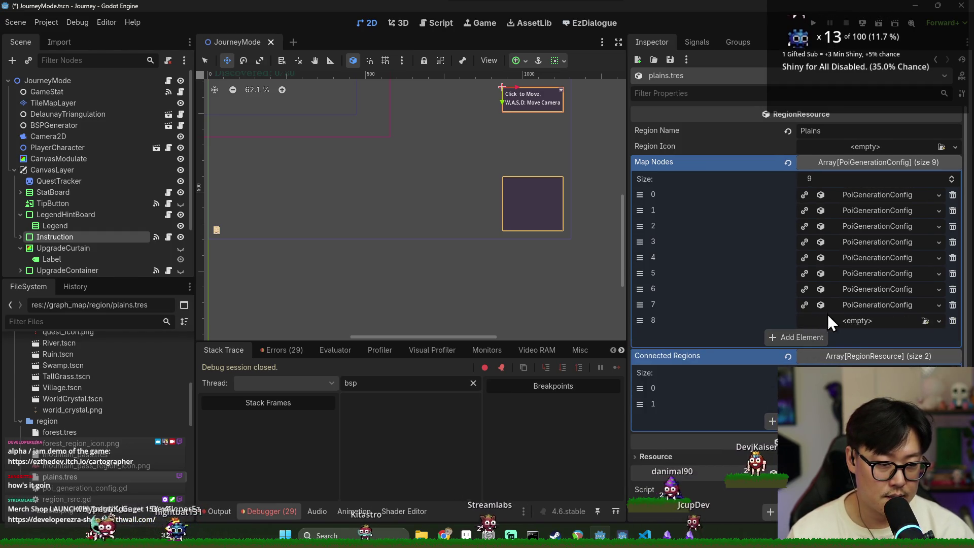
click(914, 325)
click(863, 339)
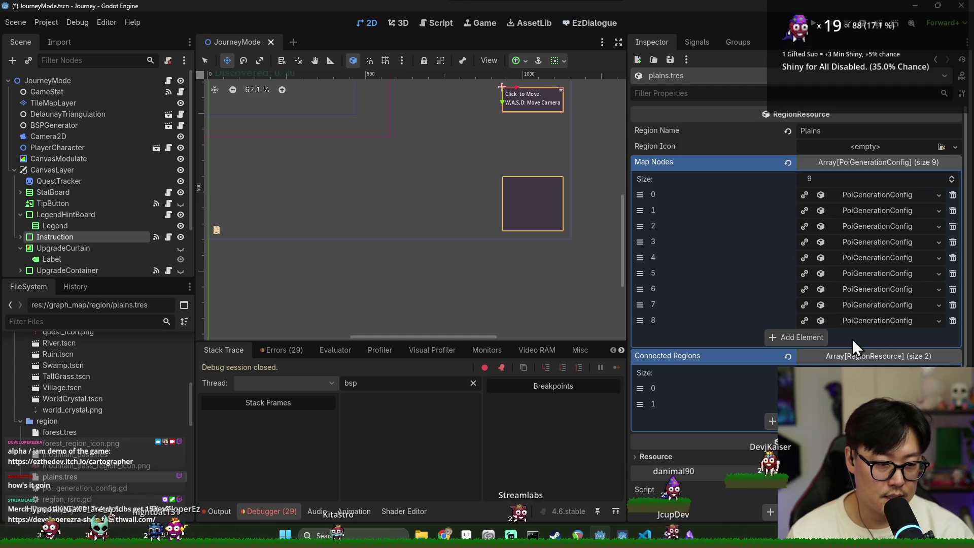
click(868, 319)
click(835, 338)
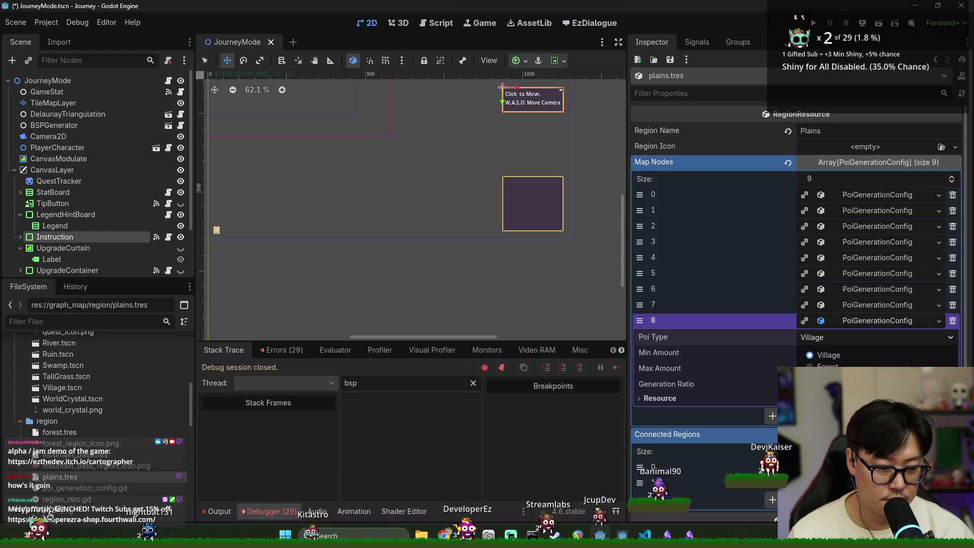
click(832, 378)
click(837, 353)
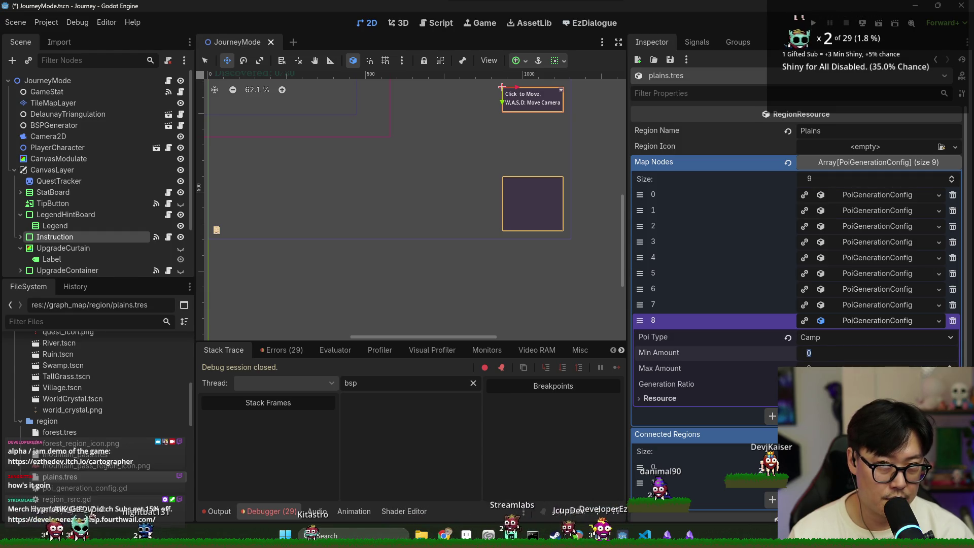
text(2)
key(Return)
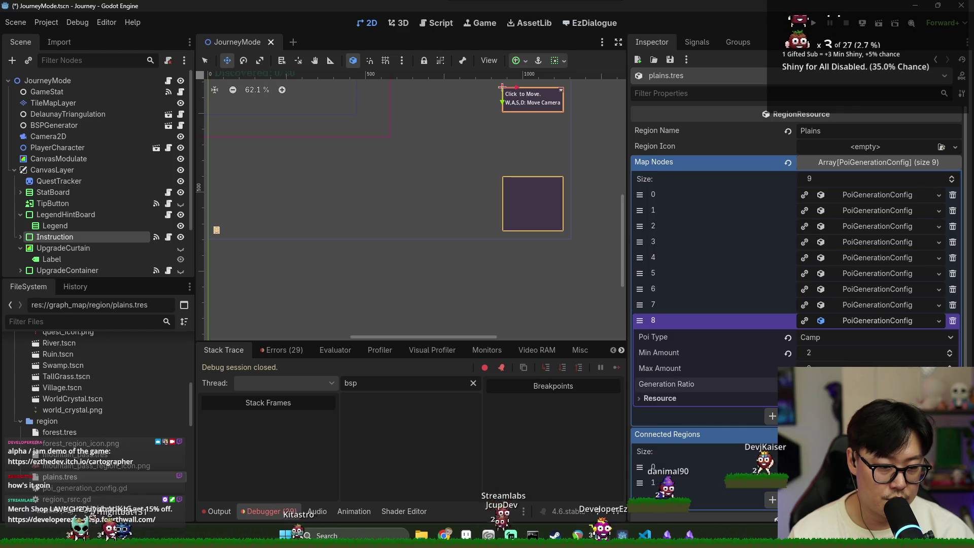
click(855, 322)
click(870, 303)
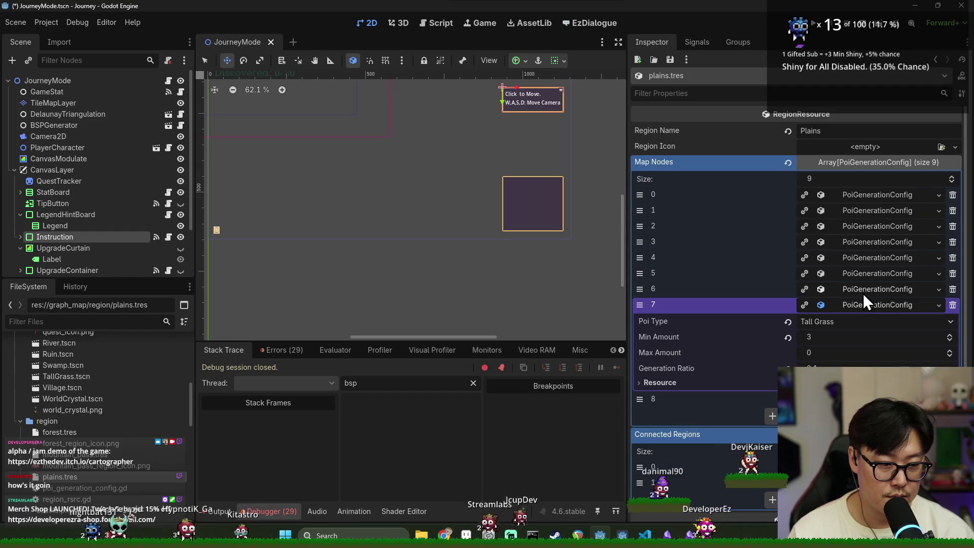
Expand Plains map node entries 6 back to 1 to review Hill, River, Ruin, Mountain and Forest.
click(863, 293)
click(866, 273)
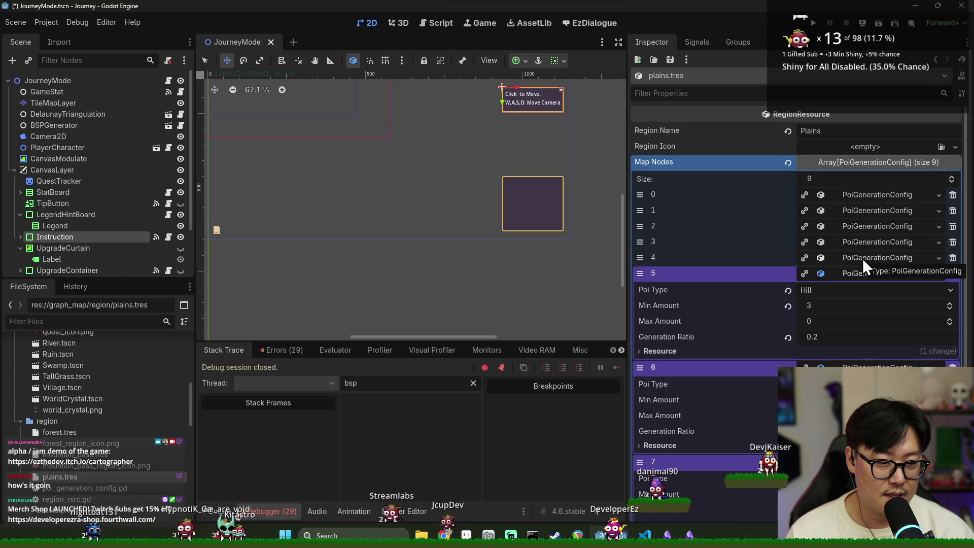
click(863, 259)
click(865, 244)
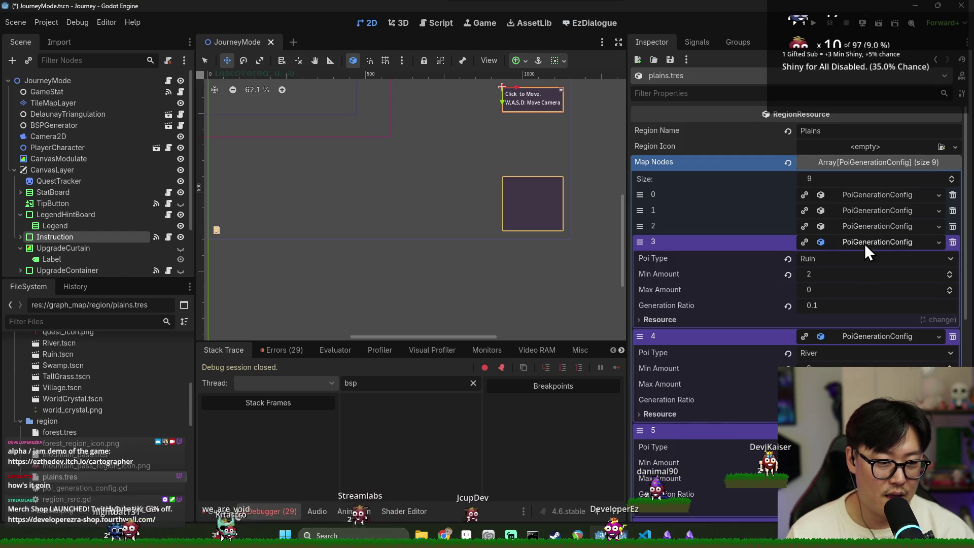
click(860, 229)
click(859, 211)
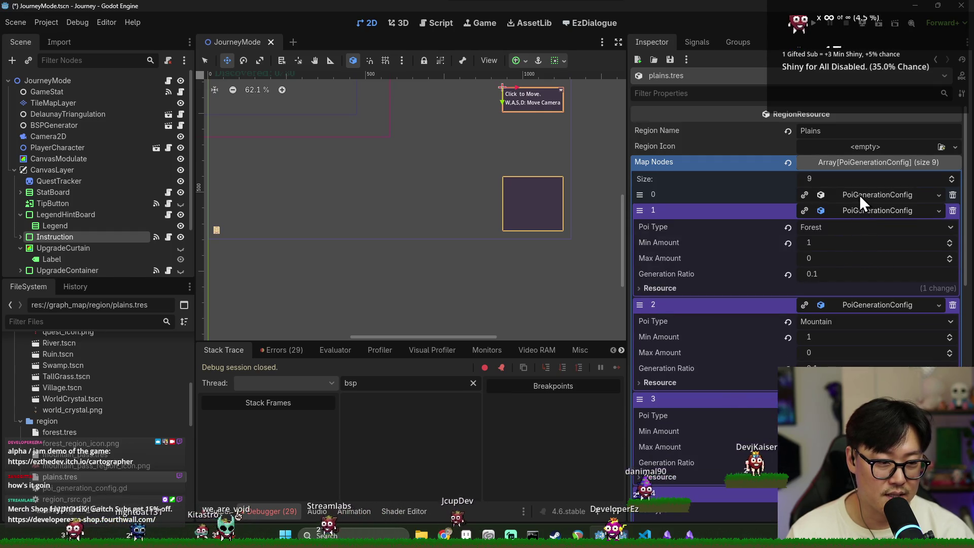
click(859, 195)
Recheck the Mountain and Tall Grass entries, then save plains.tres and open region_rsrc.gd.
click(890, 191)
click(870, 215)
click(871, 239)
click(870, 257)
click(869, 269)
click(869, 286)
click(869, 303)
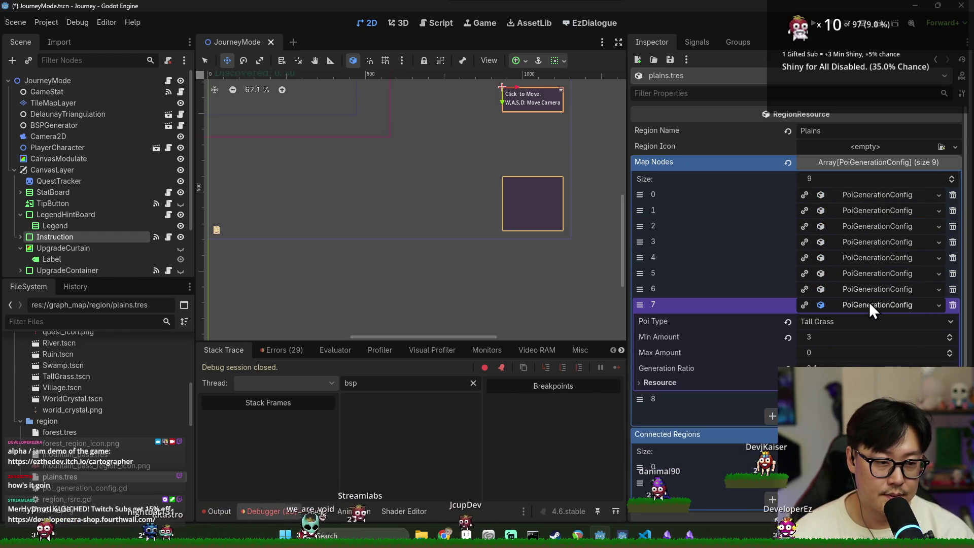
click(869, 306)
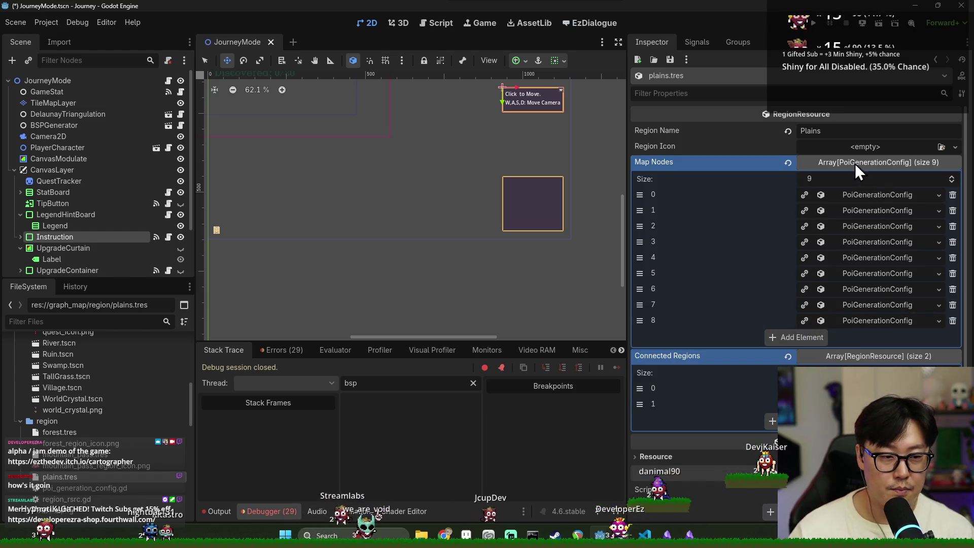
key(ctrl+s)
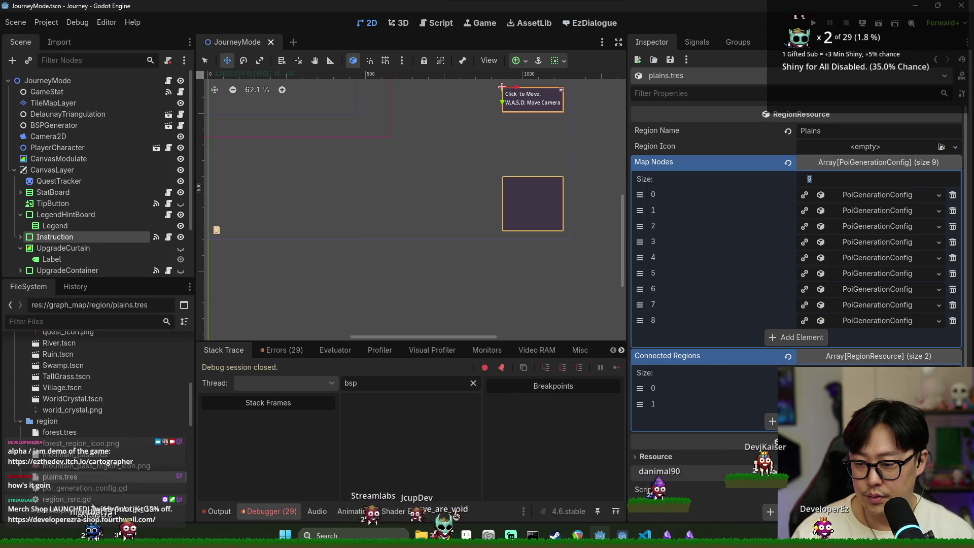
double_click(71, 500)
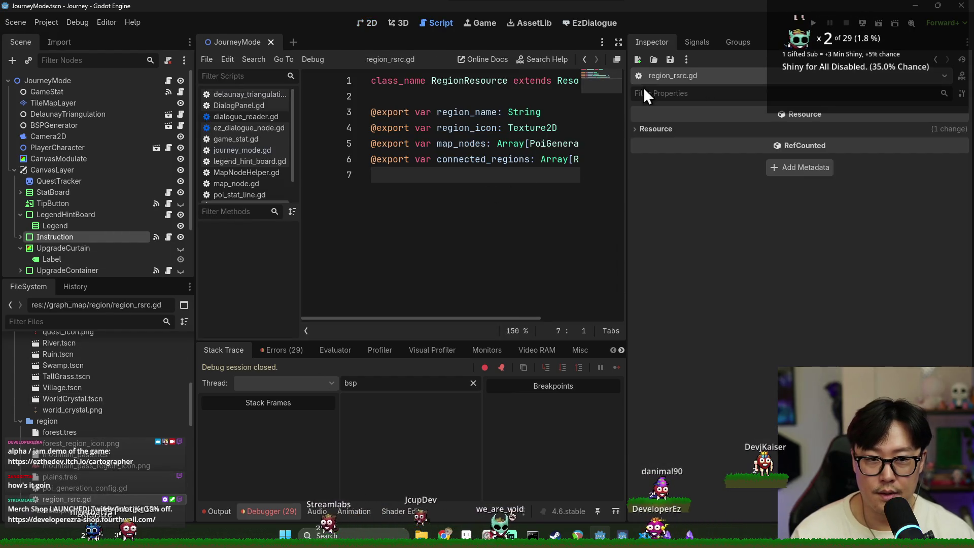
Add an exported poi_amount int defaulting to 10 after region_icon in region_rsrc.gd and save.
drag(628, 115, 789, 114)
click(614, 127)
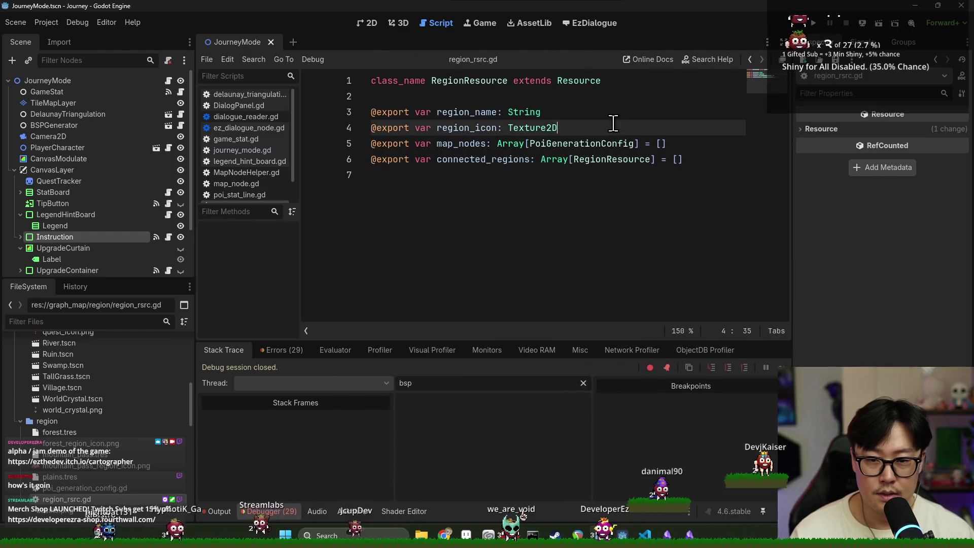
key(Return)
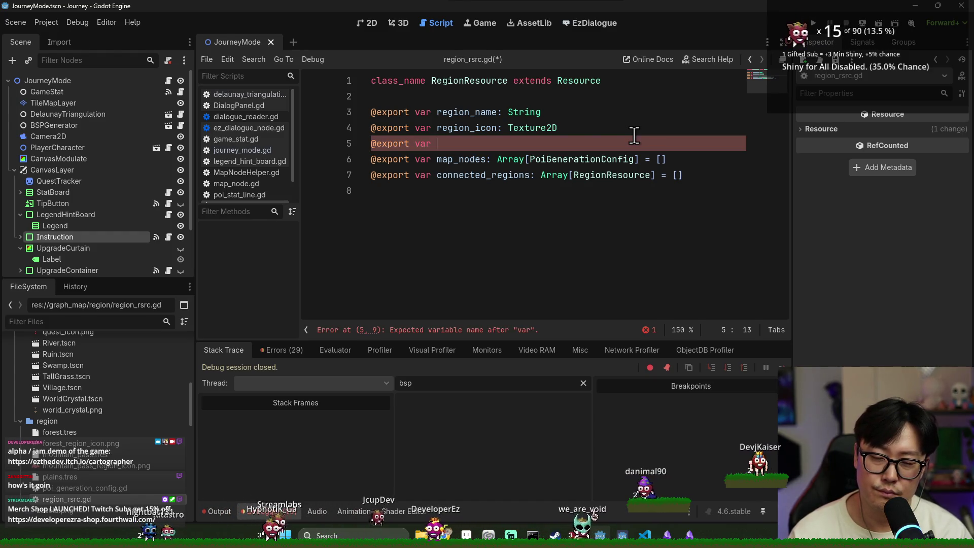
text(amount: int = )
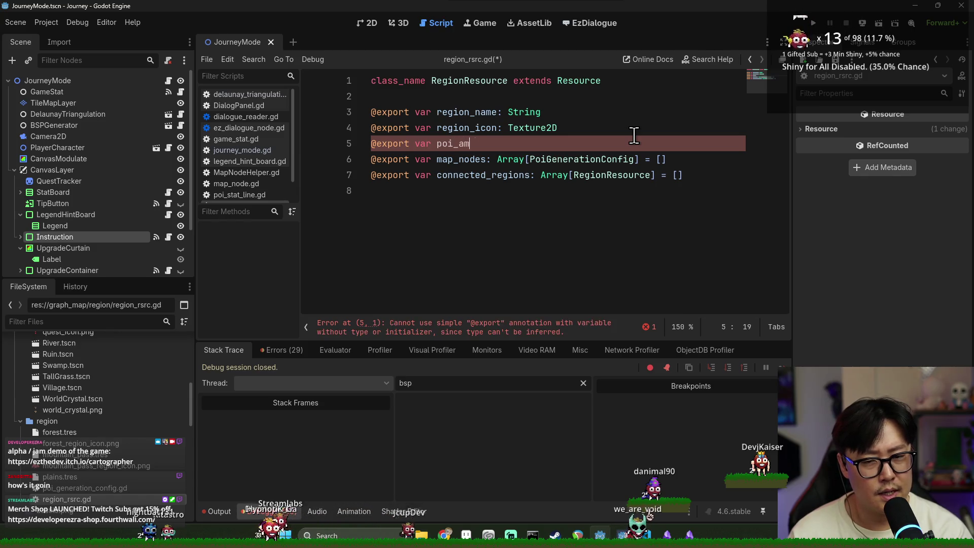
text(10)
key(ctrl+s)
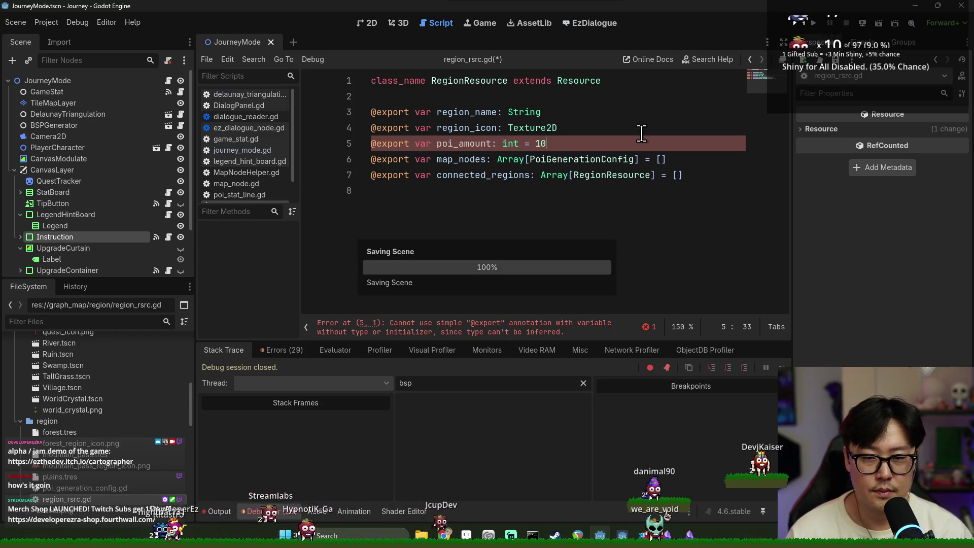
click(574, 175)
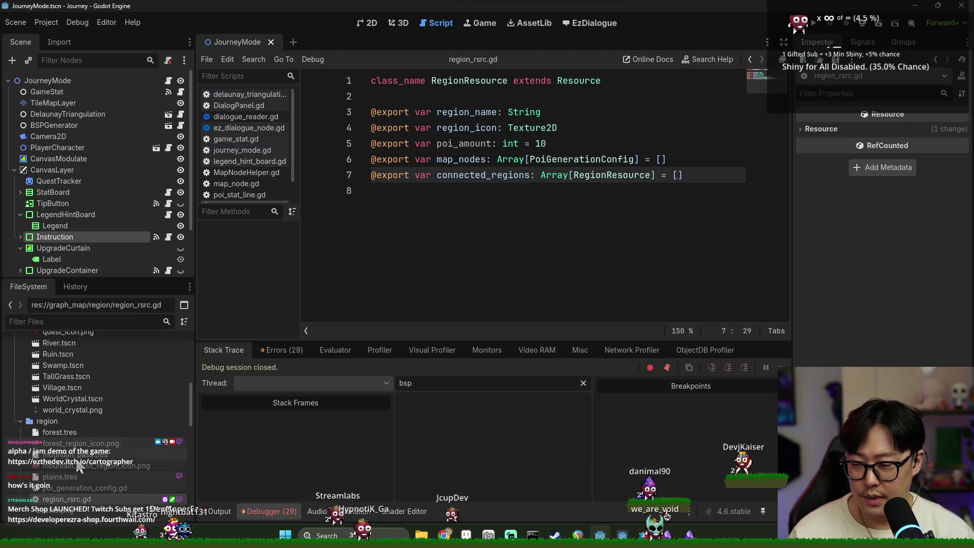
Set the Plains region's Poi Amount to 20 and save plains.tres.
click(60, 477)
click(904, 164)
text(15)
key(Return)
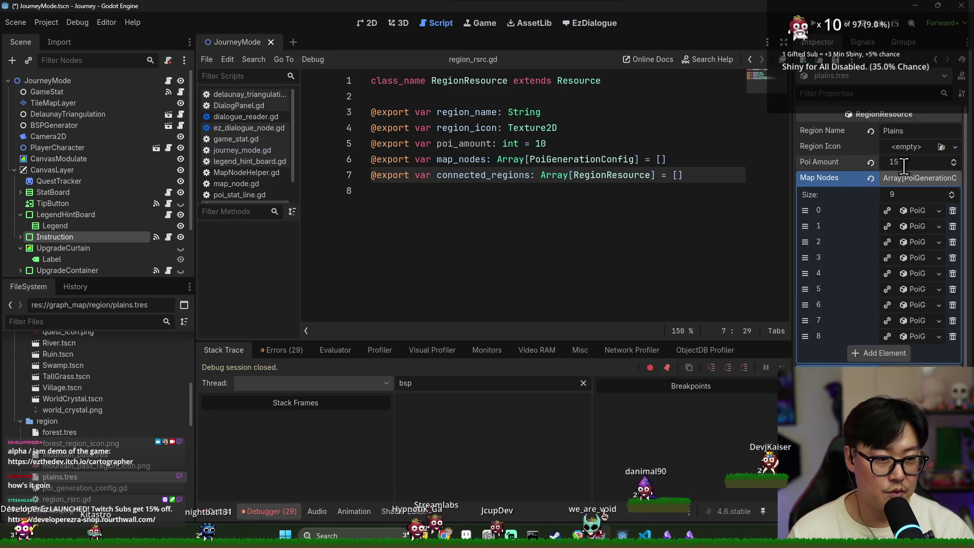
text(20)
click(561, 141)
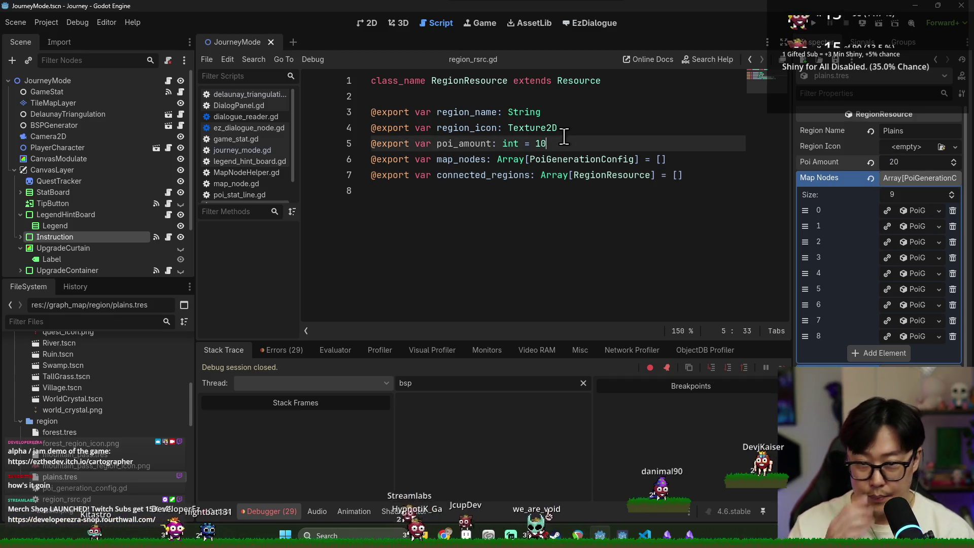
key(ctrl+s)
click(916, 226)
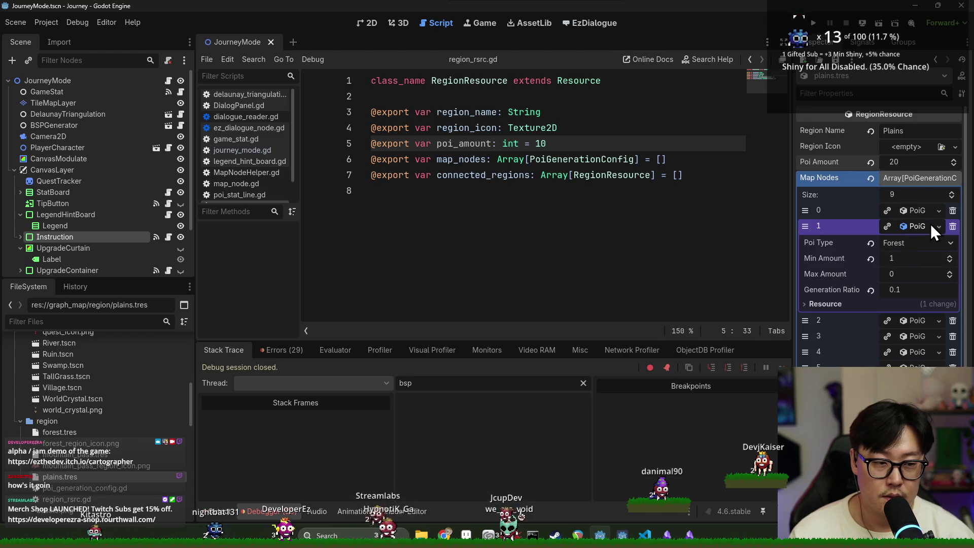
click(923, 227)
click(168, 80)
Inspect the line 54 generate_legend call error and the generate_legend definition.
click(550, 159)
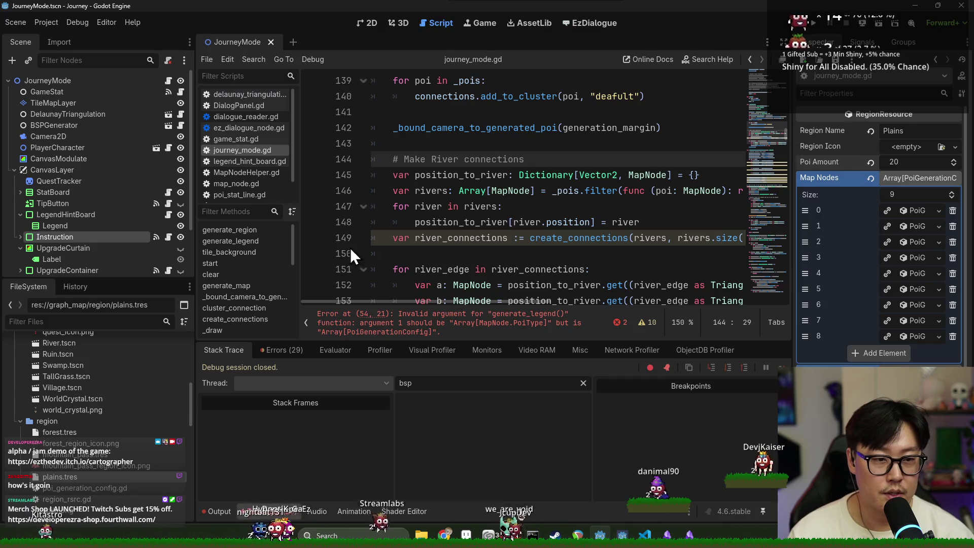
click(452, 328)
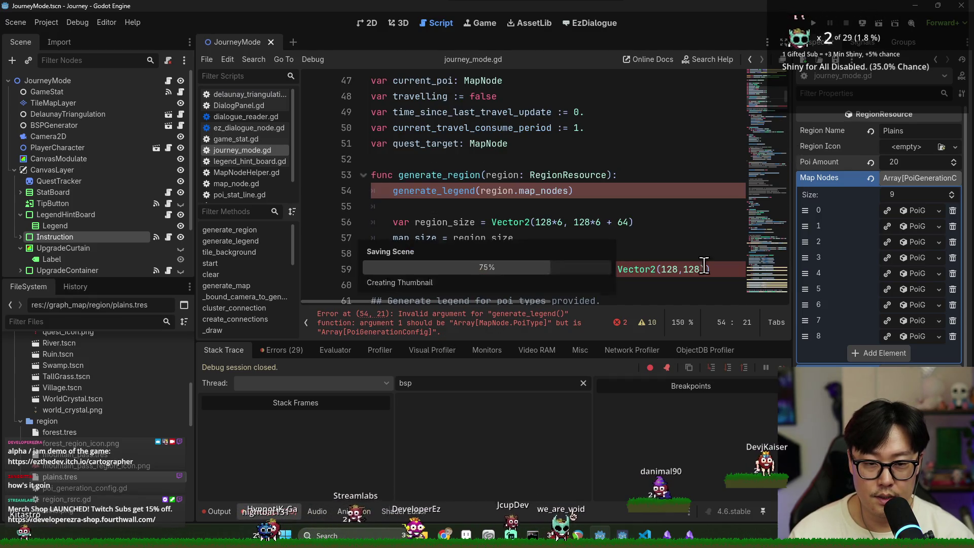
drag(793, 172, 813, 173)
click(441, 190)
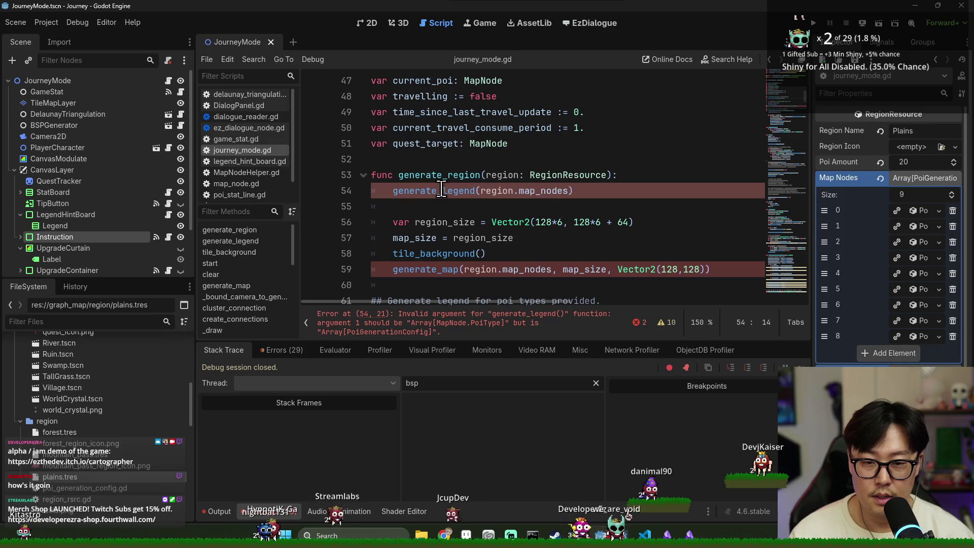
double_click(568, 175)
double_click(499, 191)
click(540, 191)
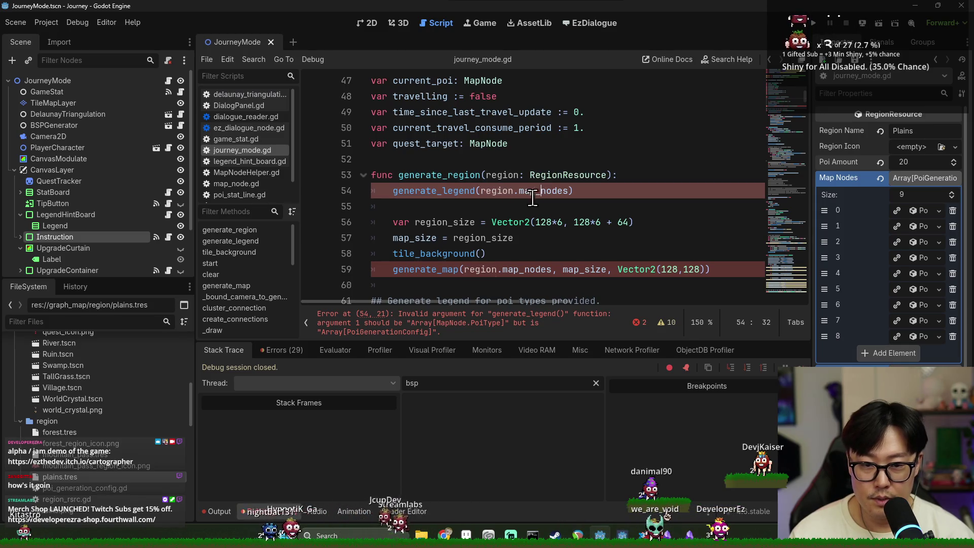
double_click(540, 192)
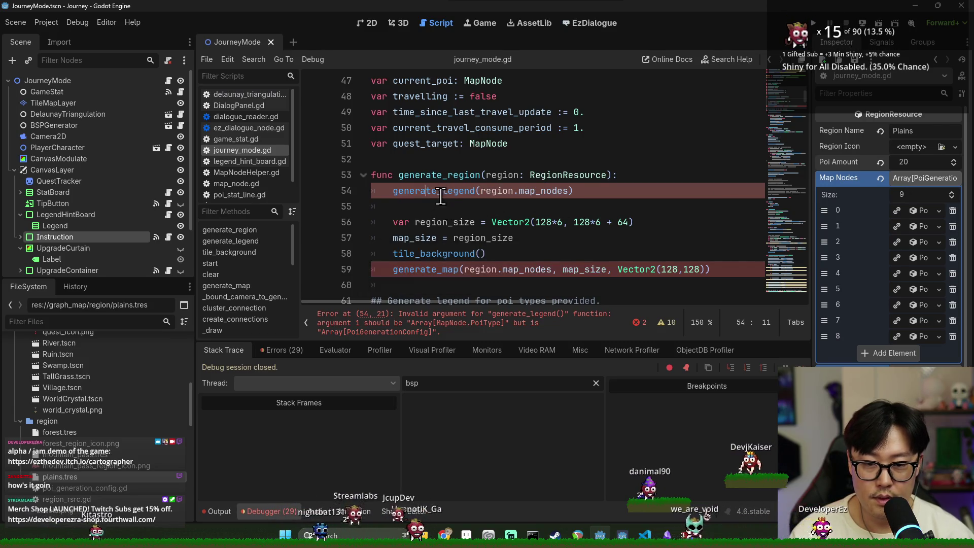
ctrl+click(441, 193)
click(432, 143)
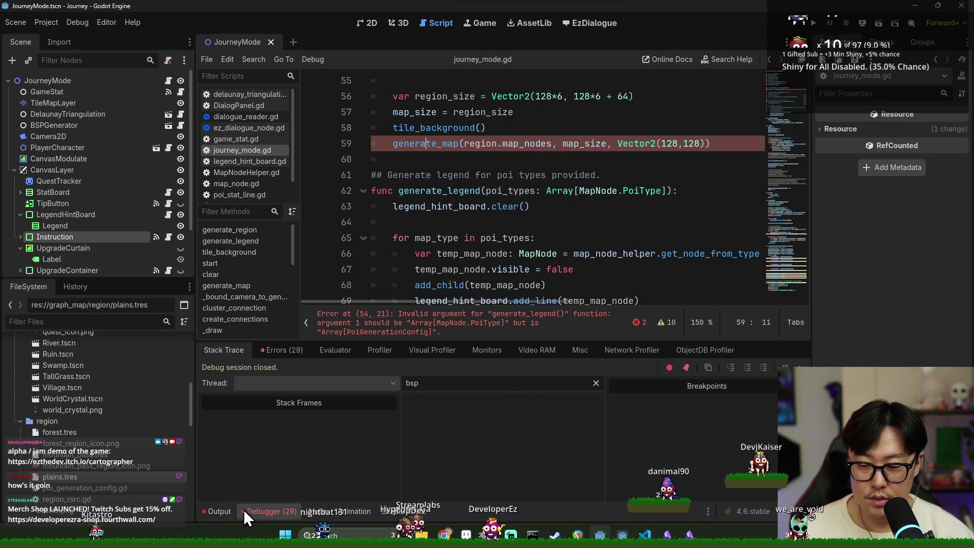
Hide the Output panel and select the PoiType type name on line 62.
click(217, 510)
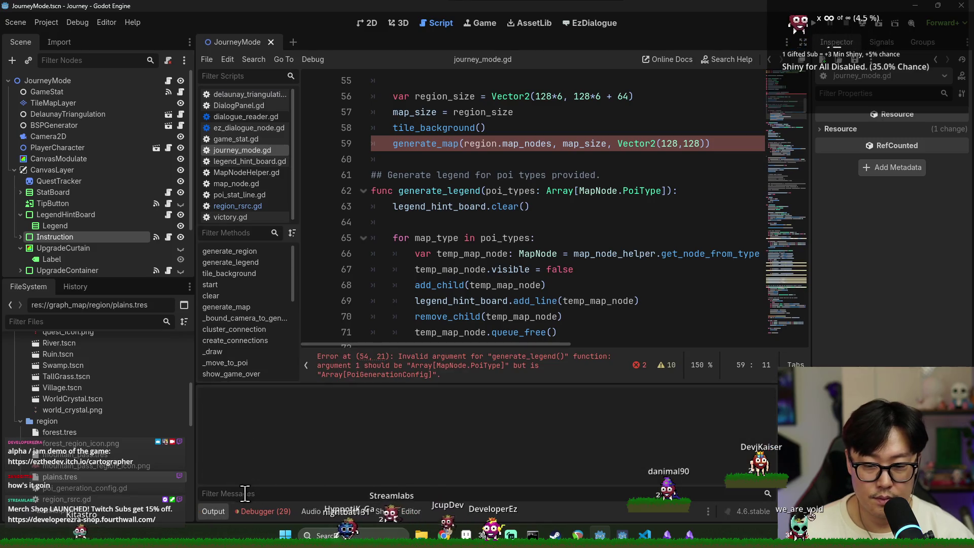
click(217, 511)
scroll(489, 282, up, 4)
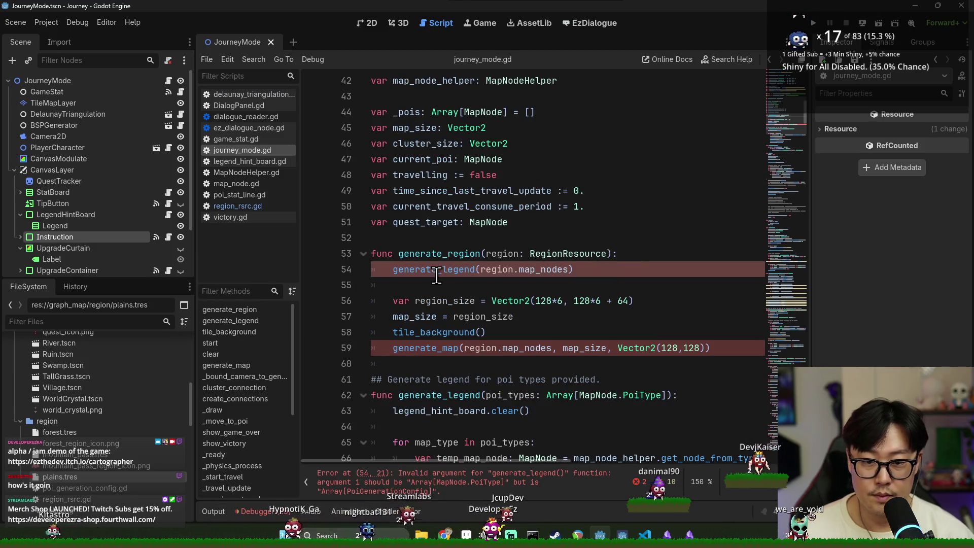
scroll(457, 282, down, 3)
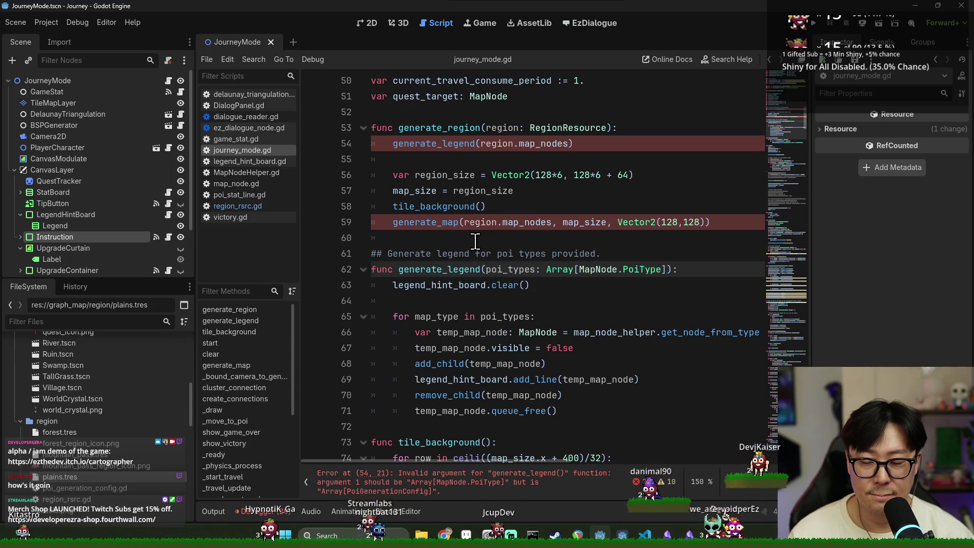
drag(662, 269, 629, 270)
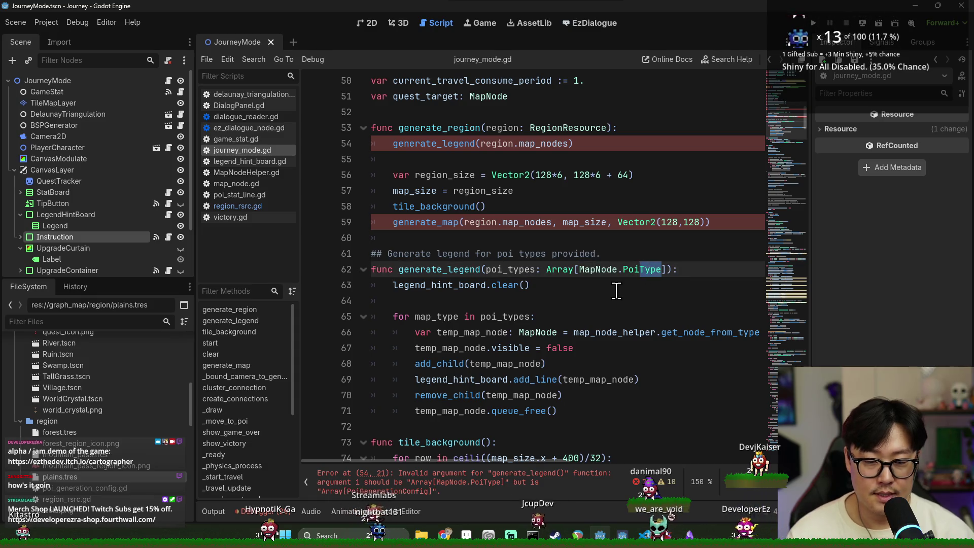
Change generate_legend's parameter type on line 62 to Array[PoiGenerationConfig] and save.
key(BackSpace)
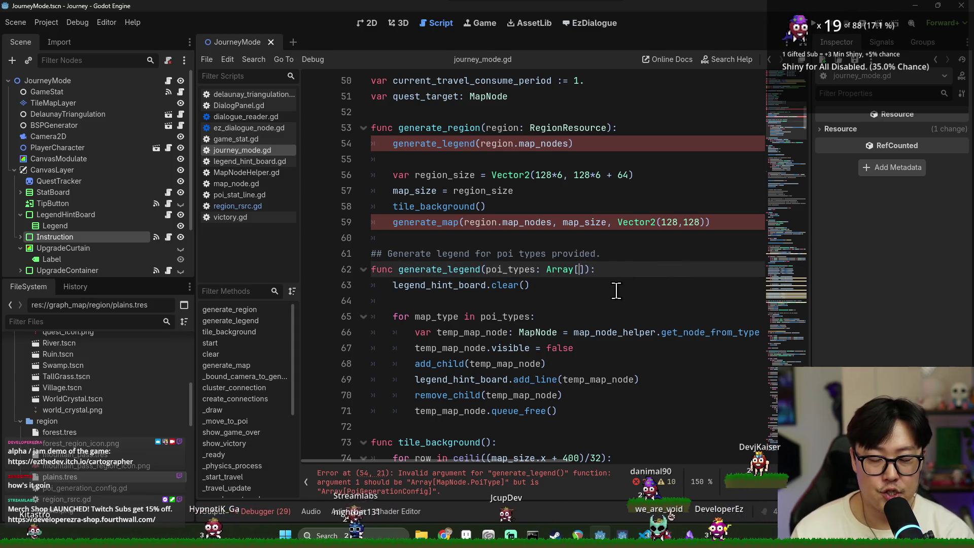
text(Poi)
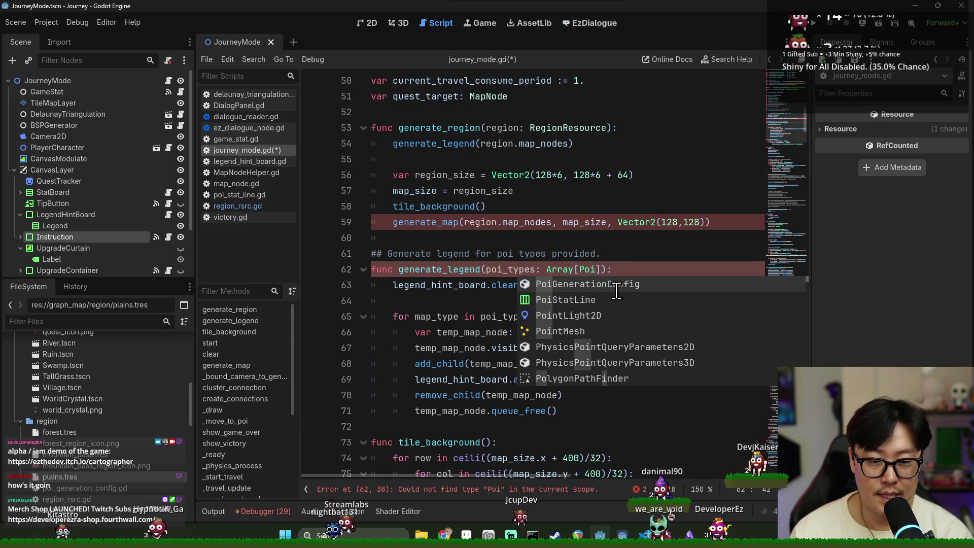
key(Return)
key(ctrl+s)
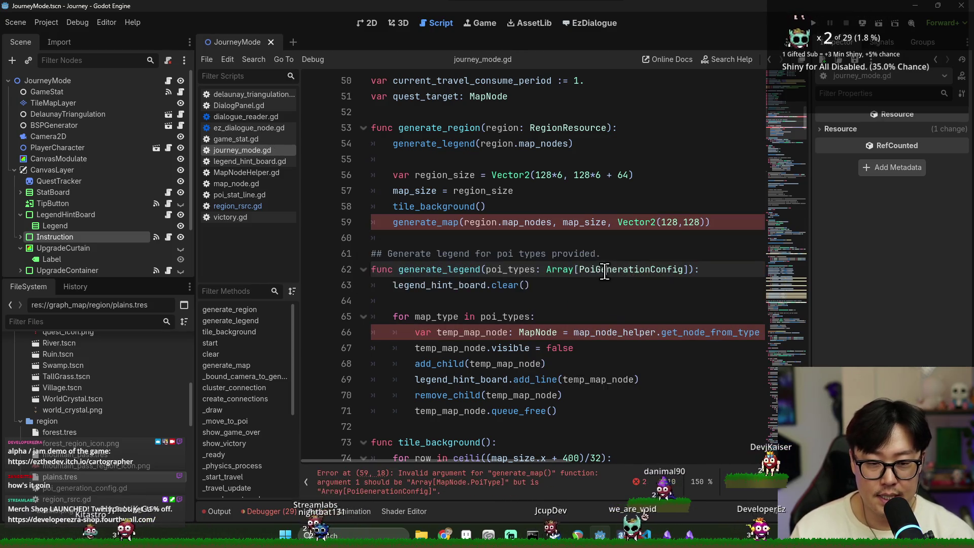
double_click(604, 270)
key(ctrl+s)
double_click(452, 269)
Make generate_map's first parameter poi_gen_config: Array[PoiGenerationConfig] and save.
ctrl+click(442, 215)
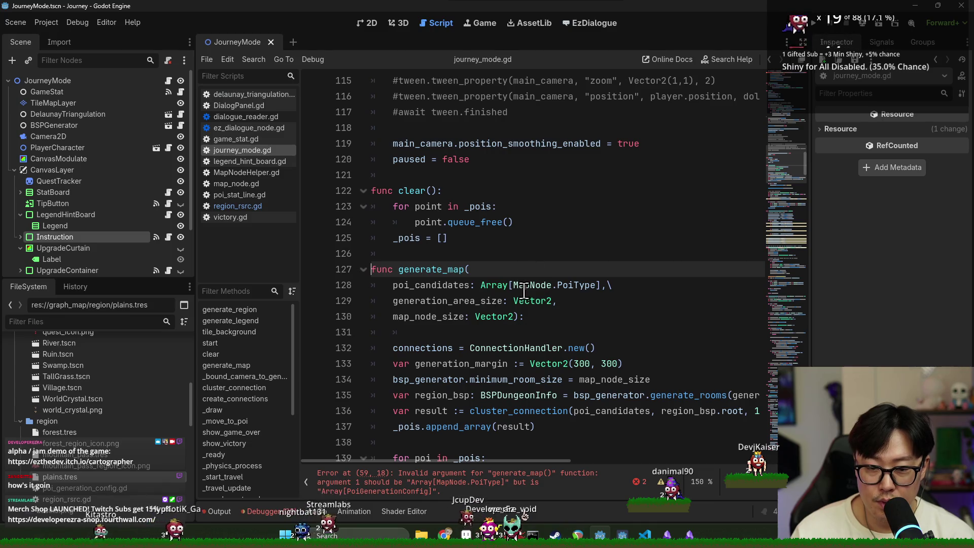
drag(513, 285, 593, 285)
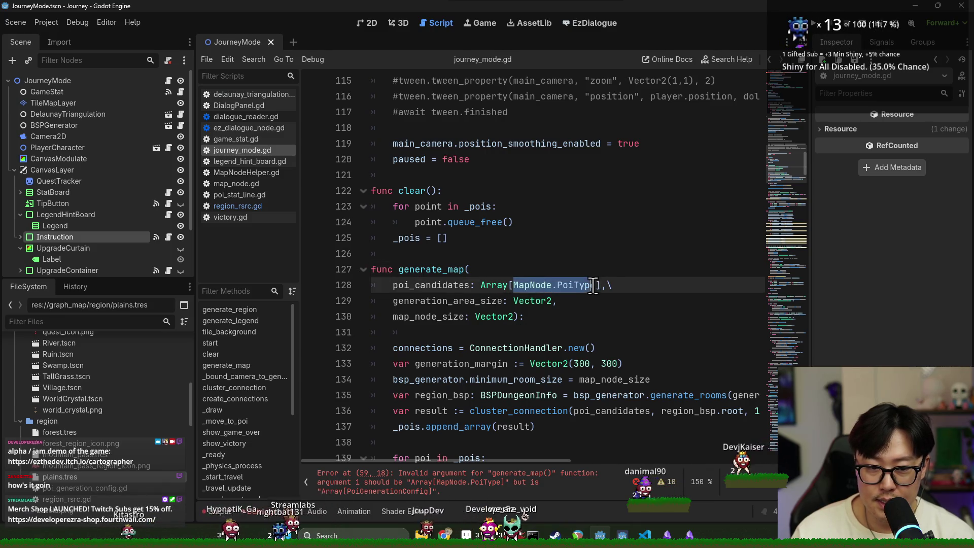
key(BackSpace)
text(Poi)
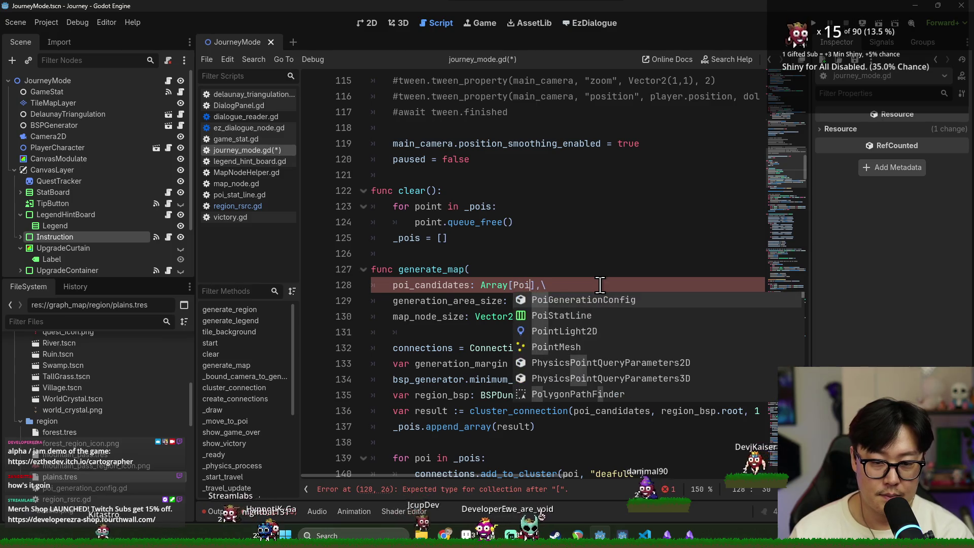
key(Return)
key(ctrl+s)
double_click(429, 286)
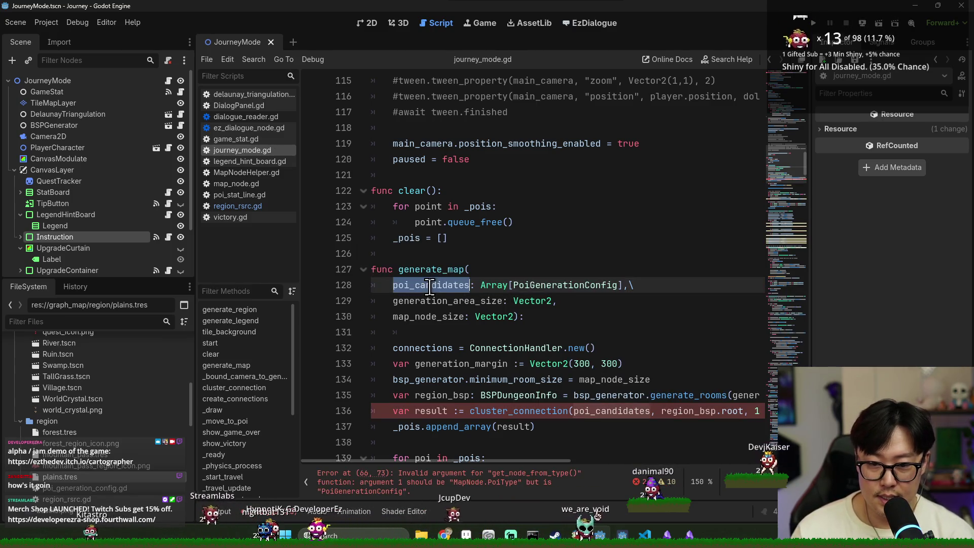
text(poi)
key(BackSpace)
key(BackSpace)
text(oi_gen_config)
key(ctrl+s)
Pass poi_gen_config instead of poi_candidates to the cluster_connection call on line 136.
double_click(431, 285)
scroll(485, 341, down, 1)
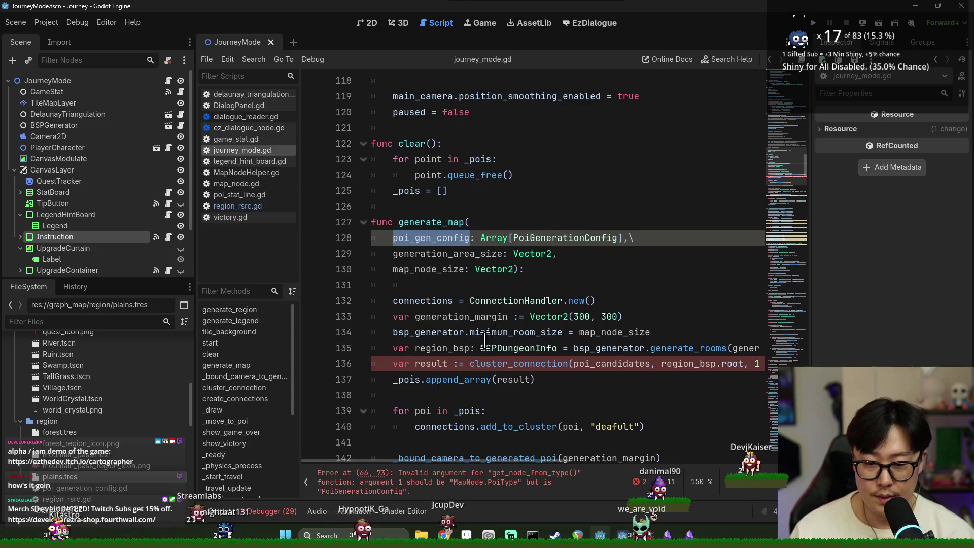
scroll(485, 341, down, 3)
click(442, 128)
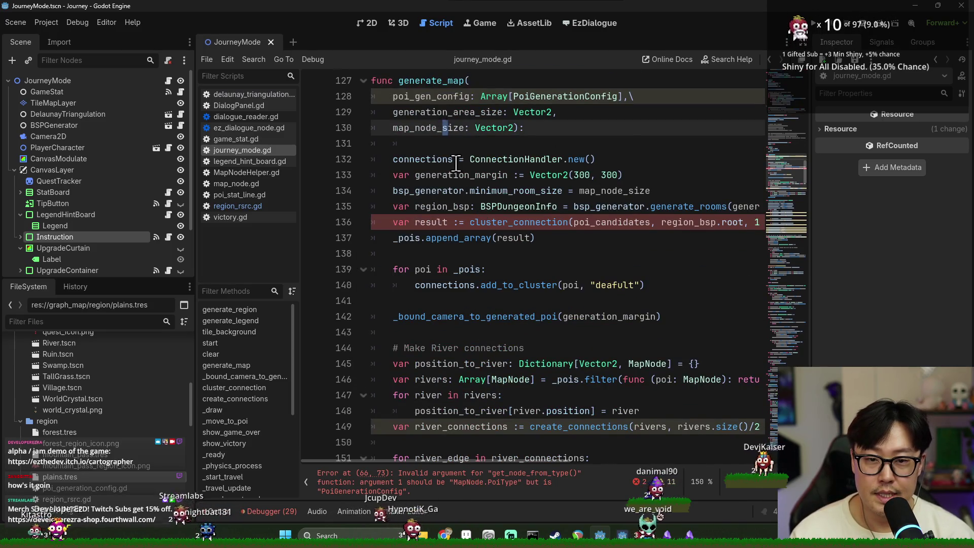
scroll(455, 155, up, 1)
key(ctrl+s)
double_click(431, 128)
double_click(431, 143)
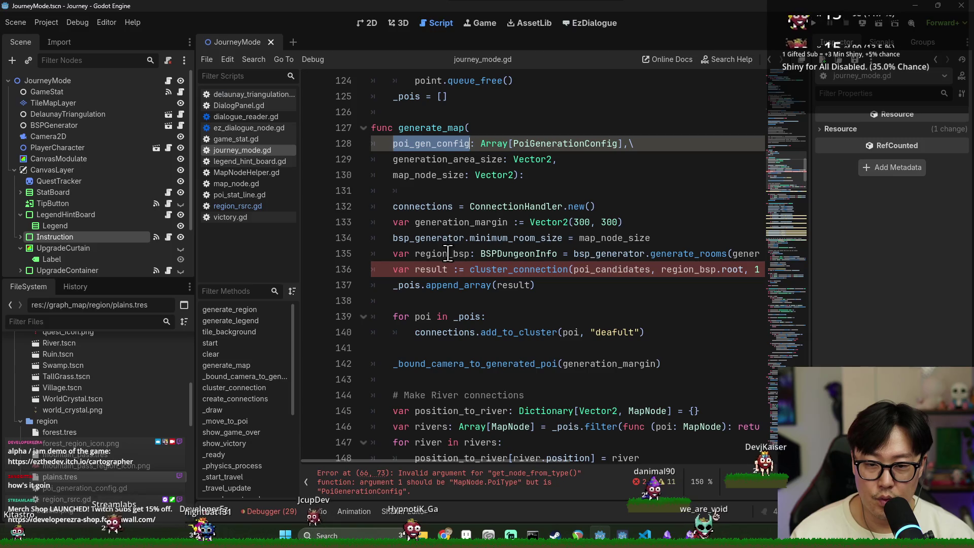
double_click(518, 269)
double_click(434, 144)
key(ctrl+c)
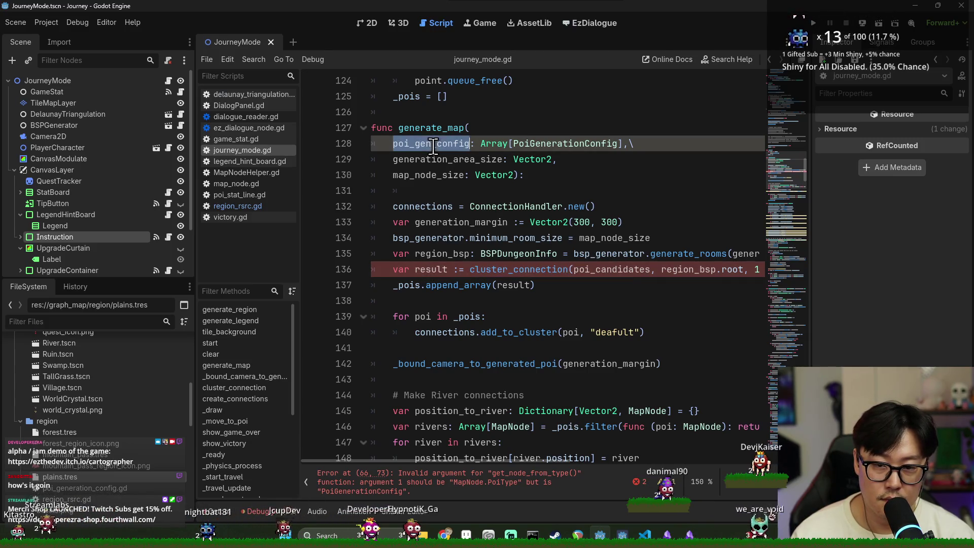
double_click(614, 269)
key(ctrl+v)
click(541, 269)
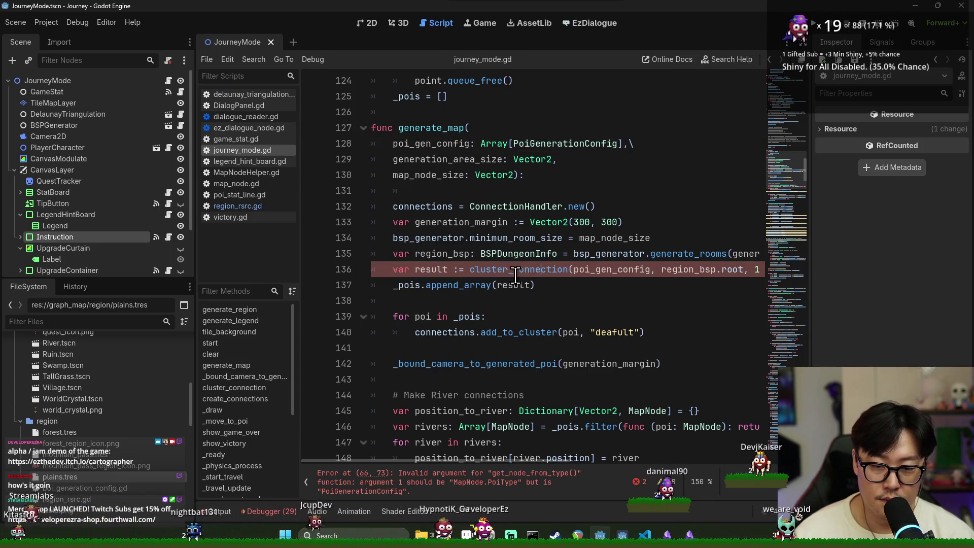
ctrl+click(504, 275)
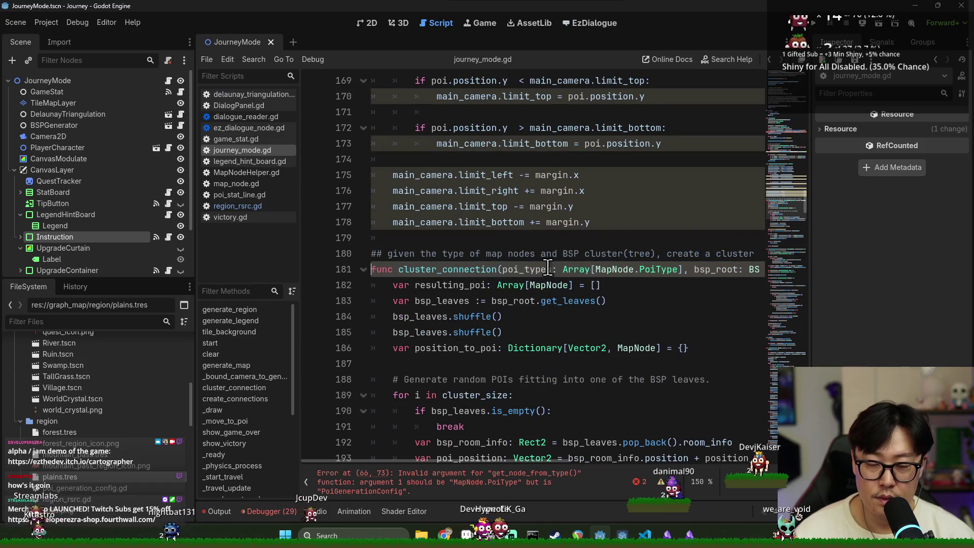
Change cluster_connection's parameter type on line 181 to Array[PoiGenerationConfig].
scroll(512, 270, up, 1)
double_click(526, 317)
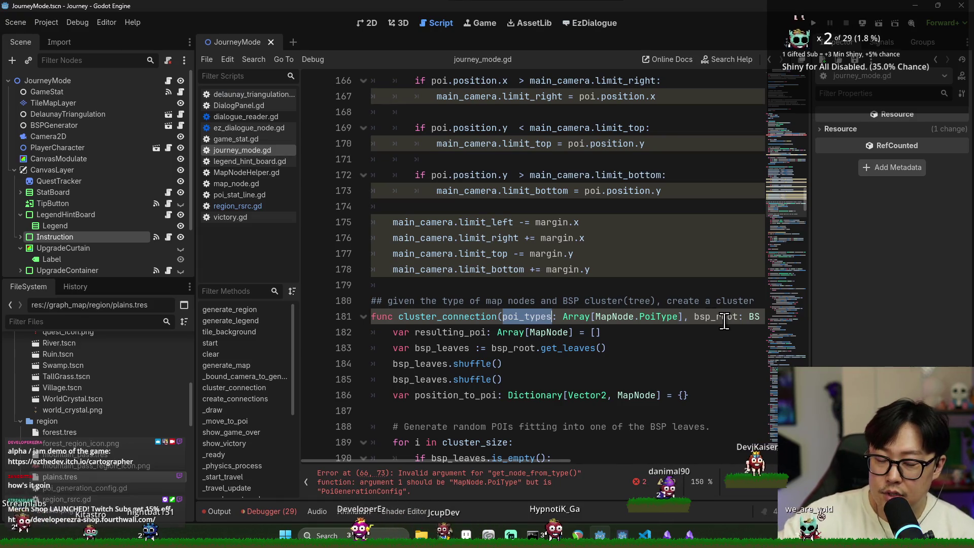
double_click(617, 317)
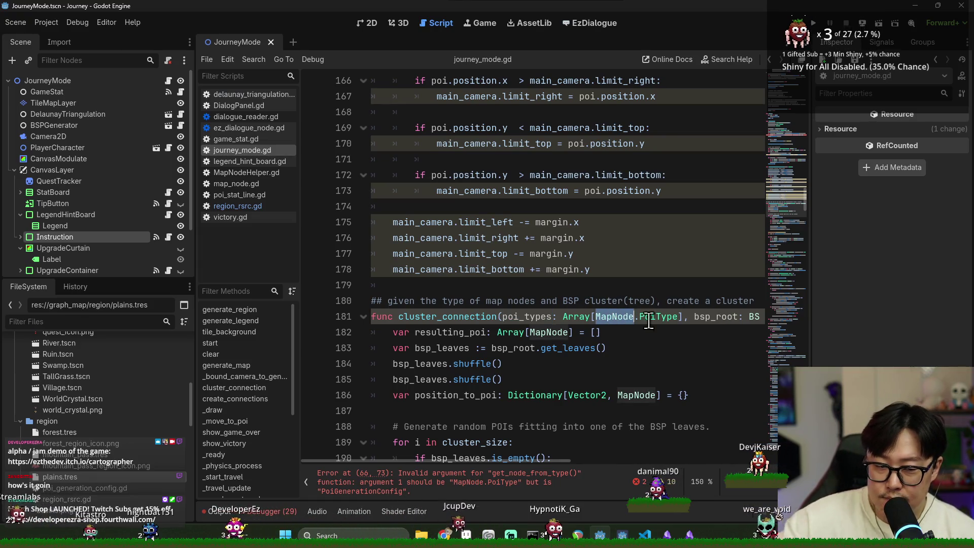
shift+click(681, 316)
key(ctrl+v)
key(ctrl+z)
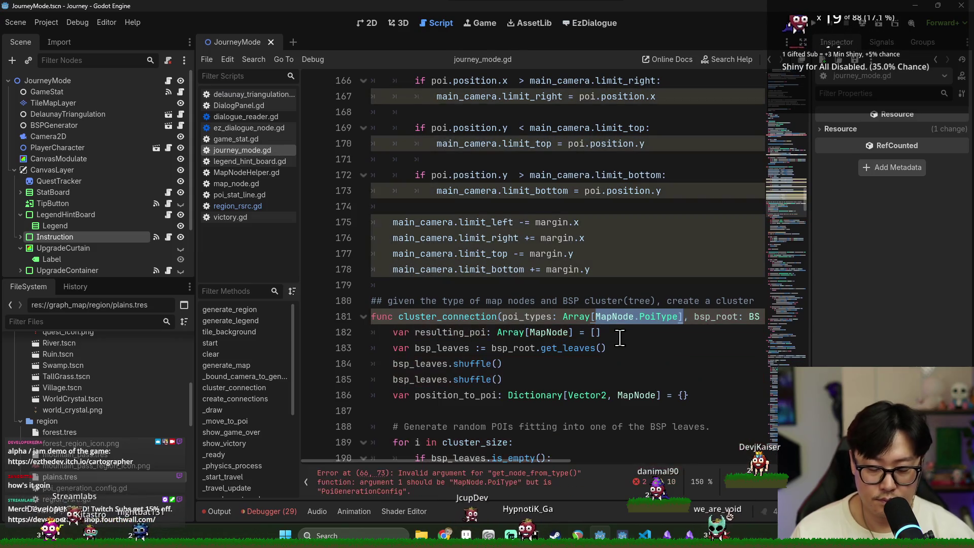
text(Poi)
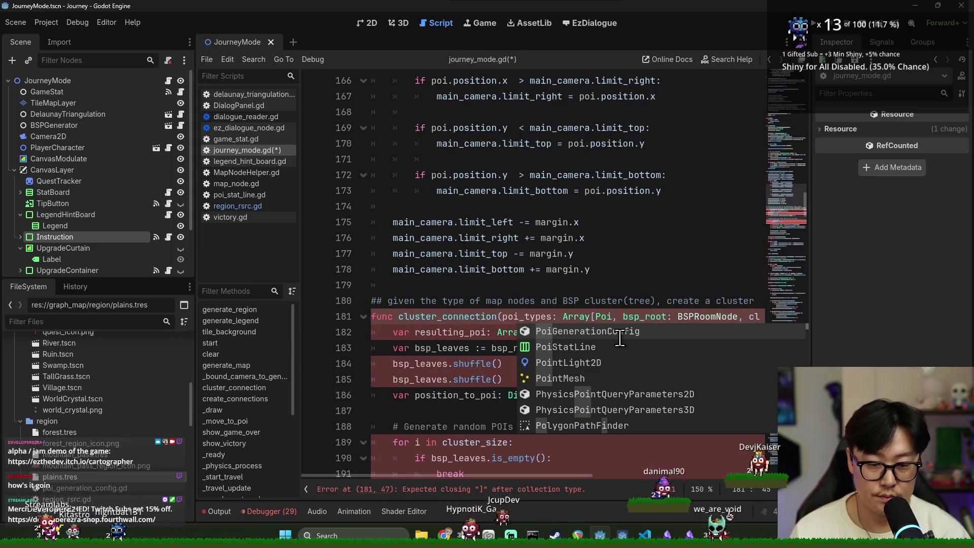
key(Return)
text(])
Rename the poi_types parameter to poi_gen_configs and save the script.
double_click(507, 317)
text(poi_gen_config)
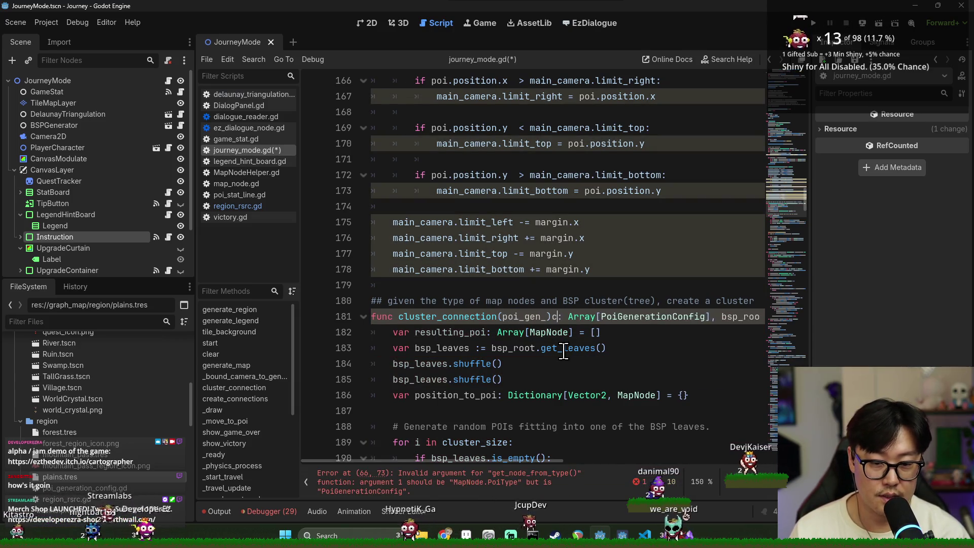
text(s)
key(ctrl+s)
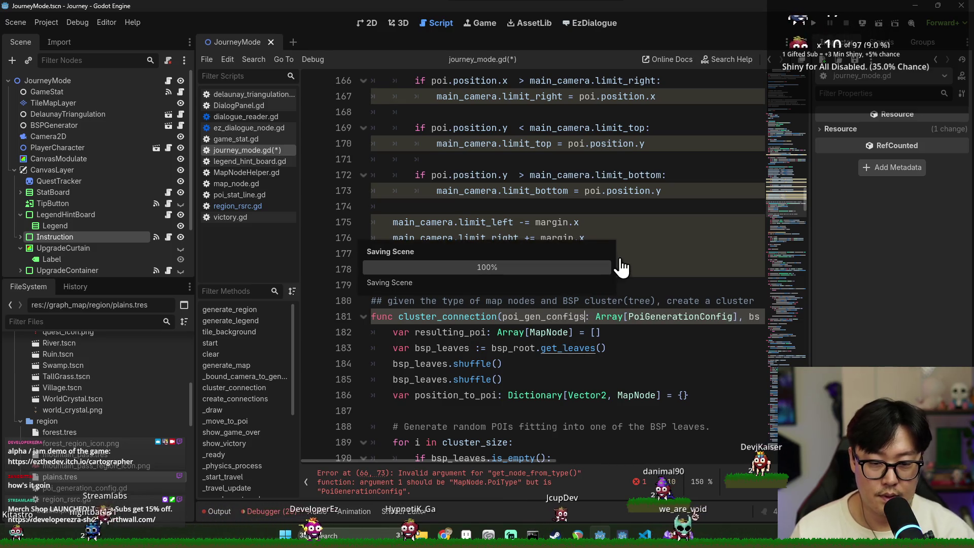
key(ctrl+s)
click(503, 485)
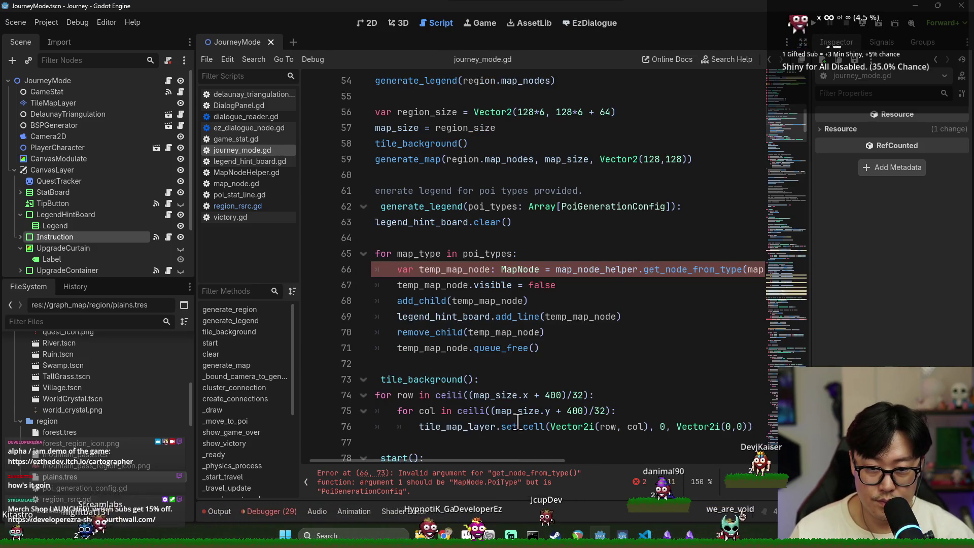
Review generate_legend's get_node_from_type call and its map_type loop over poi_types.
double_click(563, 269)
key(ctrl+s)
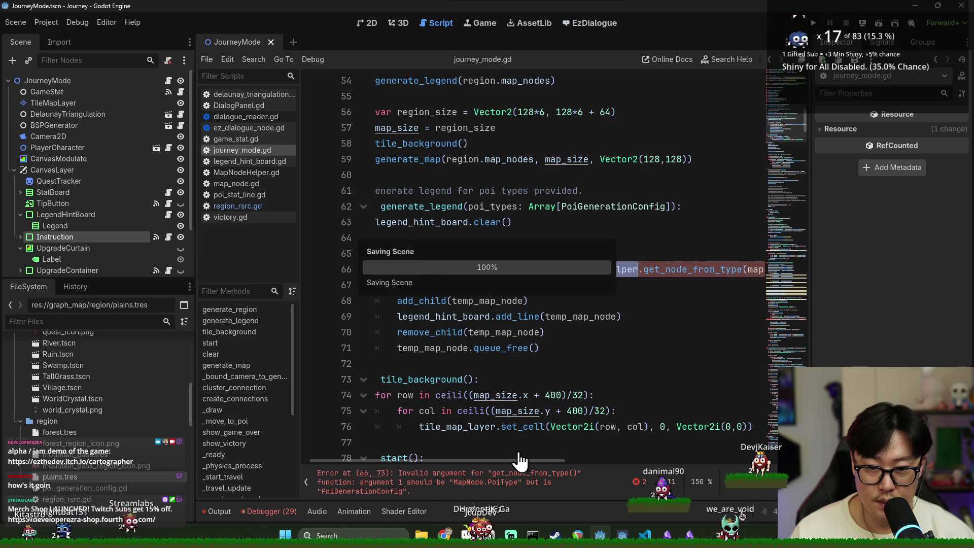
mouse_move(505, 460)
mouse_down()
mouse_move(589, 458)
mouse_move(408, 467)
mouse_up()
double_click(705, 270)
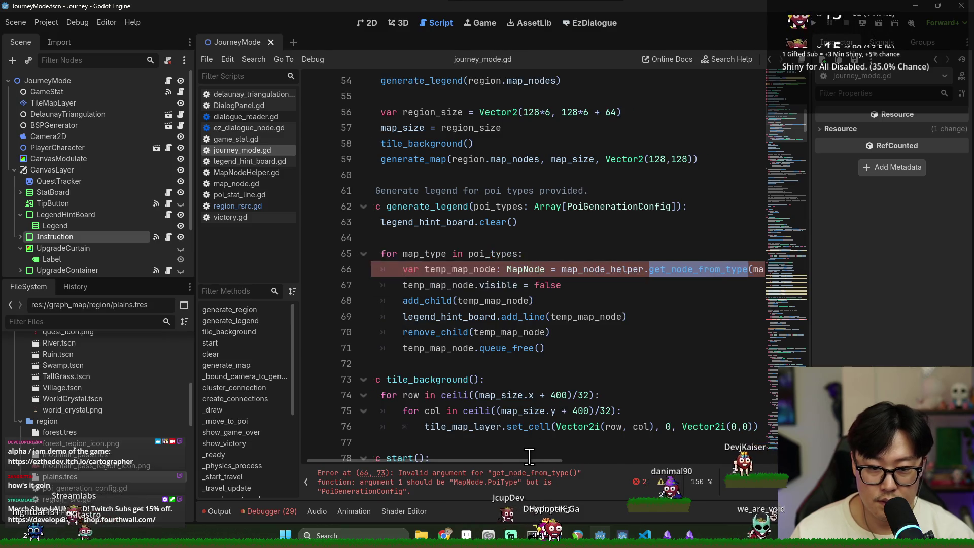
scroll(533, 372, up, 1)
double_click(435, 301)
double_click(495, 301)
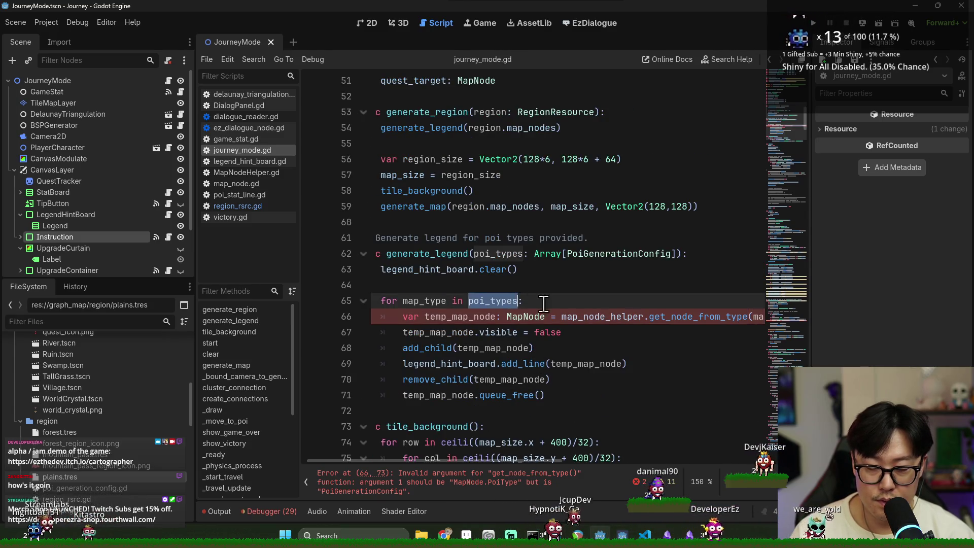
scroll(482, 406, up, 6)
scroll(483, 423, down, 2)
scroll(501, 278, down, 3)
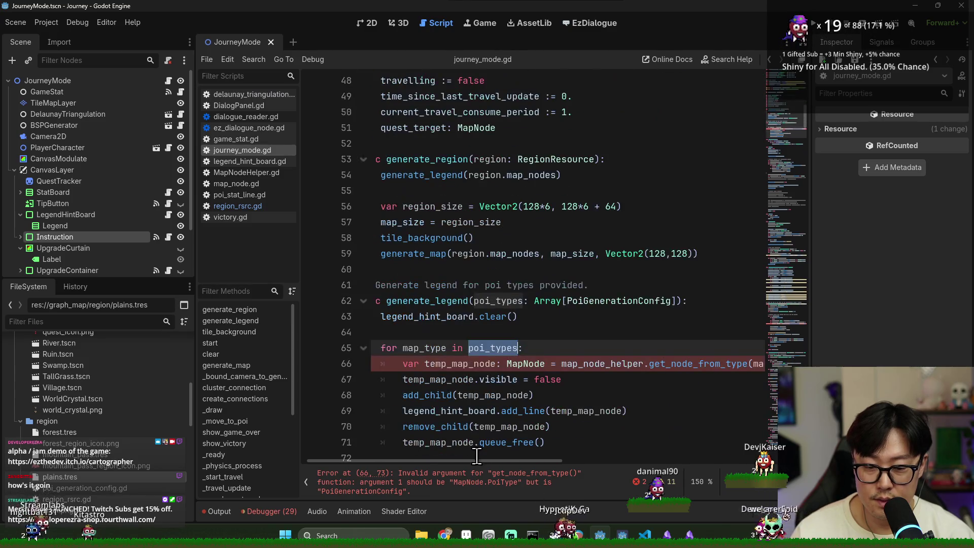
scroll(506, 261, down, 2)
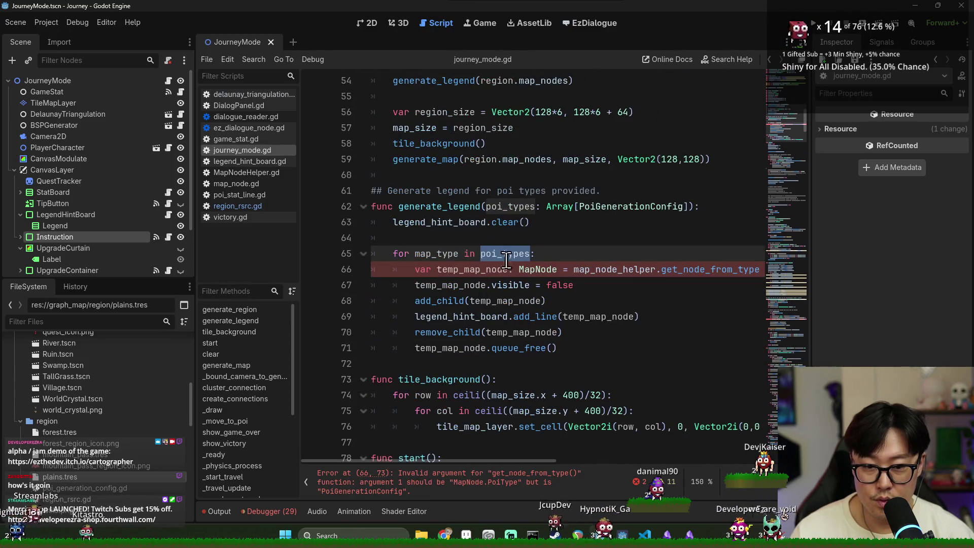
Rename generate_legend's poi_types parameter to gen_config and check the loop header.
click(514, 205)
double_click(508, 207)
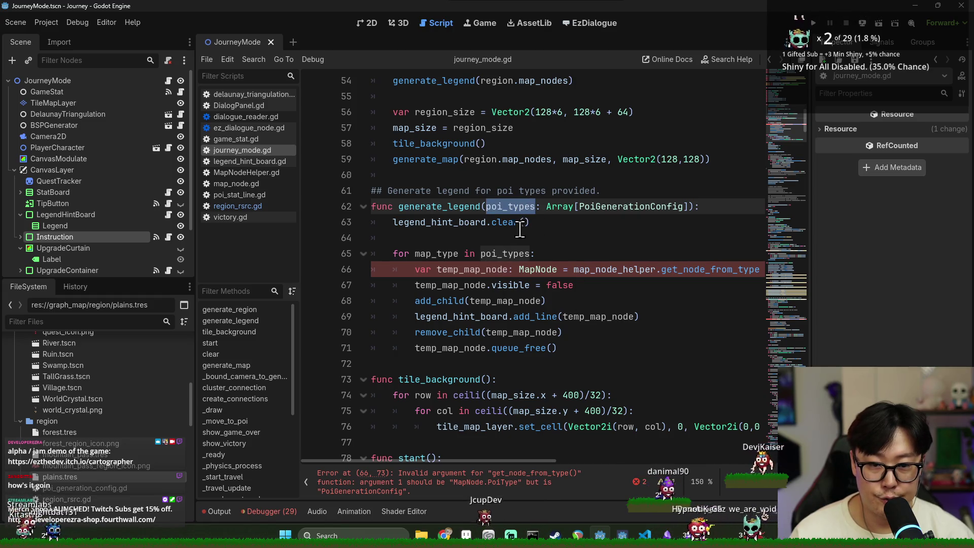
text(gen_config)
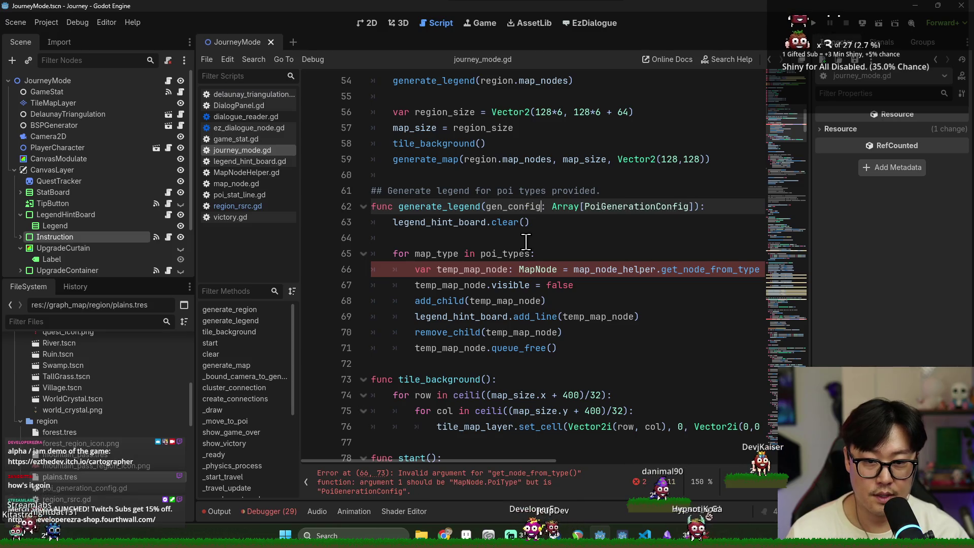
double_click(509, 255)
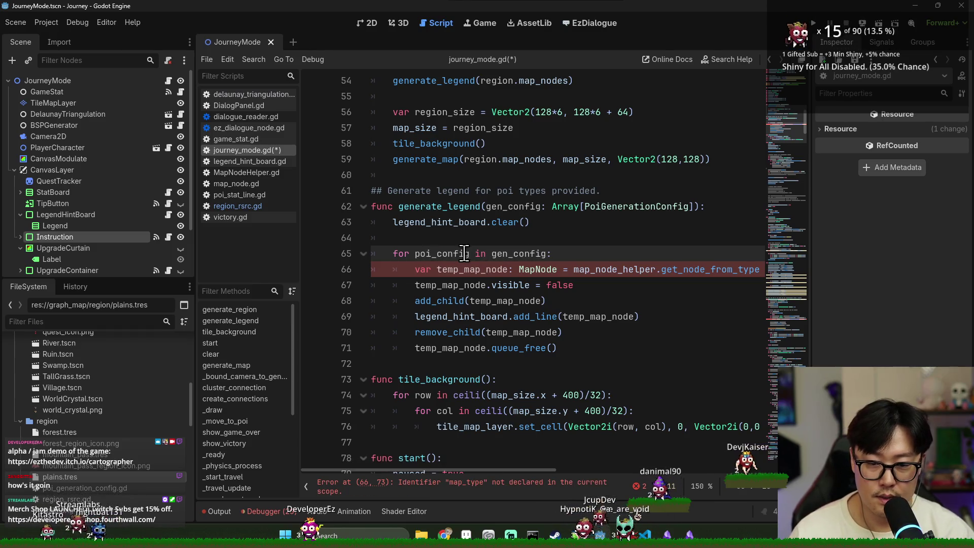
double_click(425, 252)
Add 'var type: MapNode.PoiType = poi_config' as a new line inside the legend loop.
click(555, 253)
key(Return)
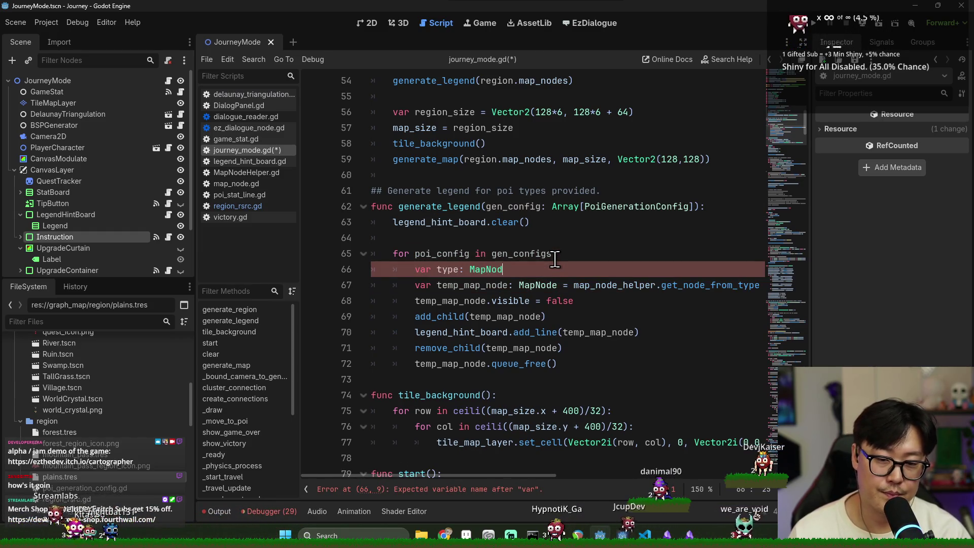
text(e.)
key(Return)
text(= poi_config.)
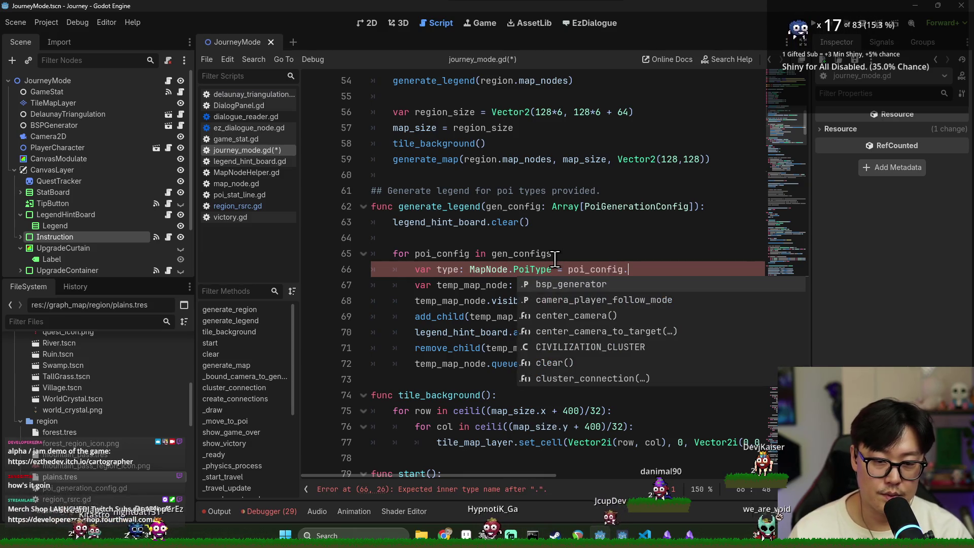
key(Escape)
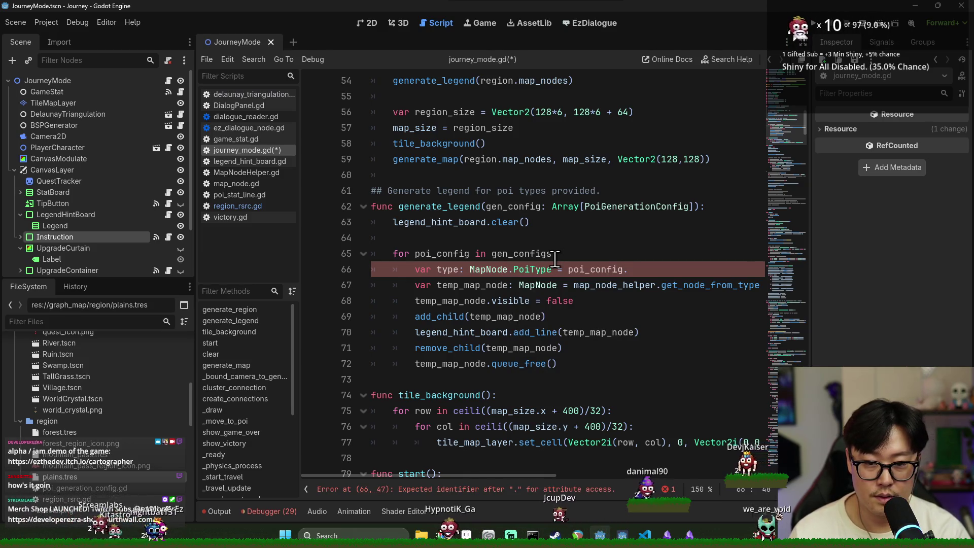
Turn the value into (poi_config as PoiGenerationConfig).poi_type and save.
text(PoiGe)
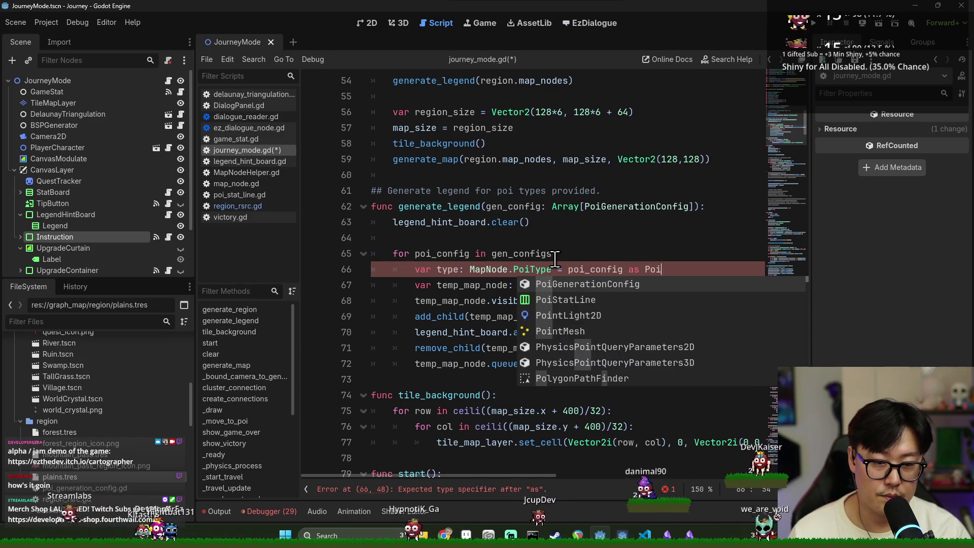
key(Return)
text())
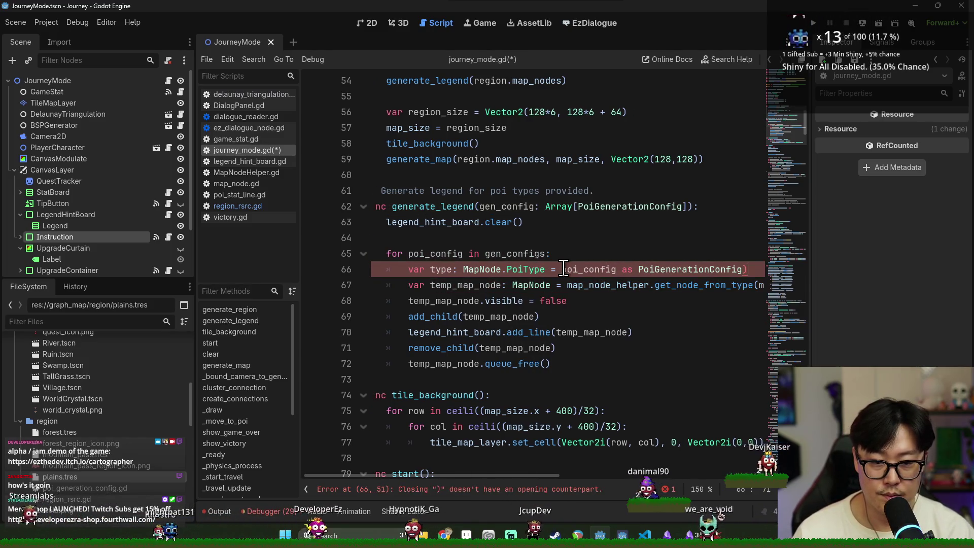
key(ctrl+Left)
key(ctrl+Left)
key(ctrl+Left)
text(()
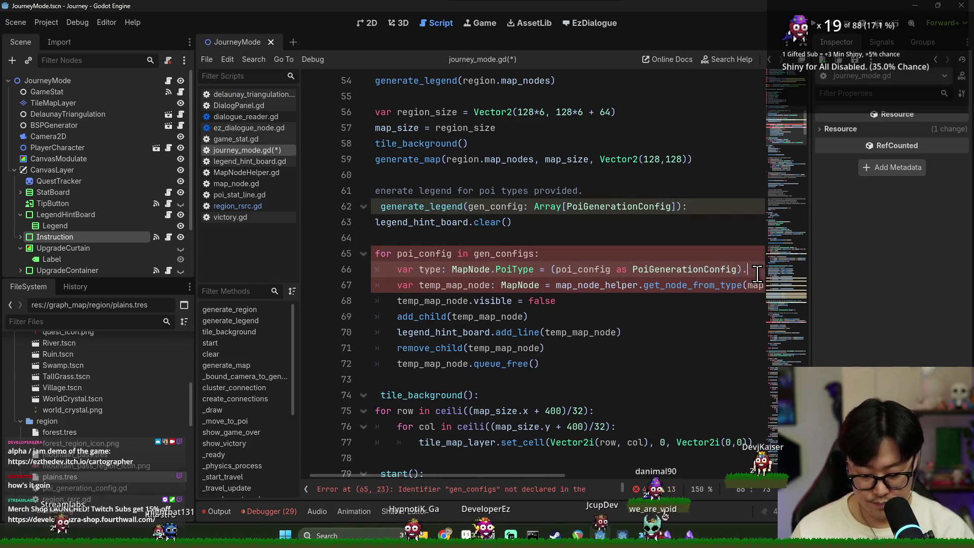
key(End)
text(.)
key(Down)
key(Down)
key(Down)
key(Return)
key(ctrl+s)
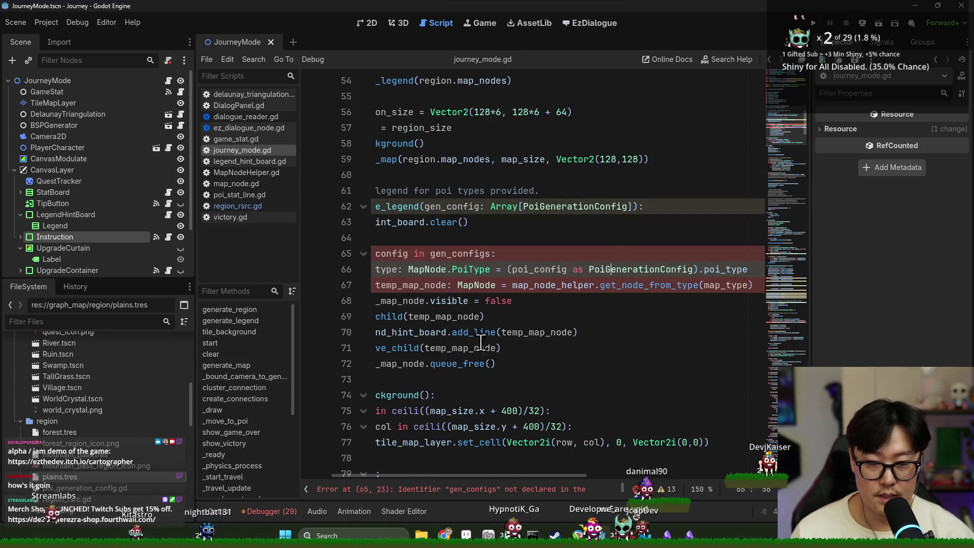
Pass the new type variable to get_node_from_type instead of map_type, then save.
mouse_move(505, 476)
mouse_down()
mouse_move(474, 476)
mouse_move(614, 475)
mouse_up()
double_click(448, 270)
key(ctrl+c)
double_click(574, 285)
key(ctrl+v)
key(ctrl+s)
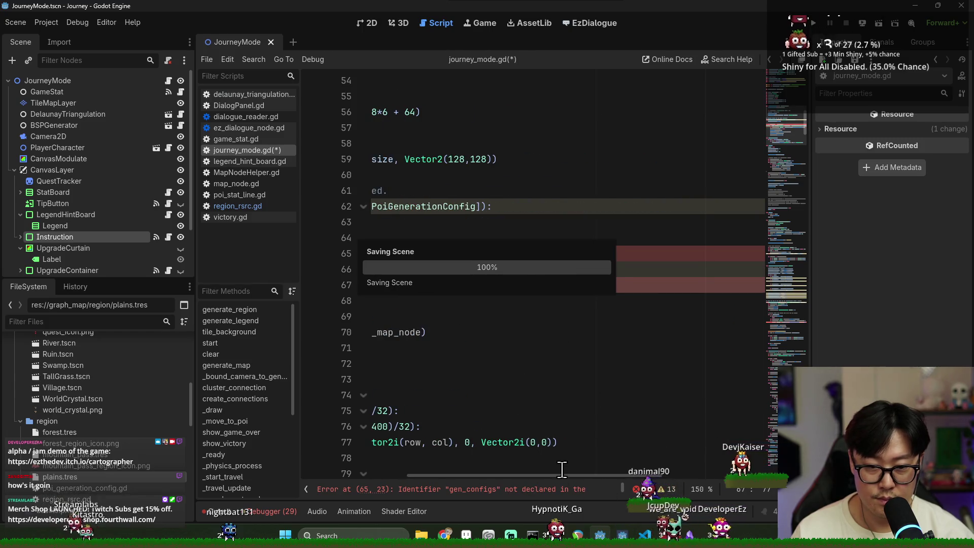
Rename the parameter to gen_configs to match the loop header, then save.
drag(548, 477, 502, 473)
click(514, 332)
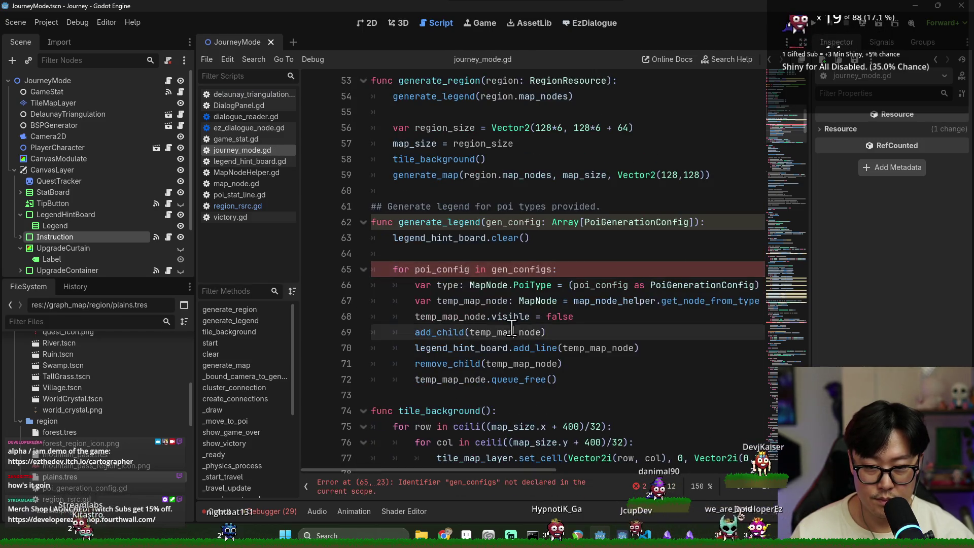
double_click(512, 269)
double_click(503, 221)
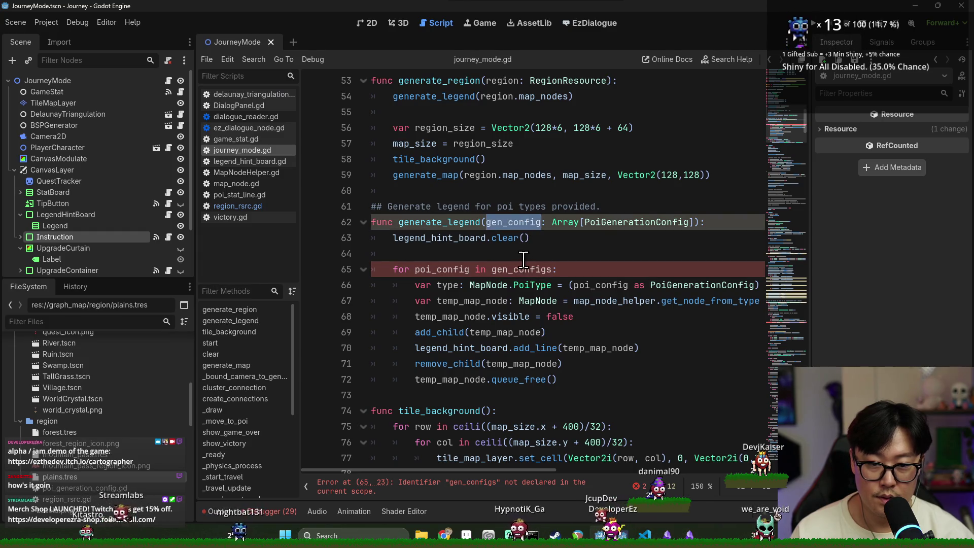
click(538, 280)
double_click(522, 270)
key(ctrl+c)
double_click(513, 221)
key(ctrl+v)
key(ctrl+s)
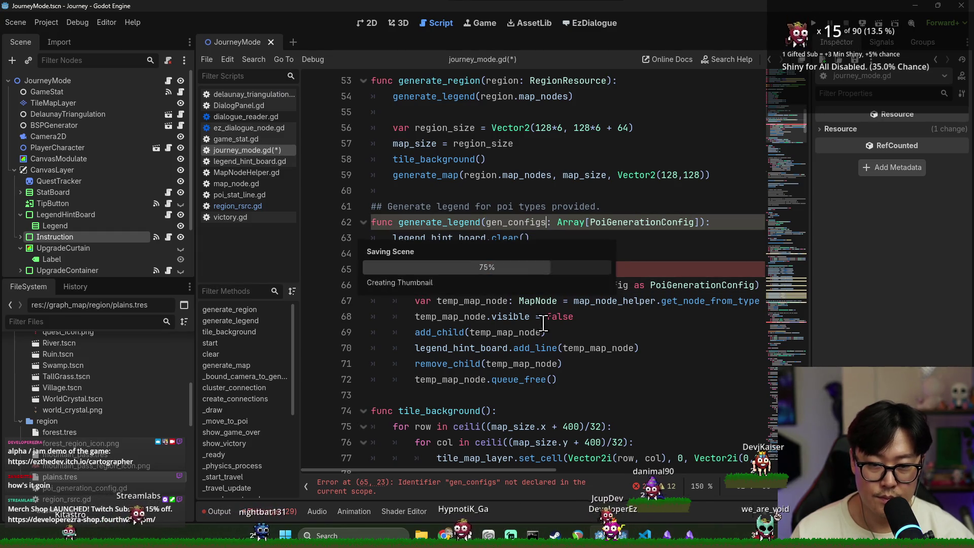
Save to reveal the line 195 poi_types error, then review cluster_size and the poi_gen_configs parameters.
key(ctrl+s)
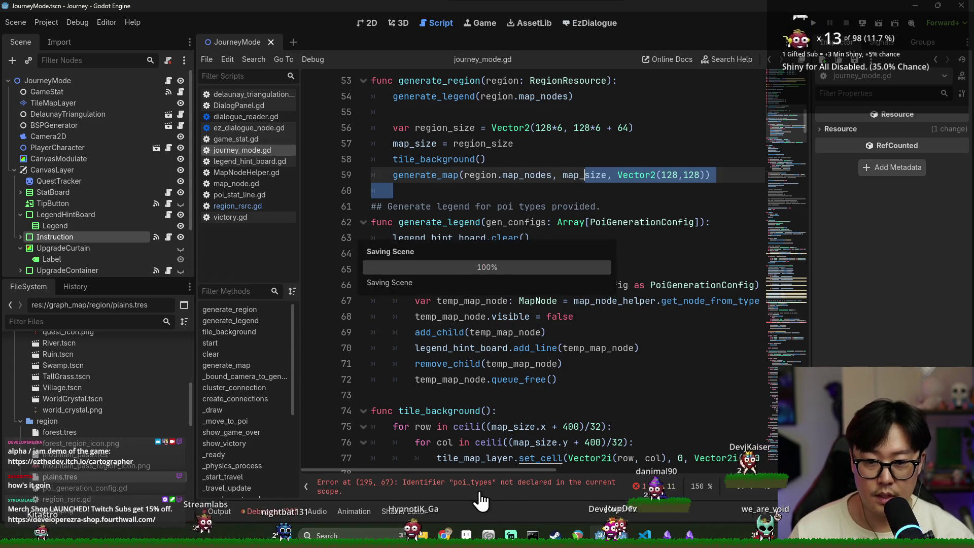
double_click(477, 190)
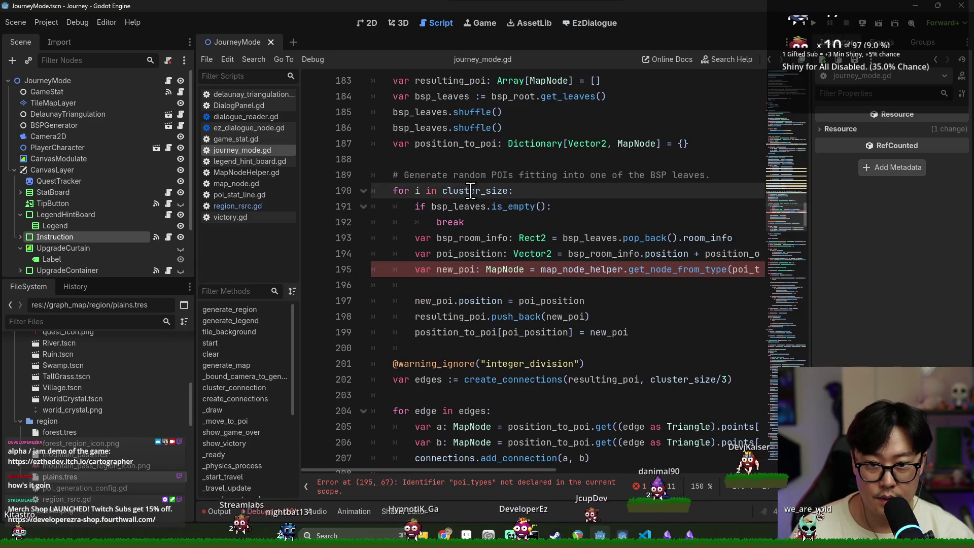
scroll(512, 255, up, 3)
scroll(513, 254, down, 1)
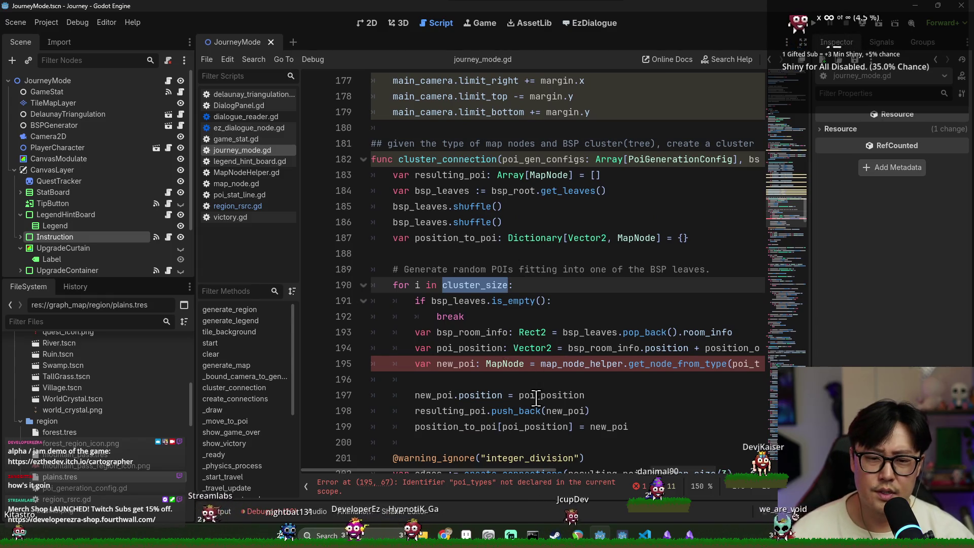
double_click(539, 159)
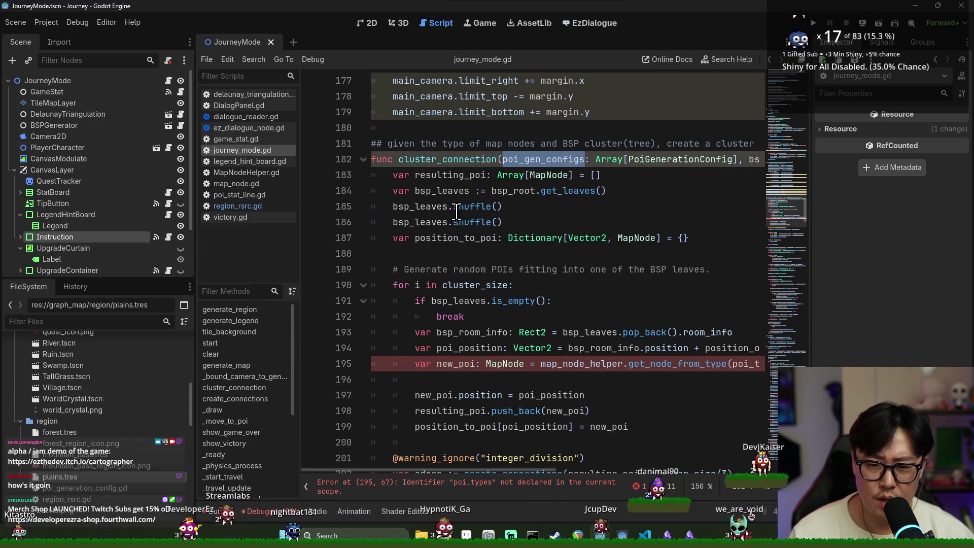
scroll(450, 260, down, 2)
scroll(451, 260, up, 1)
click(477, 238)
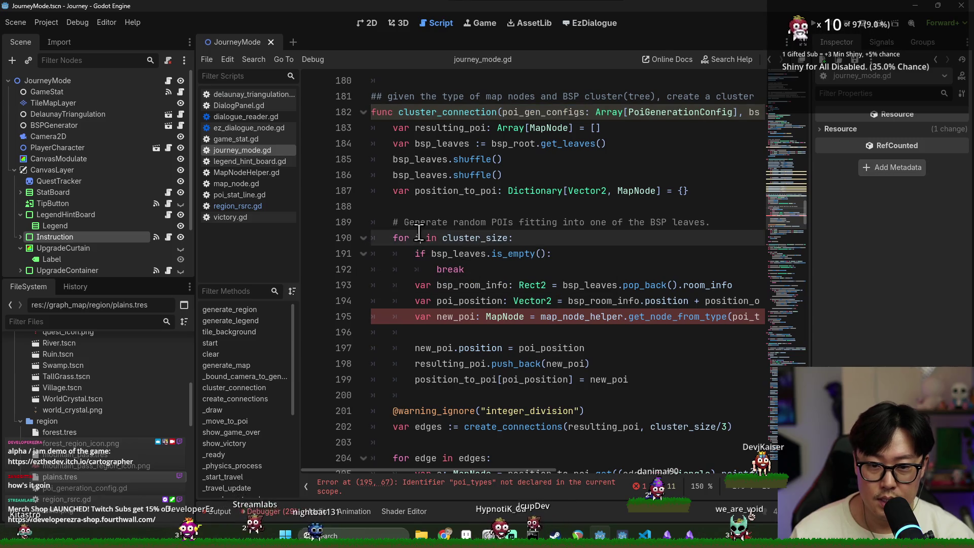
click(530, 322)
double_click(679, 112)
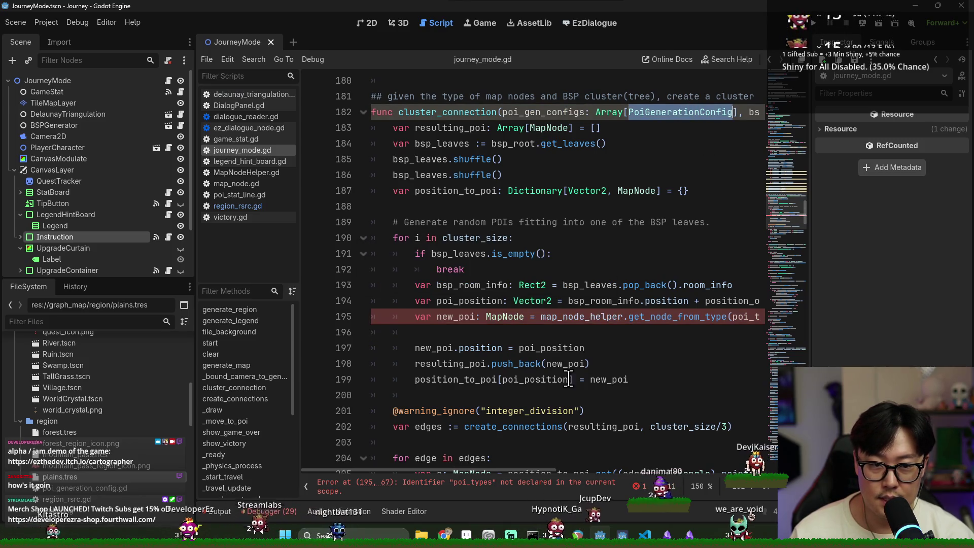
mouse_move(507, 467)
mouse_down()
mouse_move(579, 480)
mouse_move(672, 477)
mouse_move(373, 467)
mouse_up()
double_click(543, 112)
Insert blank lines after line 188 to make room for a new variable.
click(456, 213)
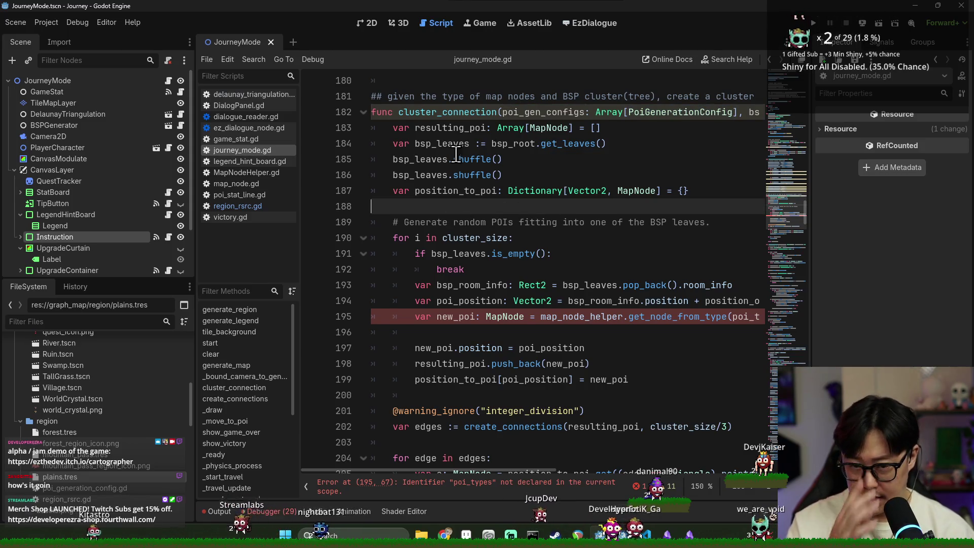
key(Return)
key(Return)
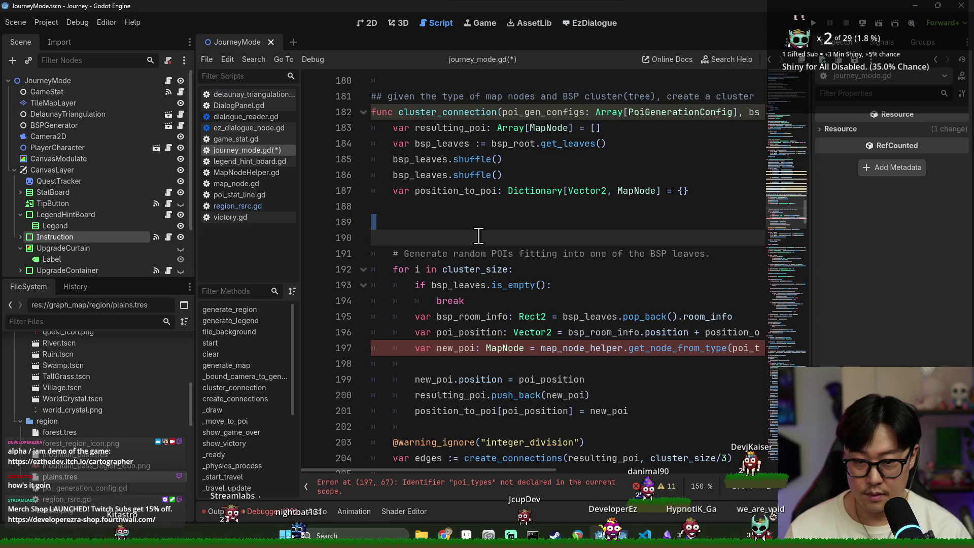
click(490, 219)
Declare poi_type_pool as an empty Array[MapNode.PoiType] on line 189 and save.
text(var poi_cn)
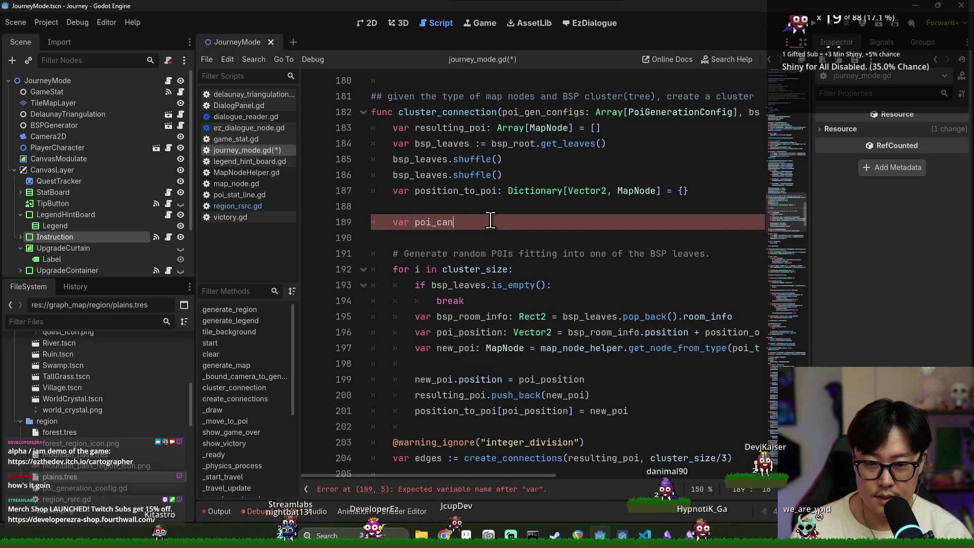
key(BackSpace)
key(BackSpace)
key(BackSpace)
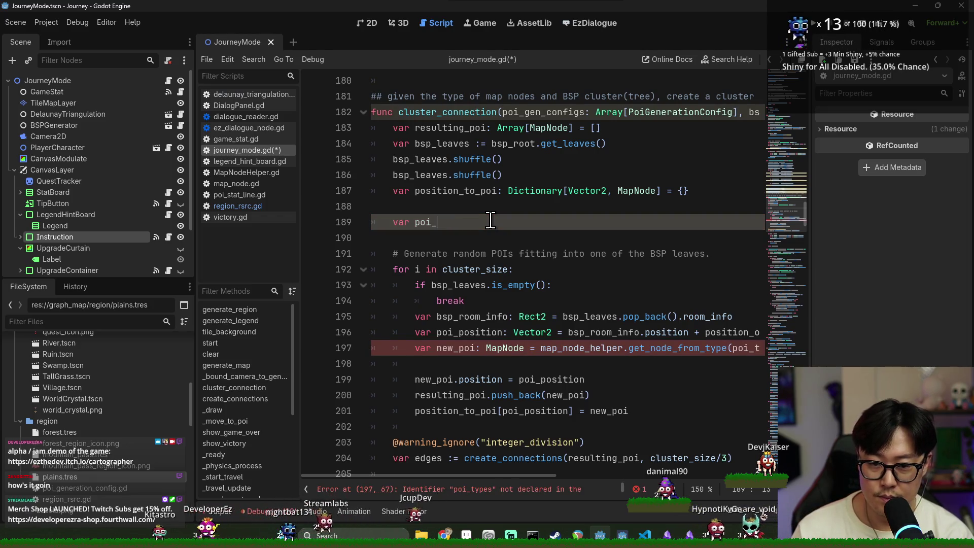
text(type)
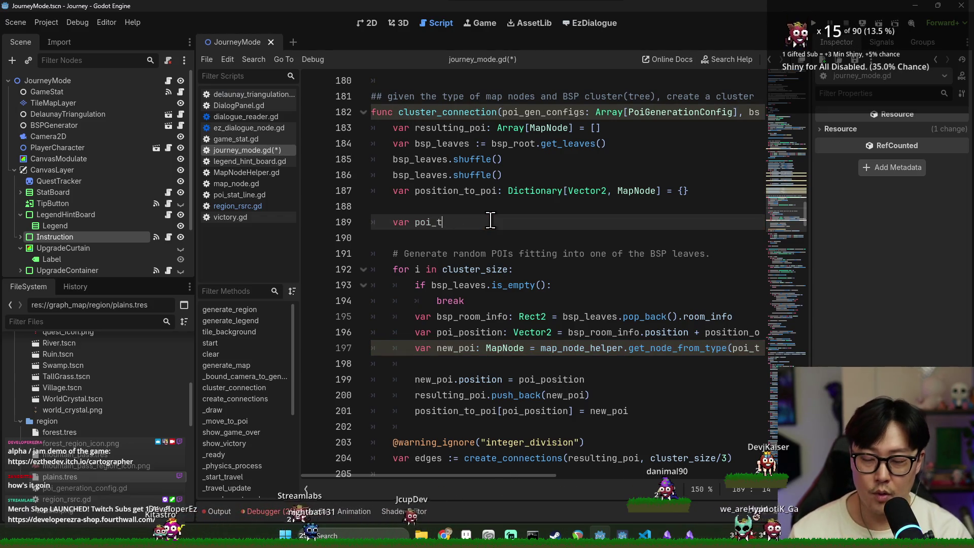
text(poi_type_pool: Array[Popi)
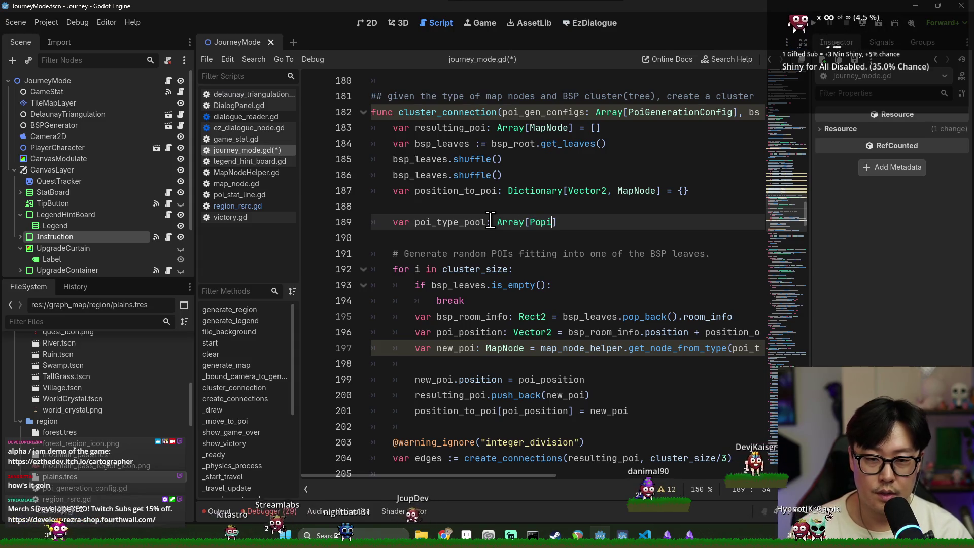
key(BackSpace)
text(i)
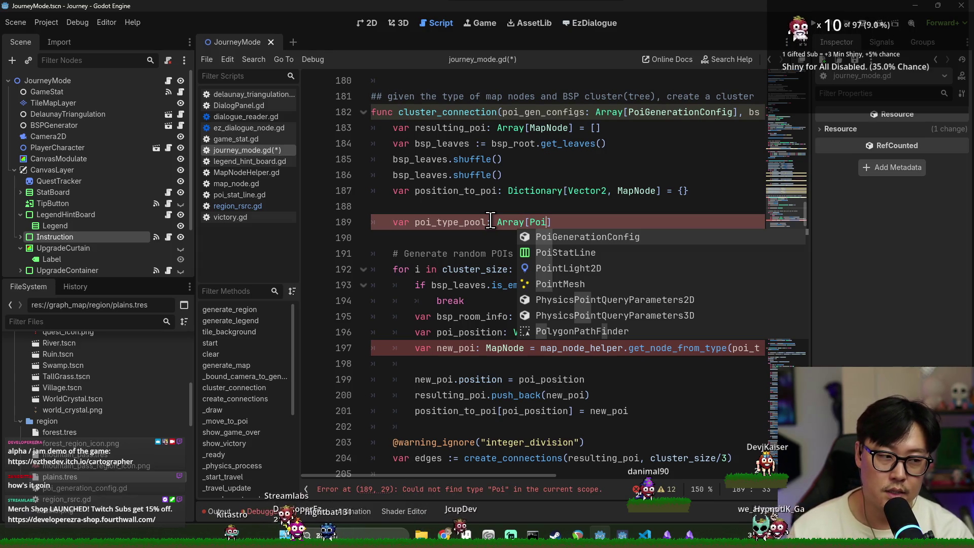
key(BackSpace)
key(BackSpace)
key(BackSpace)
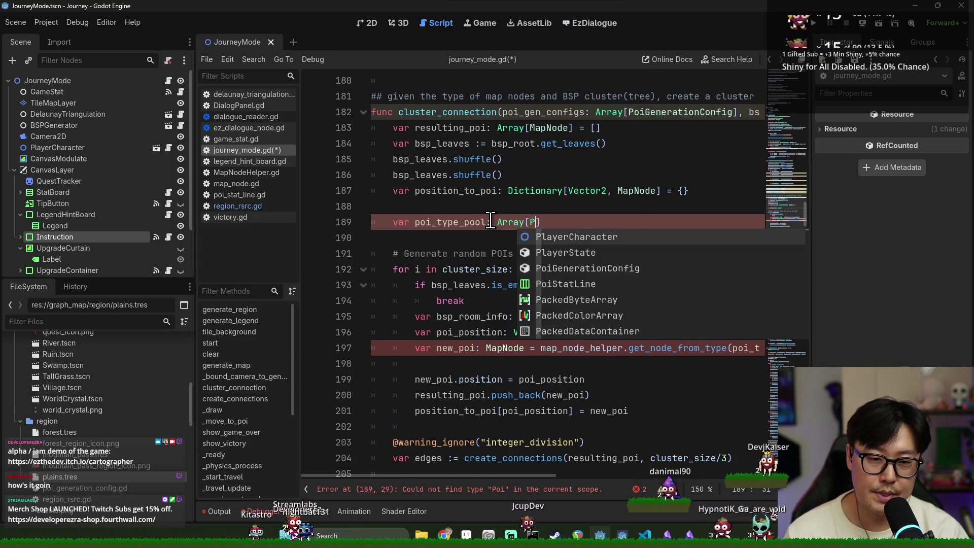
text(MapNode.Poi)
key(Return)
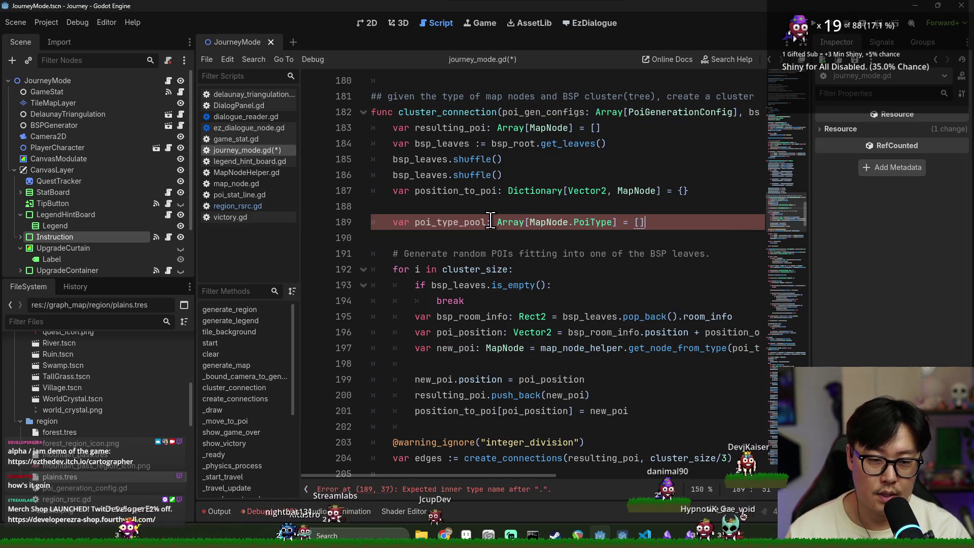
key(Return)
key(Return)
key(ctrl+s)
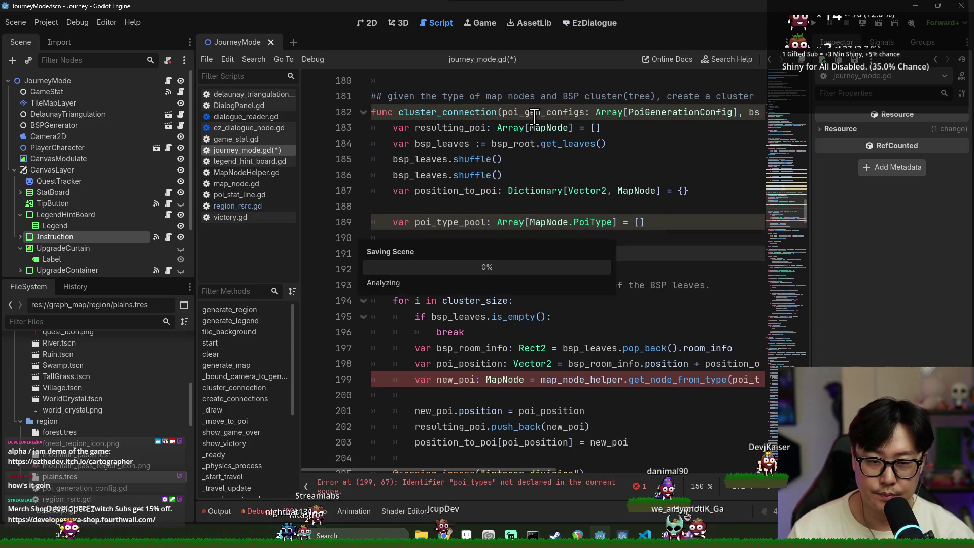
click(477, 251)
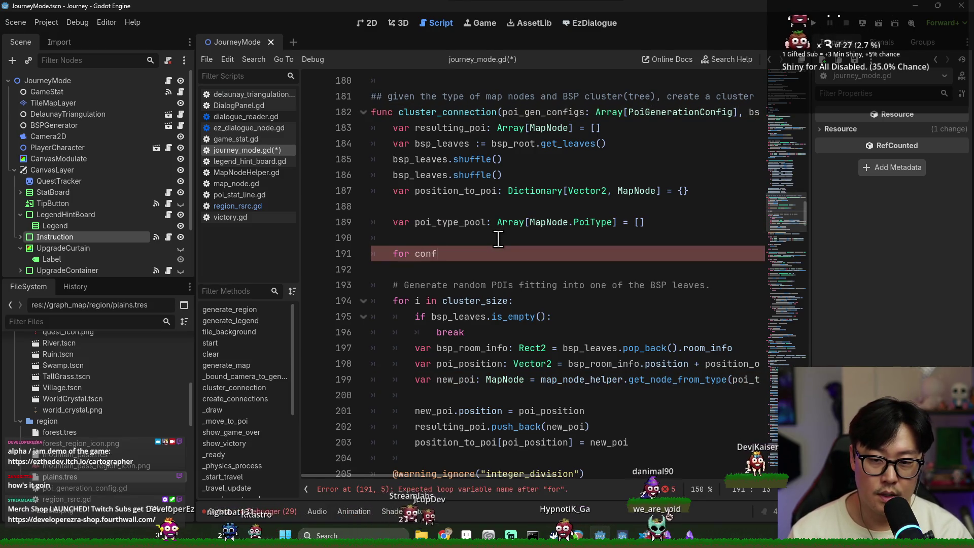
Write a loop over poi_gen_configs with an inner loop over config.min_amount.
text(poi_gen_configs:)
key(Return)
text(confi)
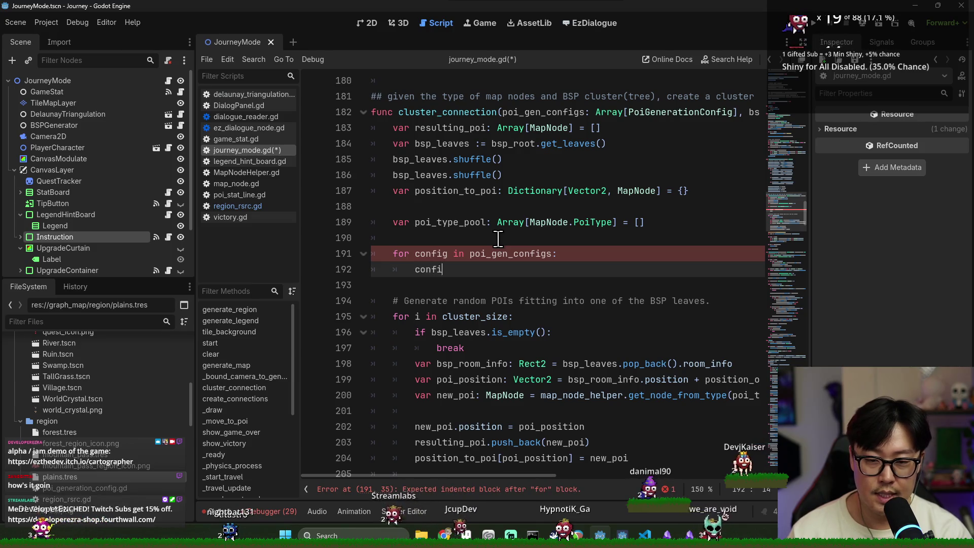
key(Down)
key(Down)
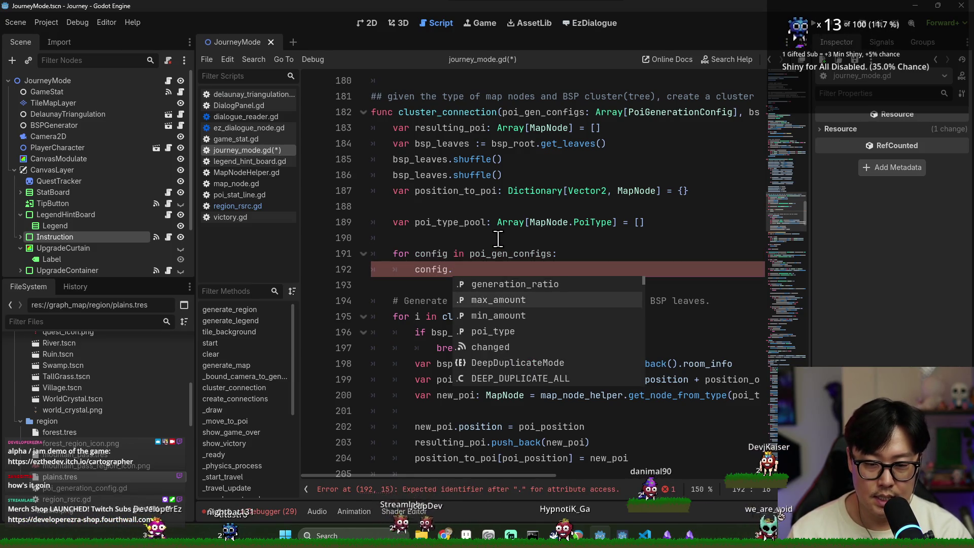
key(Return)
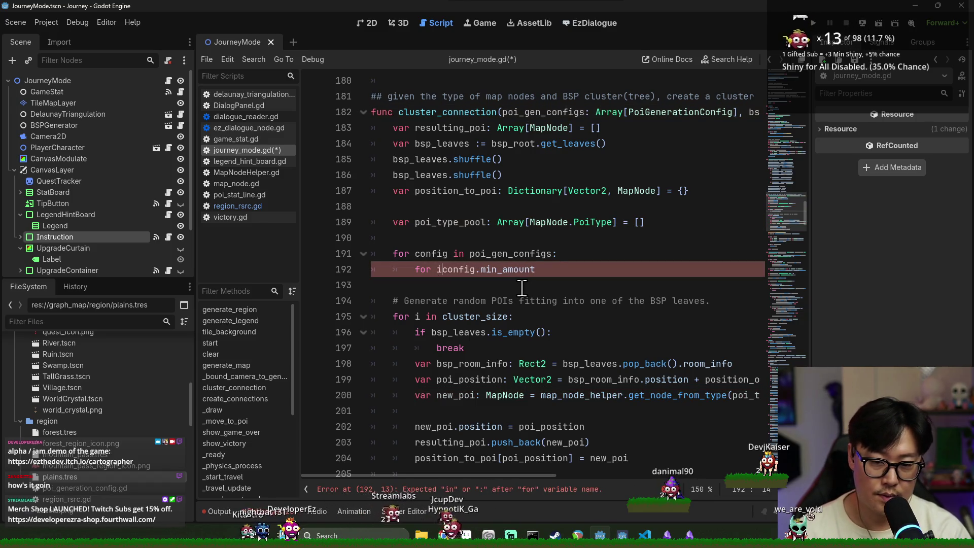
key(BackSpace)
key(BackSpace)
text(n)
click(590, 269)
text(:)
key(Return)
Call poi_type_pool.push_back(config.poi_type) inside the inner loop and save.
double_click(446, 222)
key(ctrl+c)
click(631, 284)
key(ctrl+v)
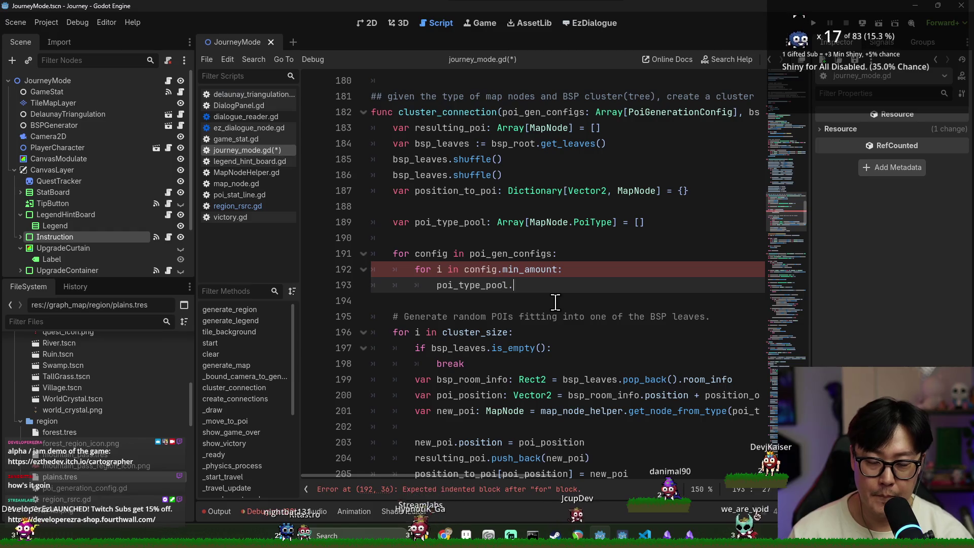
key(BackSpace)
key(BackSpace)
key(BackSpace)
key(ctrl+z)
text(pu)
key(Return)
click(603, 253)
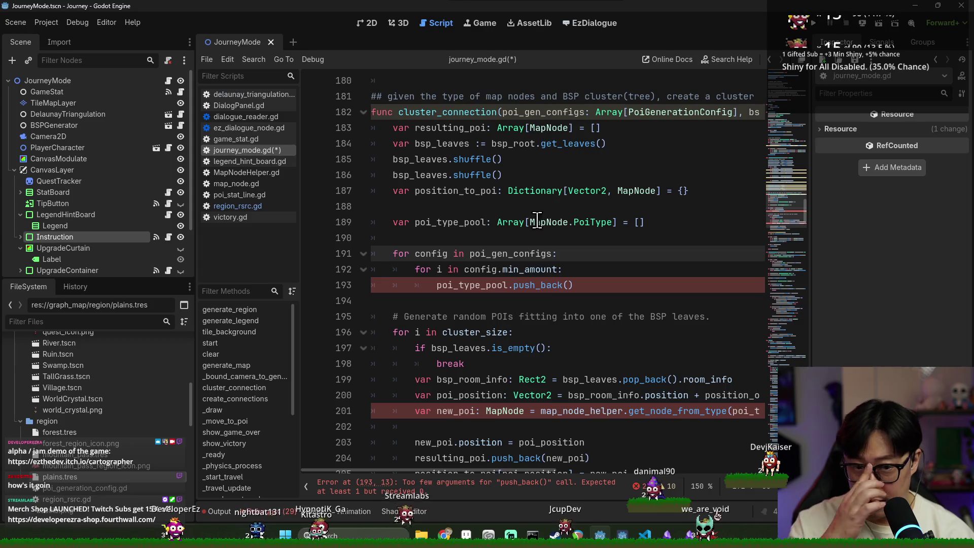
click(495, 264)
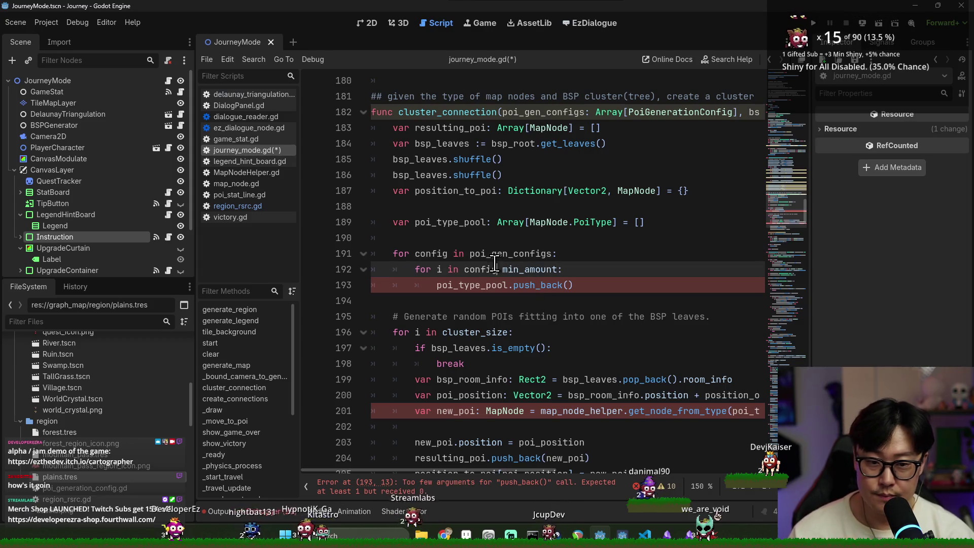
click(567, 286)
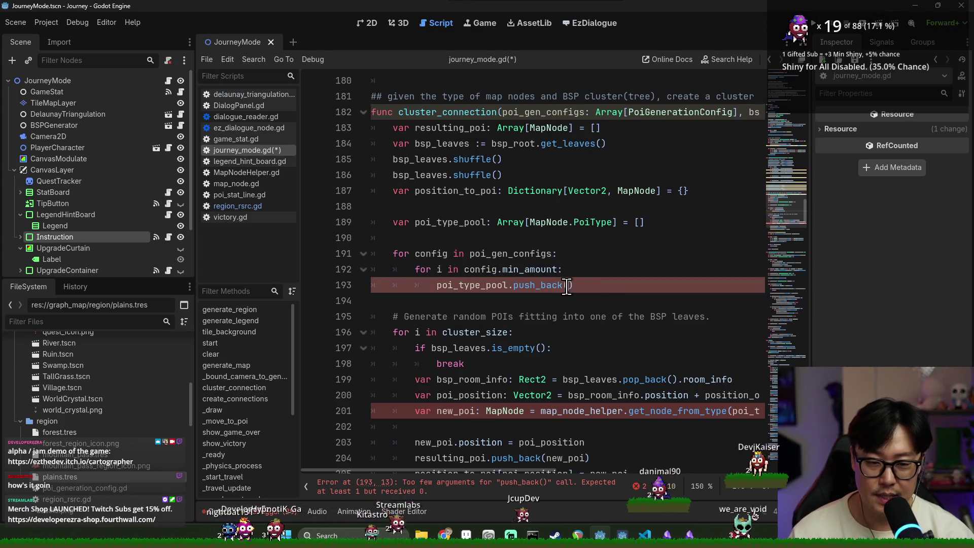
text(.poi_type)
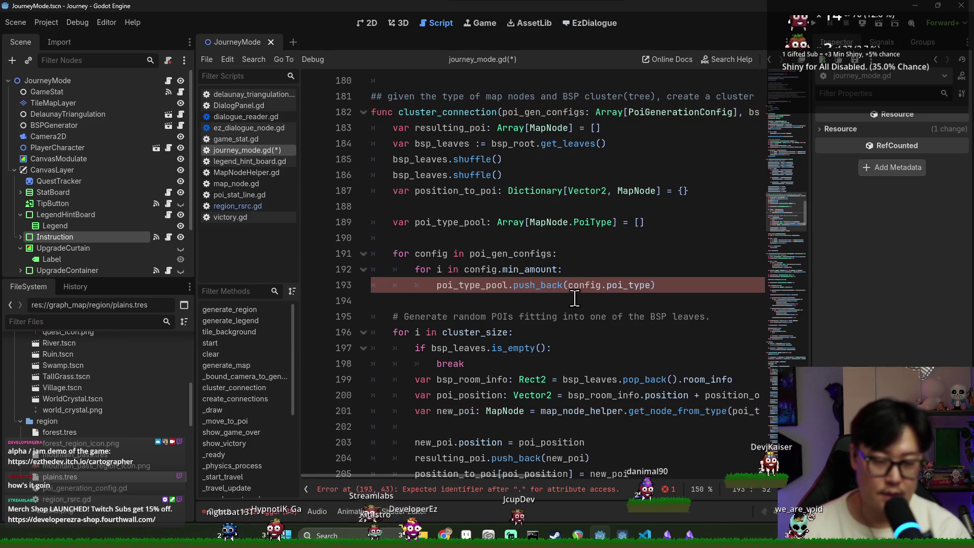
click(700, 291)
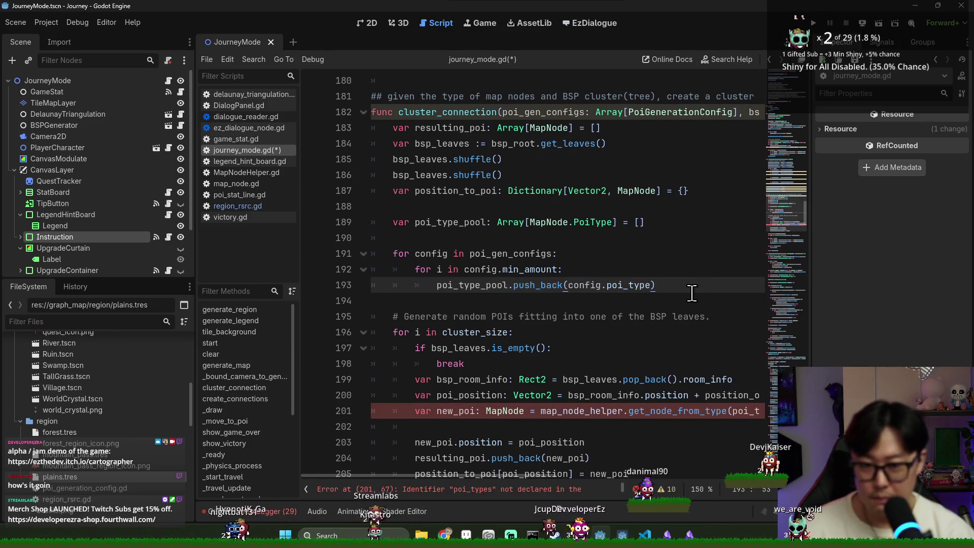
key(Return)
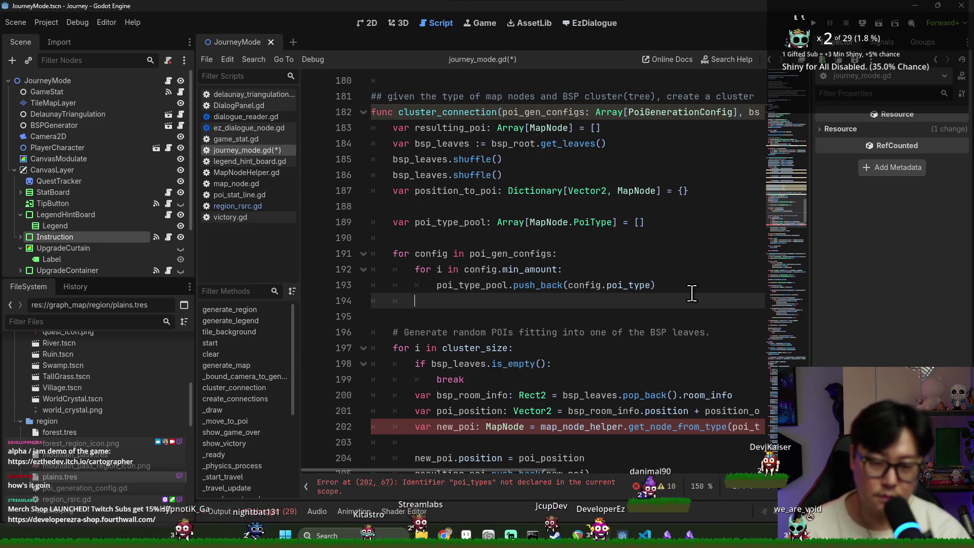
key(Return)
key(ctrl+s)
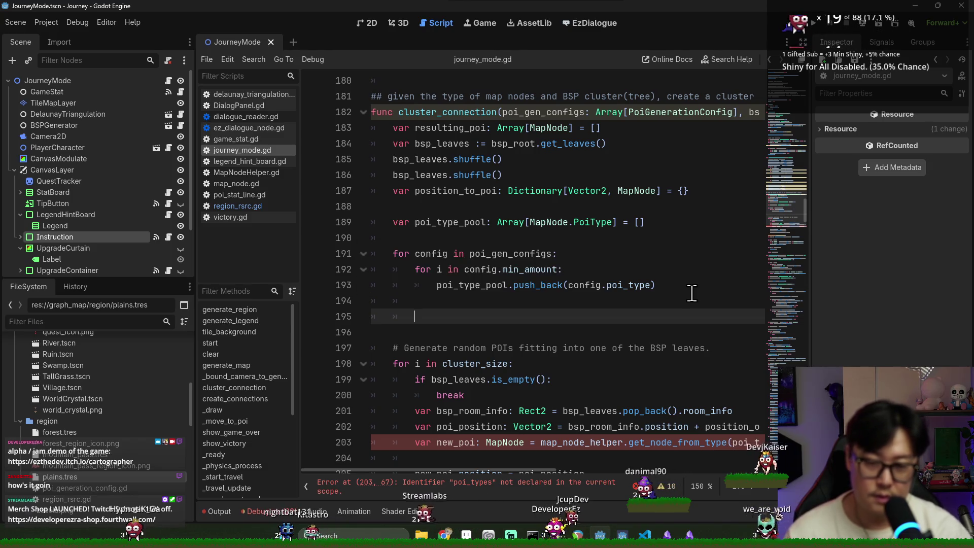
key(ctrl+s)
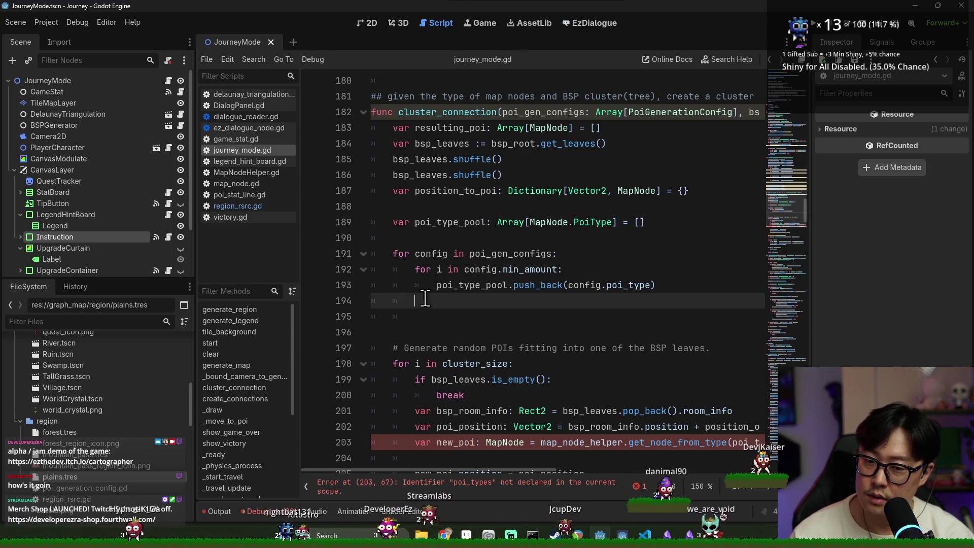
Add a '#3minimum count' comment above the config loop and save.
click(469, 249)
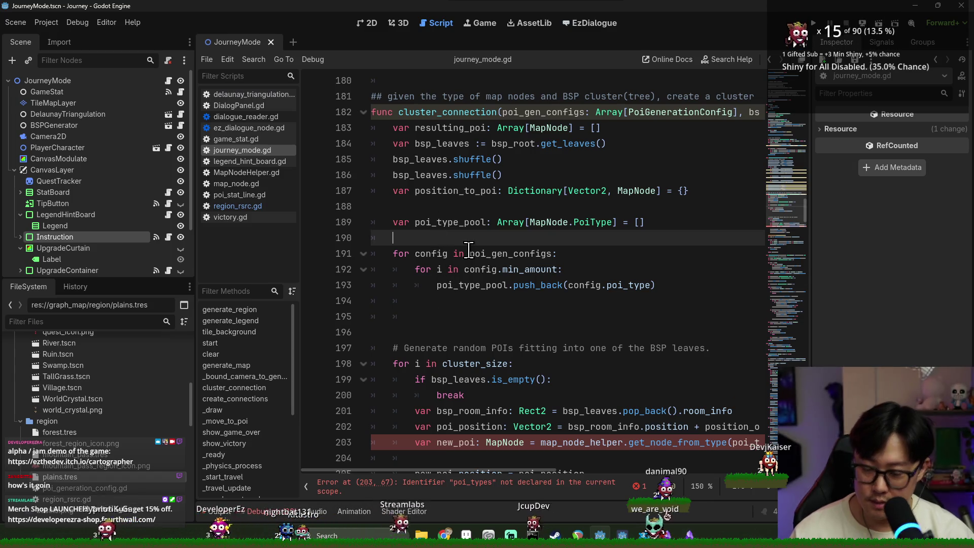
key(ctrl+shift+Return)
text(#3)
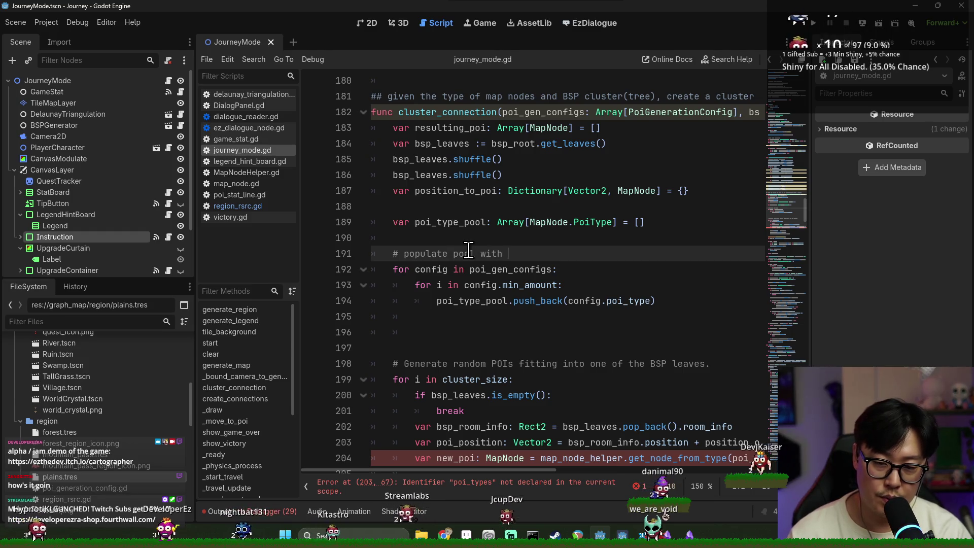
text(minimum cou)
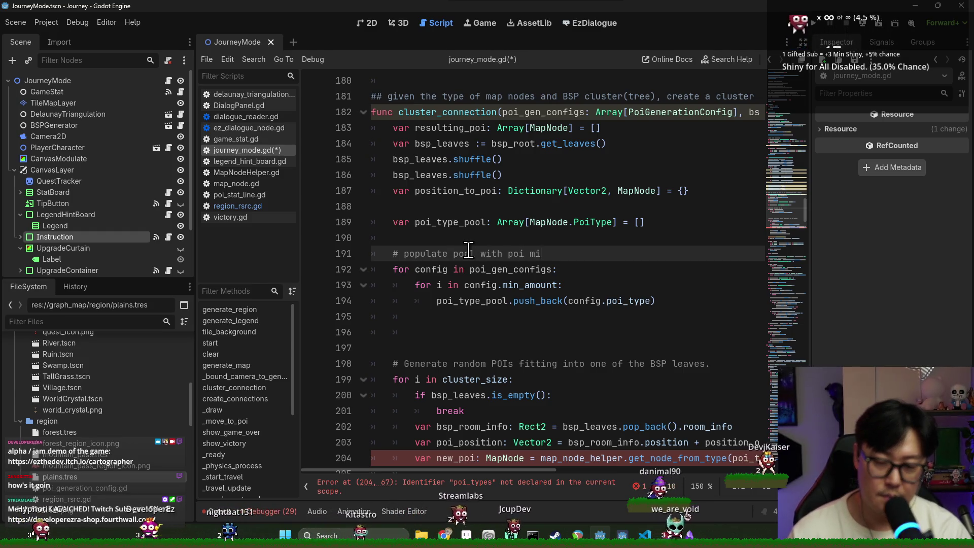
text(nt)
key(ctrl+s)
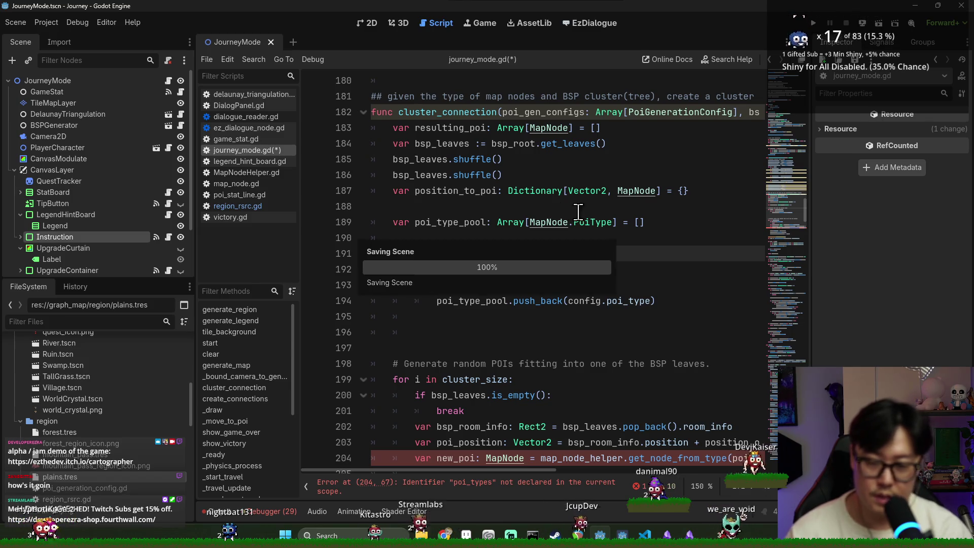
click(464, 334)
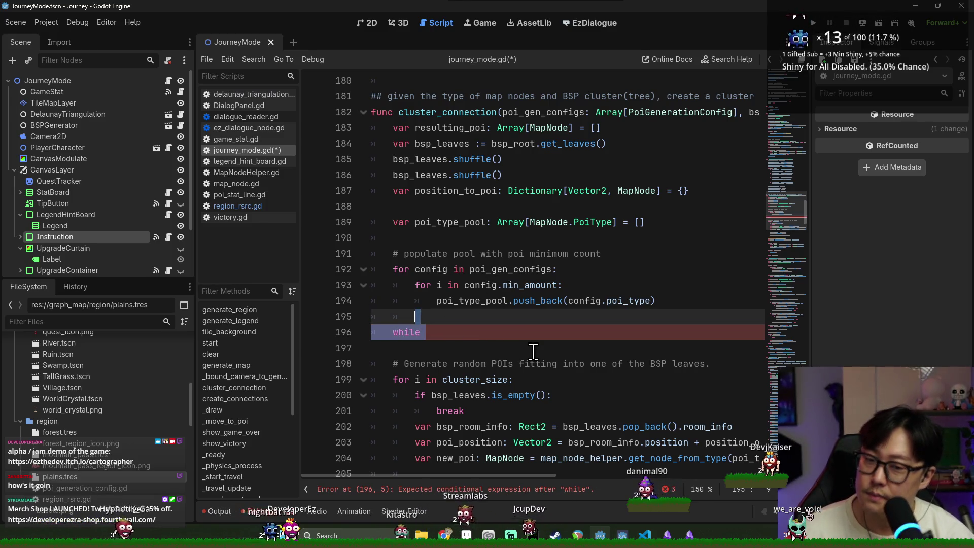
Remove the unfinished while line and save the script.
key(ctrl+z)
click(636, 223)
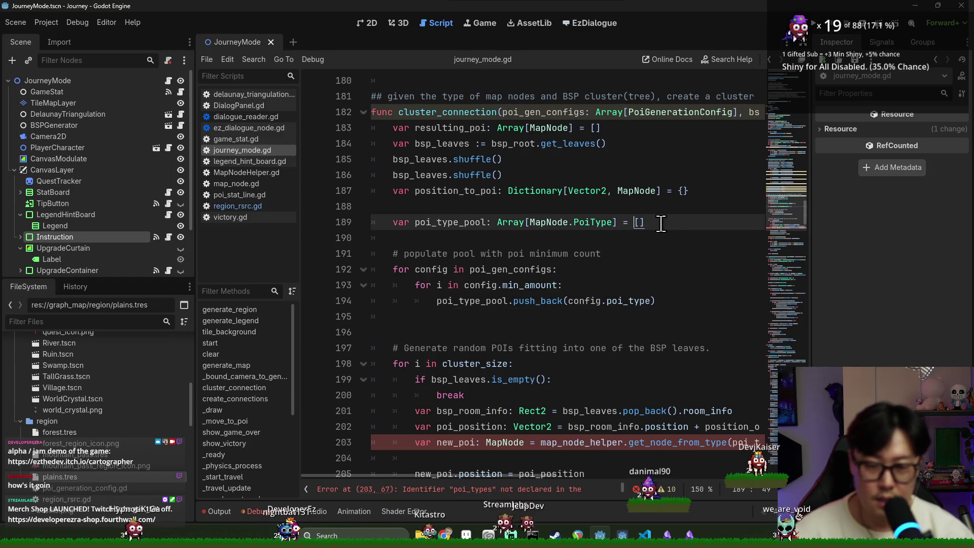
key(ctrl+s)
key(ctrl+s)
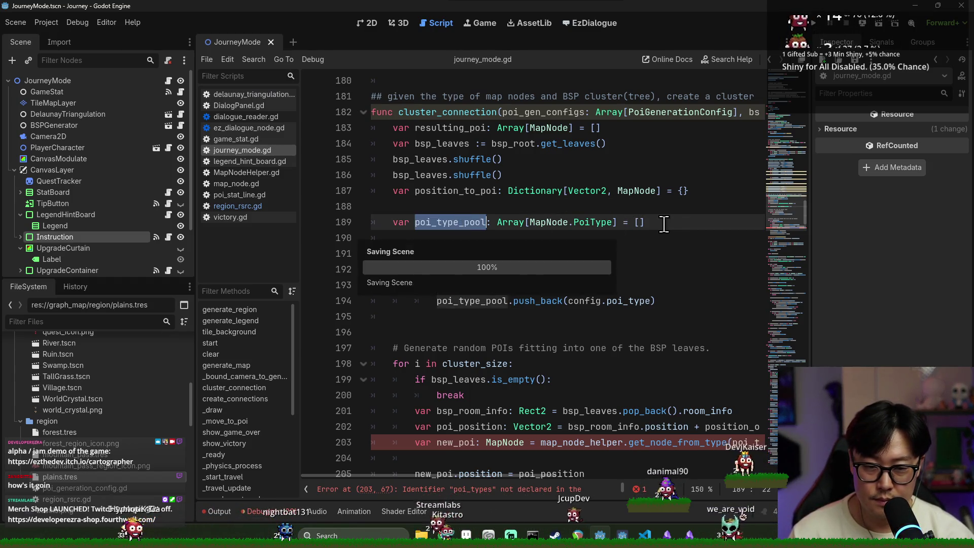
key(ctrl+s)
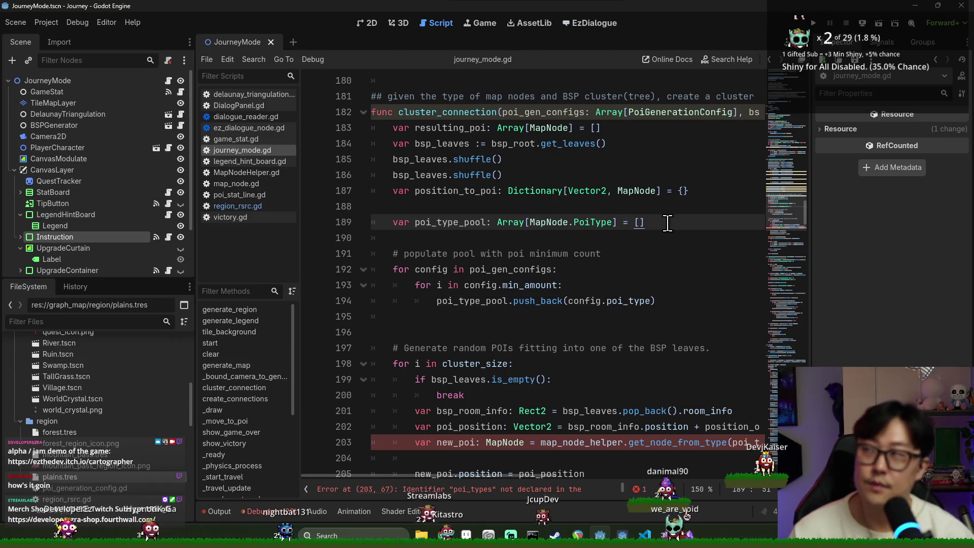
Start a 'var config_we' declaration below the pool and run the project to test the map.
click(562, 115)
click(678, 223)
key(Return)
text(var )
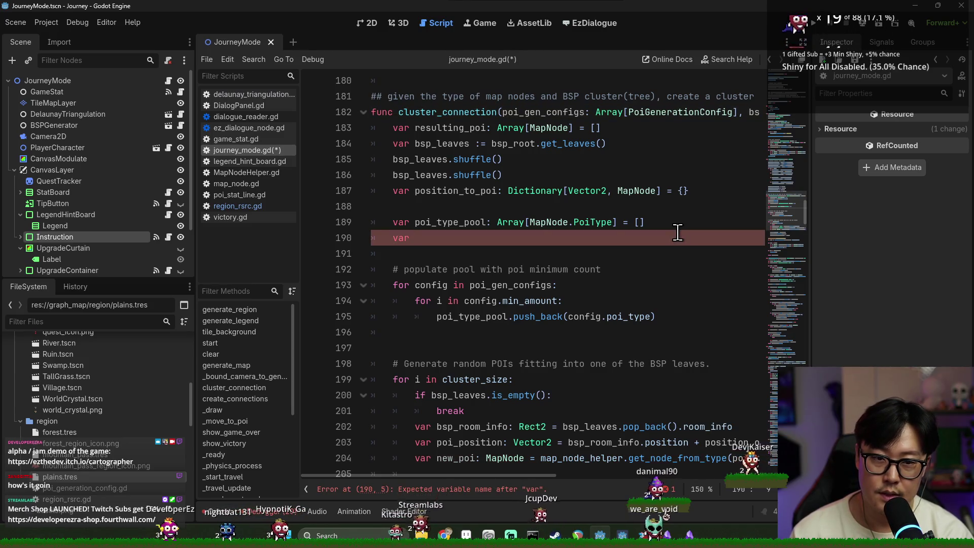
text(weighted_index)
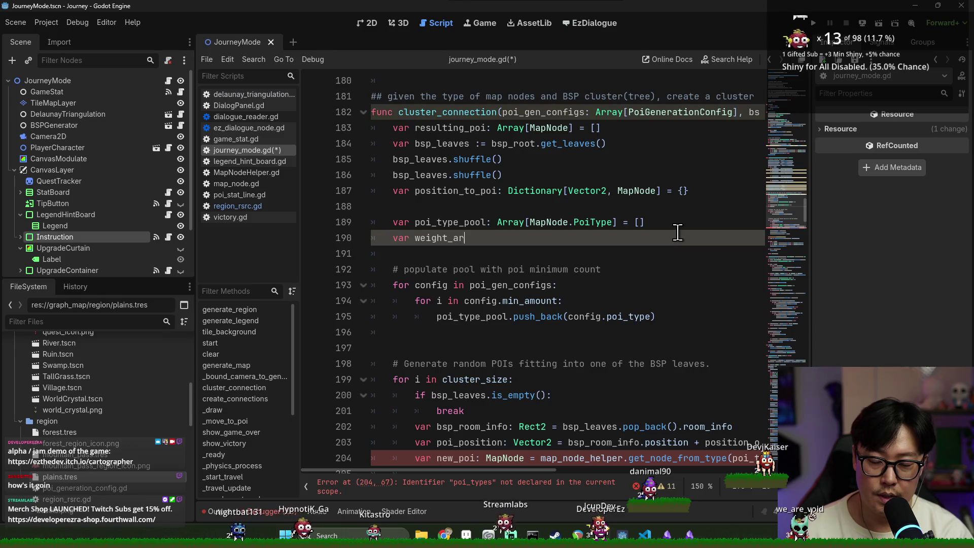
key(BackSpace)
text(config_we)
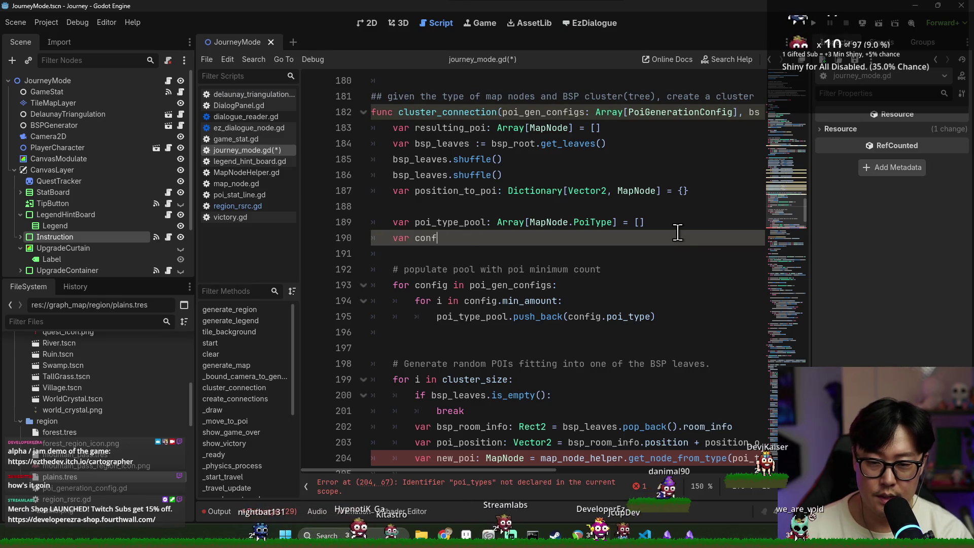
key(F5)
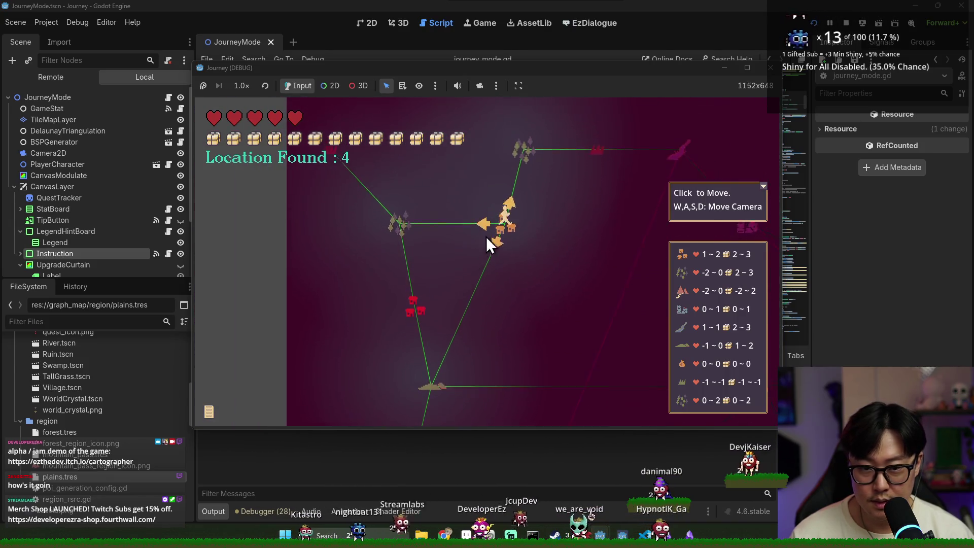
Pan the running game's map with W and D to view the linked nodes.
key(w)
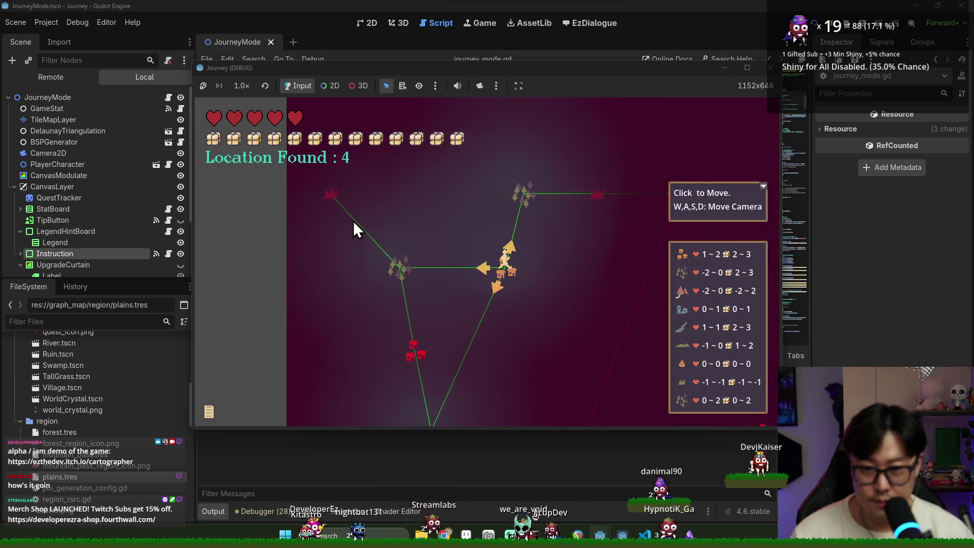
key(d)
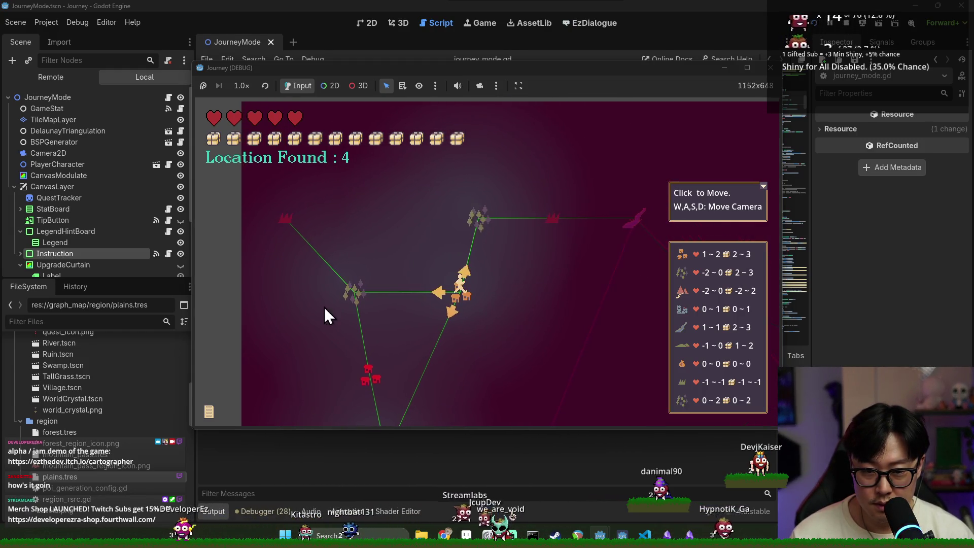